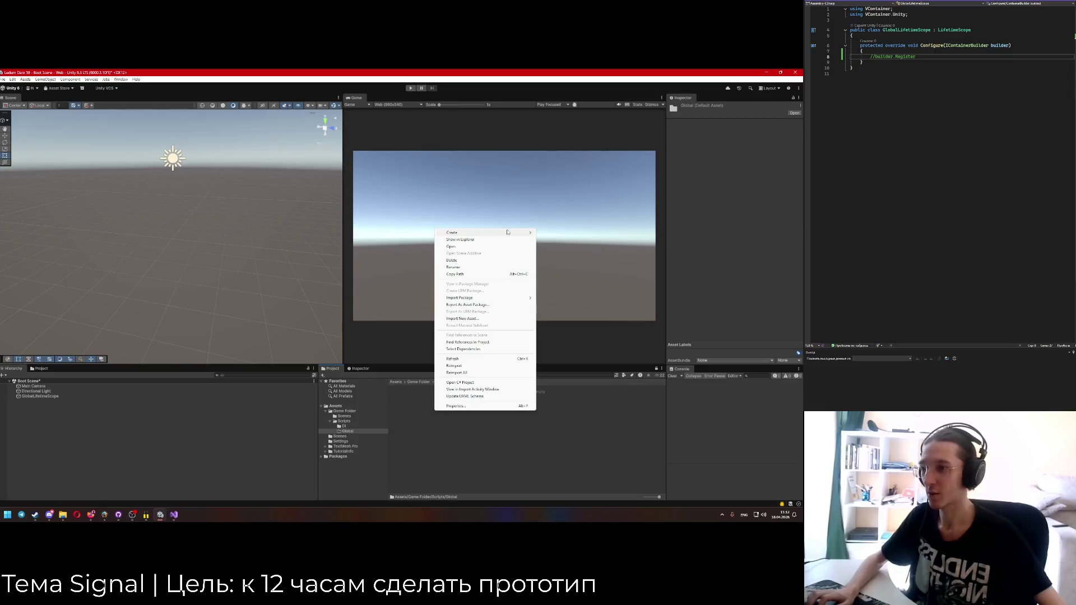
Create a new C# MonoBehaviour script named PlayerSaveSystem inside the Global folder.
mouse_move(583, 297)
click(625, 311)
text(PlayerSaveSystem)
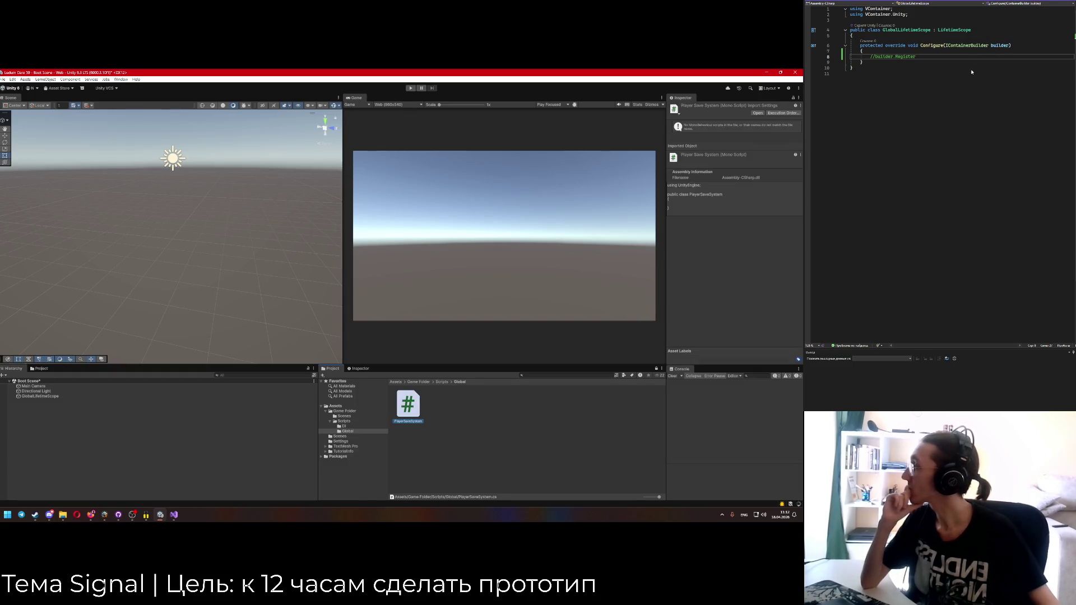
Declare an empty public void SetBool(string name, bool value) method in PlayerSaveSystem.
click(898, 35)
text(pub)
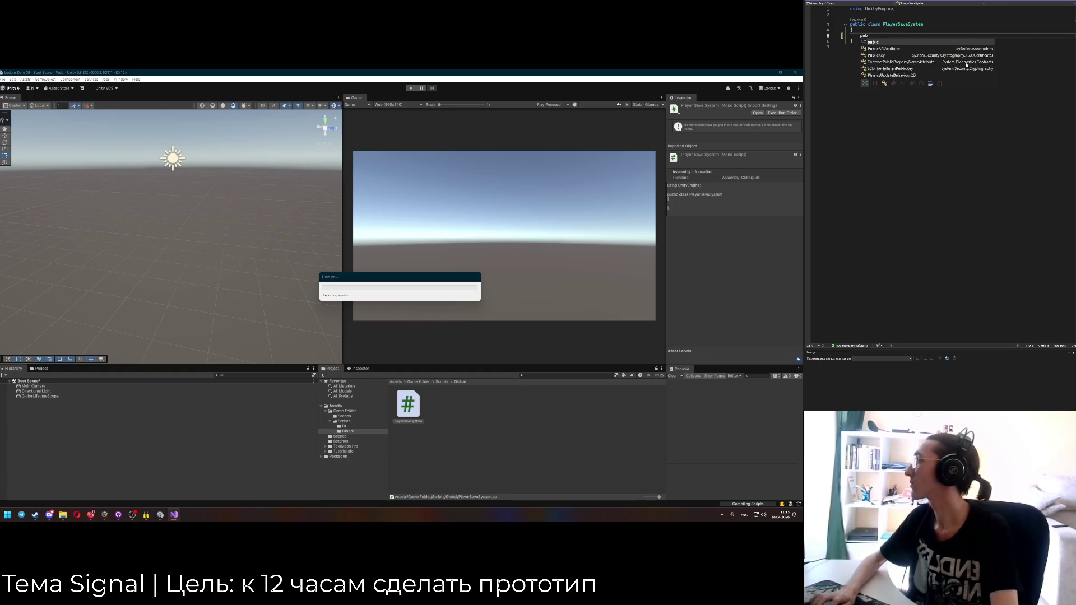
text(lic SetBool() {)
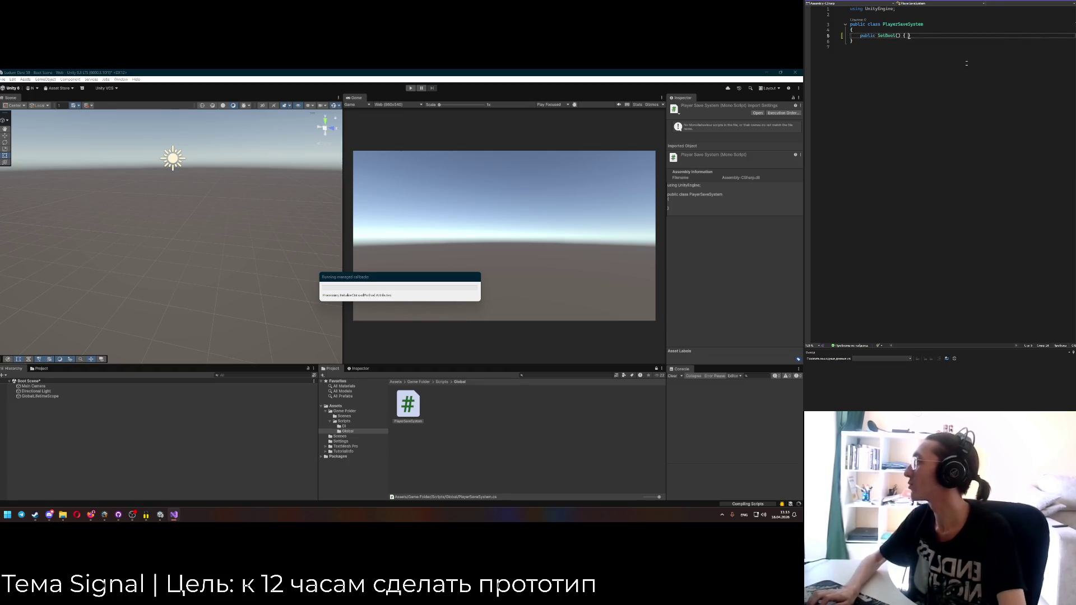
key(Return)
text({)
key(Return)
key(Up)
key(Up)
text(void SetBool()
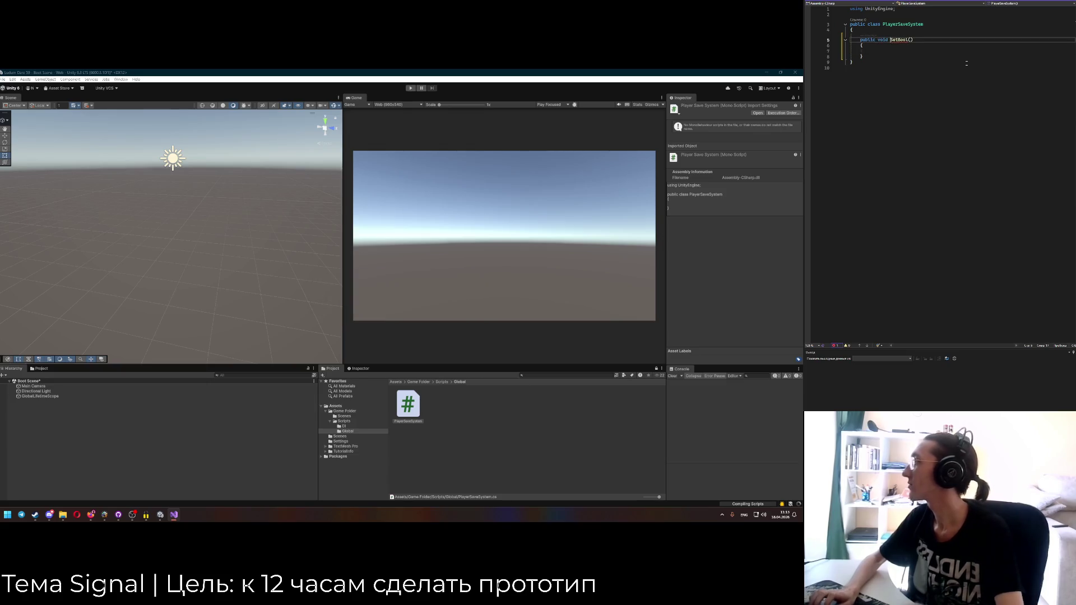
text(string name,)
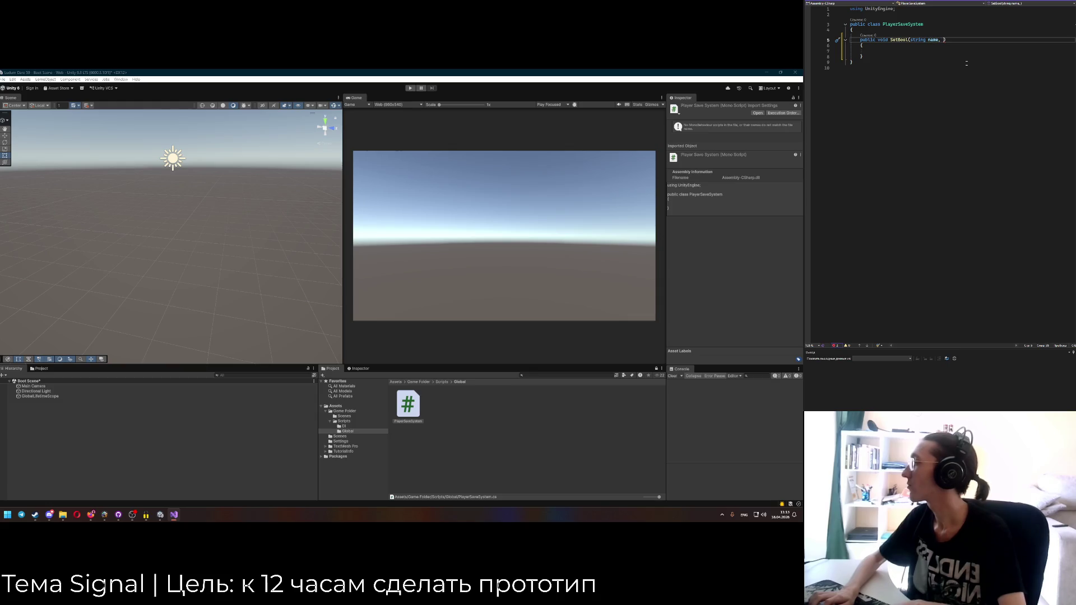
text(bool value)
key(Down)
key(Down)
Browse the PlayerPrefs.Set suggestions inside SetBool, then delete the unfinished call.
text(Player)
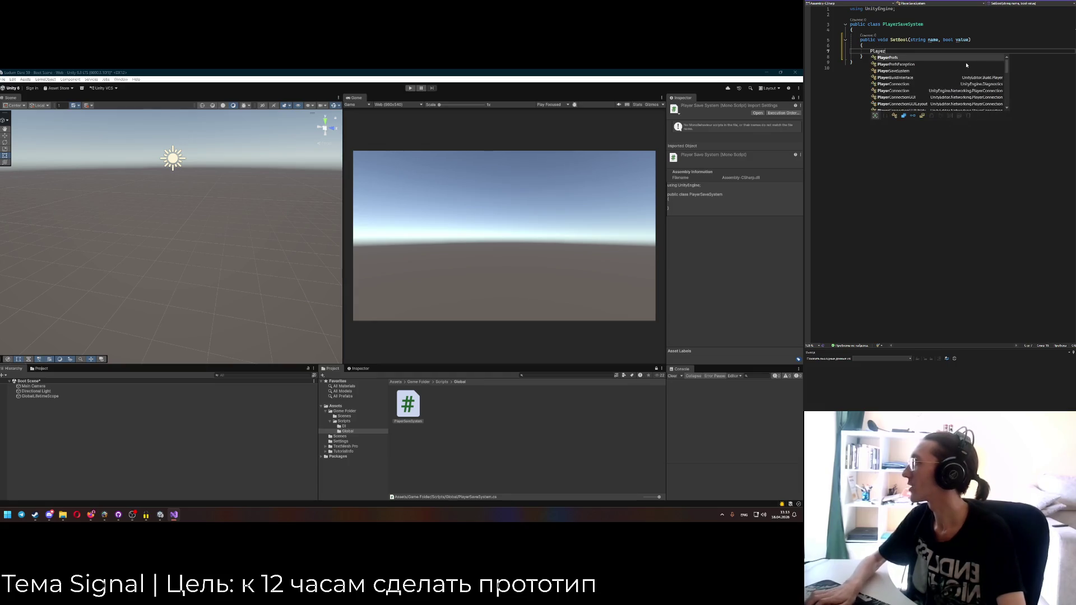
text(Prefs.Set)
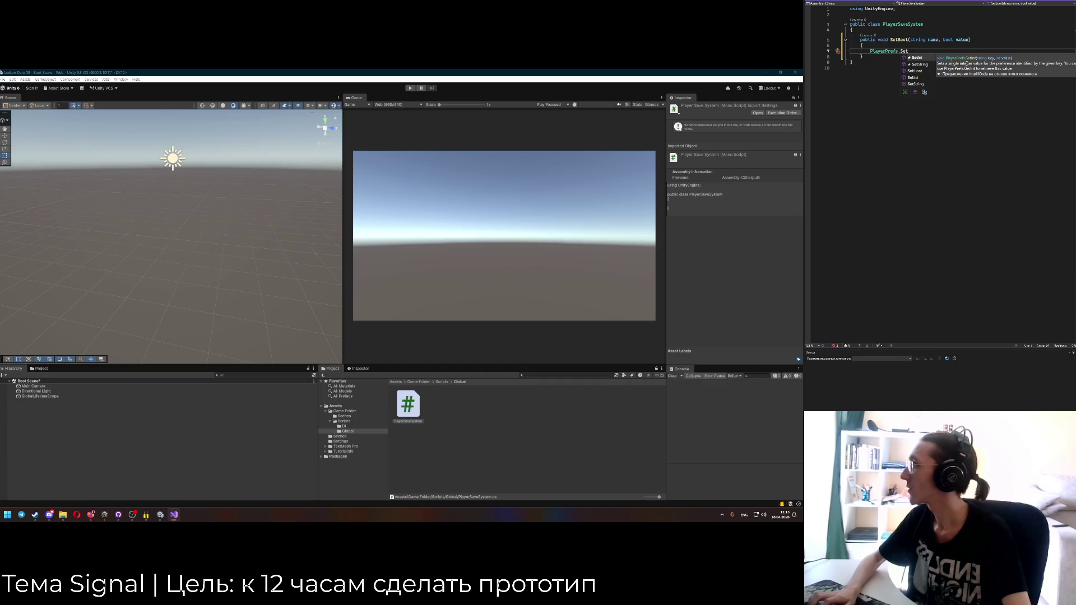
key(Down)
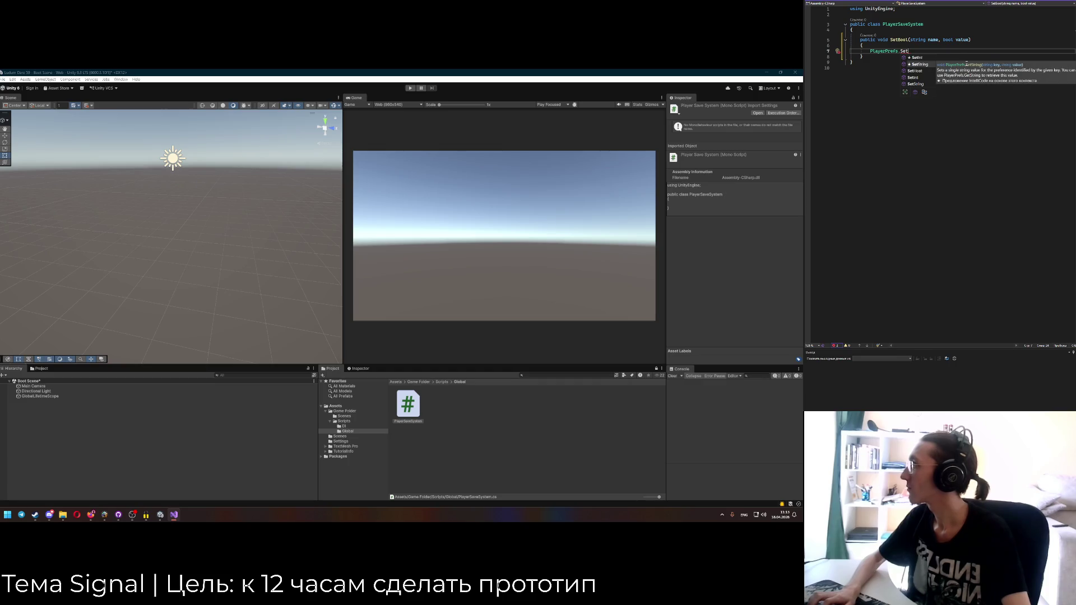
key(Down)
key(Down)
key(Down)
key(Up)
key(Up)
key(Up)
key(ctrl+BackSpace)
key(ctrl+BackSpace)
key(ctrl+BackSpace)
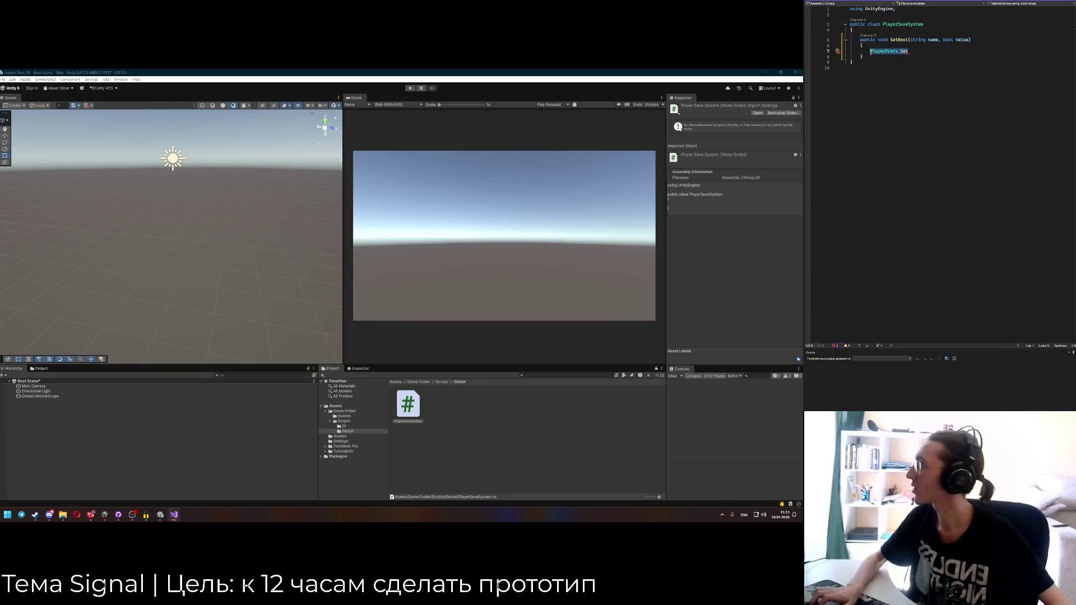
key(super)
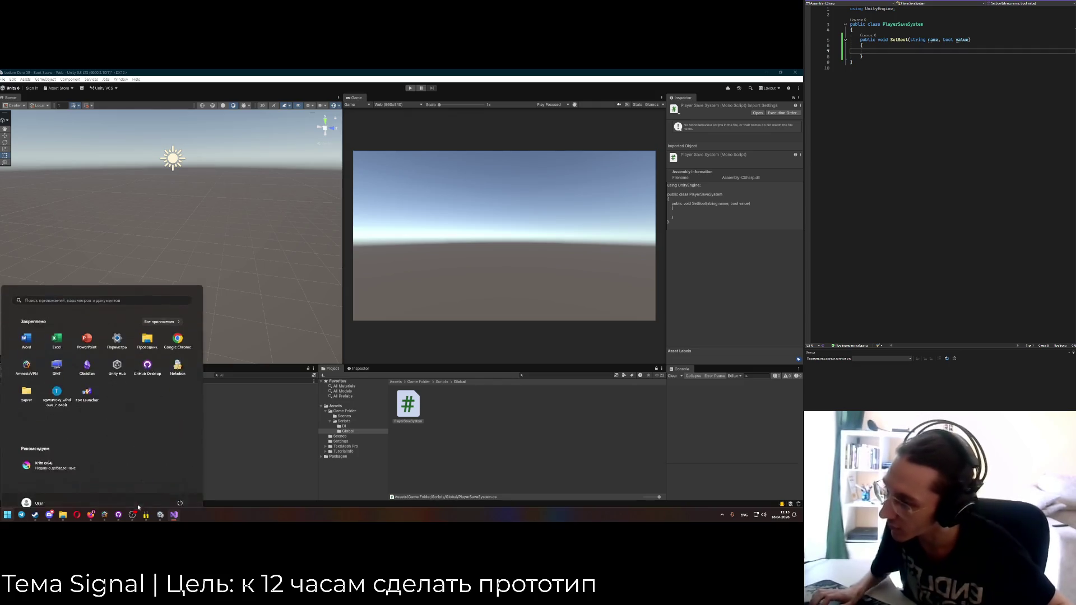
Launch Unity Hub from a 'unity' Start search and open the QuotaTetris project.
text(unity)
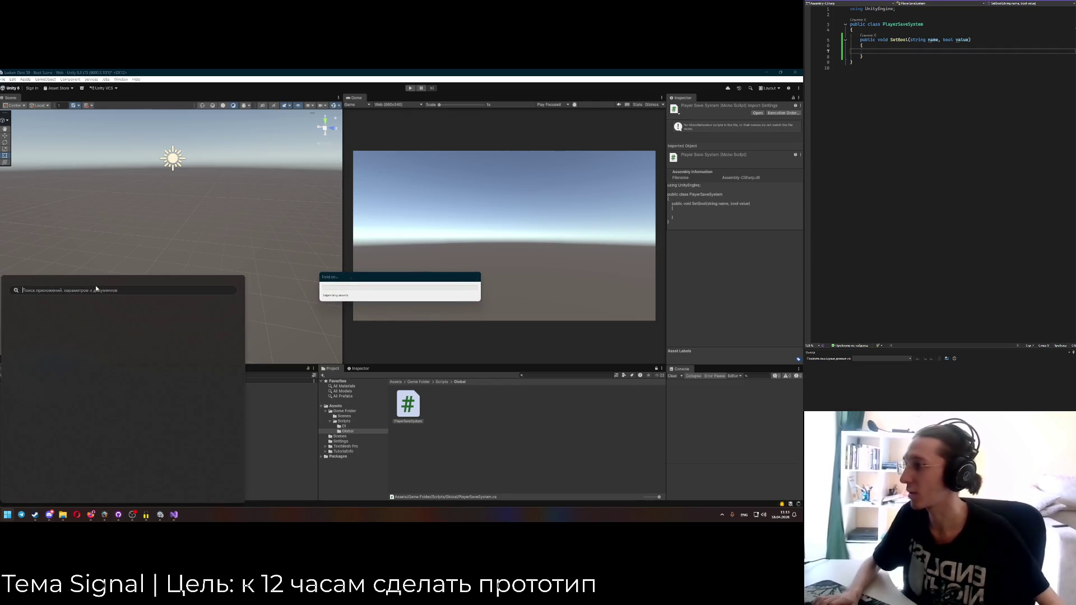
key(Escape)
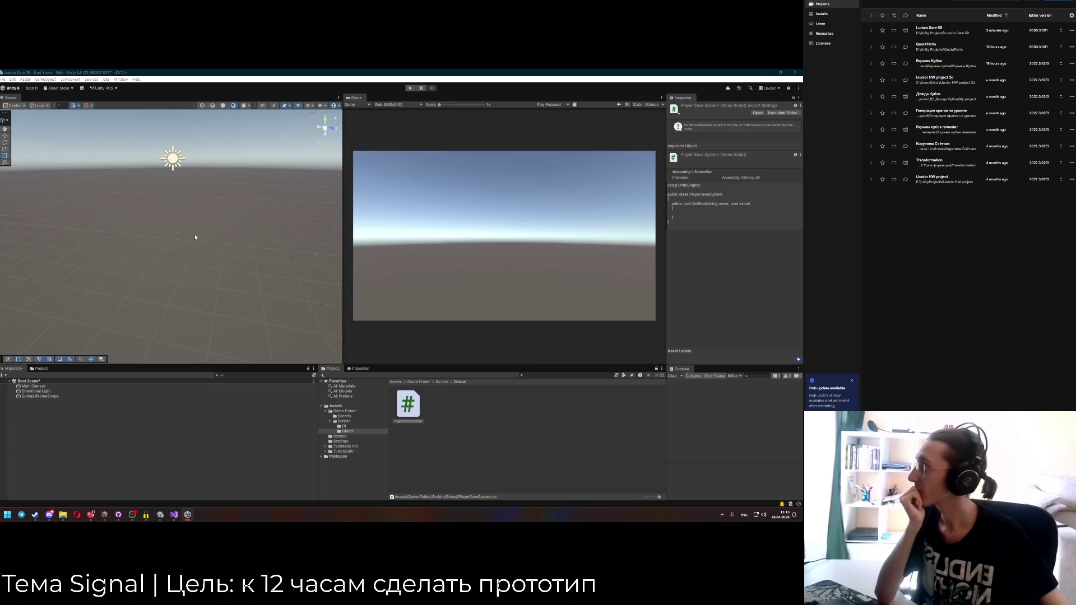
click(932, 48)
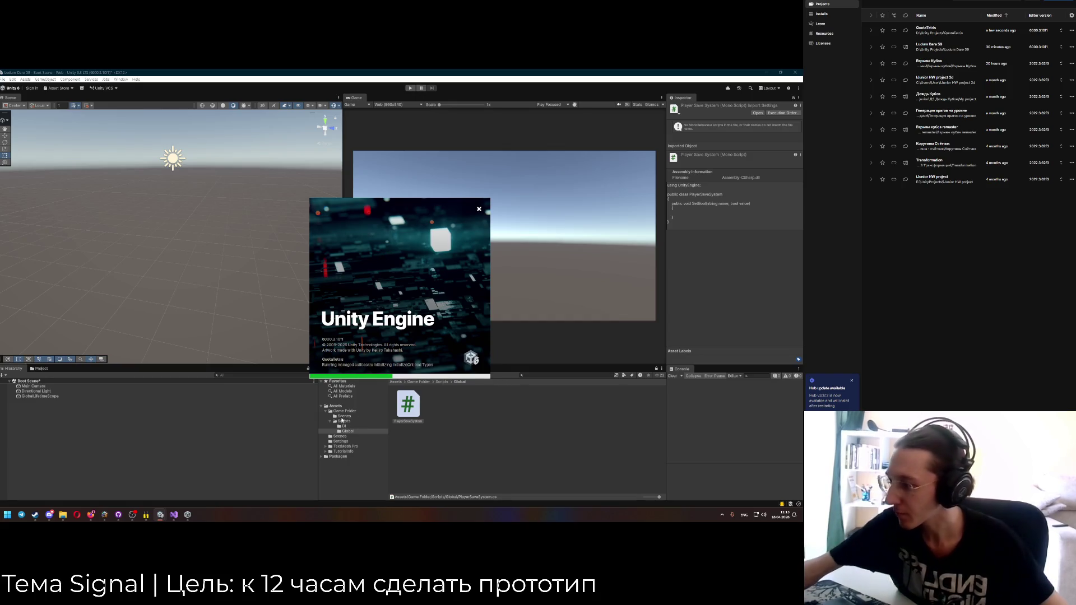
Briefly check Telegram, then switch to the QuotaTetris editor window.
click(21, 514)
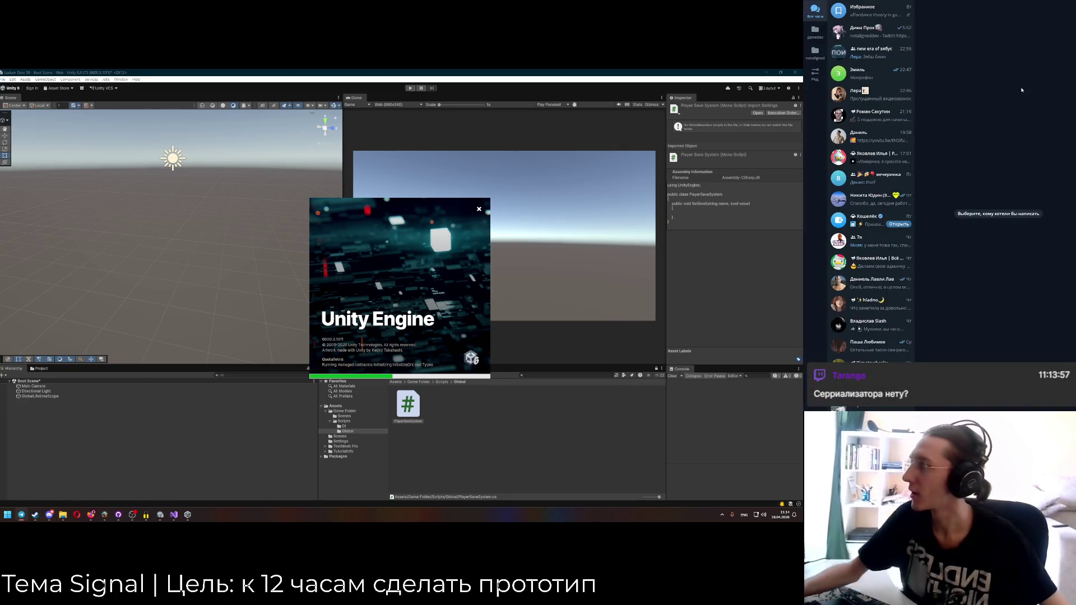
key(alt+Tab)
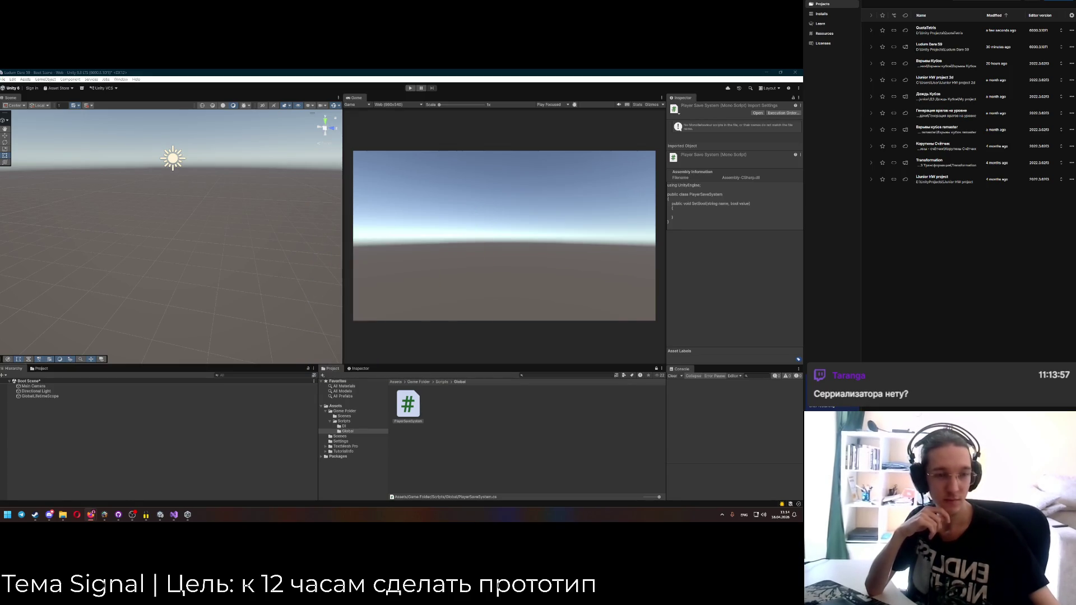
click(21, 515)
click(21, 514)
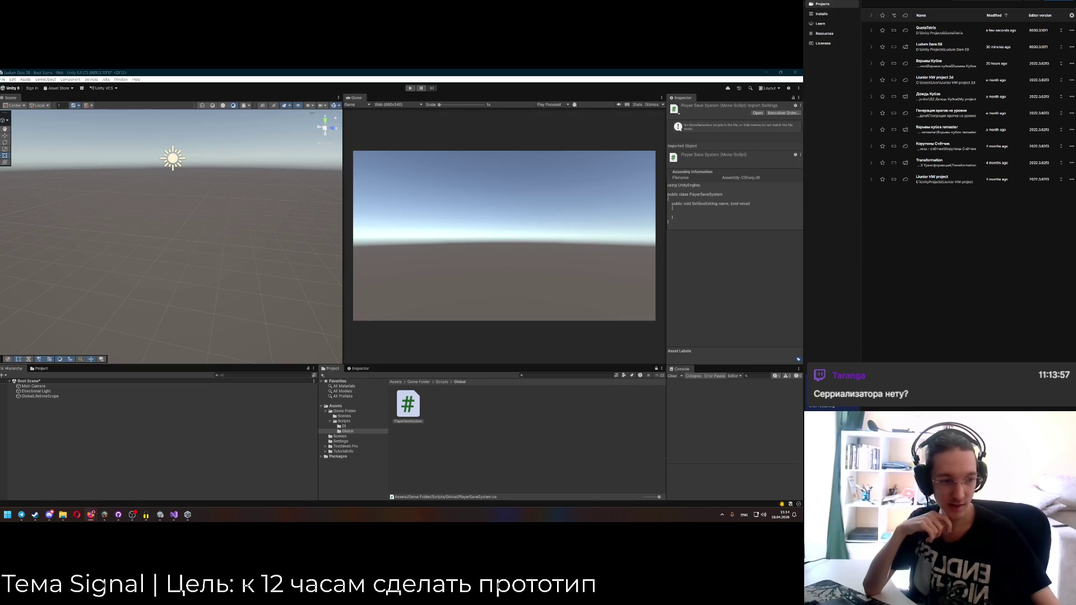
mouse_move(188, 514)
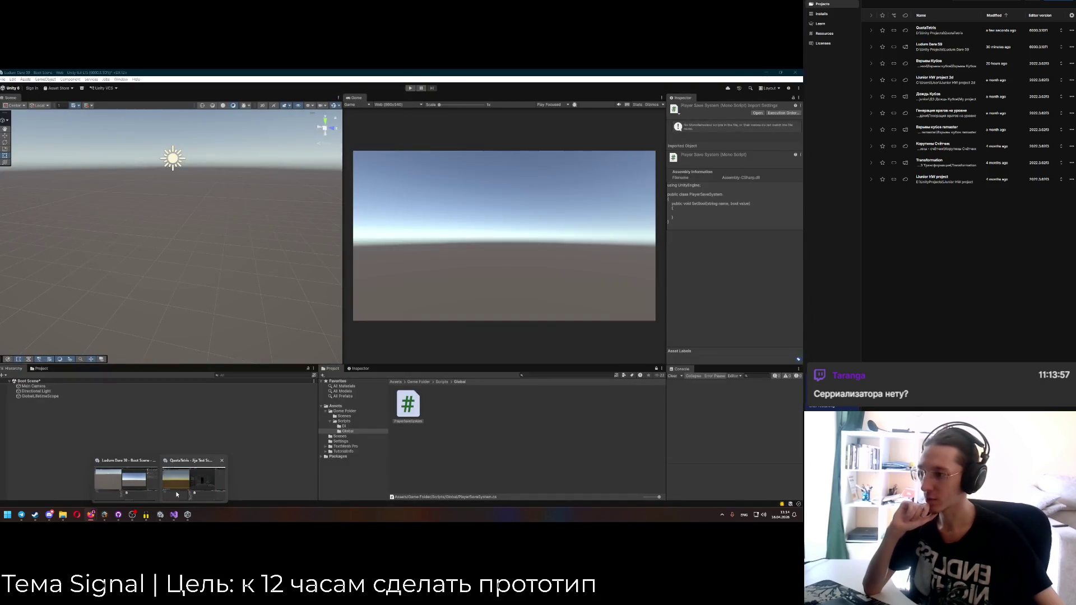
click(194, 477)
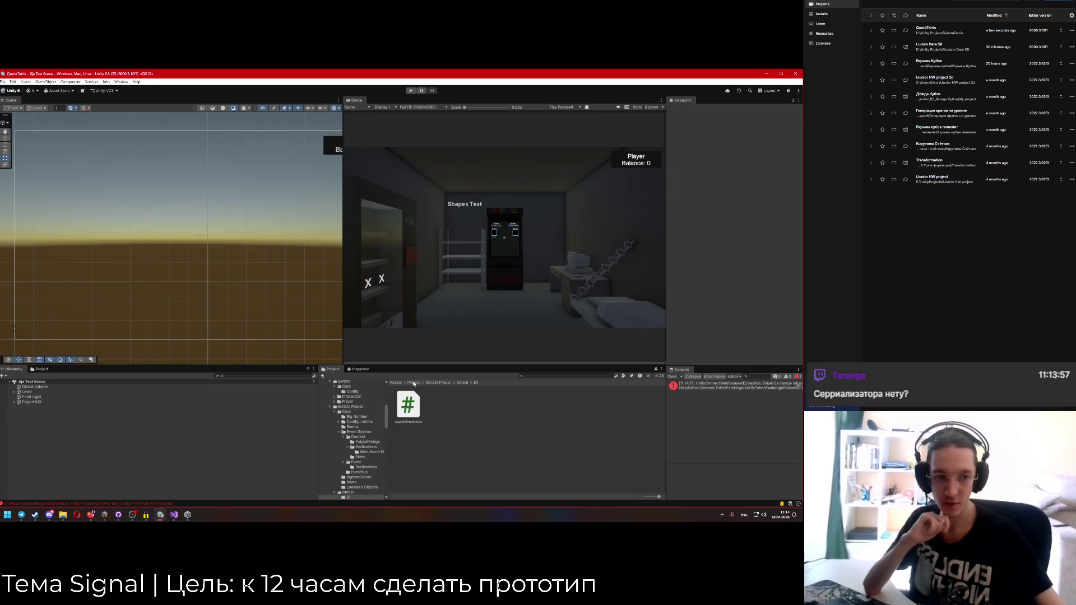
Search assets for 'Save', clear the search, and open AppLifetimeScope from the DI folder.
click(541, 376)
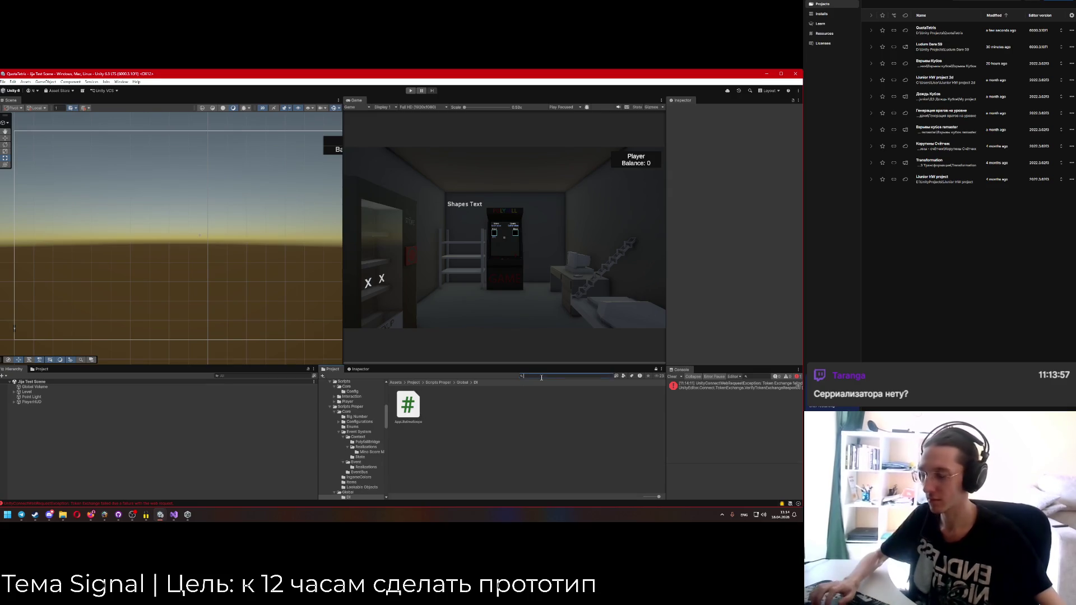
text(Save)
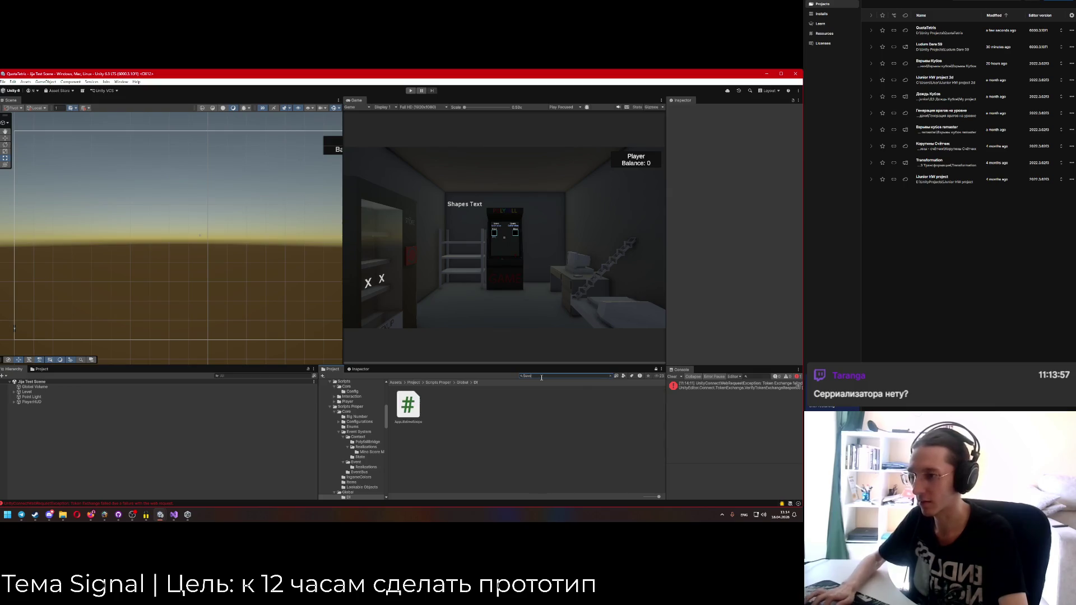
key(BackSpace)
key(BackSpace)
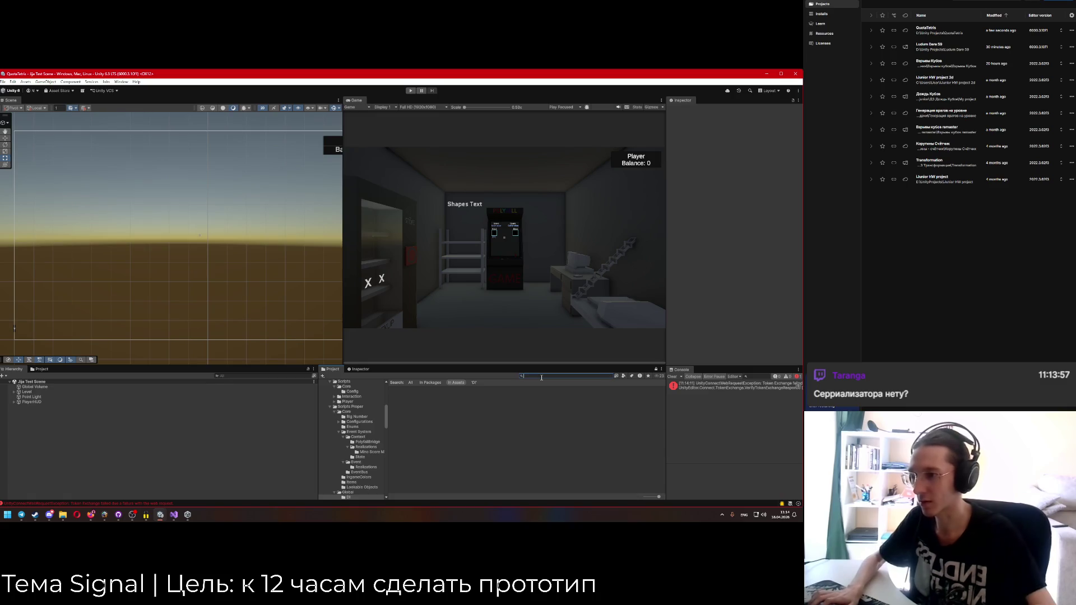
key(BackSpace)
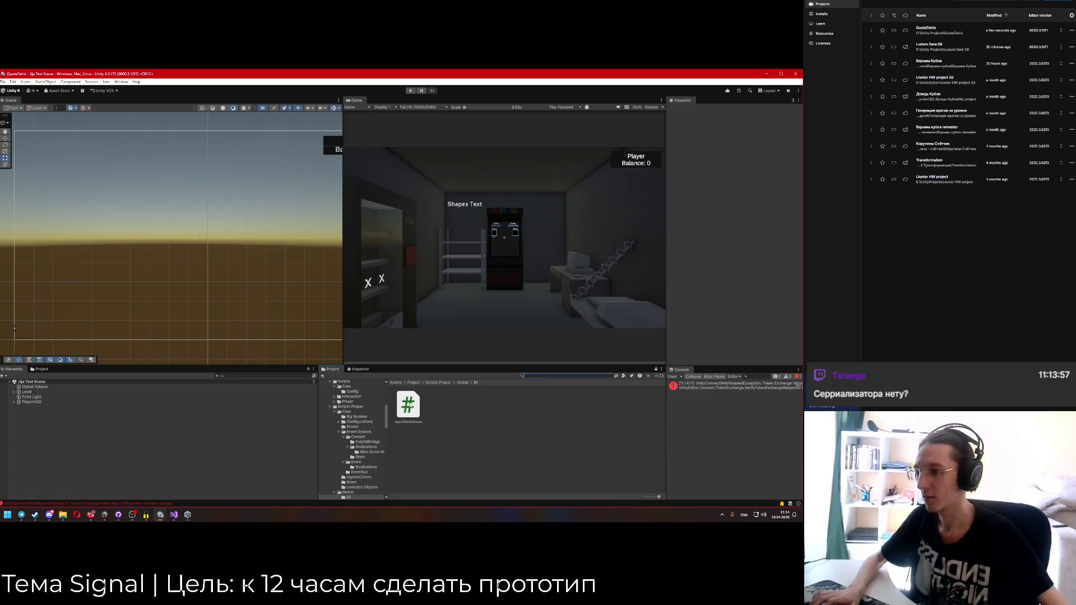
double_click(408, 405)
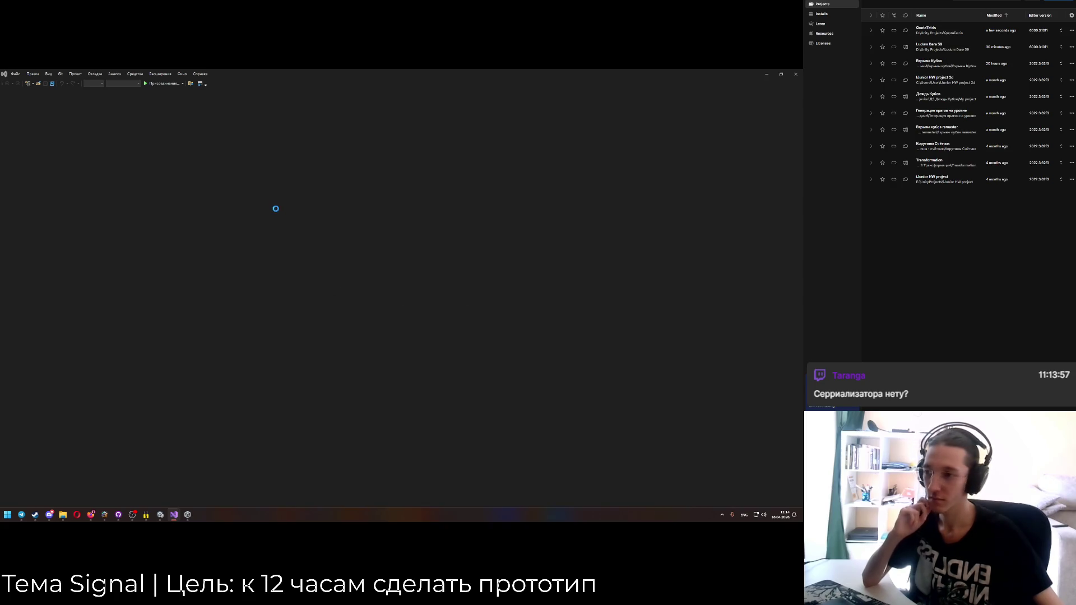
Search the code for SetBool and preview its implementation in PlayerProgressionStorage.cs.
click(276, 209)
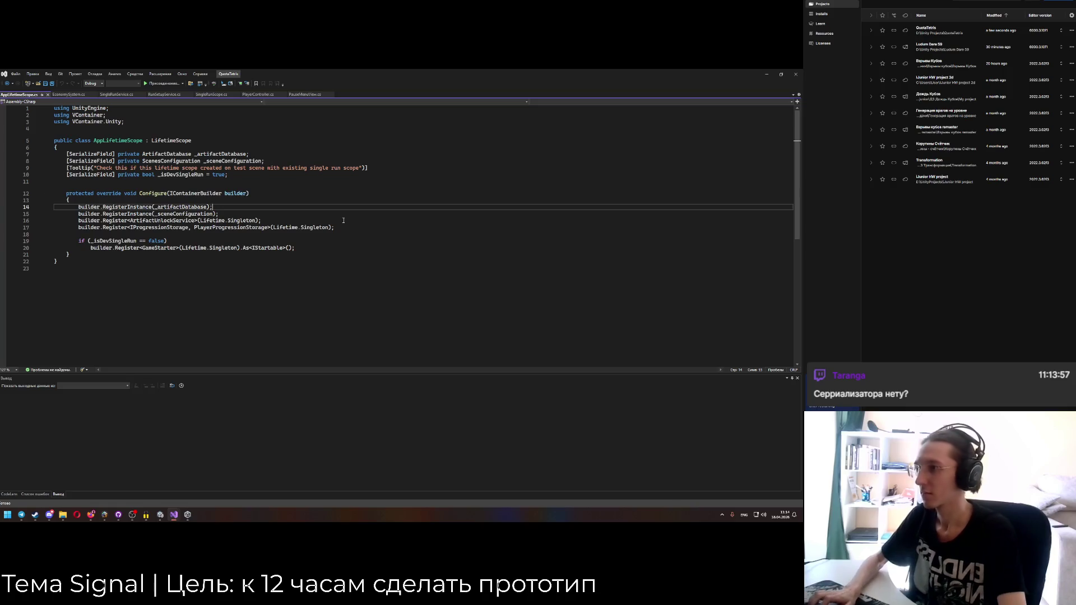
key(ctrl+t)
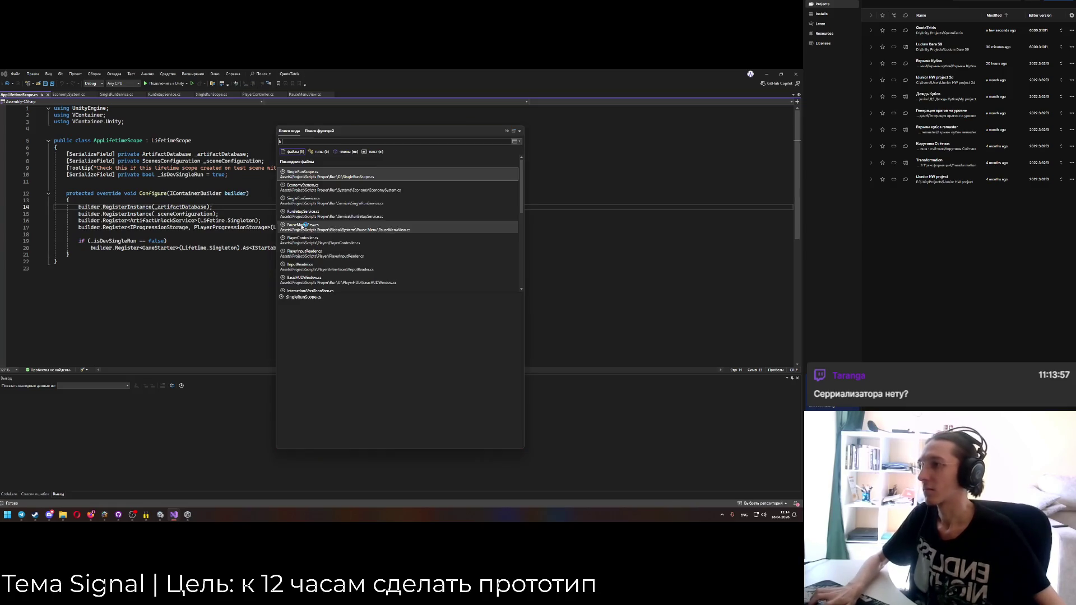
click(373, 152)
text(SetBool)
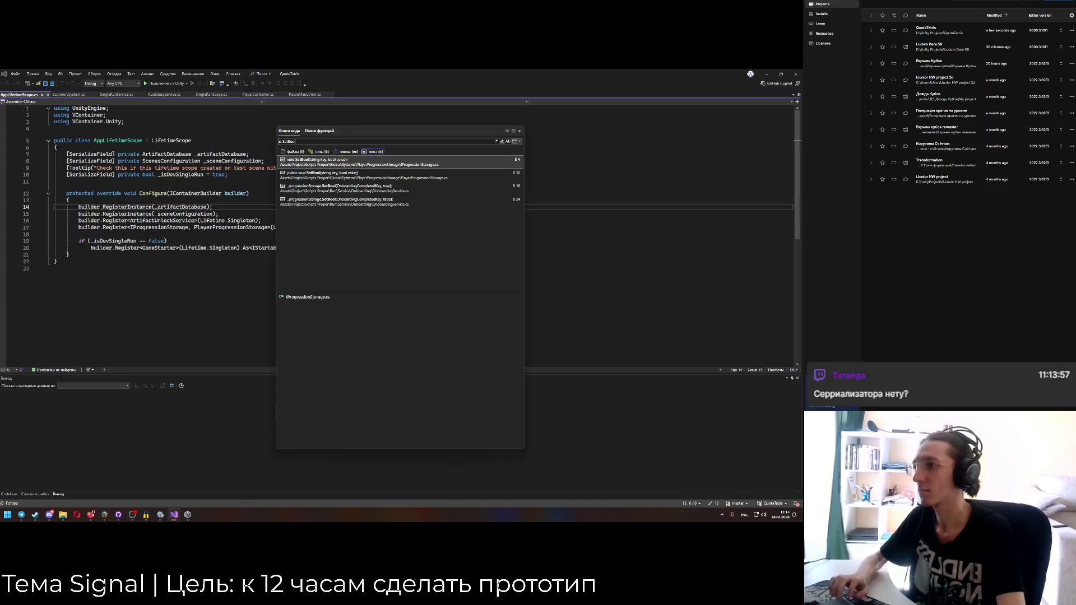
click(336, 176)
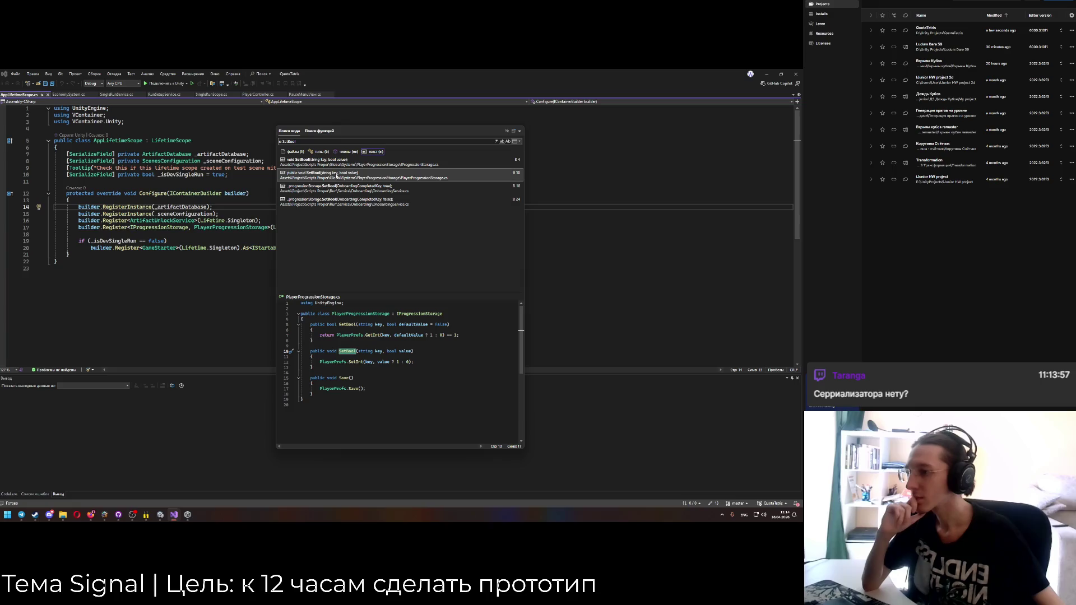
Close the search results and the QuotaTetris code, returning to PlayerSaveSystem.
click(519, 131)
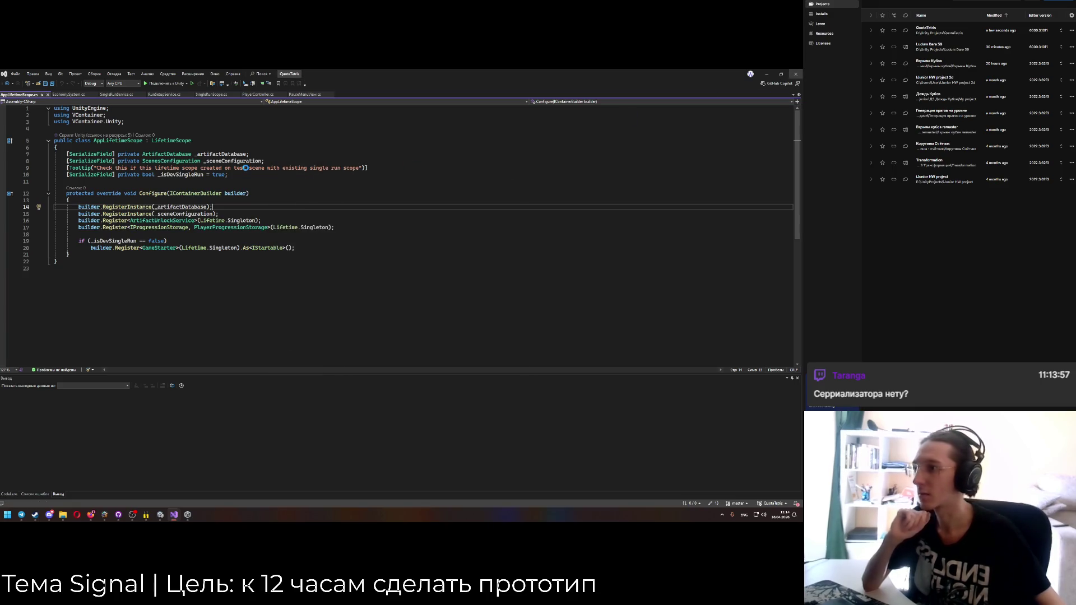
click(795, 74)
key(alt+Tab)
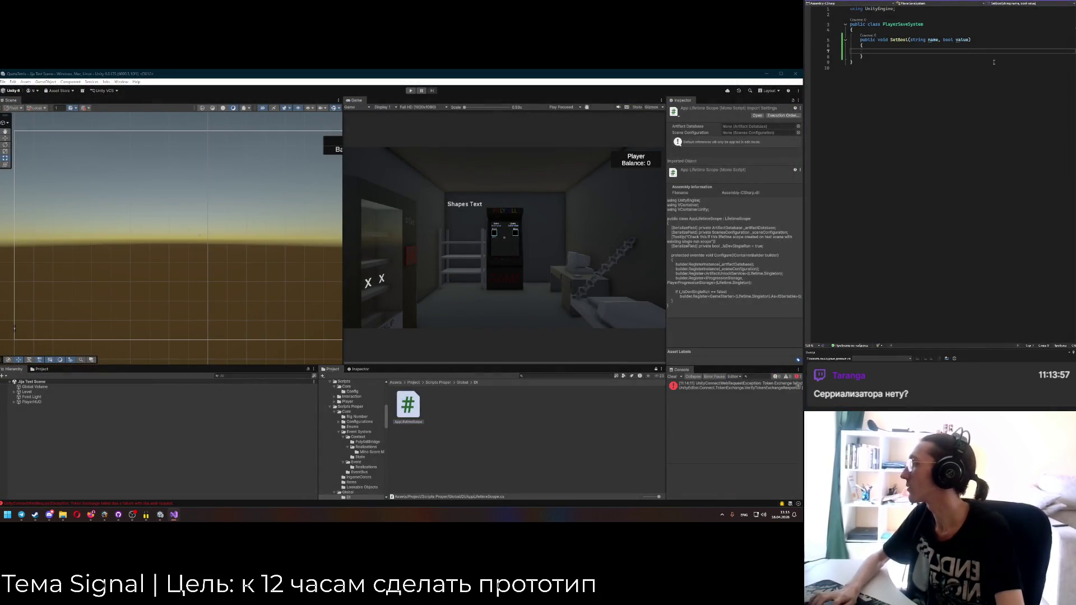
Fill SetBool with PlayerPrefs.SetInt(name, value ? 1 : 0).
text(PlayerPrefs.SetInt()
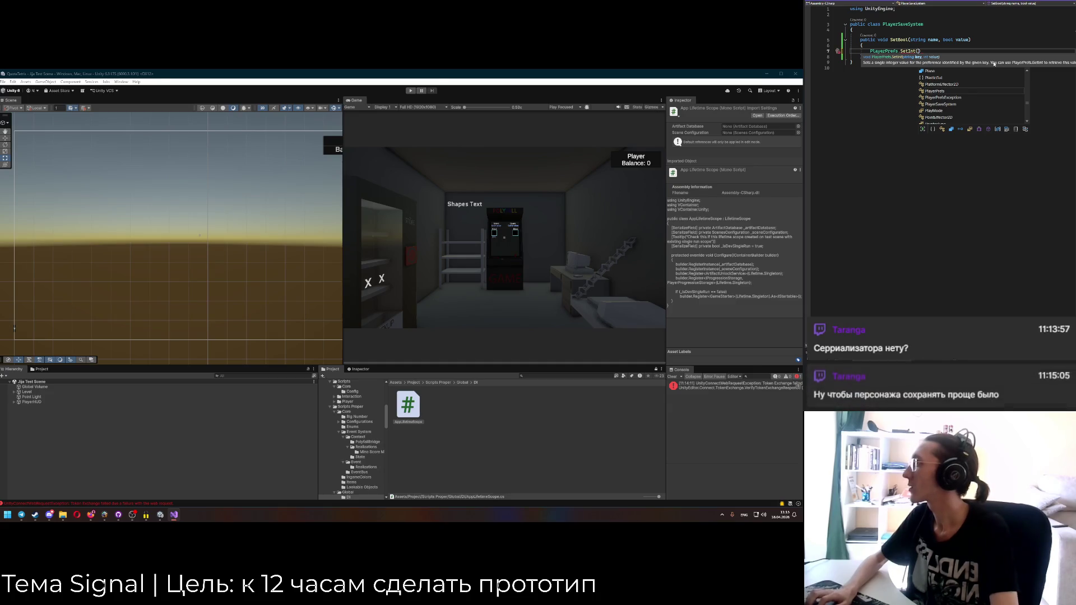
text(name, value)
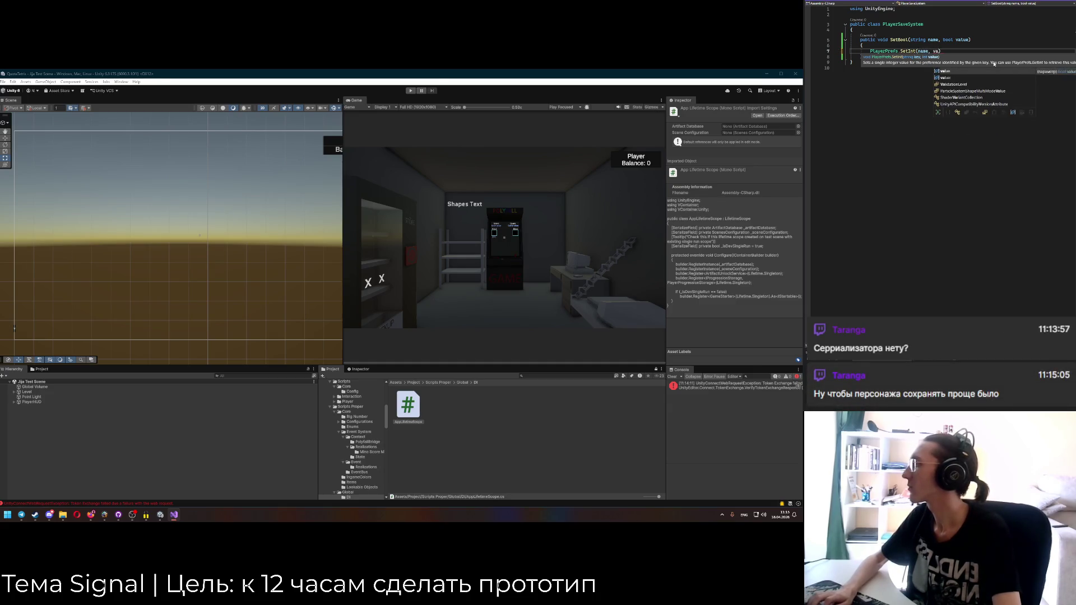
key(Tab)
key(Down)
key(Return)
key(Return)
Add public bool GetBoold(string name) returning PlayerPrefs.GetInt(name) != 0.
text(public voi)
text(d Ge)
key(BackSpace)
text(boo)
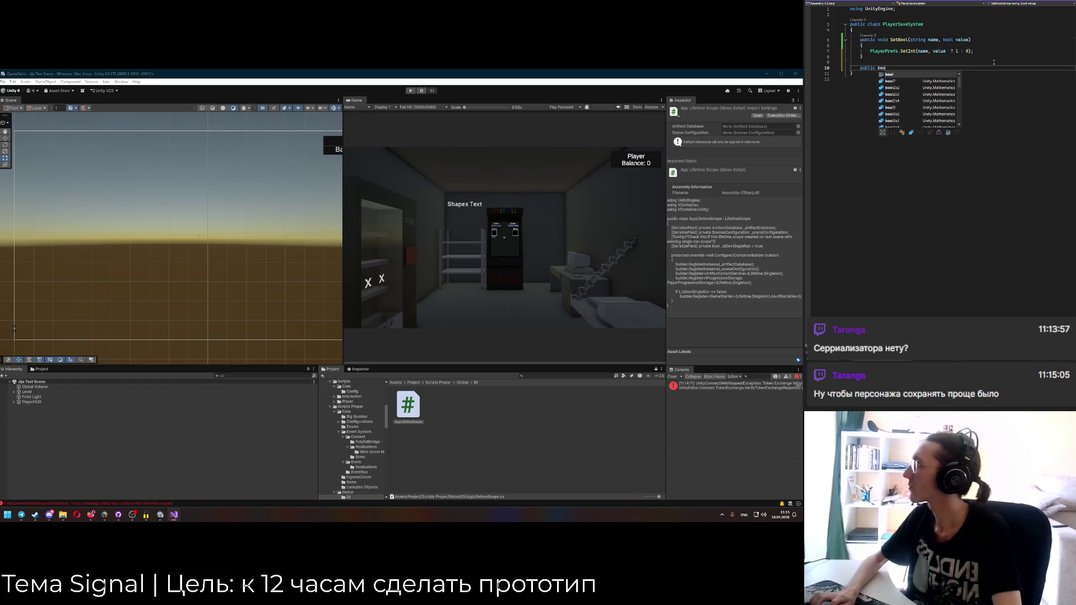
text(l GetBoold(string name) {)
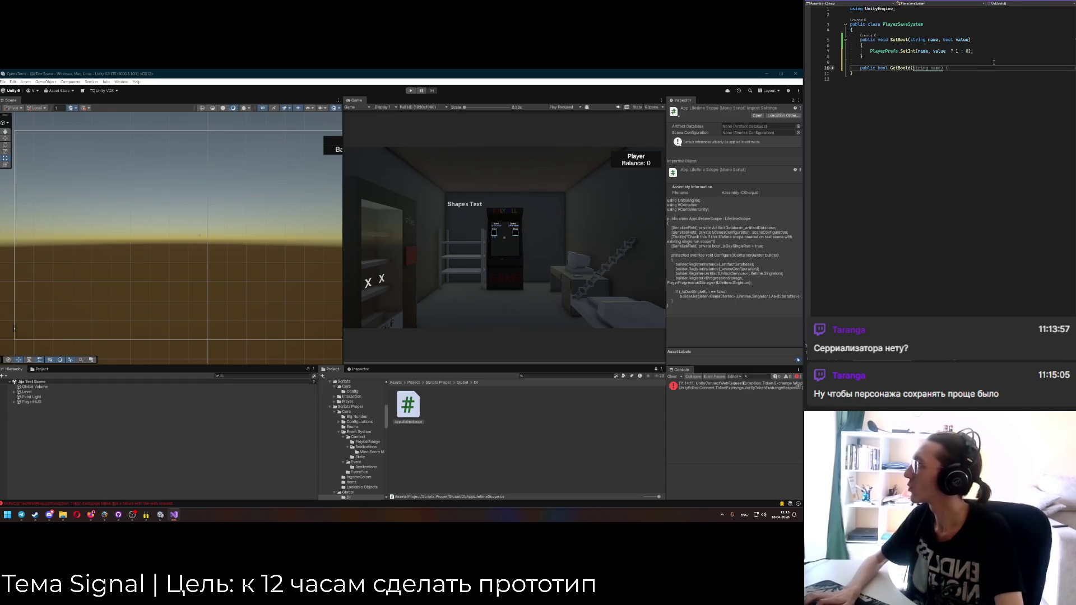
text(, bool )
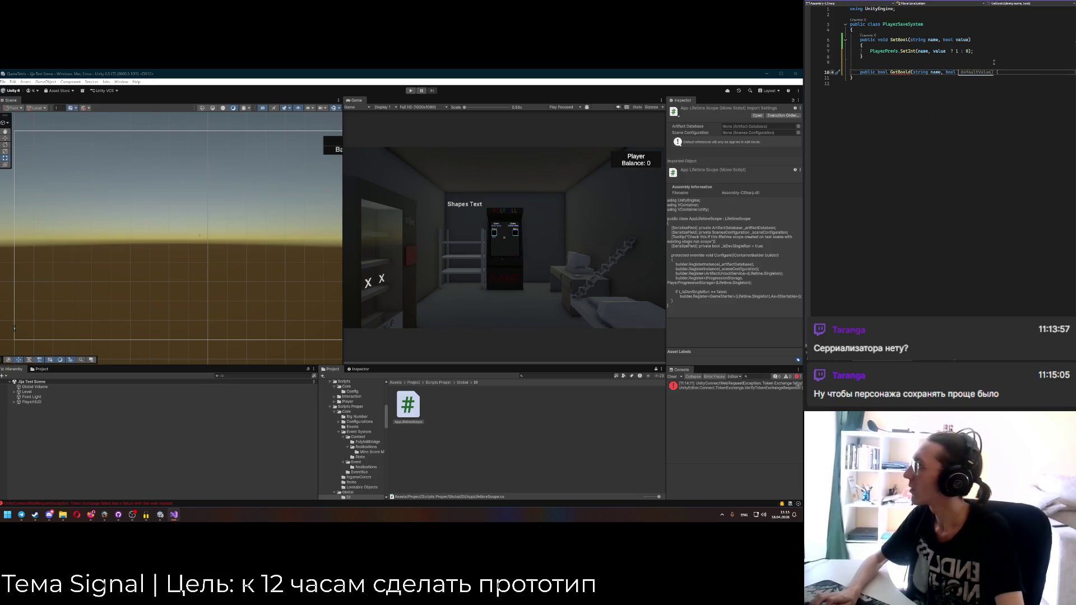
text(value)
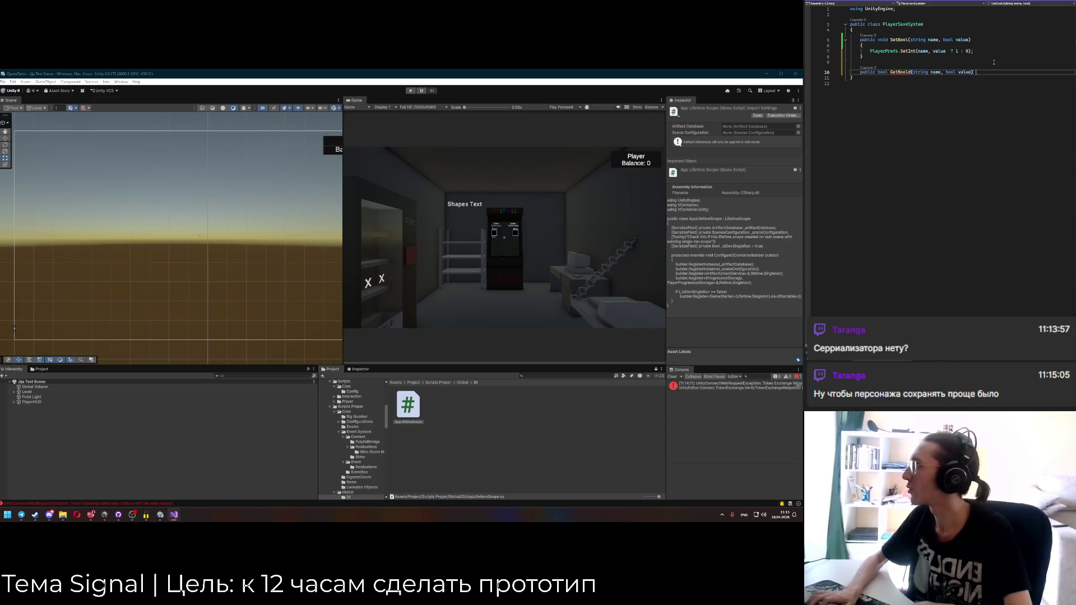
key(Return)
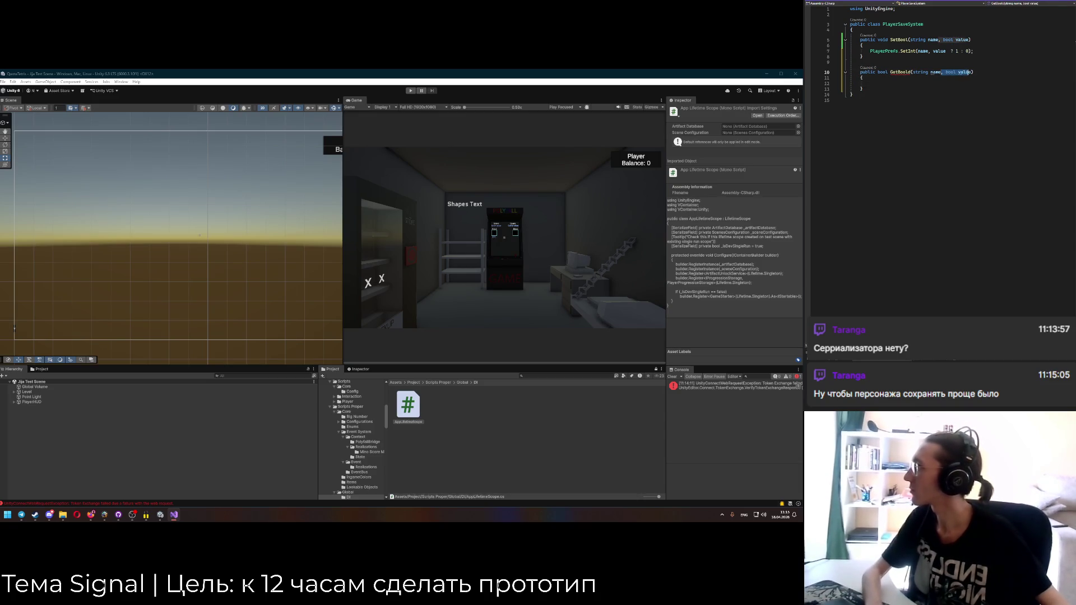
key(BackSpace)
click(946, 85)
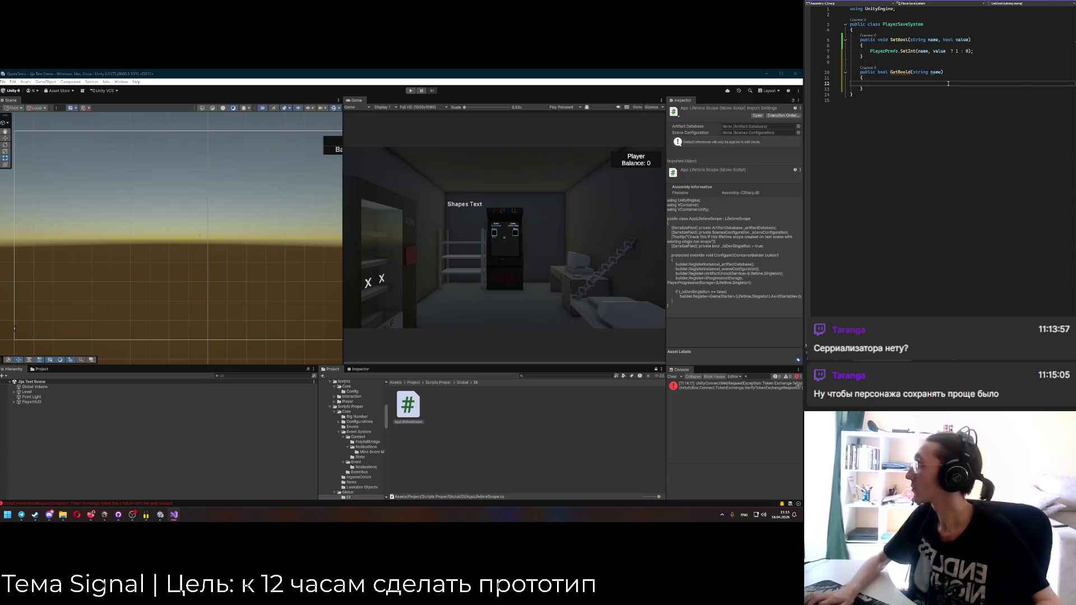
text(retur)
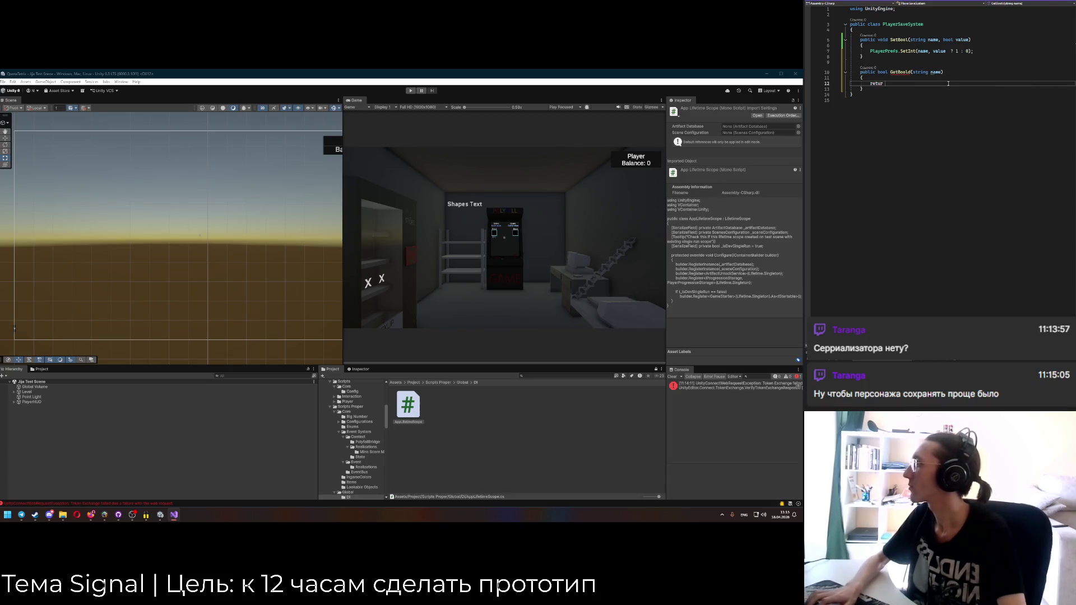
text(n PlayerPrefs.Ge)
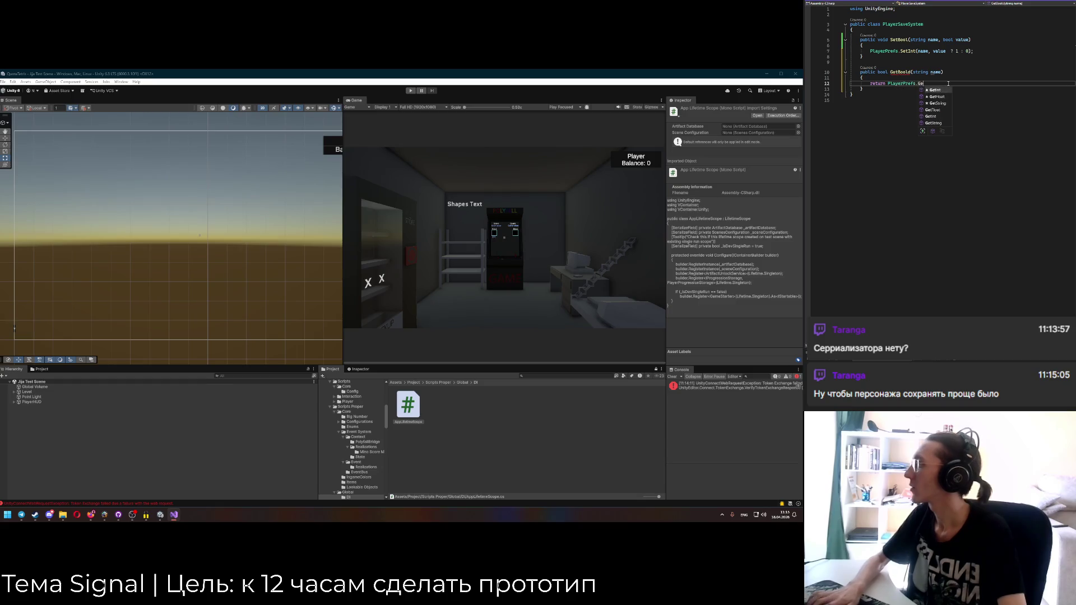
text(tInt()
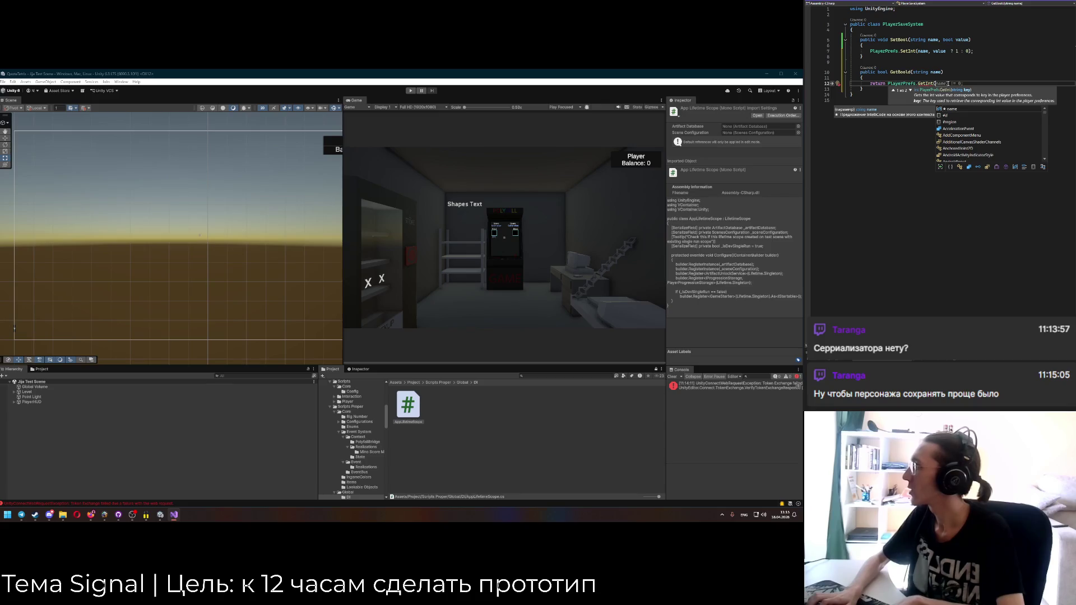
text(name) )
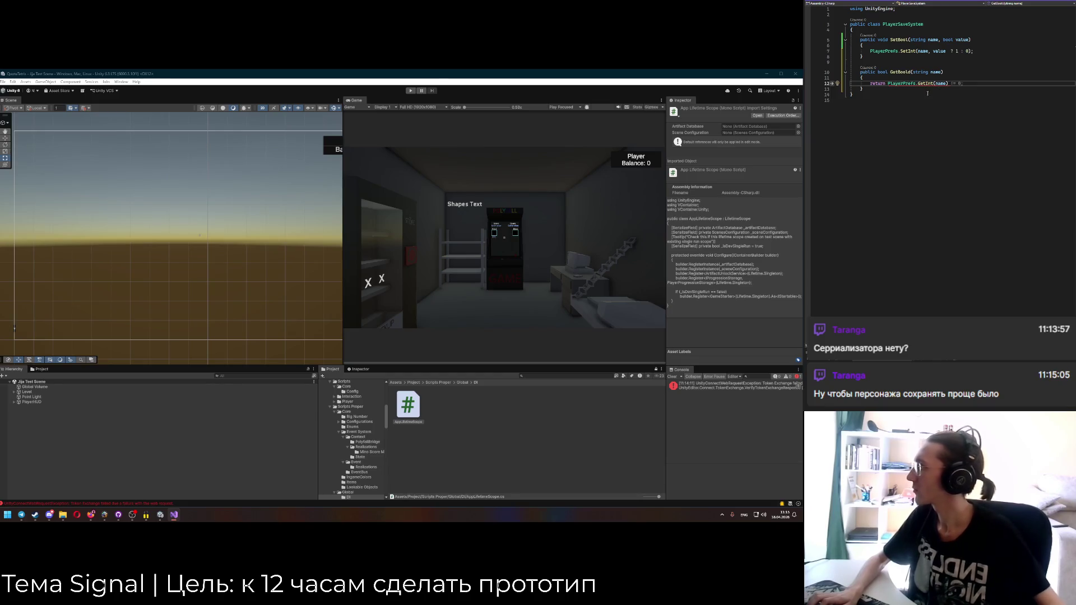
text(!= 0;)
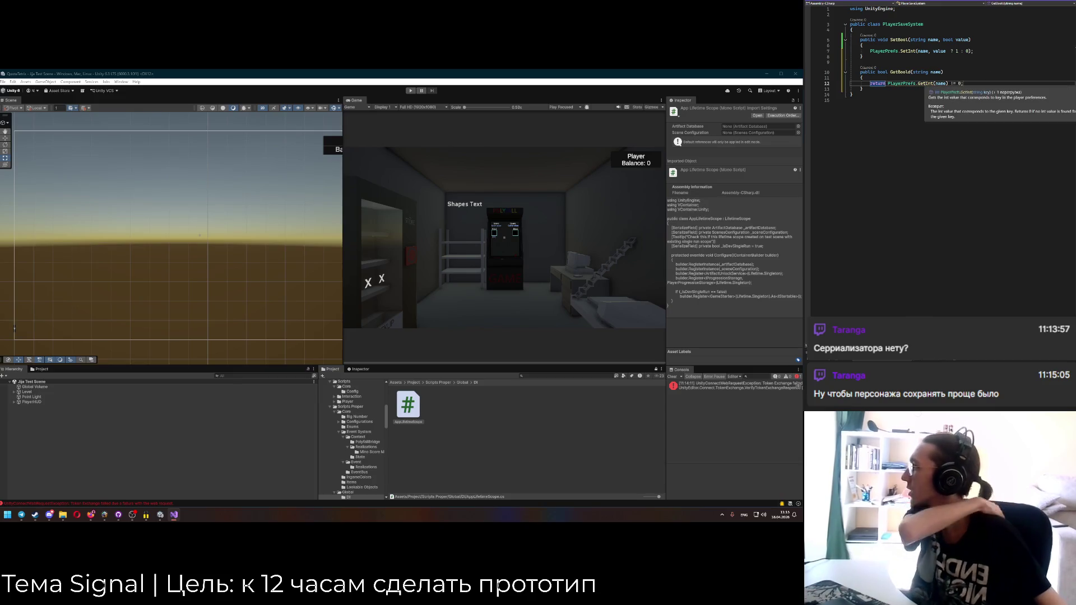
Check the PlayerSaveSystem class name, then switch to GlobalLifetimeScope.cs.
mouse_move(925, 83)
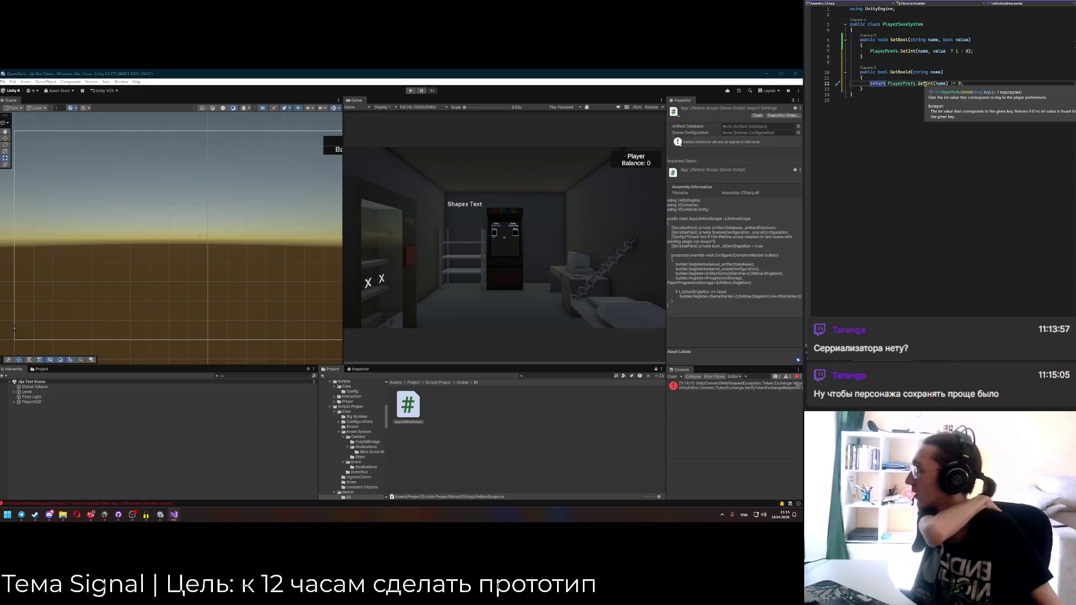
click(845, 2)
key(ctrl+Tab)
click(929, 22)
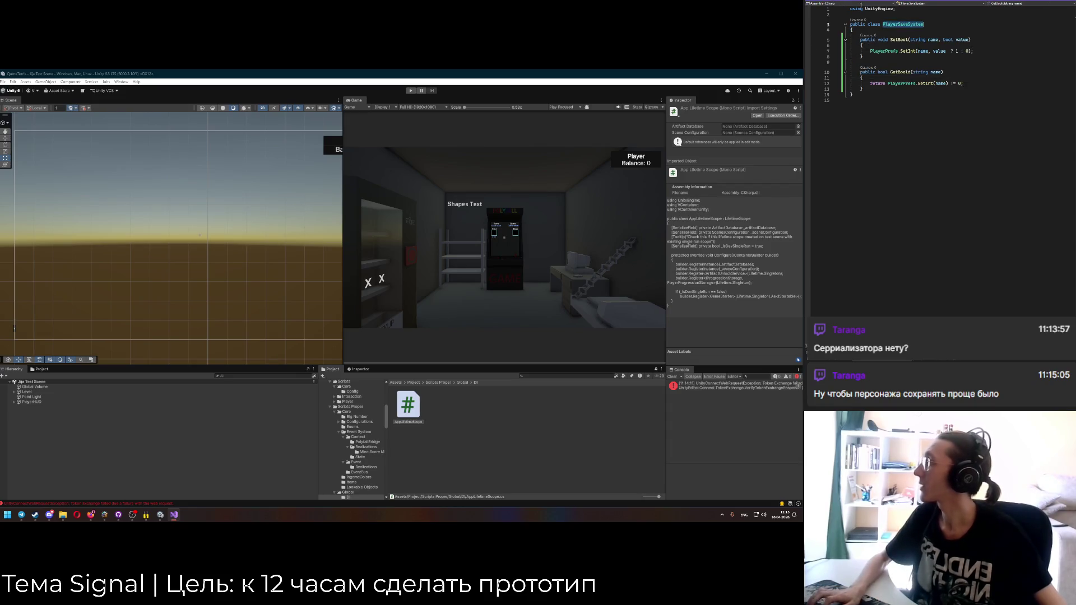
click(860, 1)
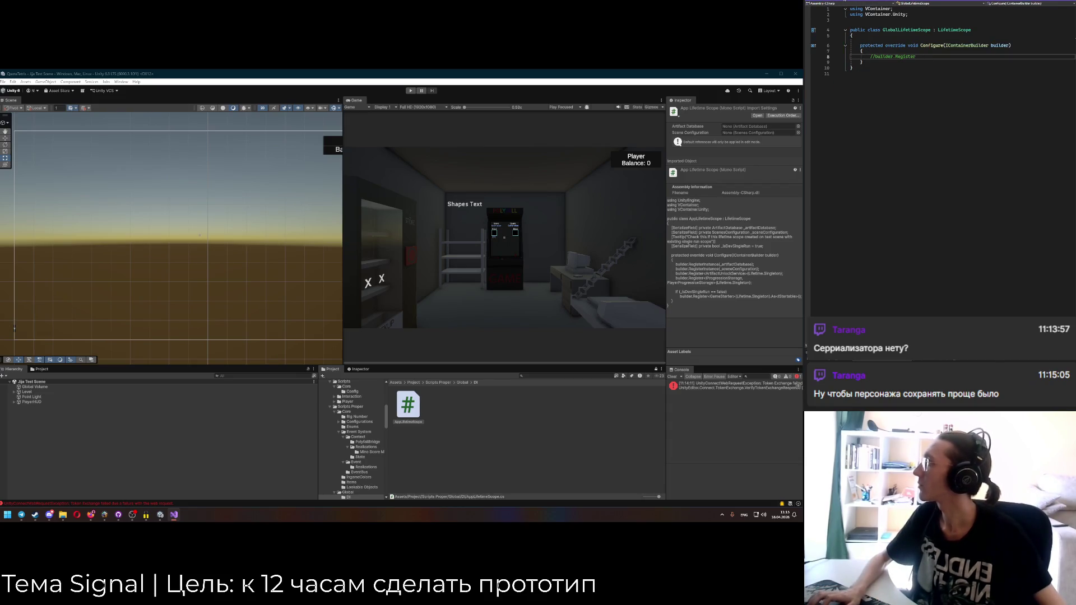
Write builder.Register<PlayerSaveSystem>() in Configure, then open AppLifetimeScope to compare registrations.
key(ctrl+k)
key(ctrl+u)
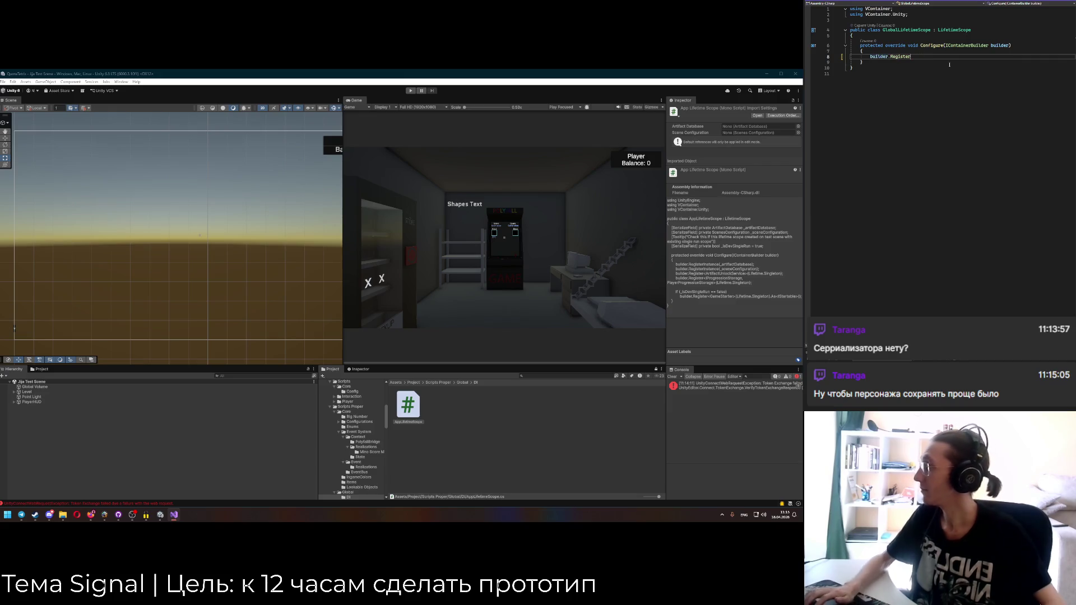
text(<PlayerSaveSystem>())
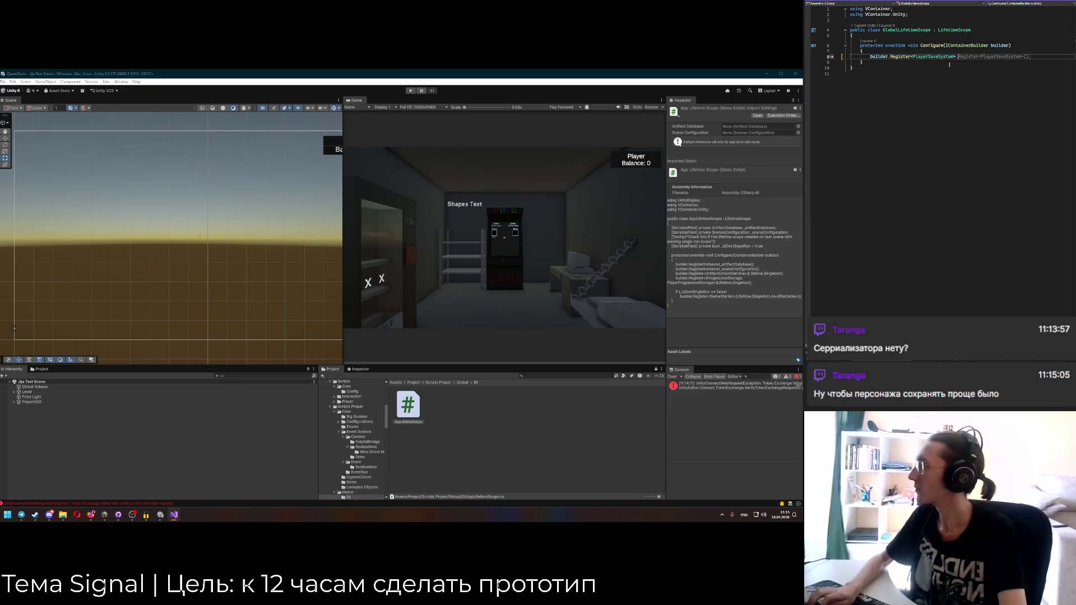
text(.AsSelf();)
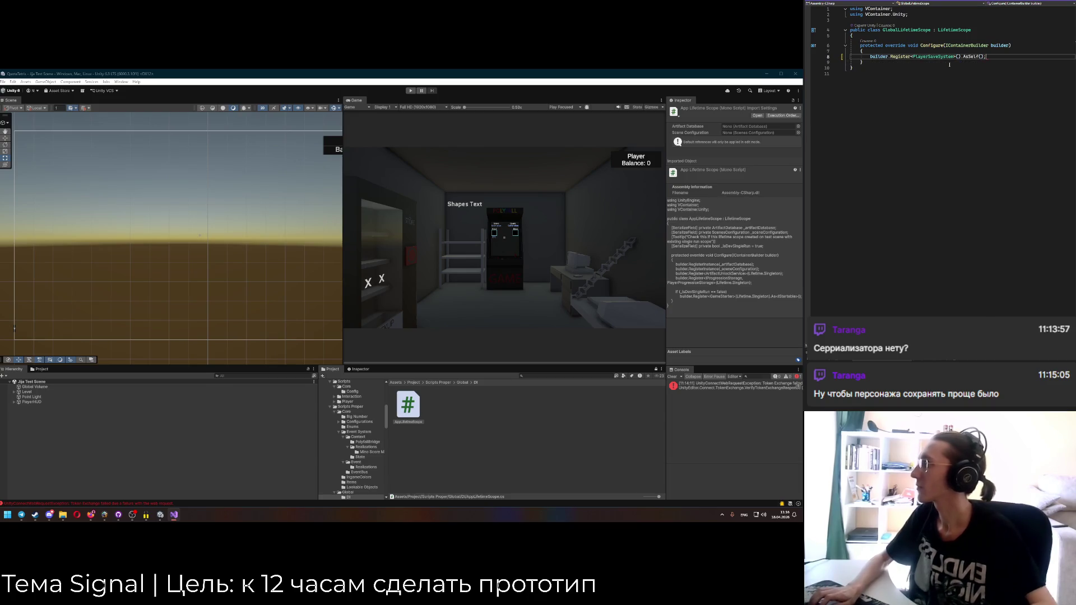
mouse_move(935, 58)
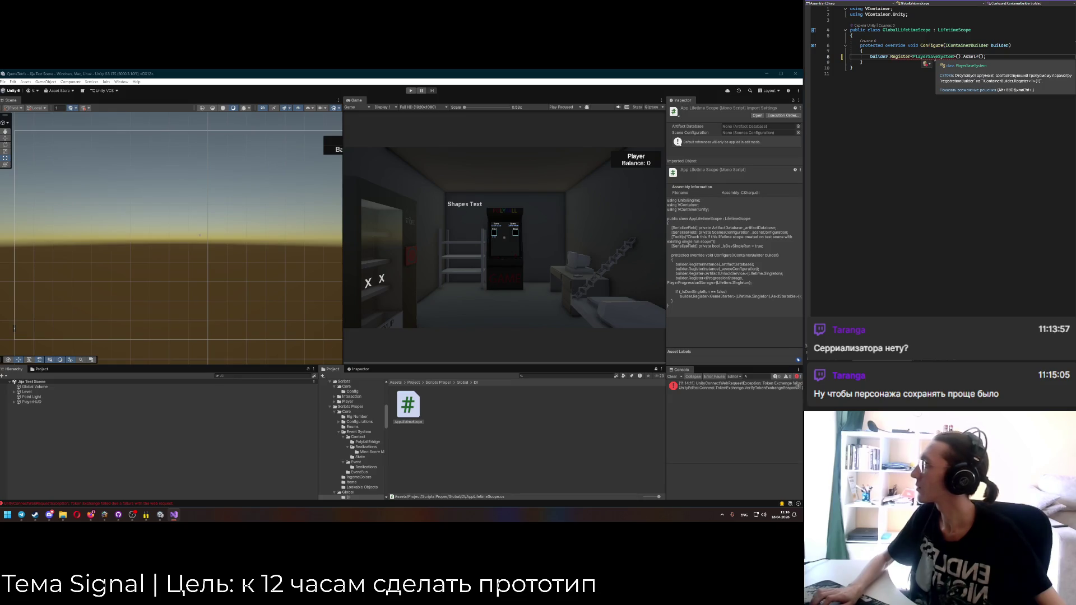
click(927, 64)
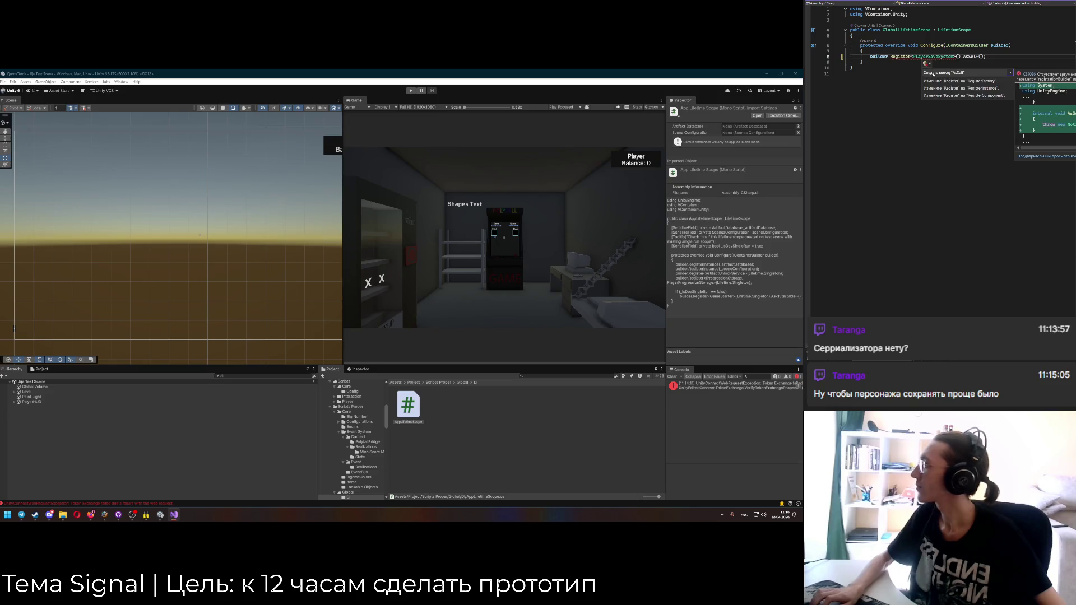
click(946, 64)
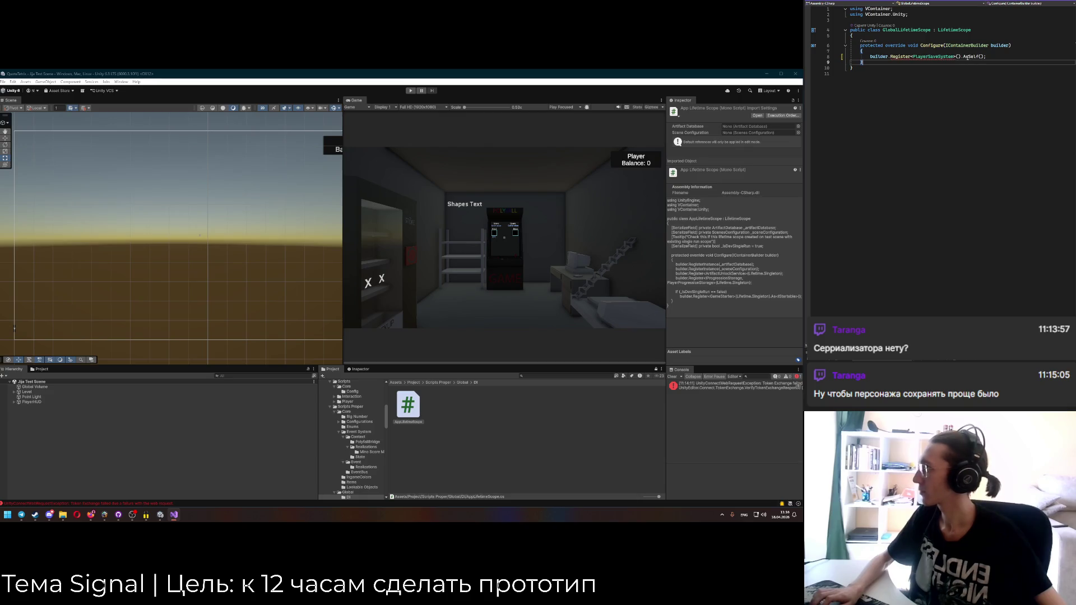
key(ctrl+z)
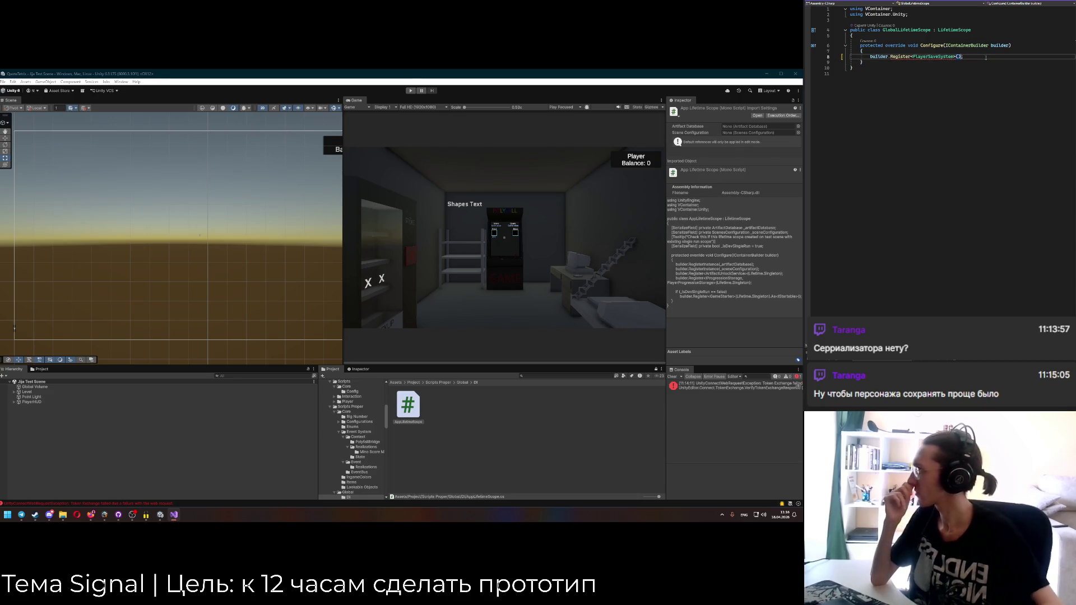
mouse_move(938, 57)
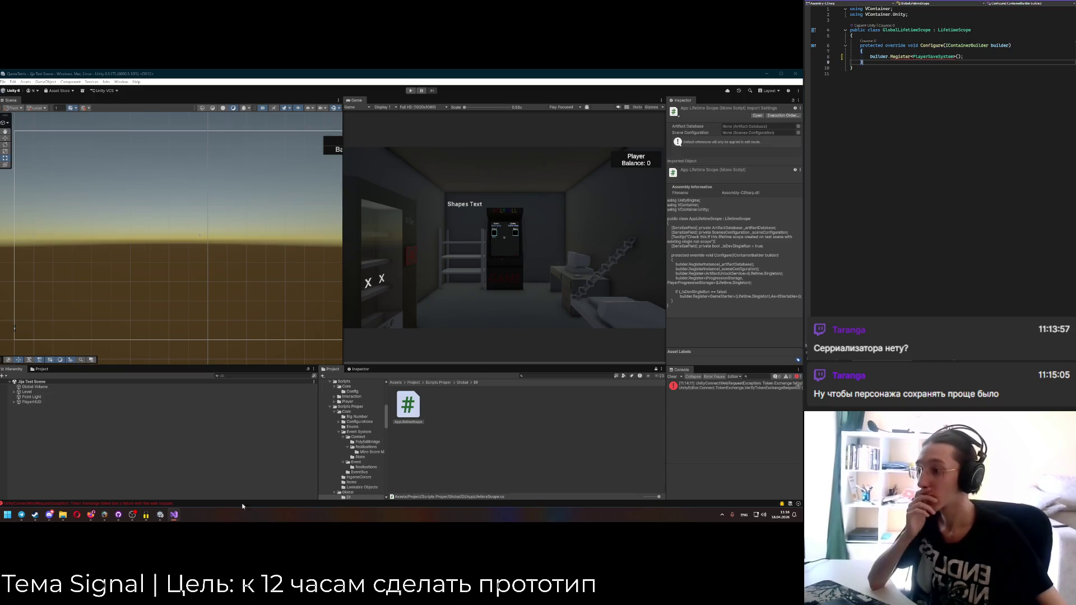
double_click(408, 405)
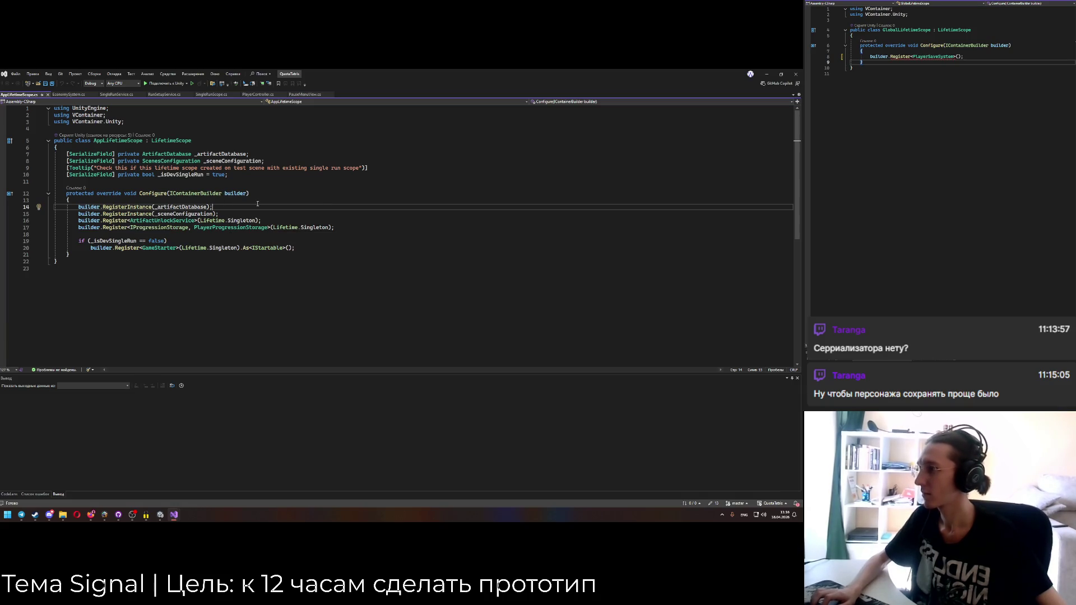
Change the registration to builder.Register<PlayerSaveSystem>(Lifetime.Singleton), dropping .AsSelf().
click(902, 56)
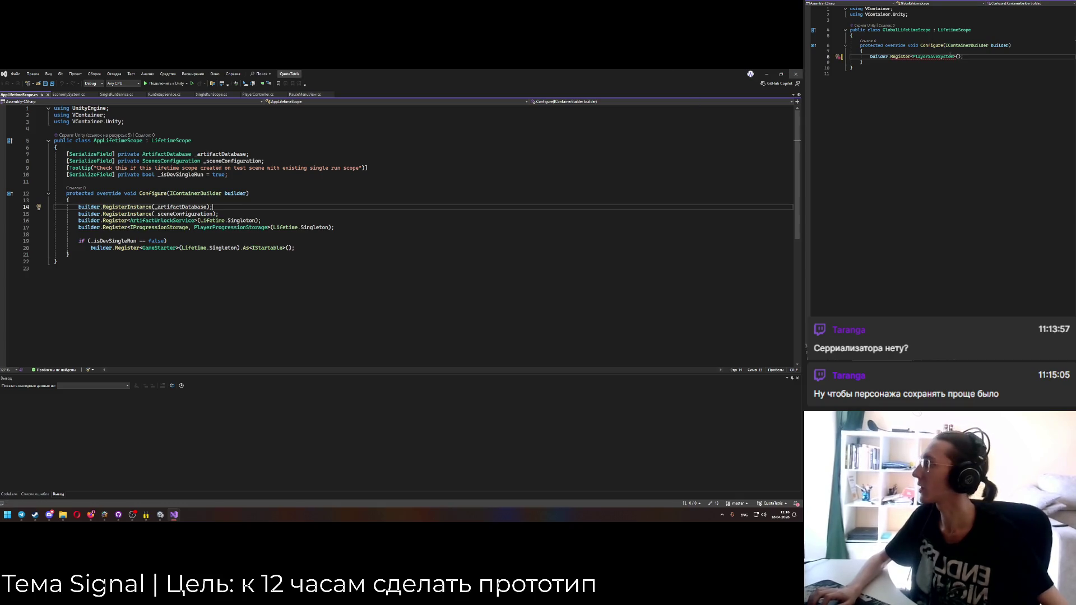
text(Lifetime.Singleton))
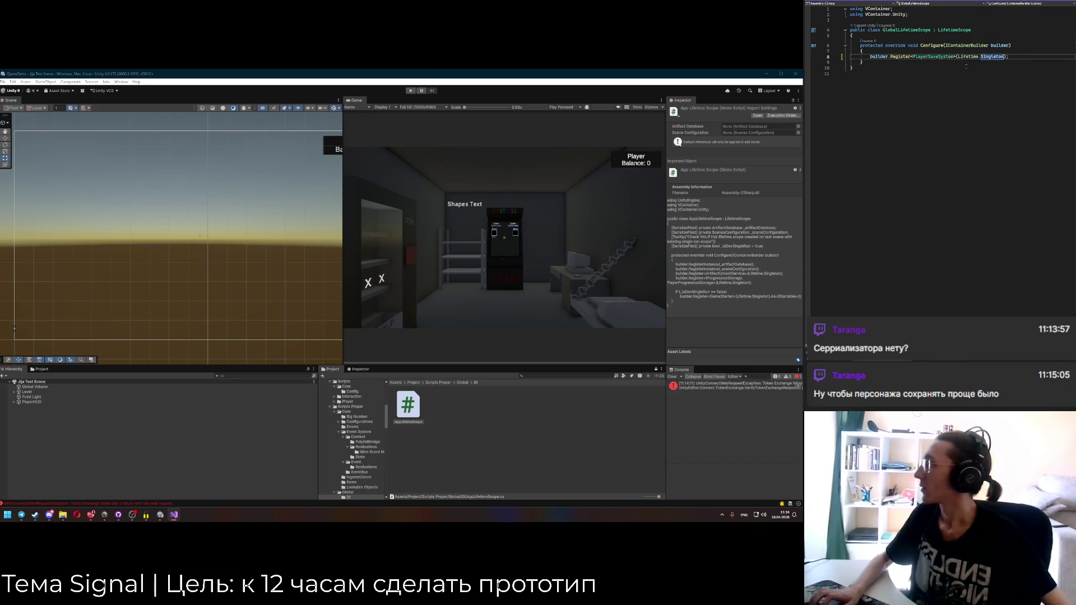
text(.AsSelf();)
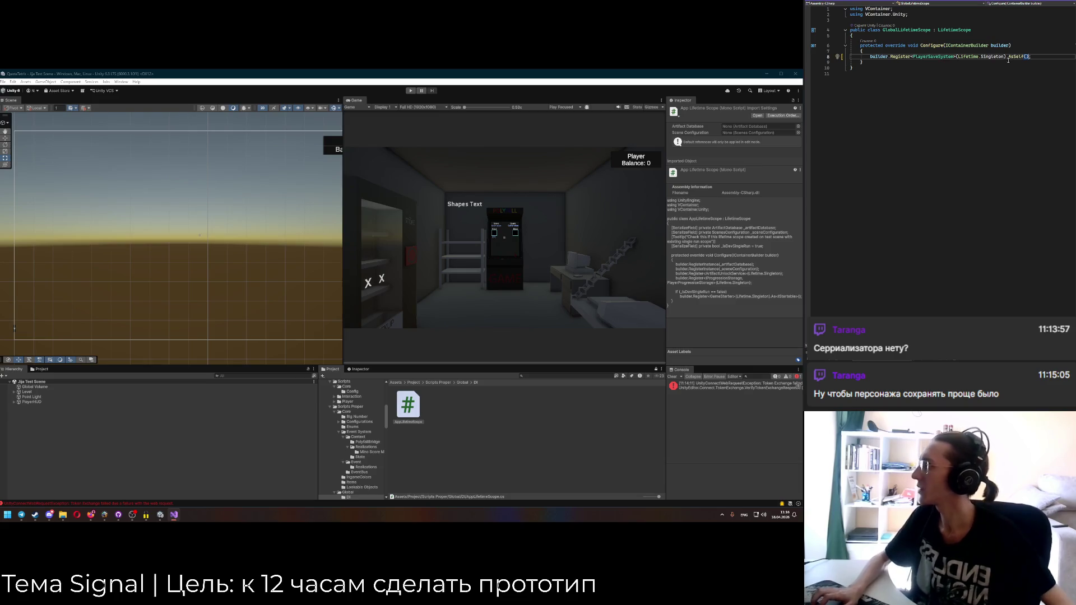
key(BackSpace)
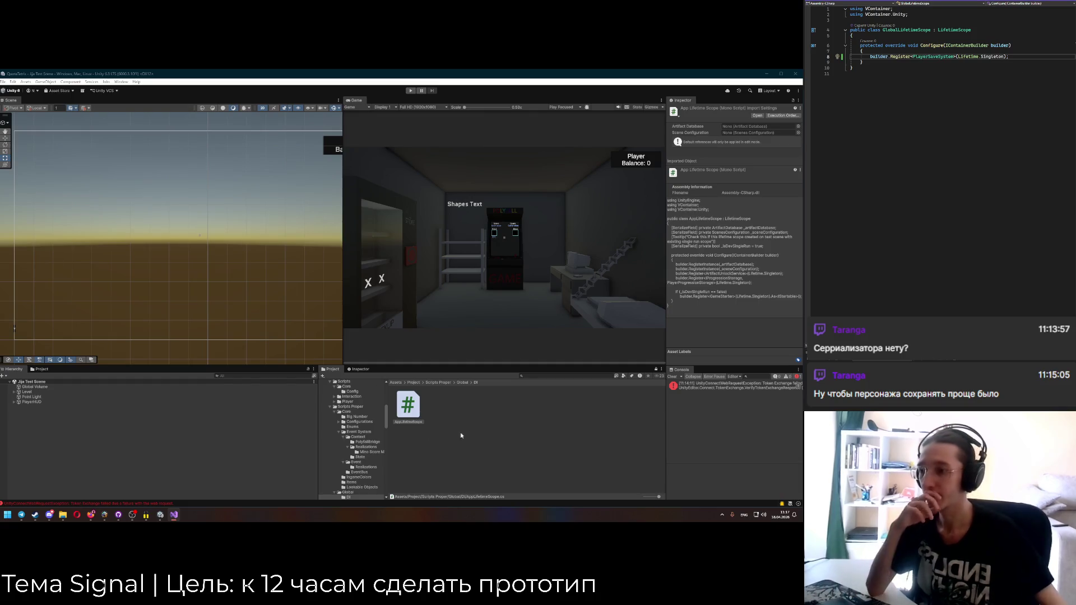
click(603, 432)
click(716, 387)
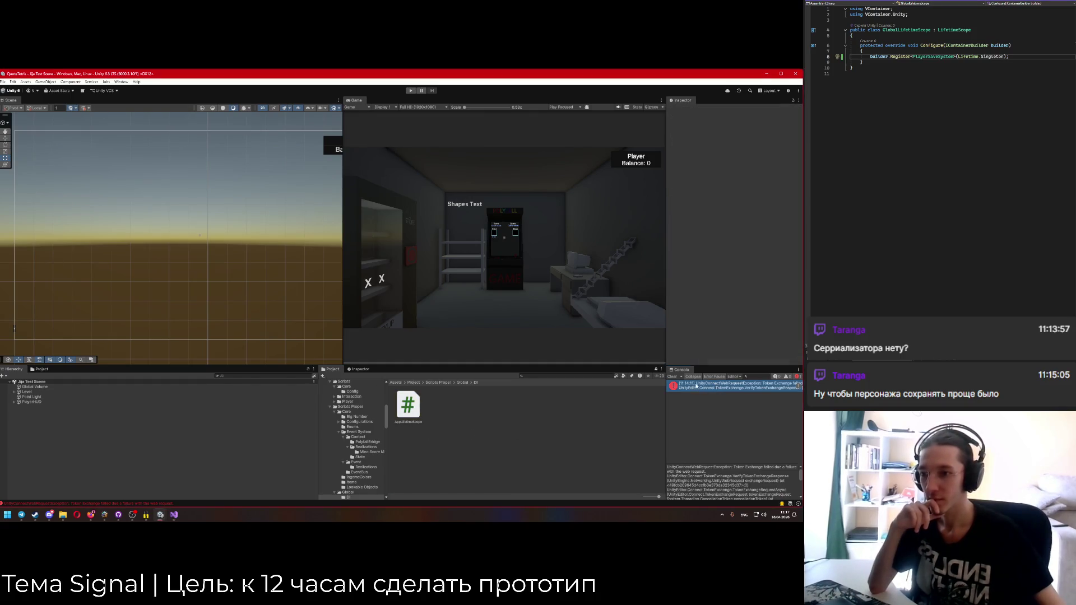
Clear the console errors, close the QuotaTetris window, and browse into the Scripts/DI folder.
click(675, 378)
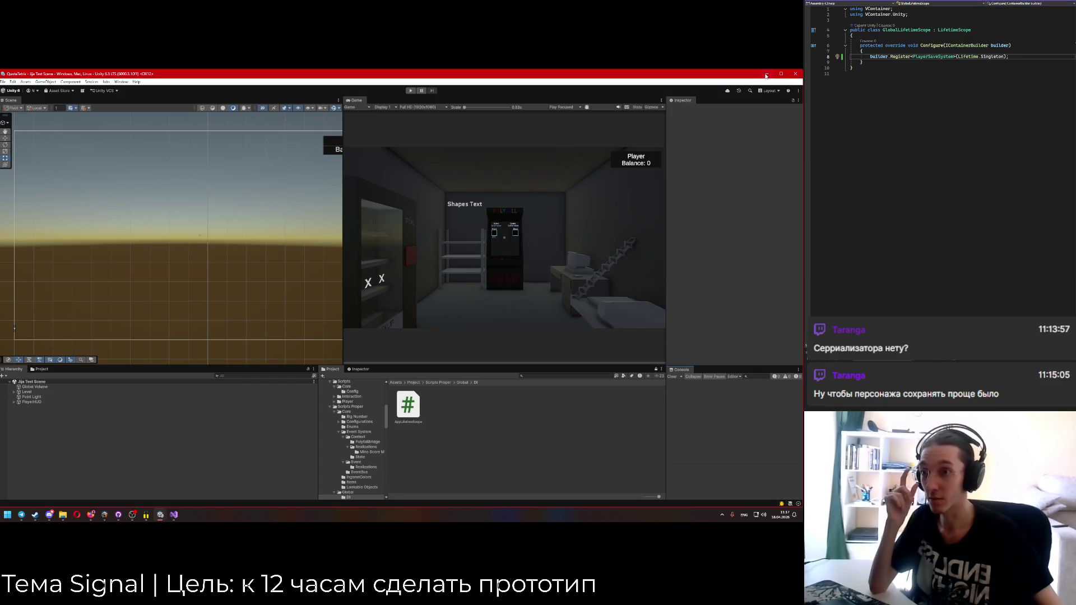
click(795, 73)
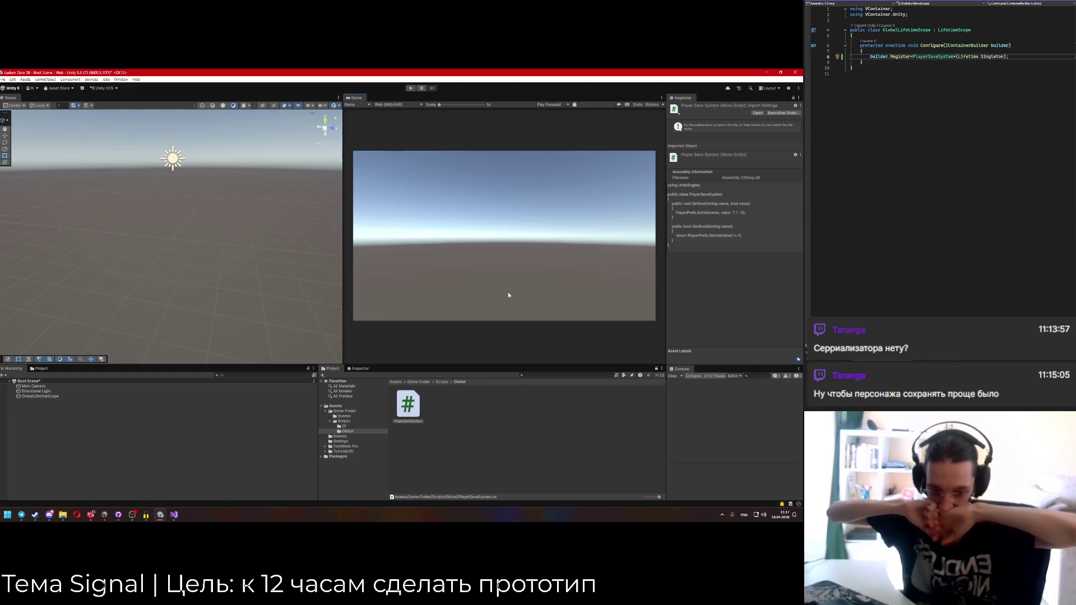
click(442, 381)
double_click(409, 403)
right_click(442, 435)
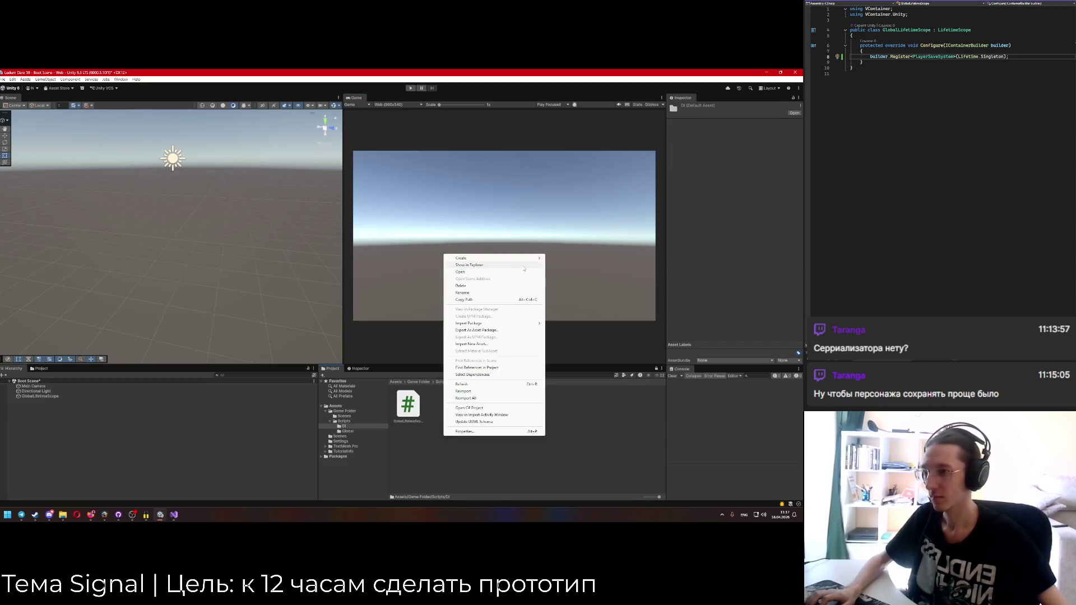
mouse_move(521, 258)
mouse_move(587, 324)
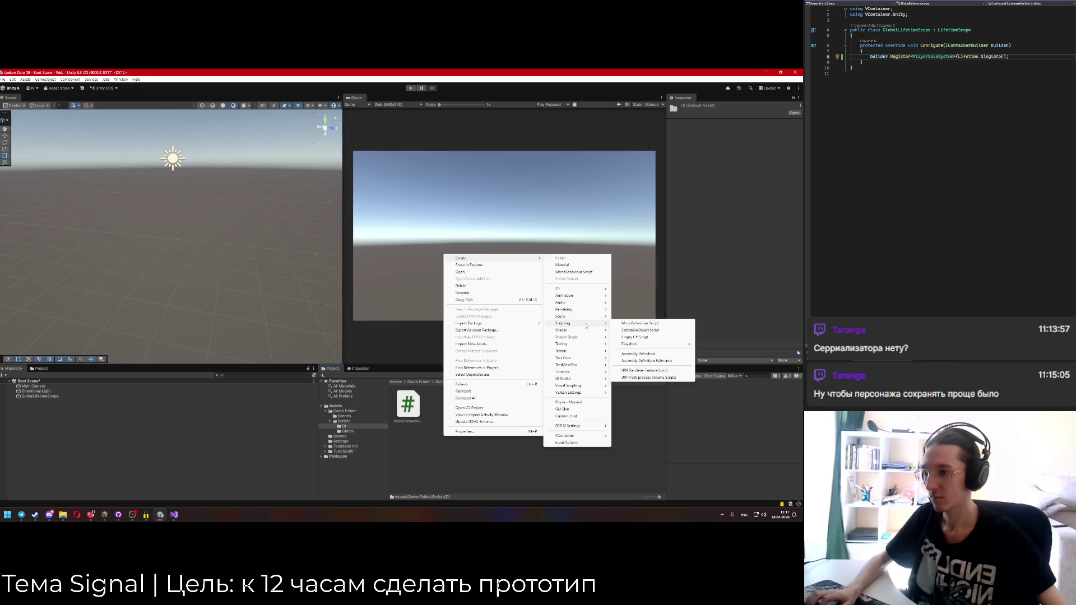
click(442, 451)
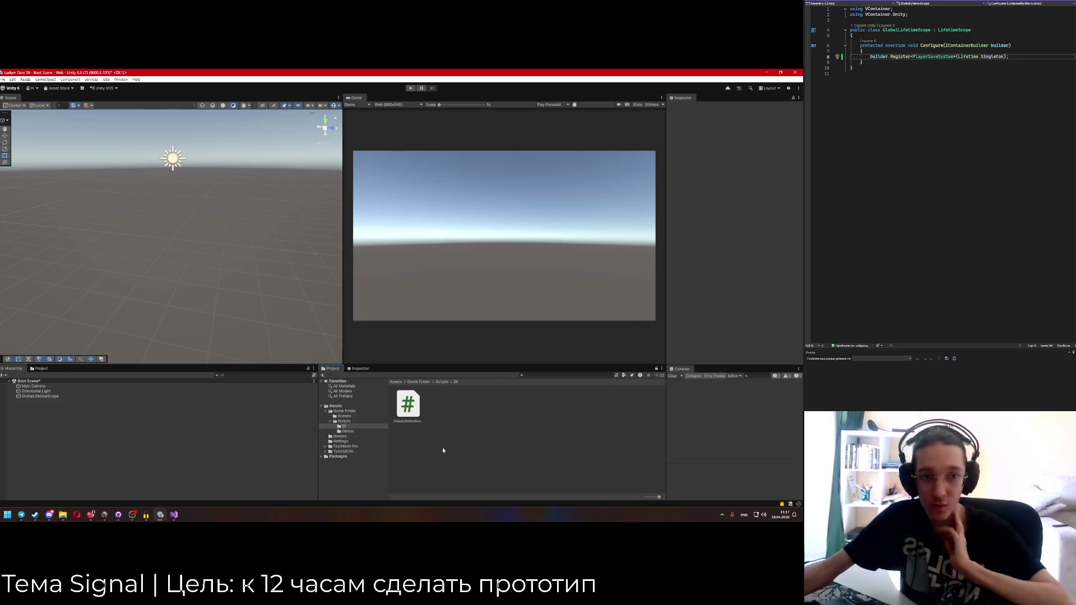
Open Scripts/Global and create a Save System folder there.
click(1016, 56)
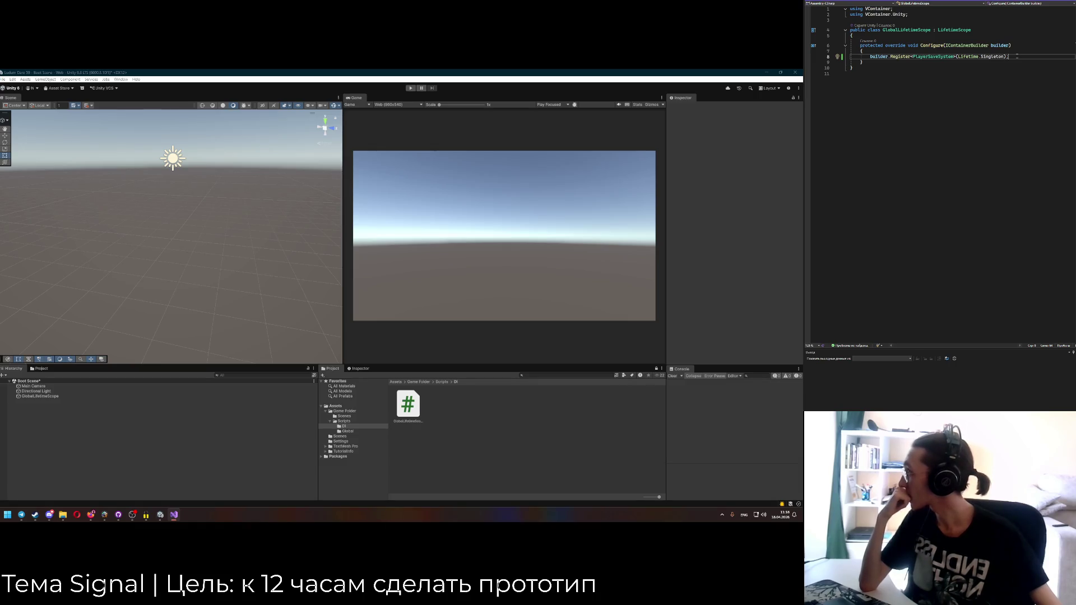
click(443, 382)
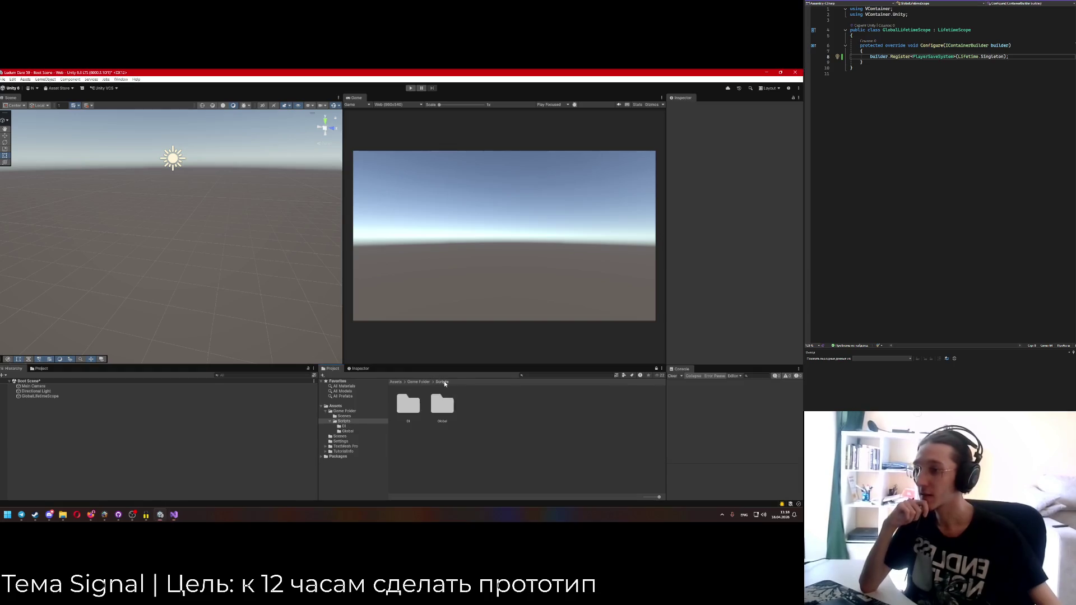
double_click(442, 410)
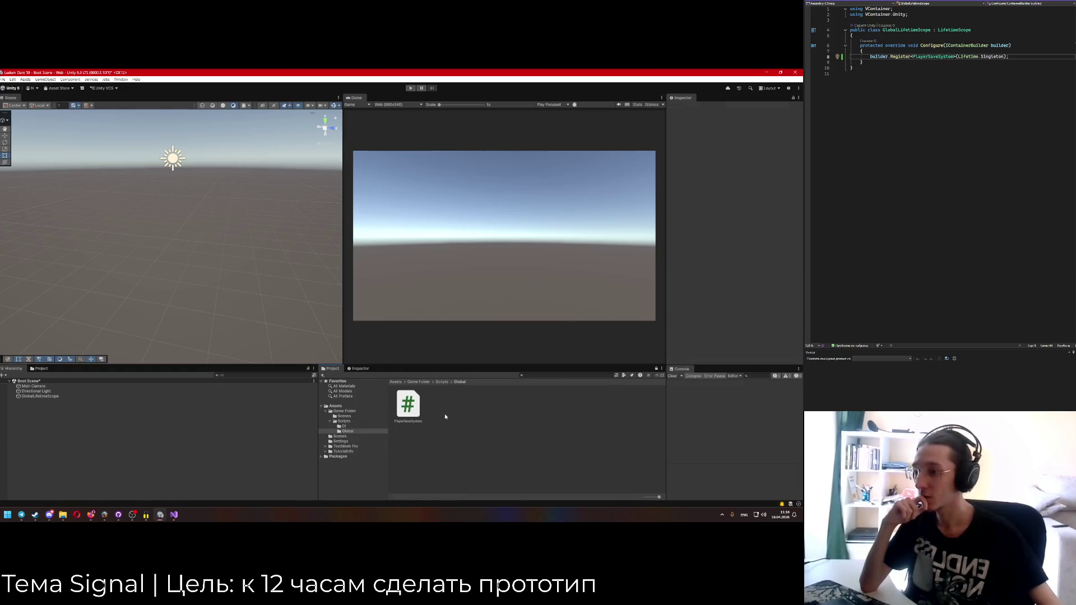
right_click(448, 422)
mouse_move(527, 245)
click(563, 249)
text(Fl)
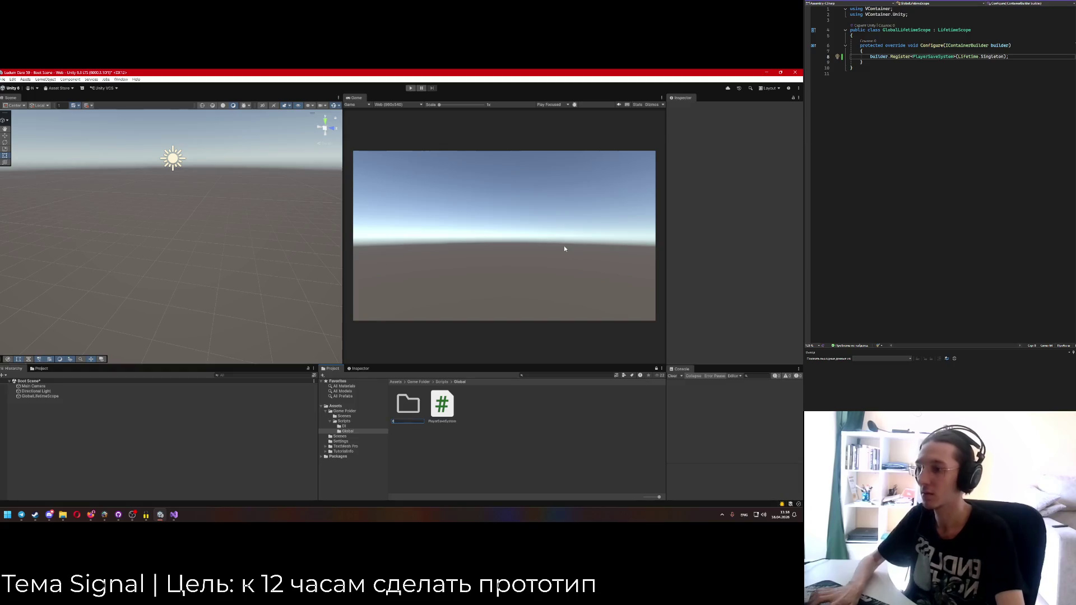
text(tem)
key(Return)
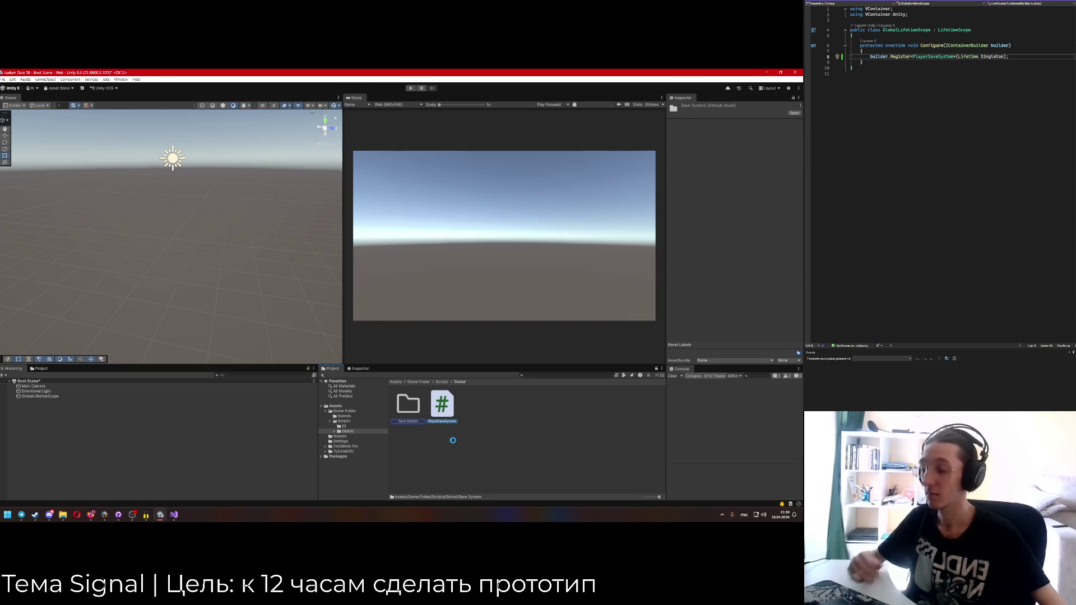
Create a second folder named Main Menu beside Save System.
right_click(460, 435)
mouse_move(515, 255)
click(573, 254)
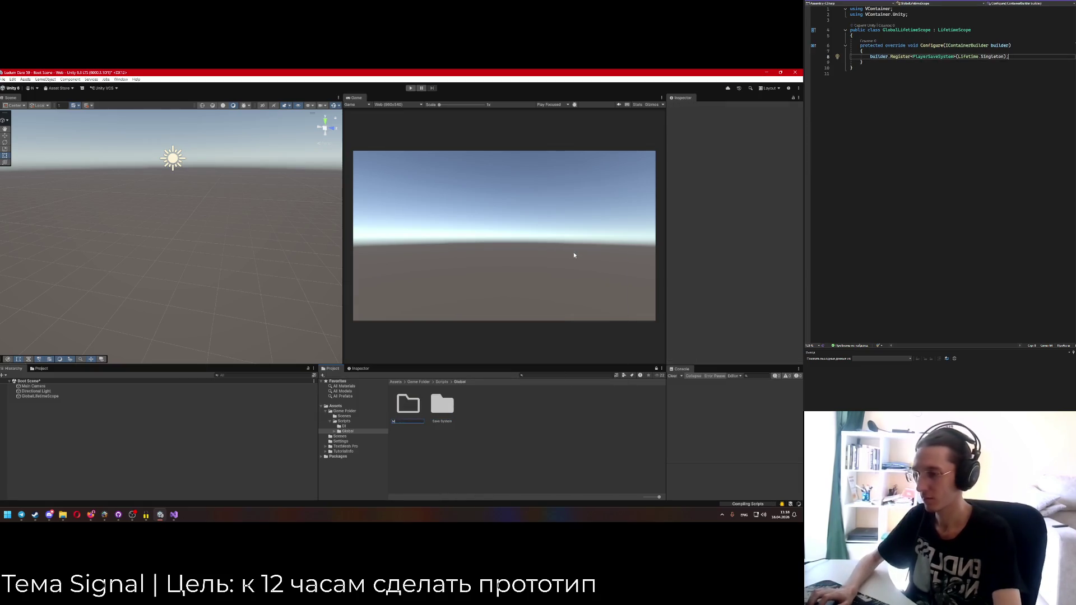
text(Ma)
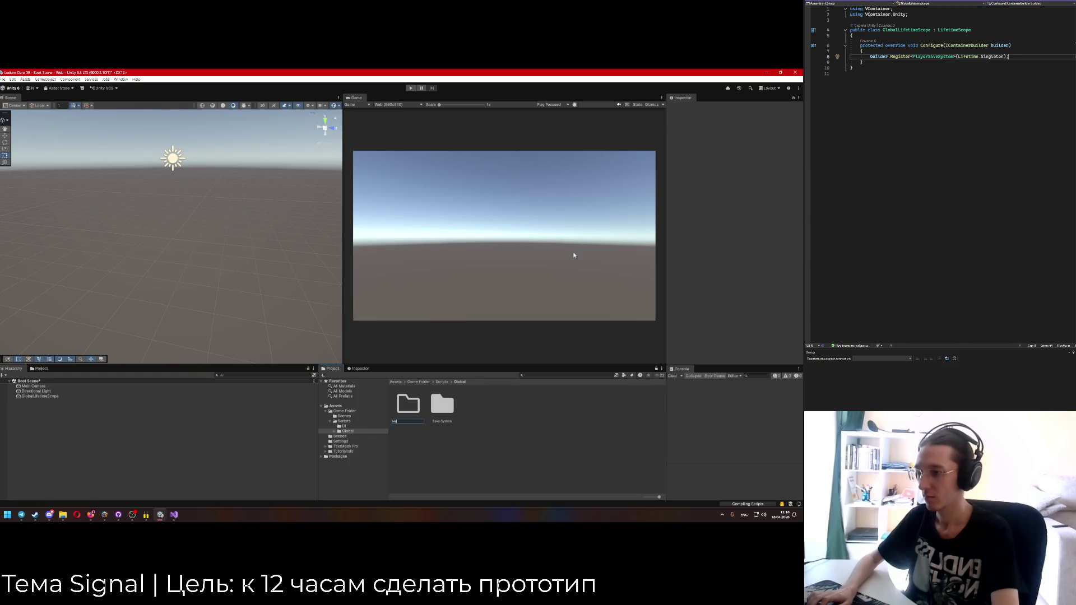
text(in Menu)
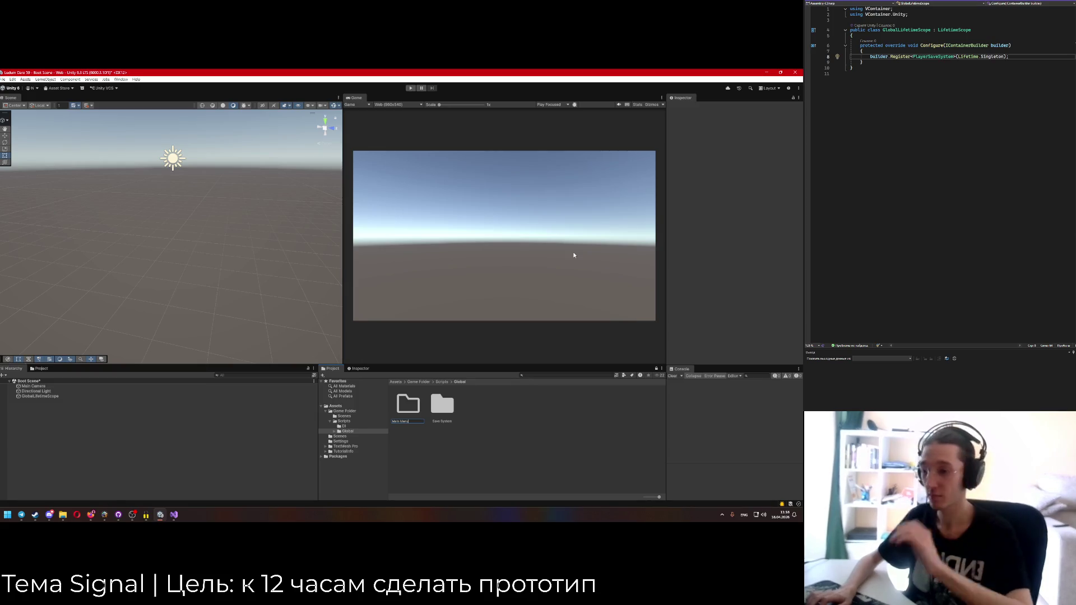
key(Return)
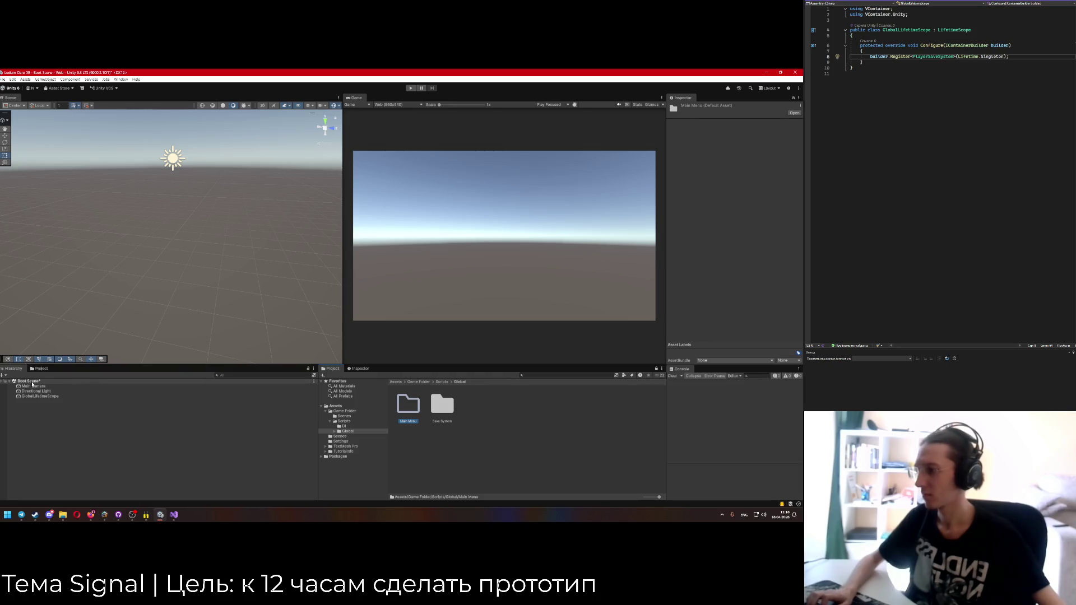
Create a UI Canvas in the Boot Scene and nest the EventSystem under it.
drag(177, 274, 206, 267)
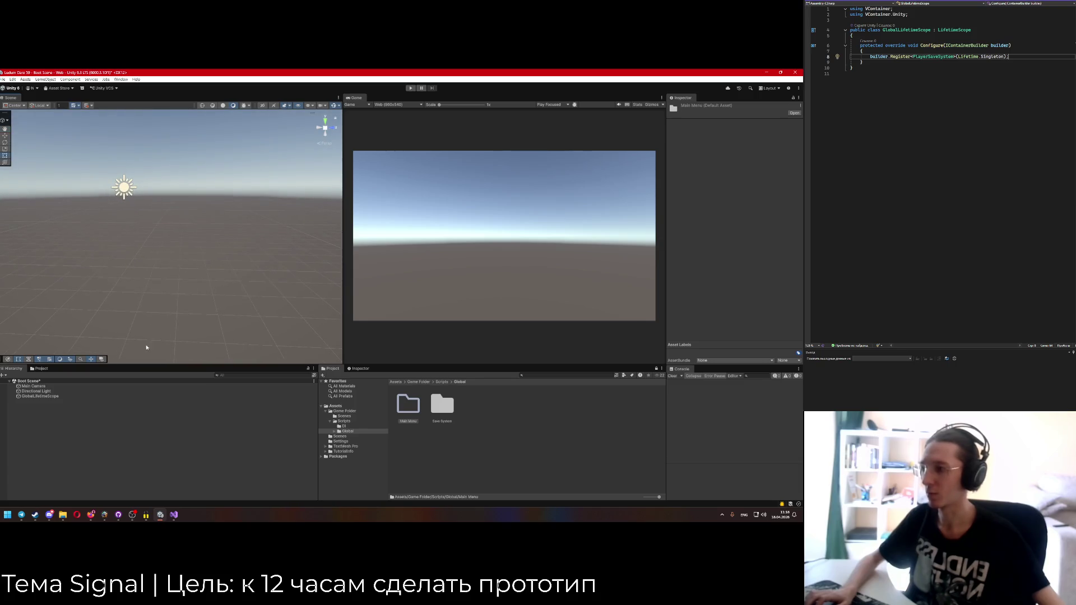
right_click(44, 403)
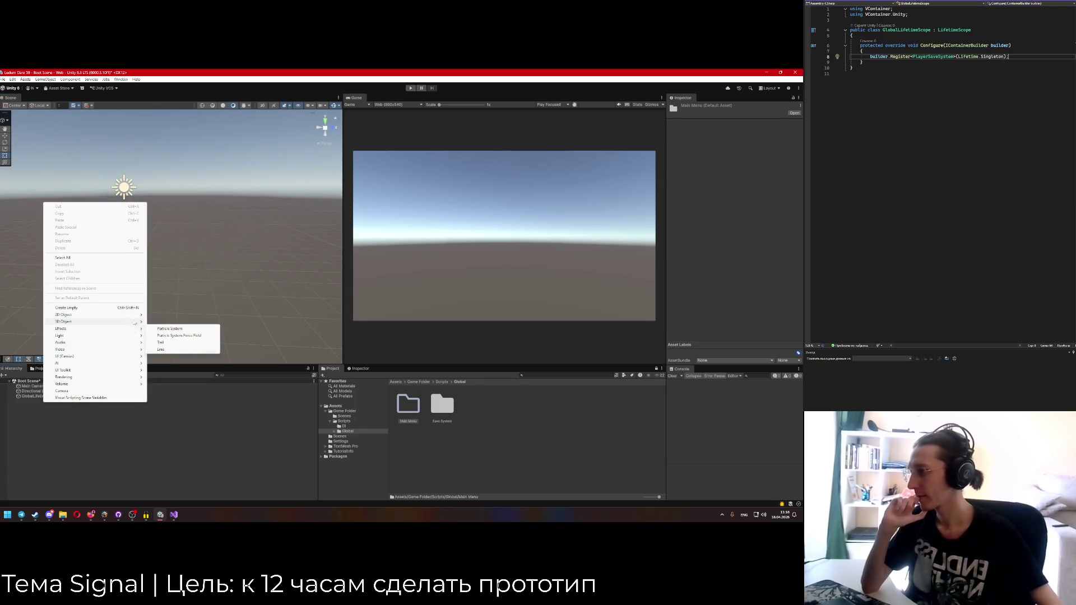
mouse_move(136, 358)
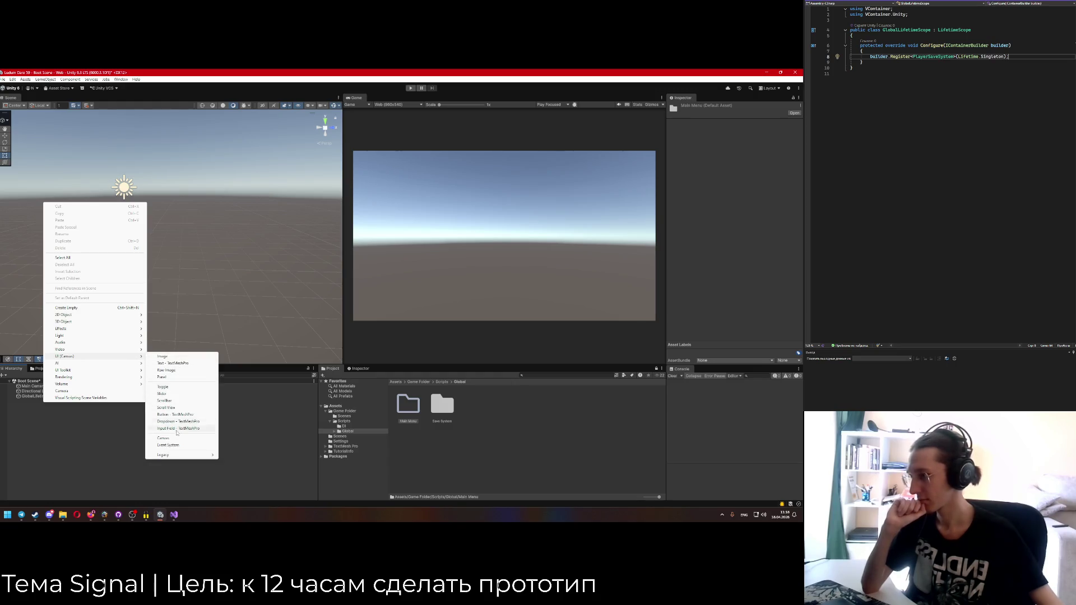
click(165, 438)
click(30, 401)
drag(30, 407, 34, 403)
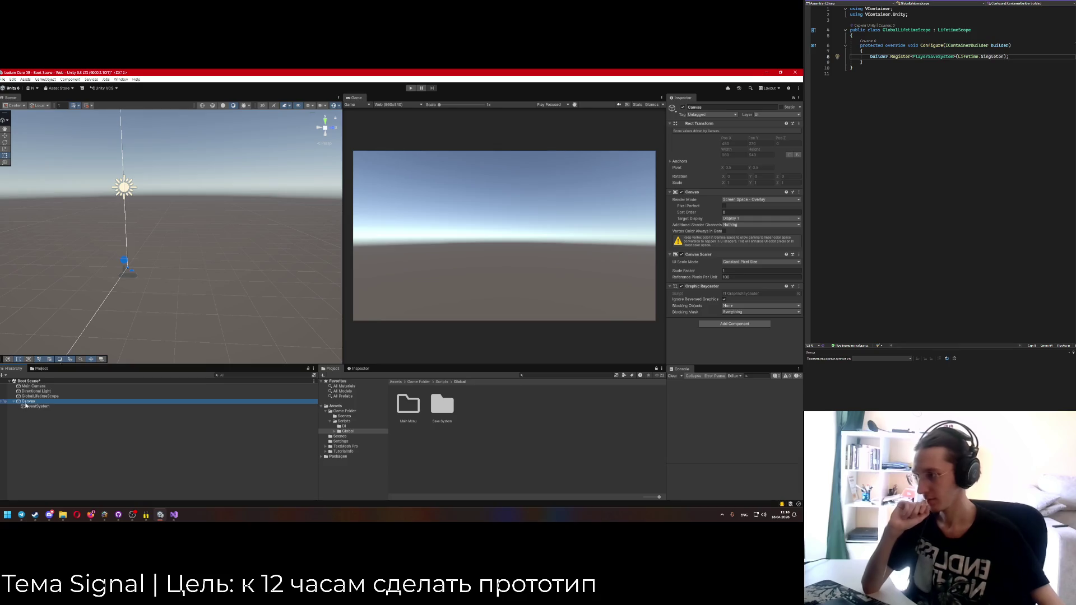
Open the InputSystem_Actions asset from the Assets root, close it, and select the EventSystem.
right_click(26, 402)
mouse_move(122, 285)
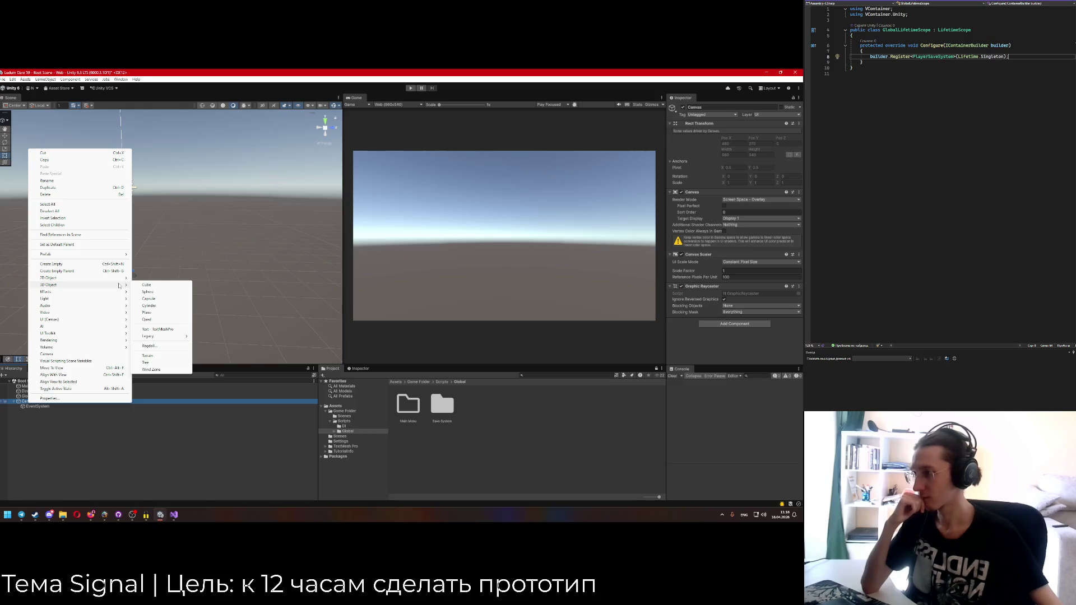
click(394, 381)
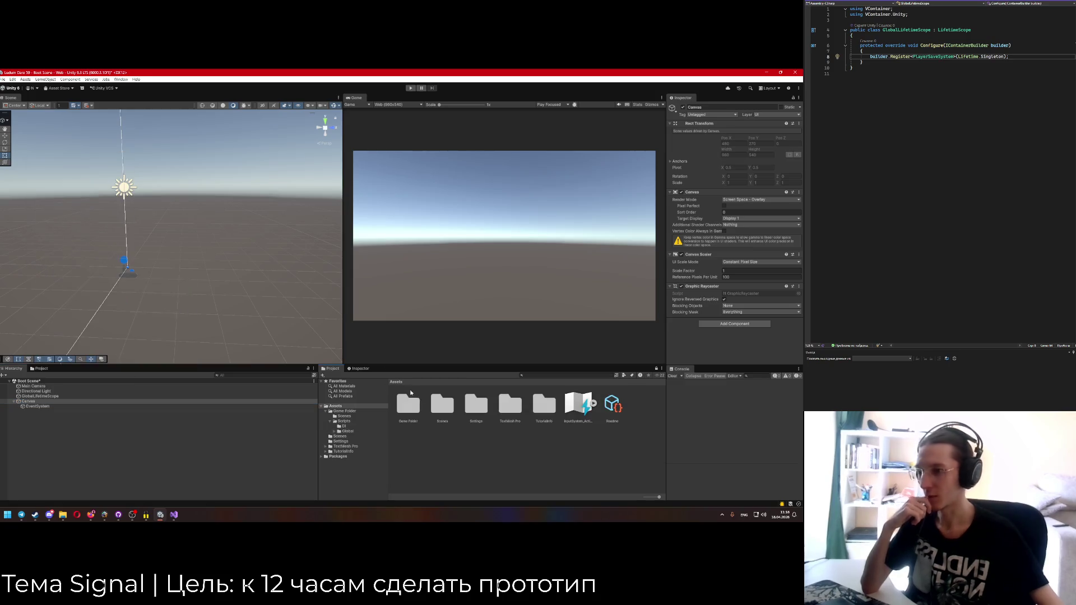
double_click(578, 409)
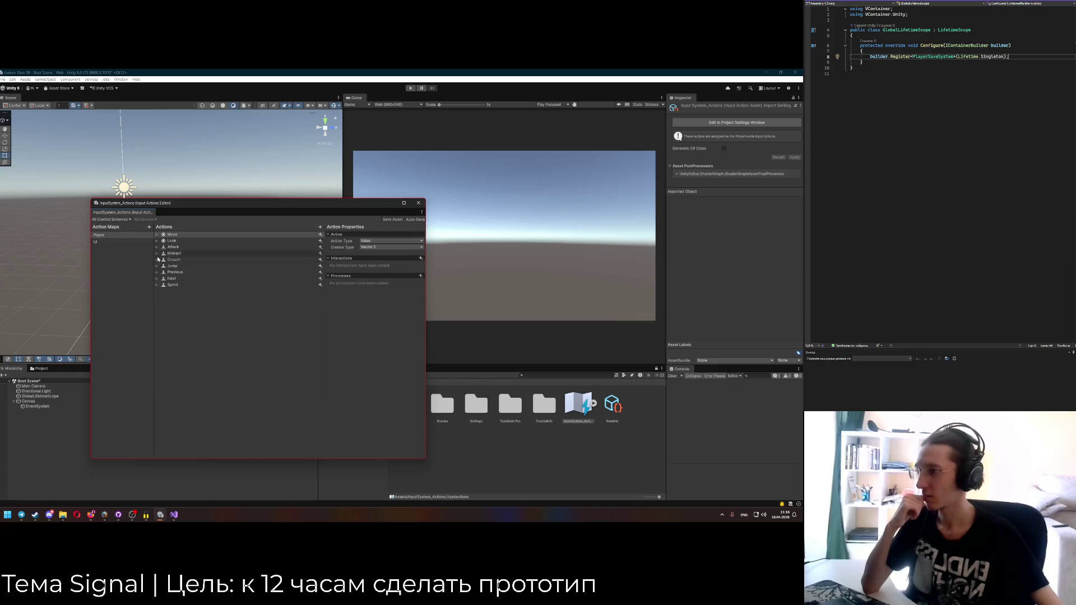
click(418, 203)
click(37, 407)
right_click(32, 408)
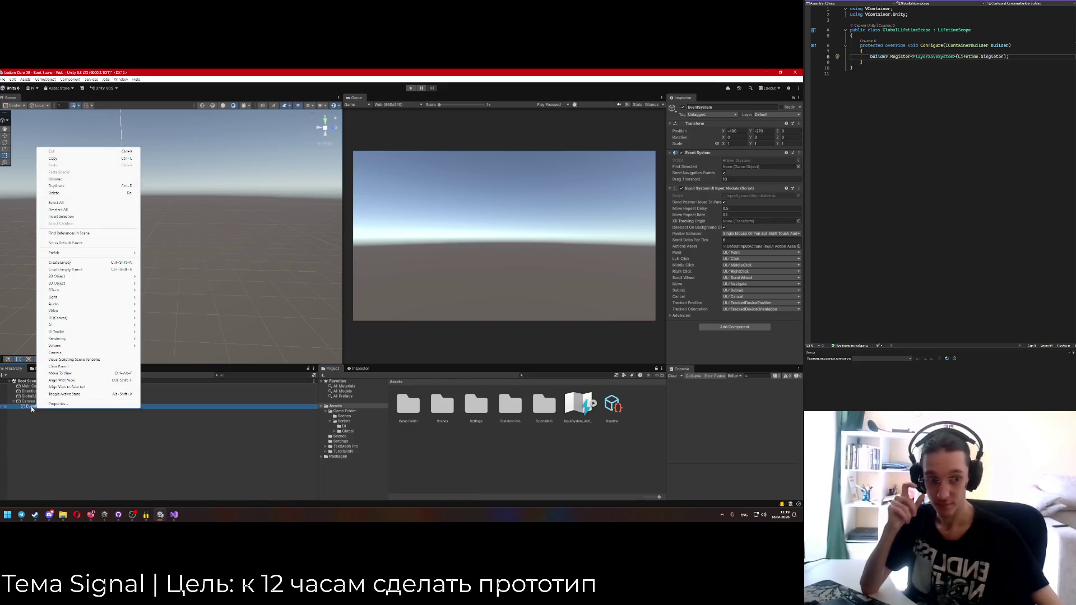
Create a UI Panel under the Canvas and name it 'Menu Background'.
click(25, 401)
right_click(25, 401)
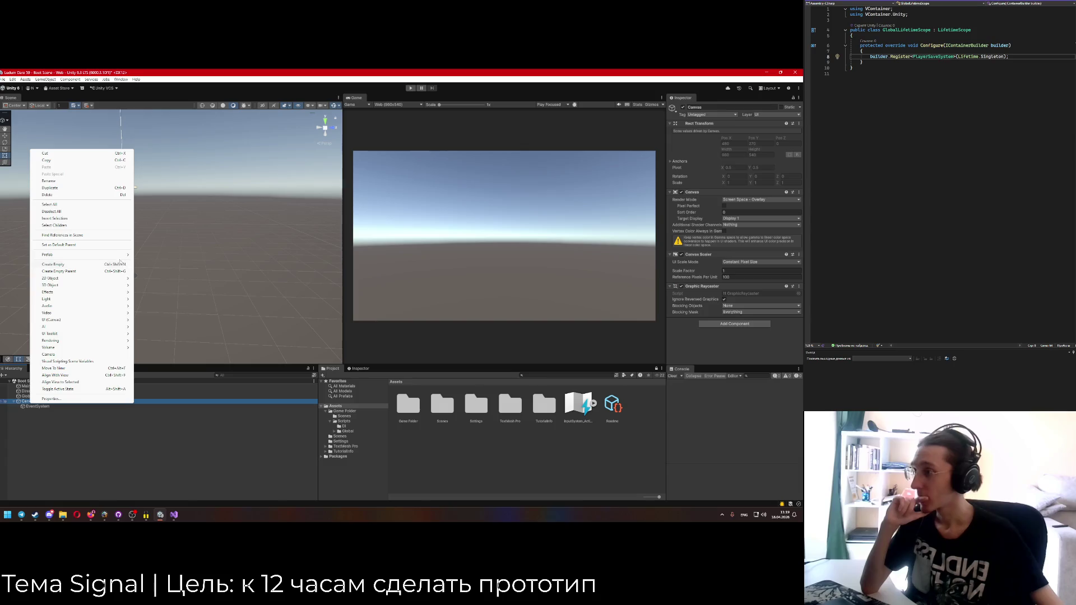
mouse_move(124, 319)
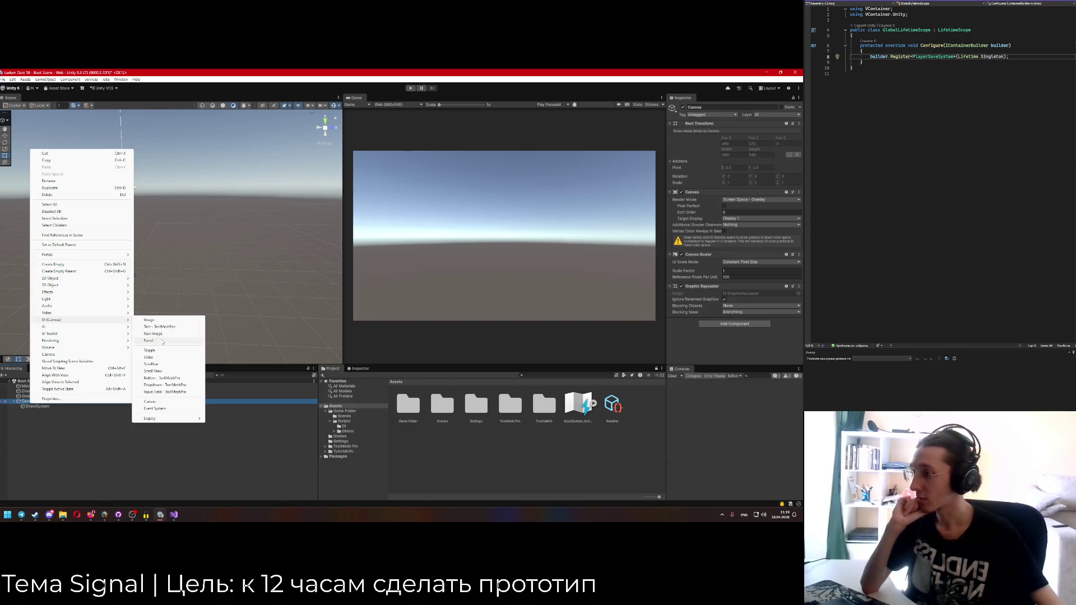
click(163, 340)
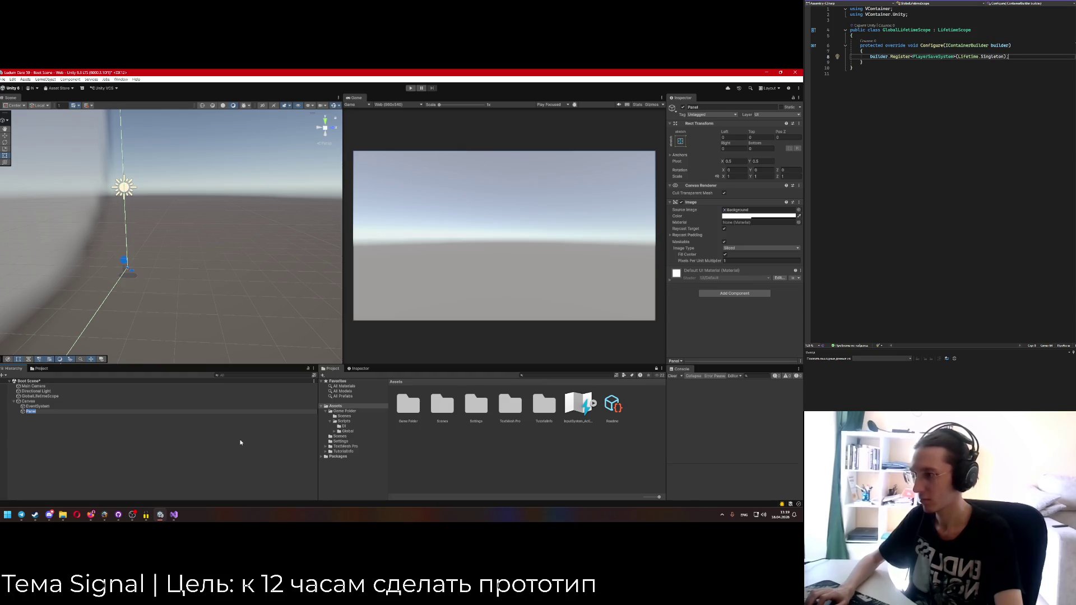
text(Menu Backgrou)
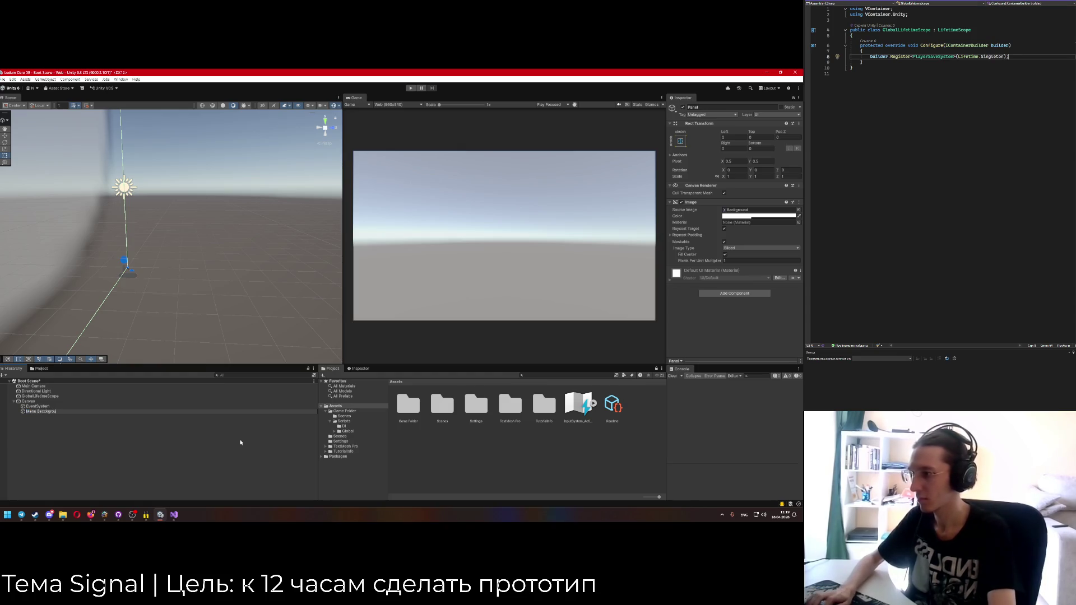
key(BackSpace)
key(BackSpace)
key(BackSpace)
text(round)
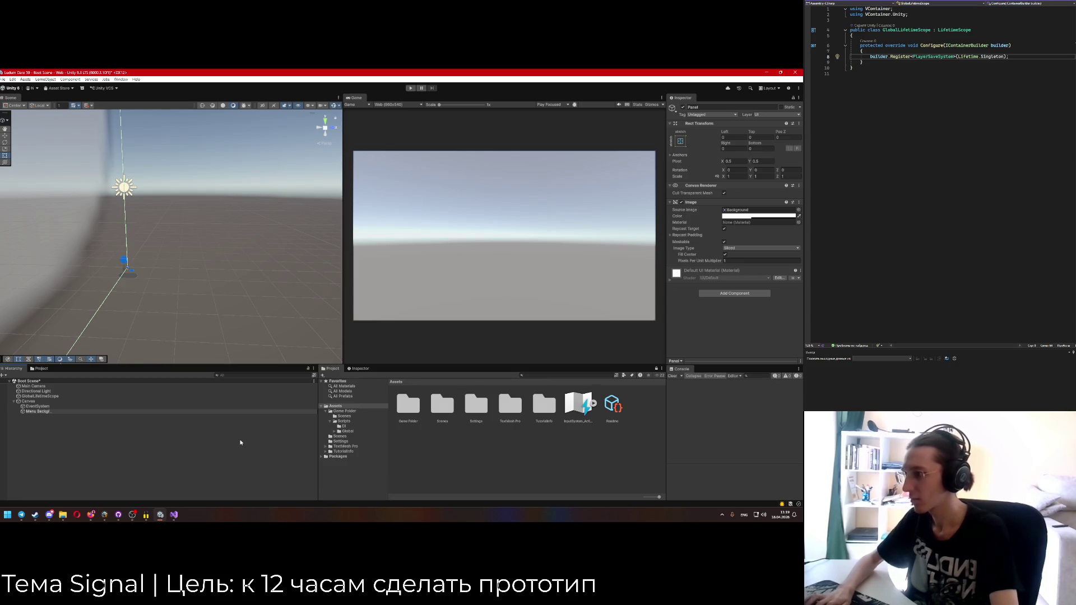
key(Return)
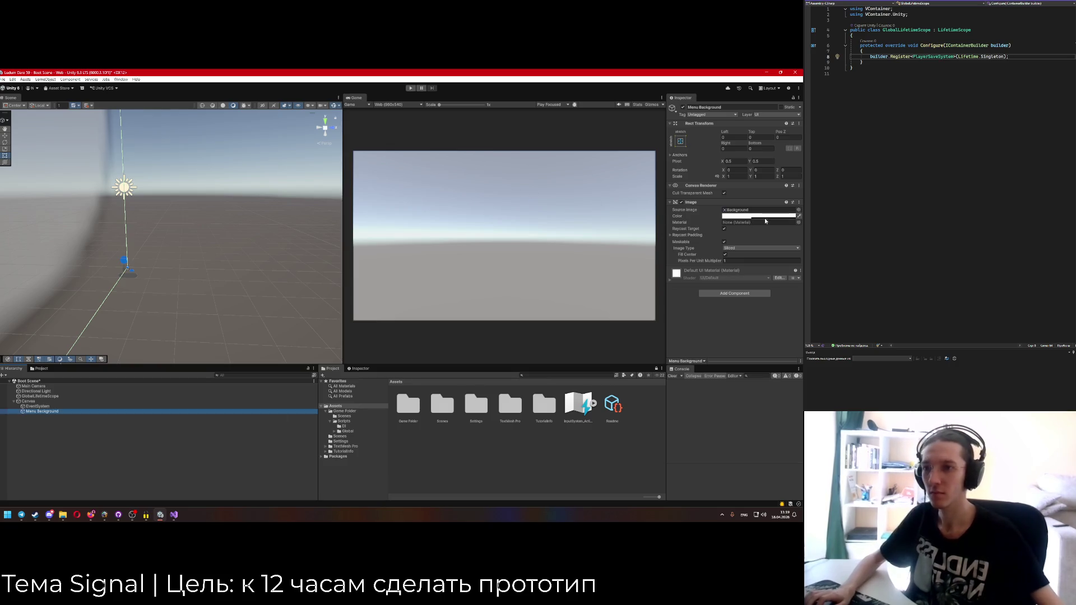
Set the Menu Background Image colour to a pale beige at full alpha 255.
click(756, 216)
drag(779, 339, 785, 340)
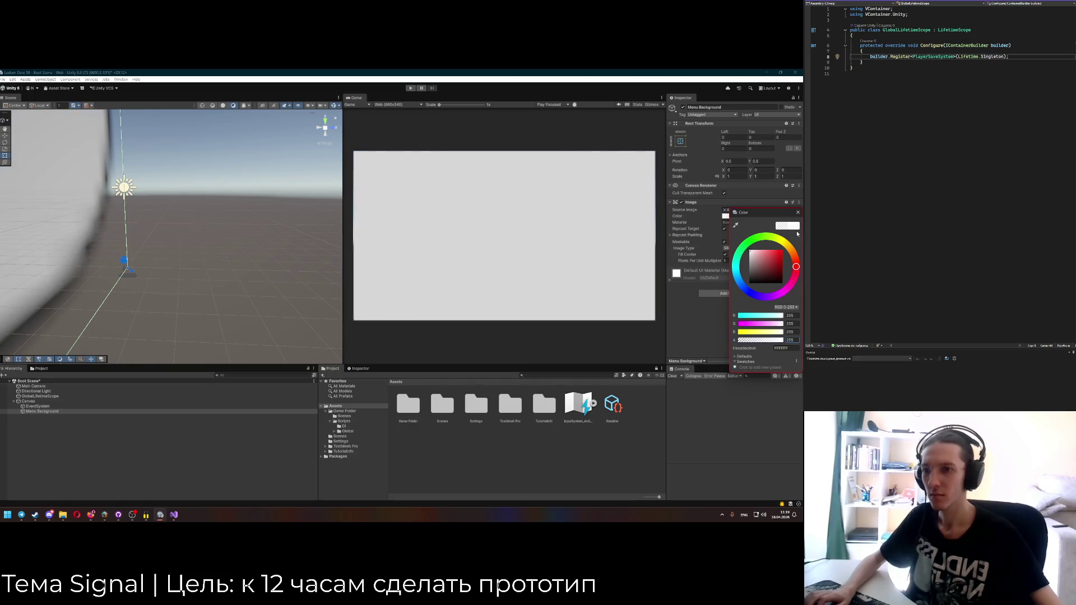
drag(782, 266, 765, 256)
click(786, 244)
drag(759, 256, 757, 254)
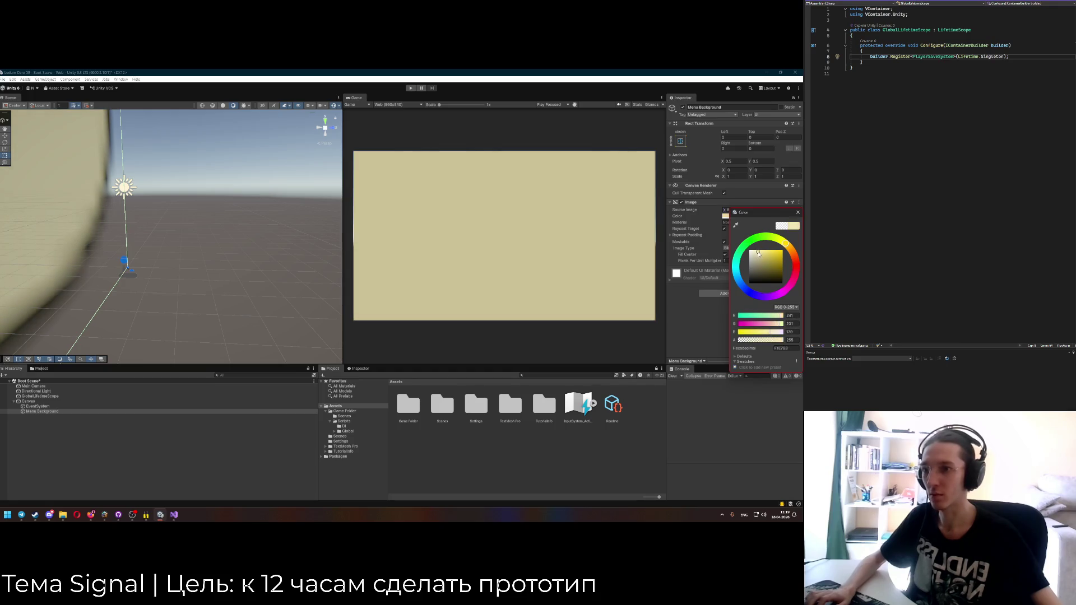
click(797, 213)
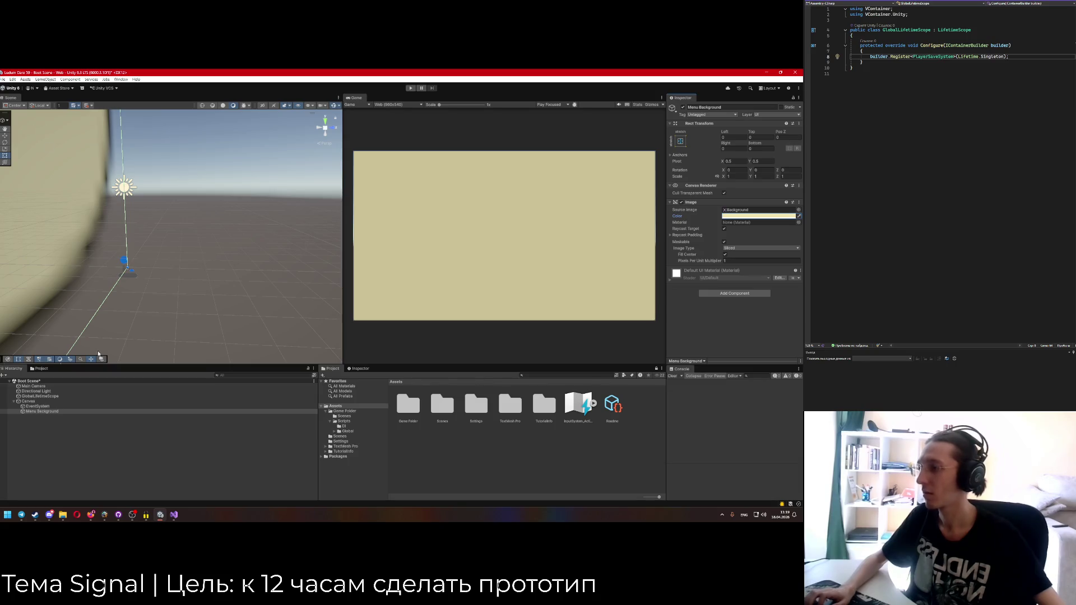
click(51, 386)
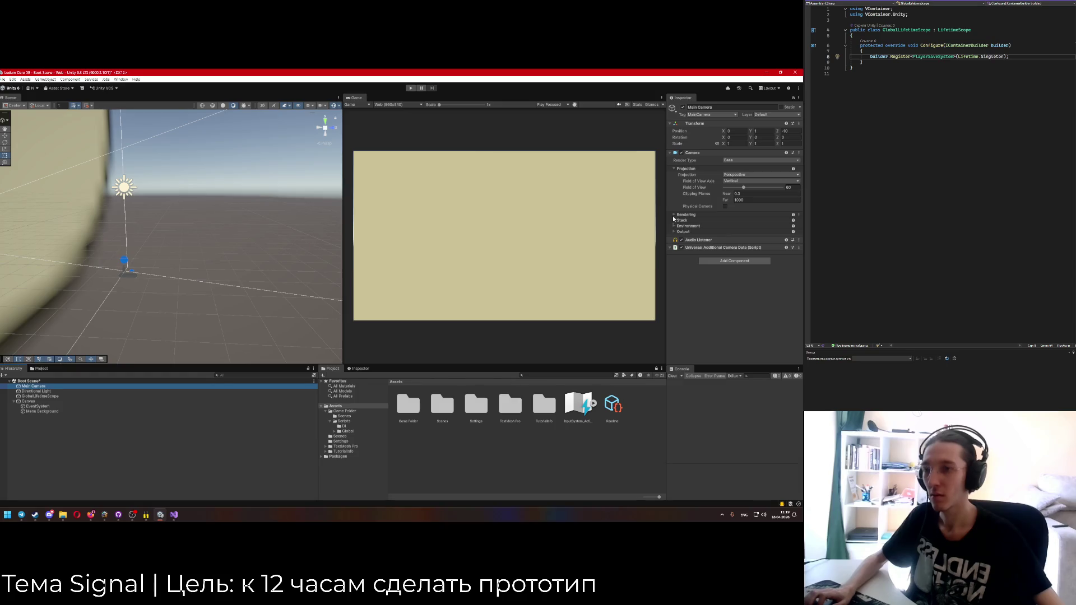
click(735, 176)
click(738, 182)
click(740, 182)
click(735, 175)
click(744, 189)
click(741, 175)
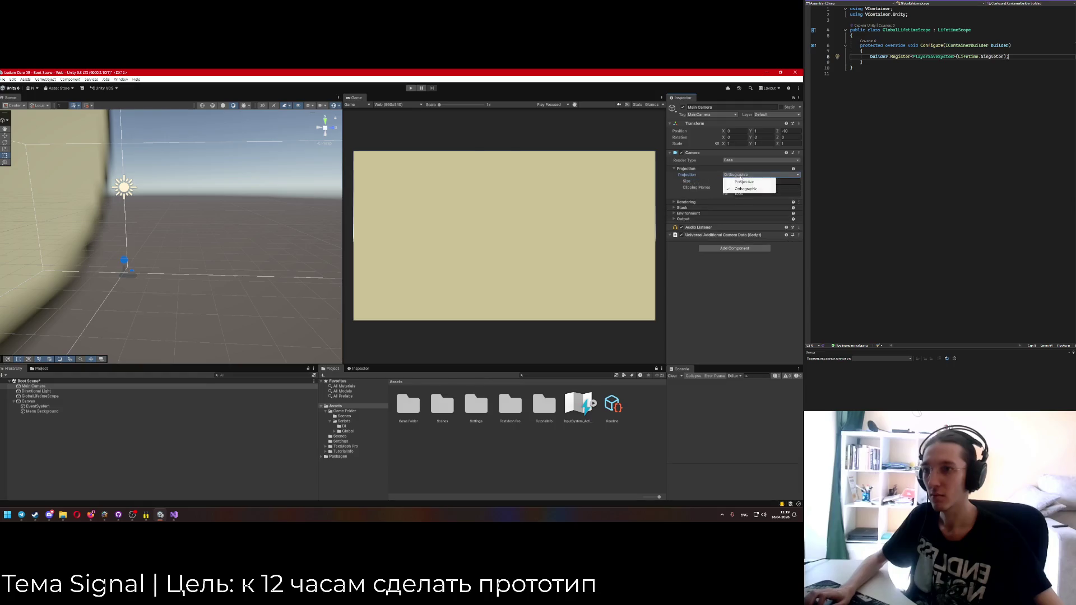
click(743, 182)
click(735, 175)
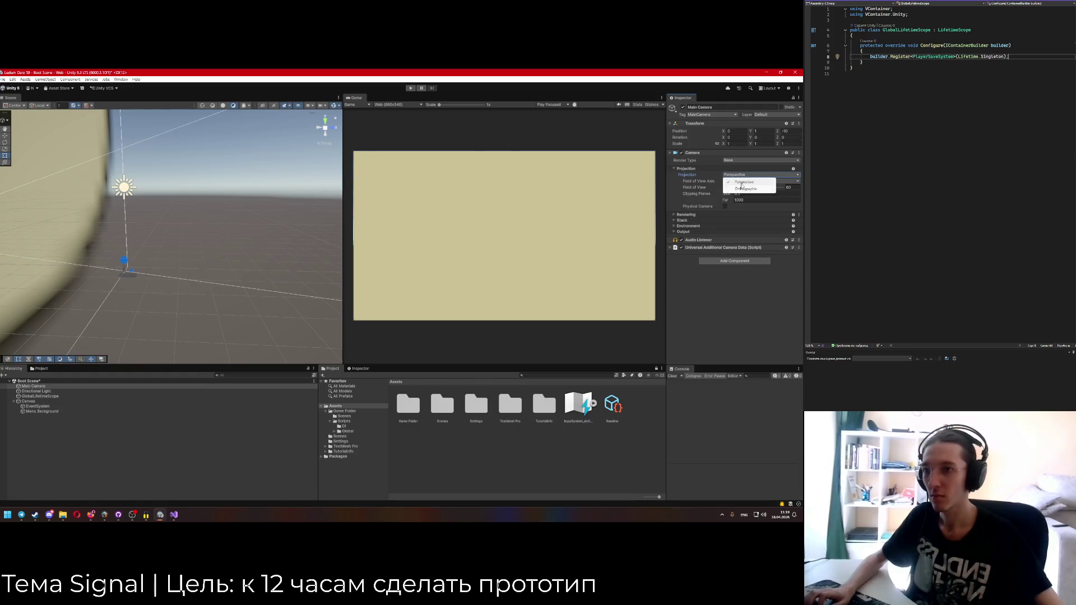
click(745, 189)
click(735, 175)
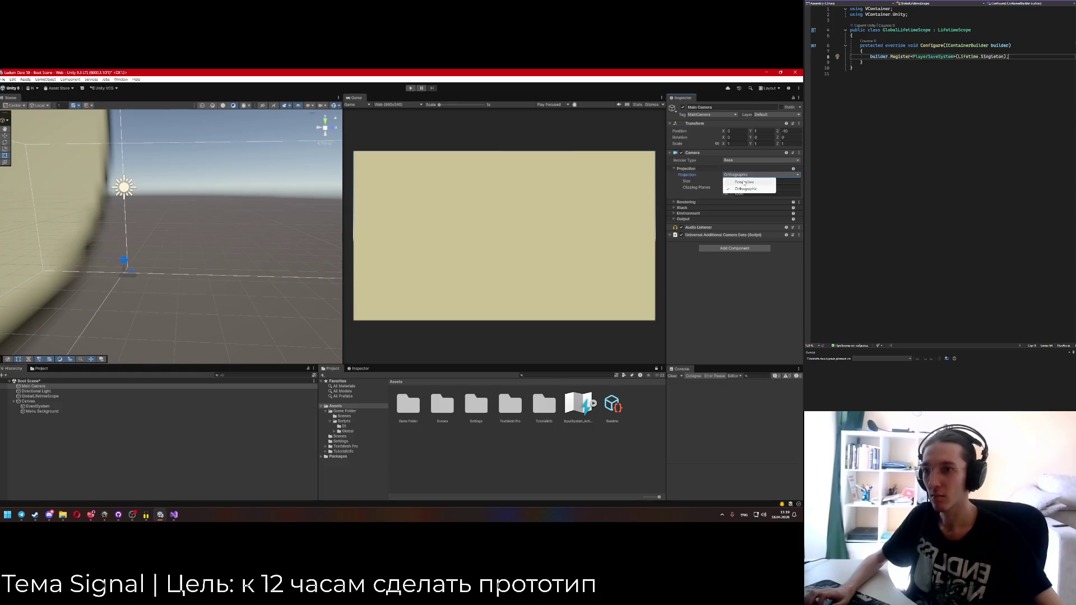
click(744, 182)
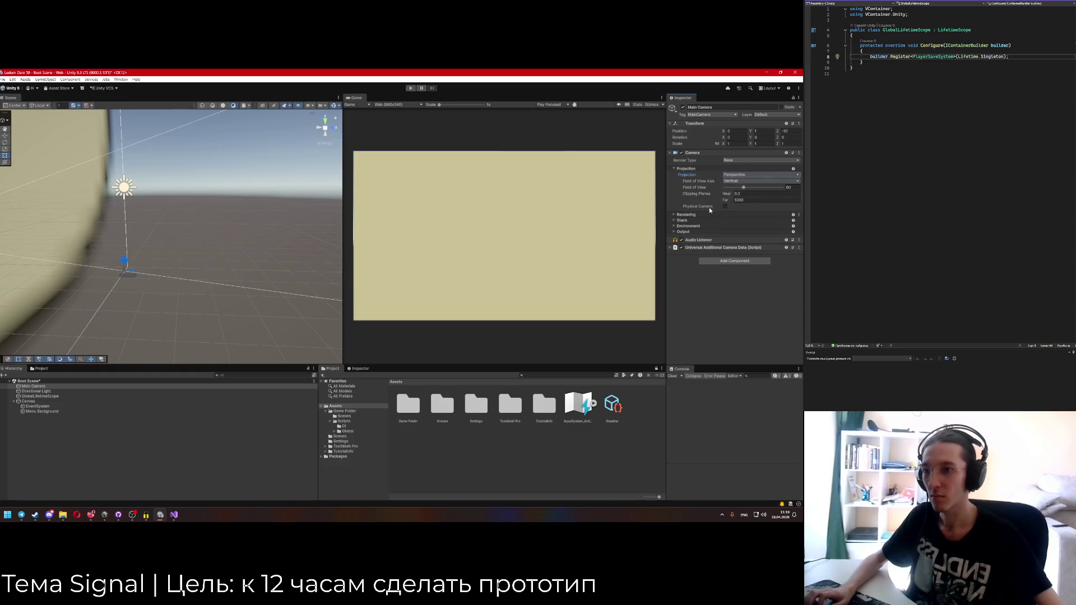
click(687, 214)
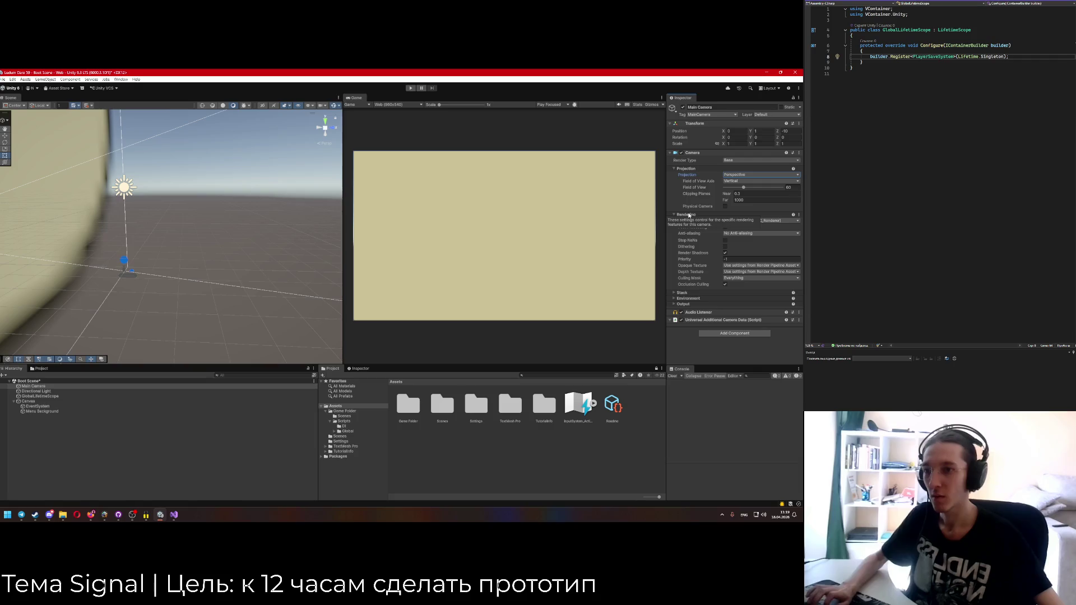
click(685, 304)
click(688, 298)
click(682, 292)
scroll(689, 308, down, 3)
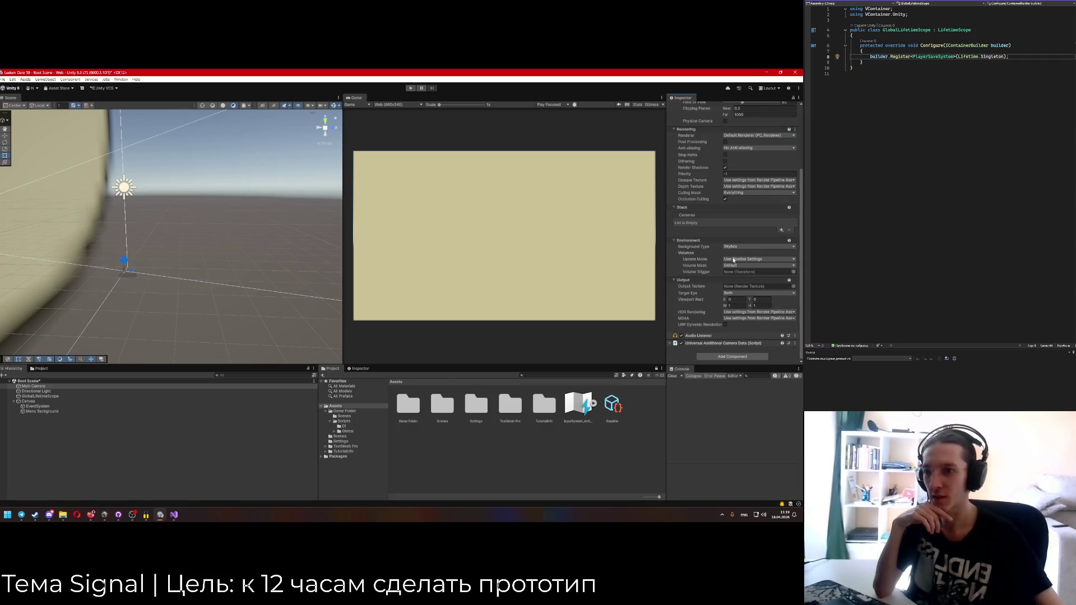
click(732, 259)
click(734, 255)
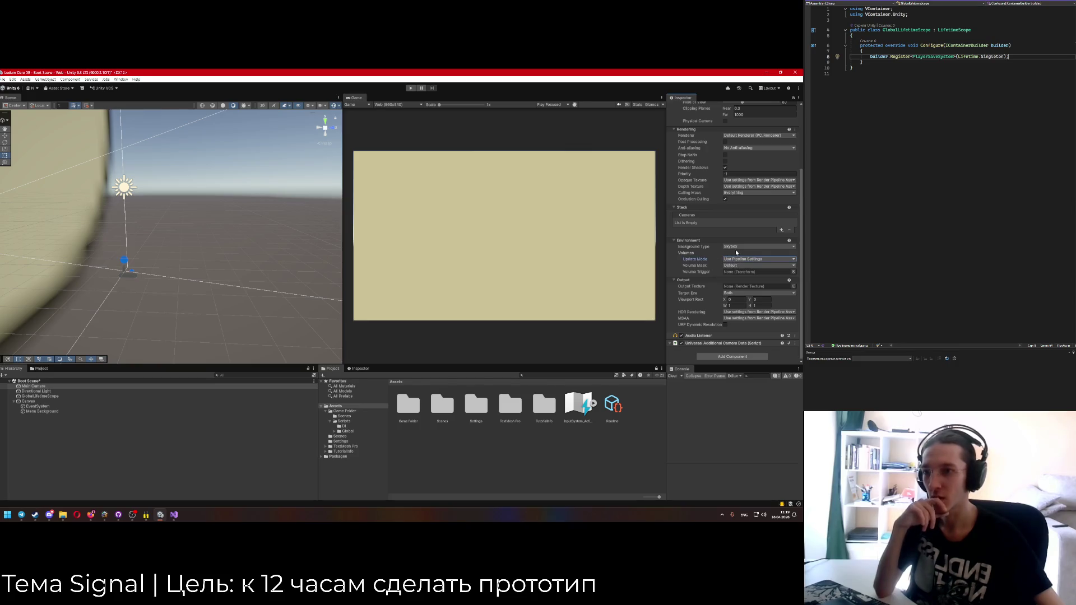
click(738, 247)
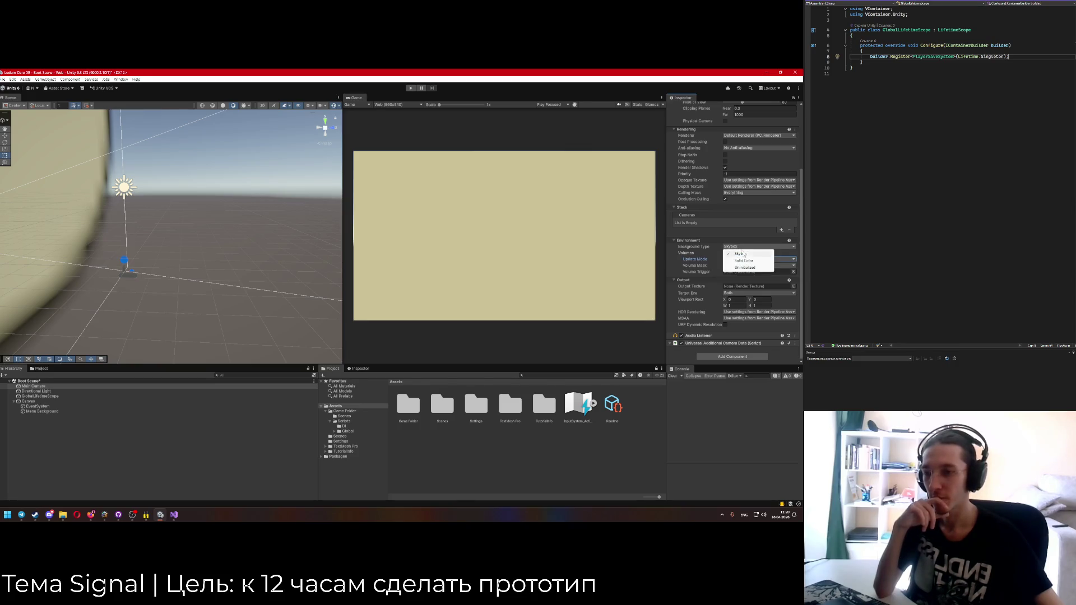
click(704, 262)
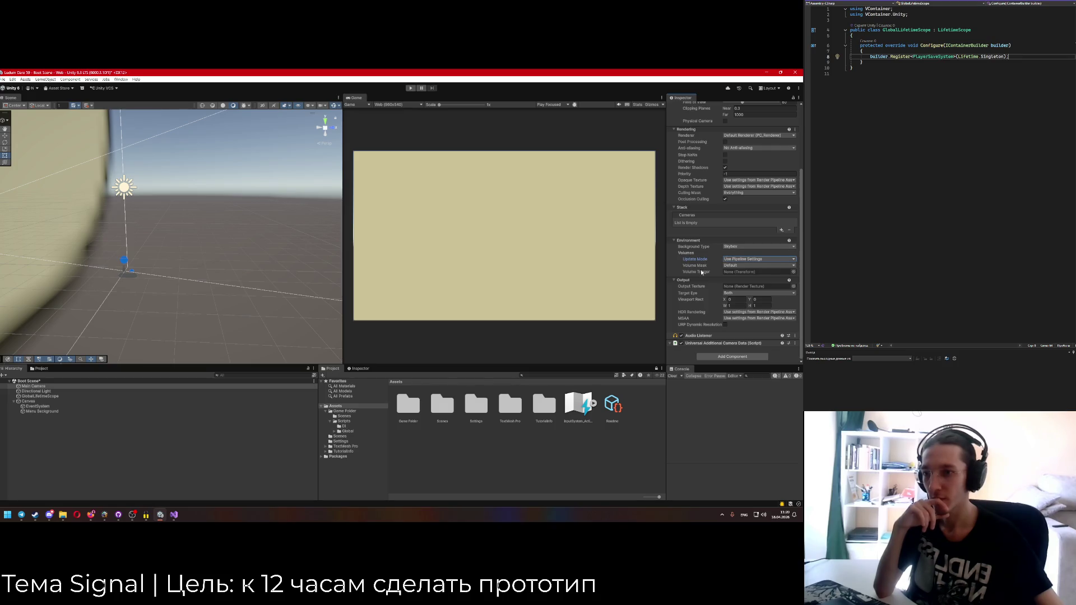
scroll(701, 270, up, 5)
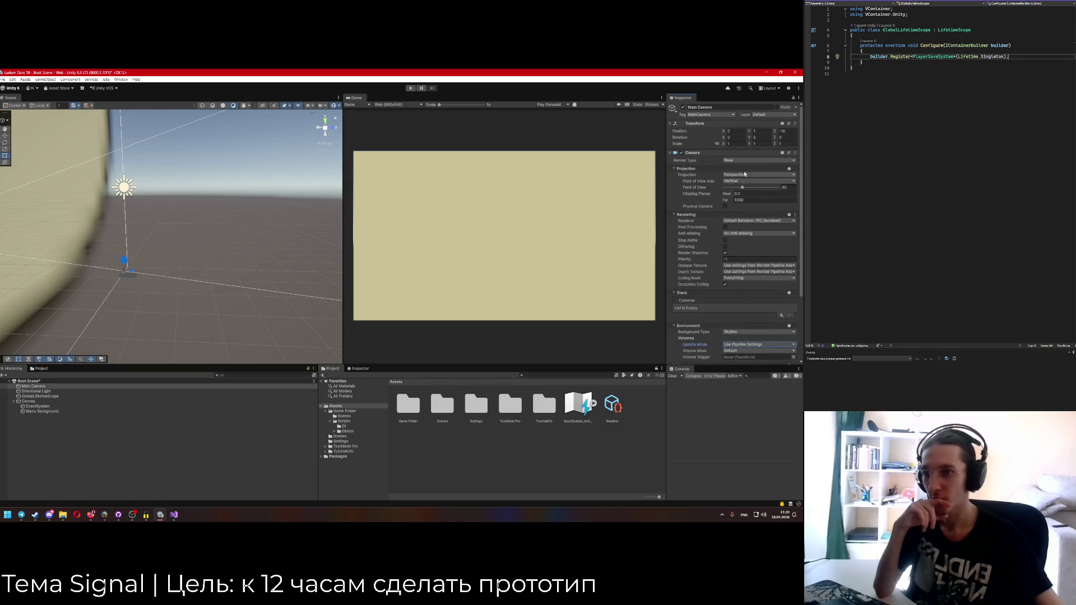
click(673, 167)
click(675, 174)
click(676, 180)
click(674, 186)
click(674, 191)
click(674, 191)
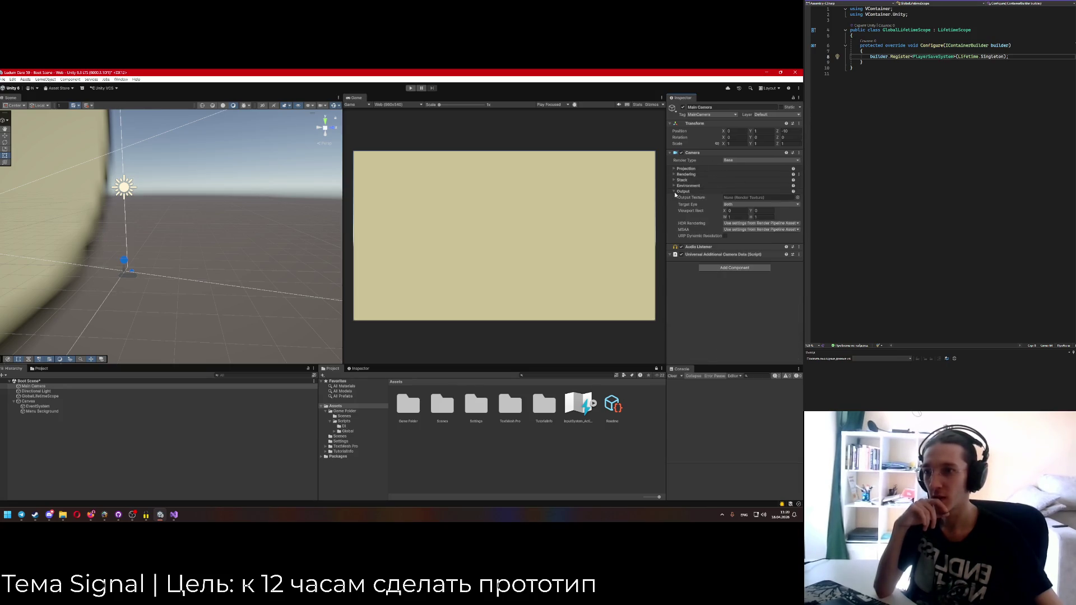
click(674, 191)
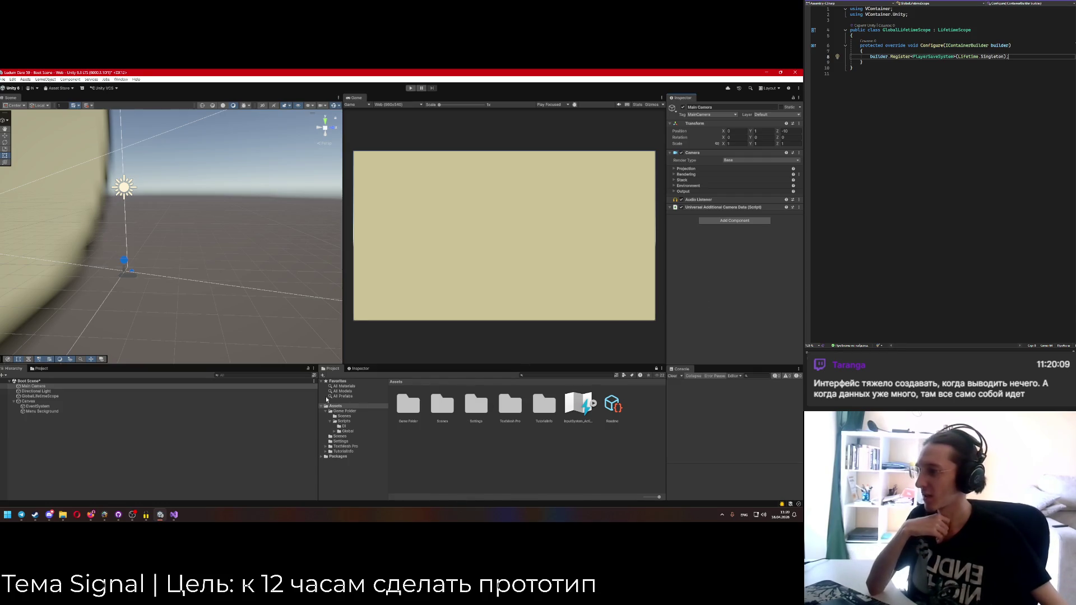
Create a Panel under Menu Background named 'Menu Items'.
right_click(38, 412)
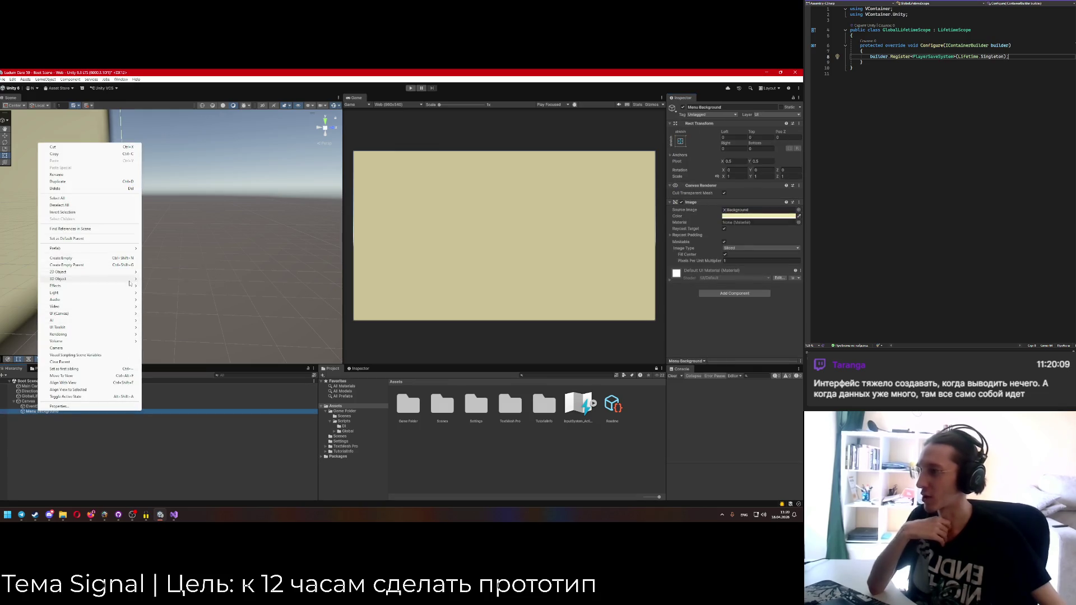
mouse_move(130, 283)
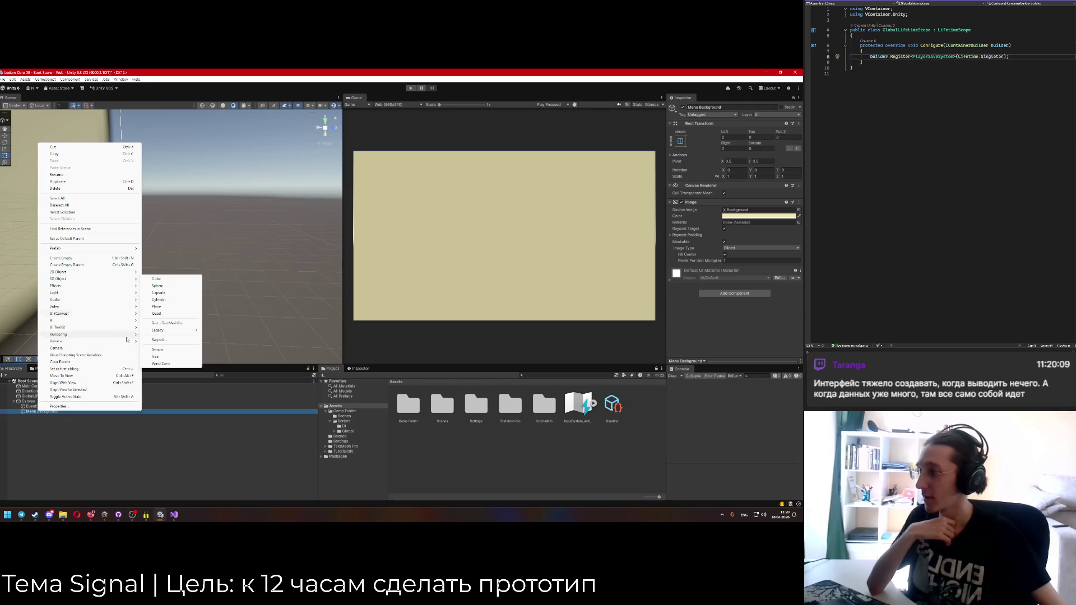
mouse_move(129, 313)
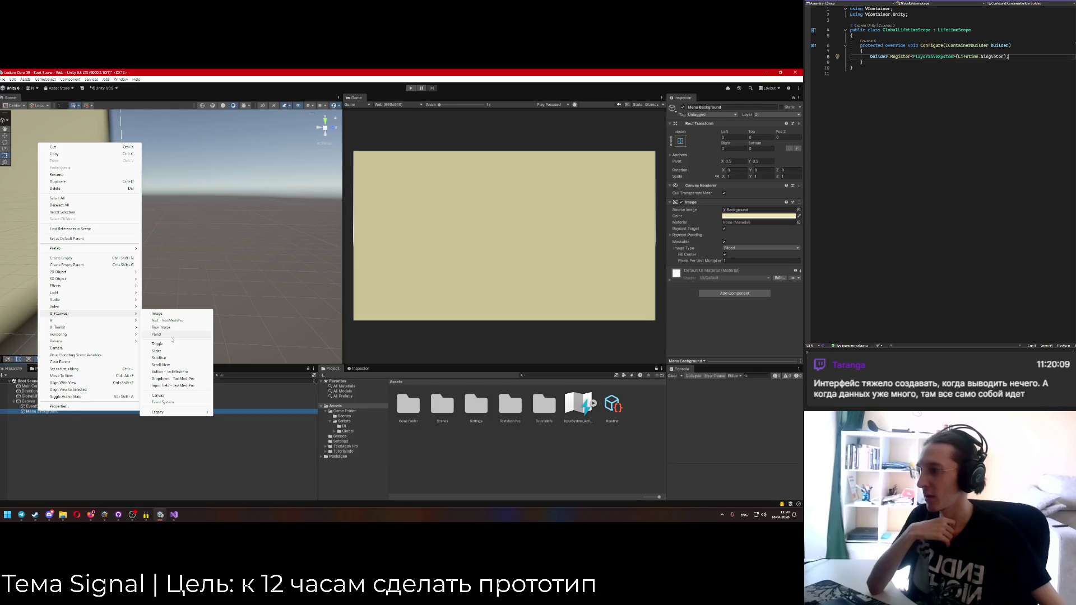
click(170, 336)
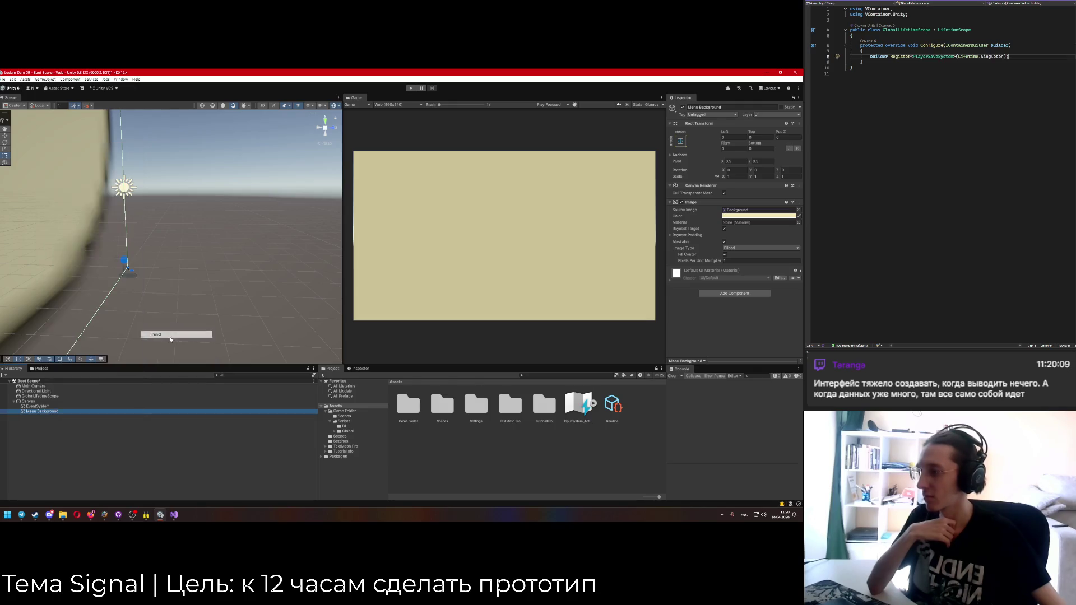
text(Menu Items)
key(Return)
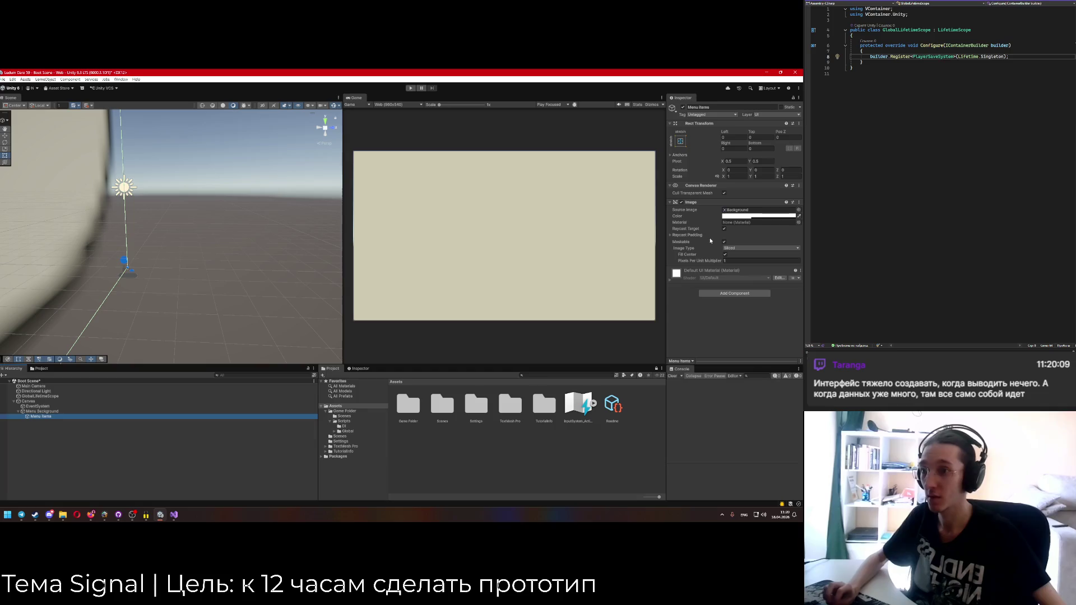
Add a Vertical Layout Group to Menu Items and remove its Image component.
click(734, 293)
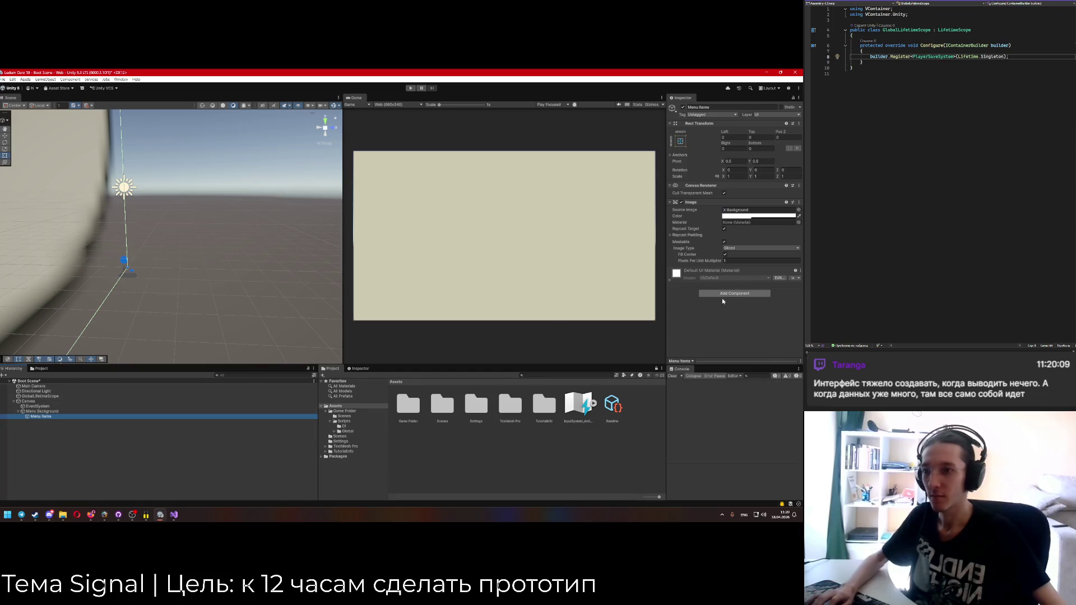
text(vert)
key(Return)
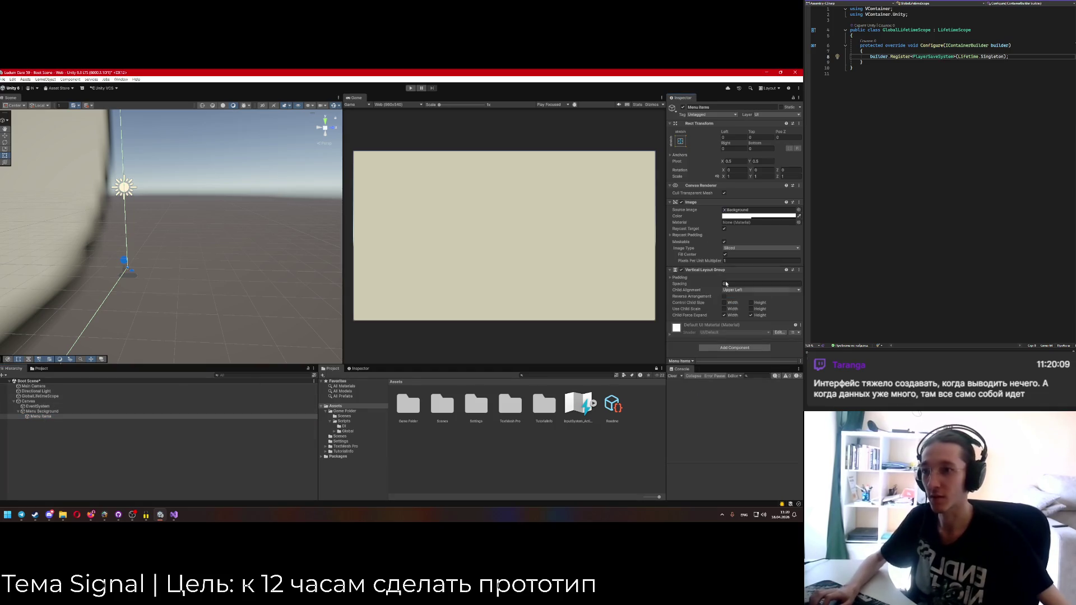
click(681, 202)
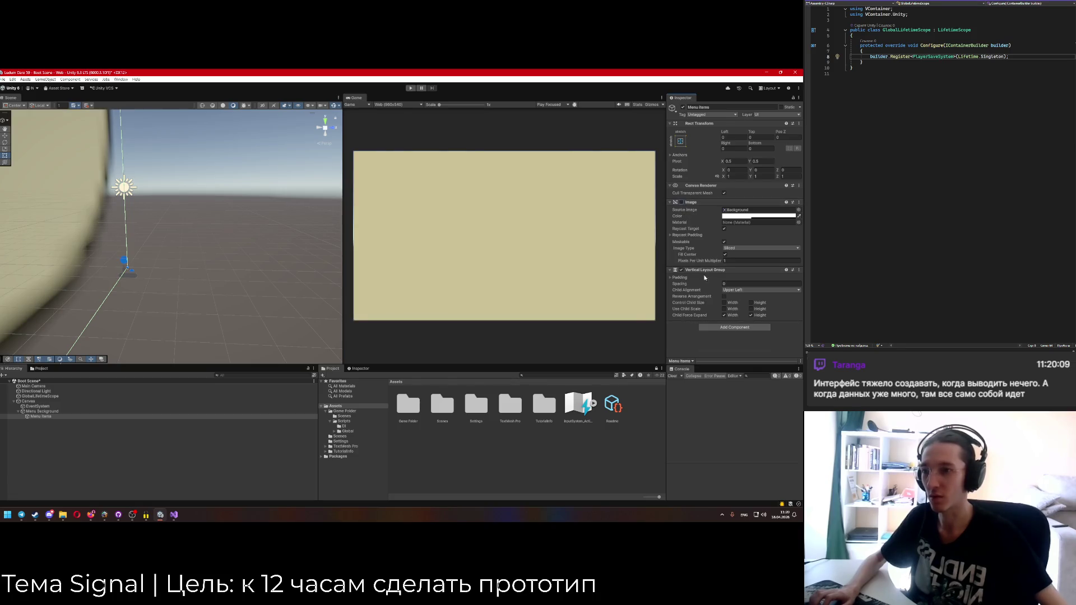
click(745, 202)
click(798, 203)
click(743, 218)
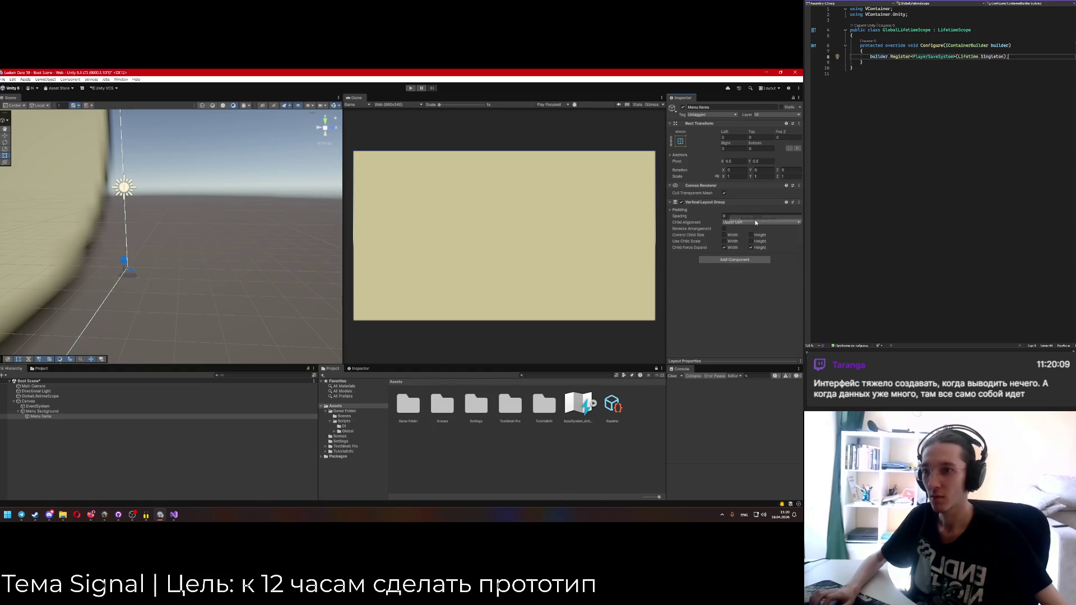
Add a TextMeshPro button under Menu Items named 'Exit button'.
right_click(45, 417)
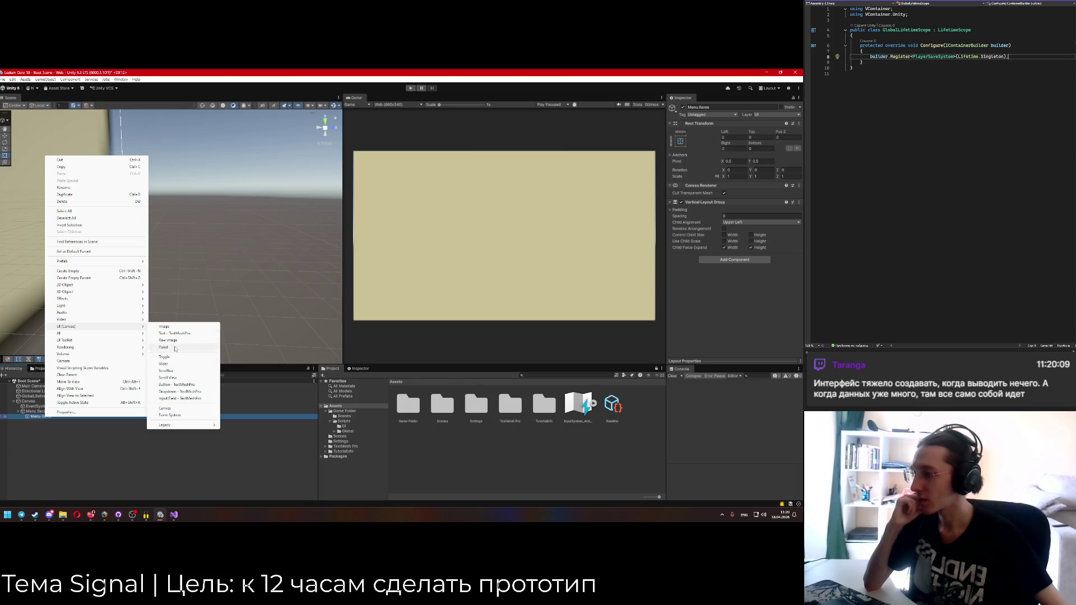
click(184, 385)
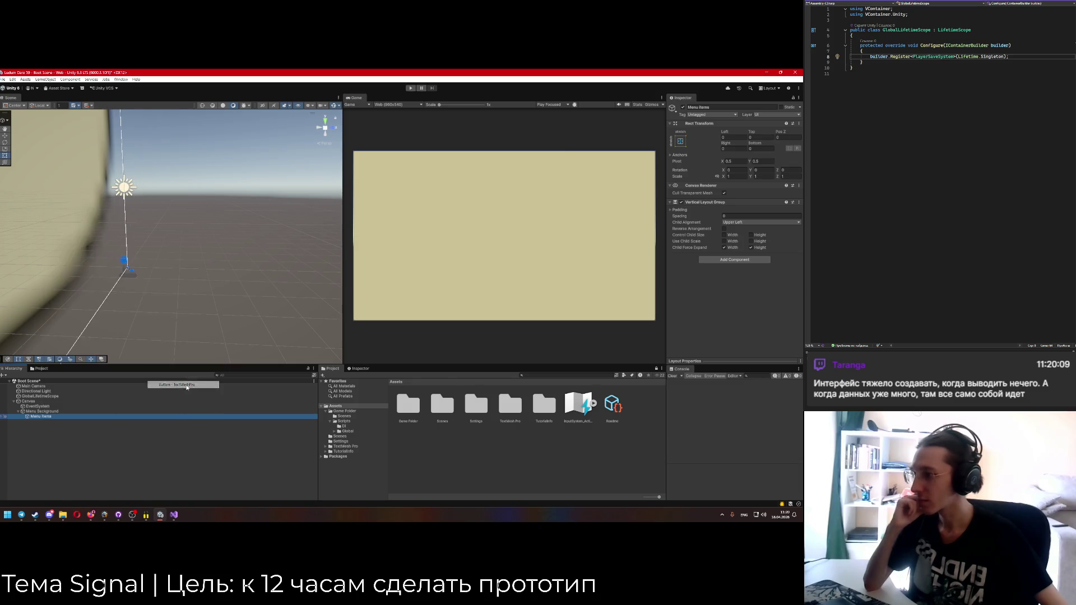
text(Exit button)
key(Return)
Rename the button's text child 'Exit button Text' and set its label to 'Exit'.
click(27, 421)
click(49, 427)
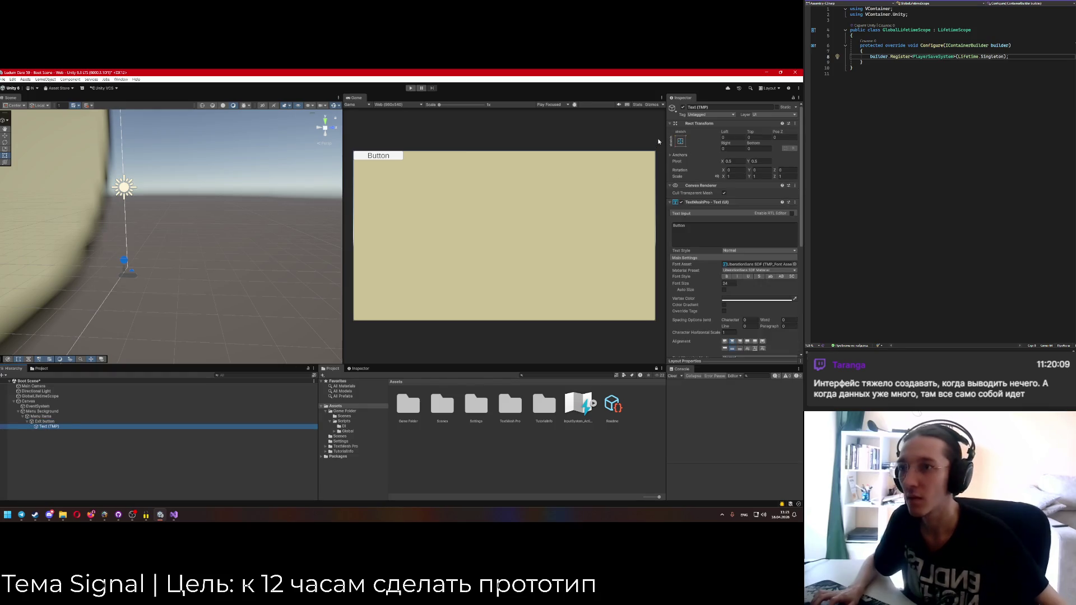
click(718, 107)
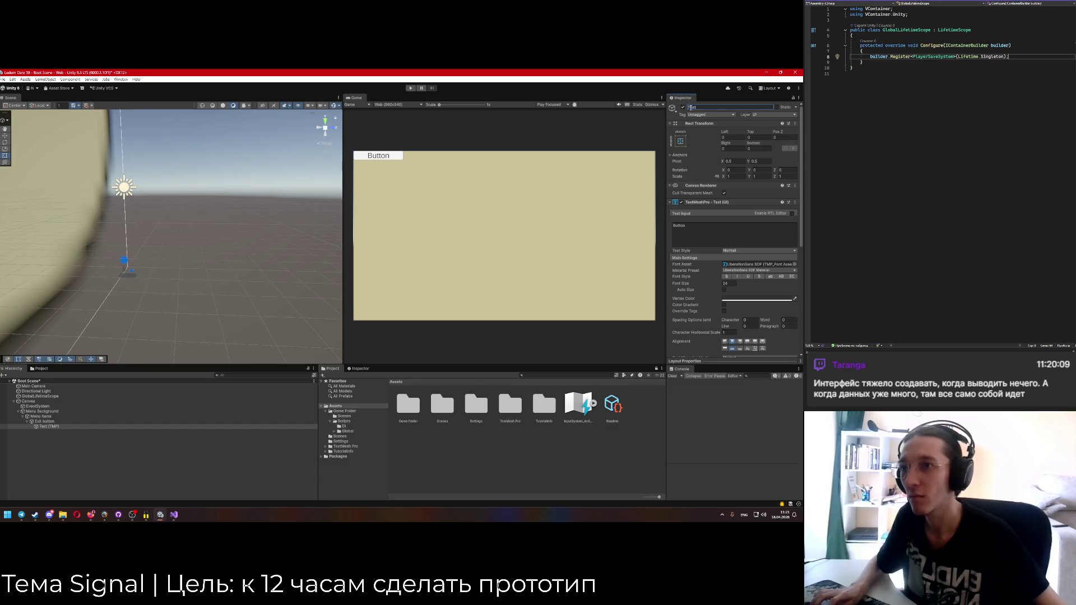
text(Exit button Text)
double_click(712, 106)
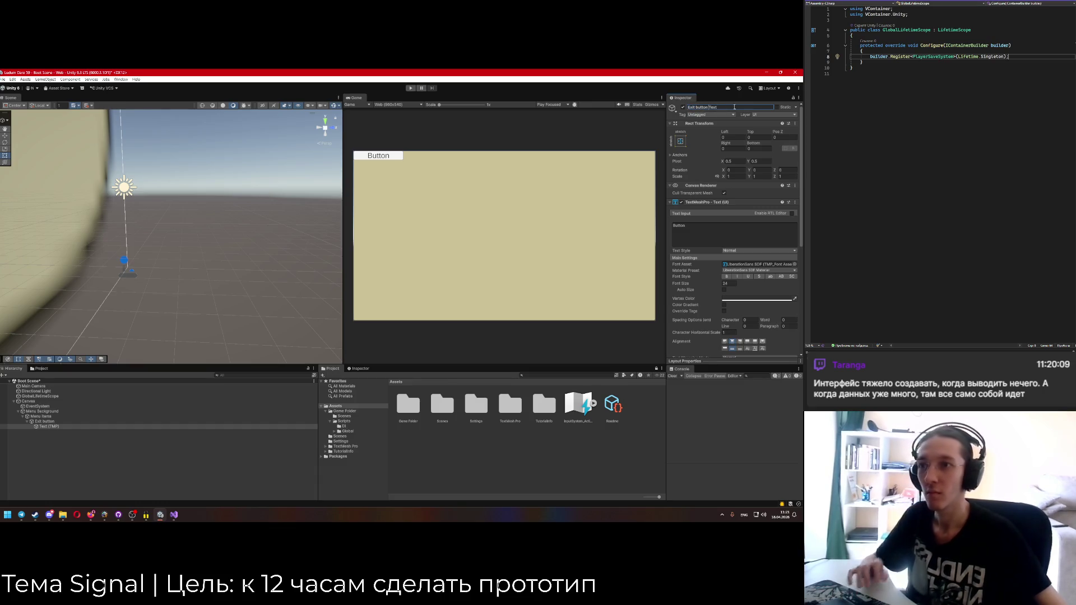
click(726, 234)
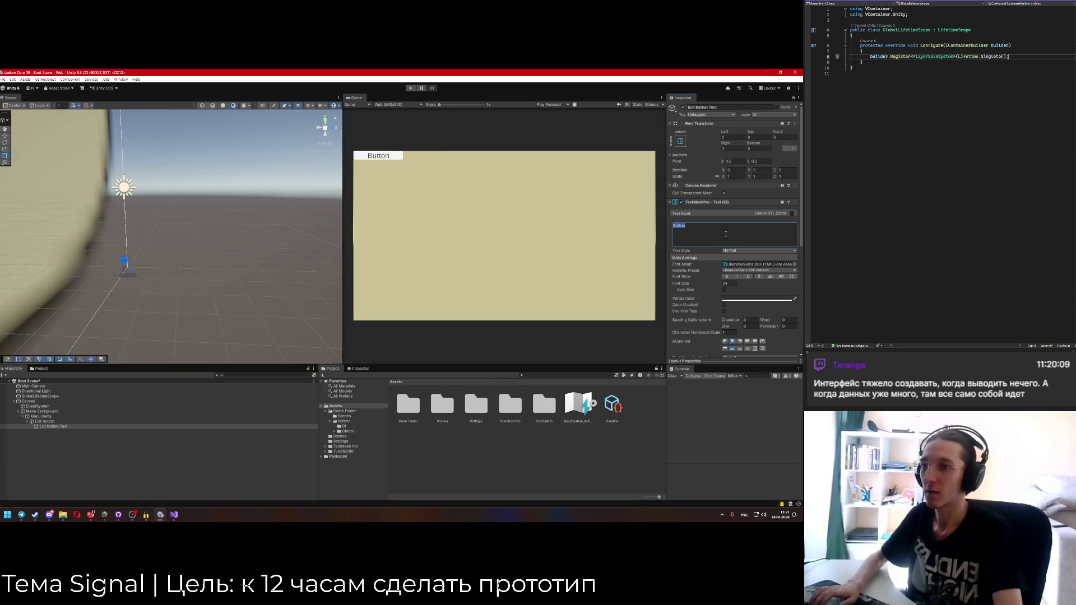
text(Exit)
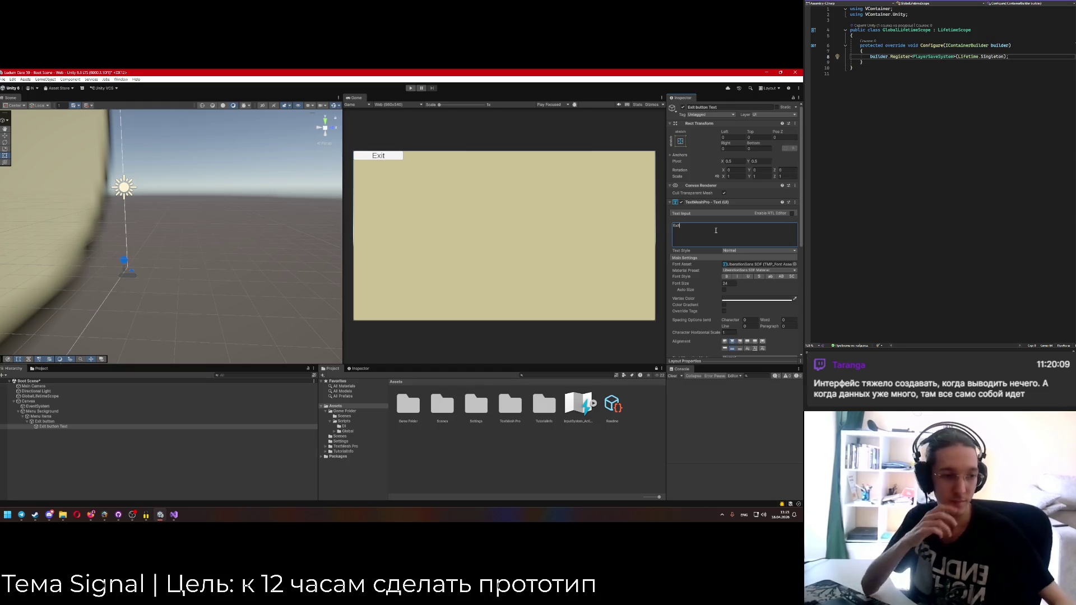
double_click(676, 226)
text(Eeit)
click(46, 421)
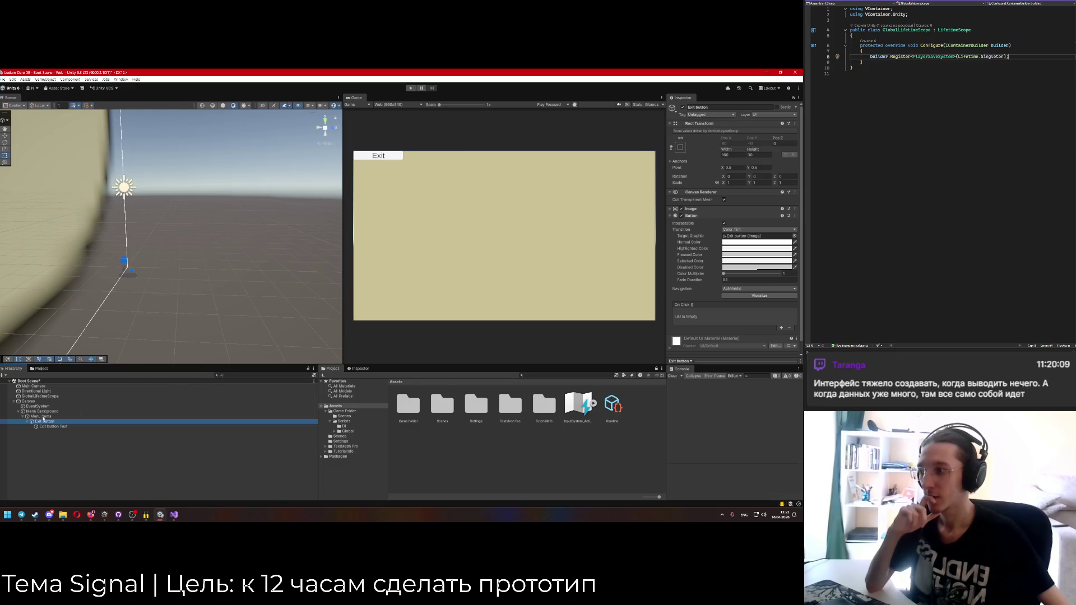
Anchor Menu Items centred with vertical stretch and frame the canvas in 2D view.
click(42, 417)
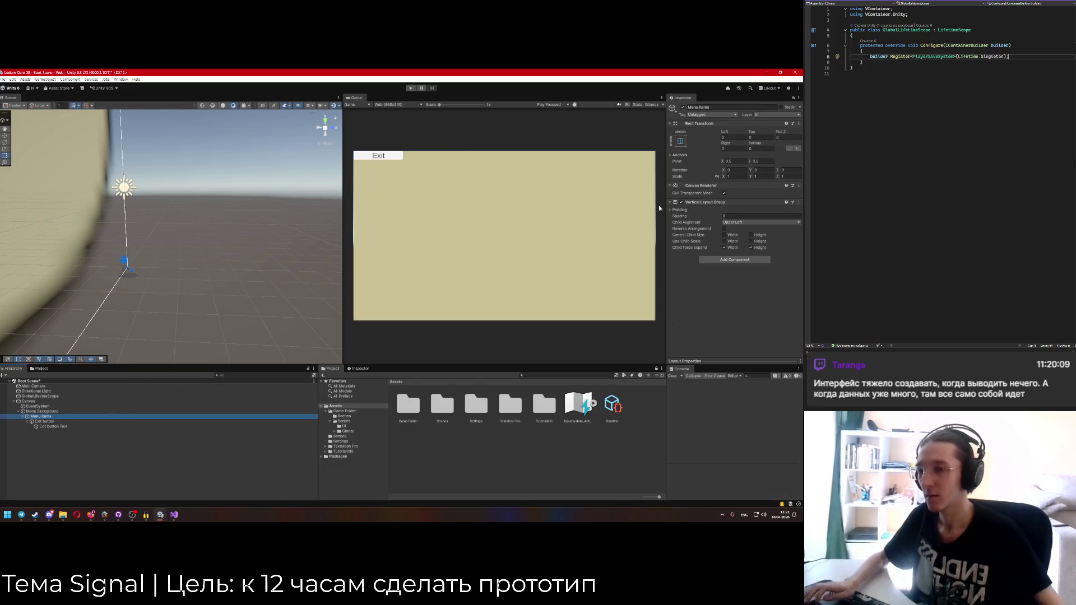
click(680, 141)
click(716, 236)
key(alt)
click(54, 411)
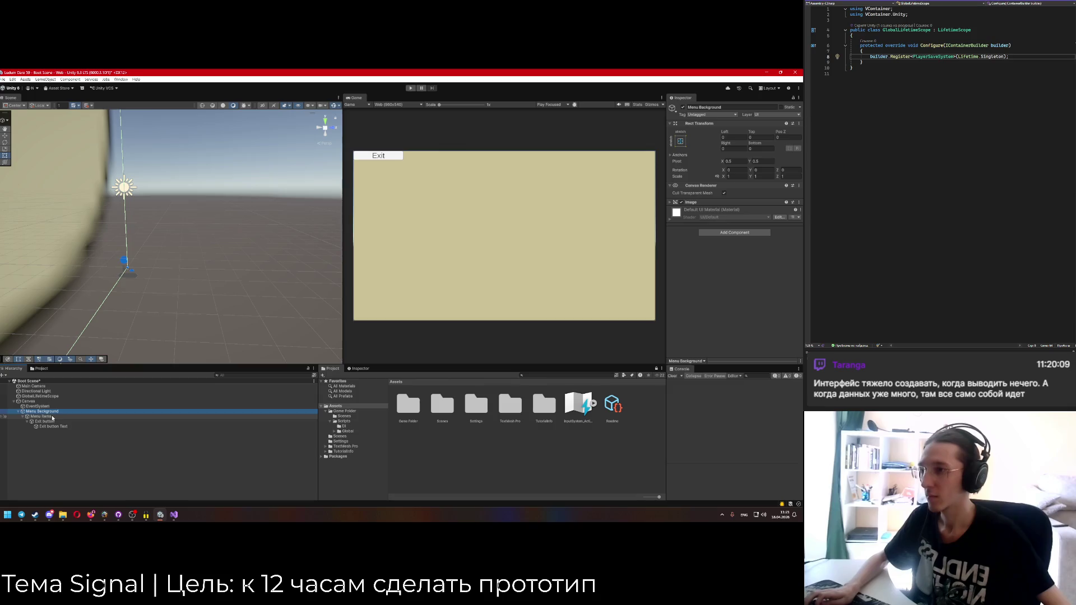
click(50, 417)
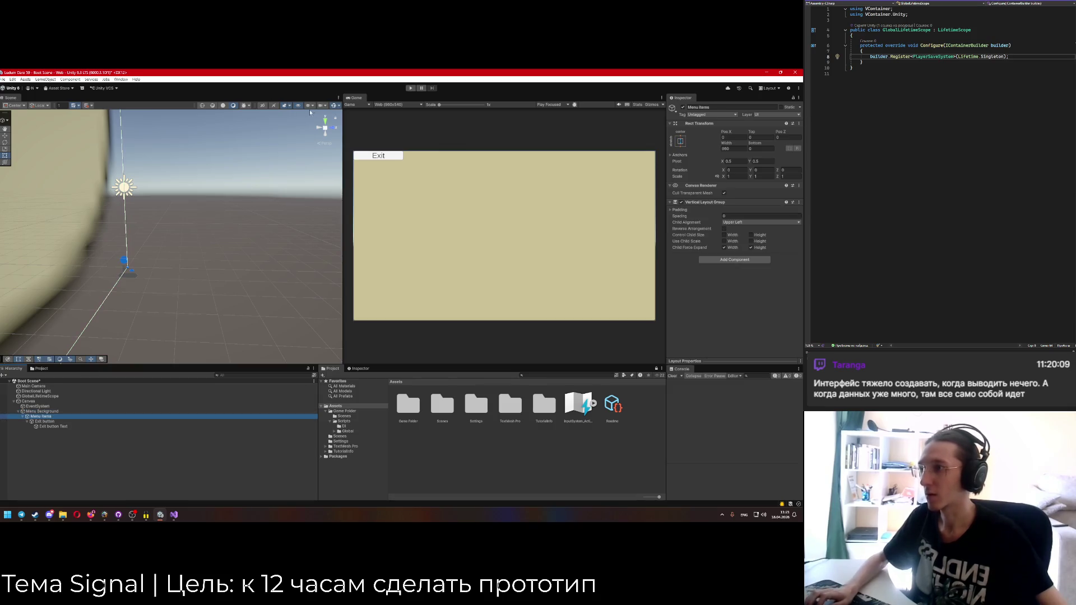
click(263, 106)
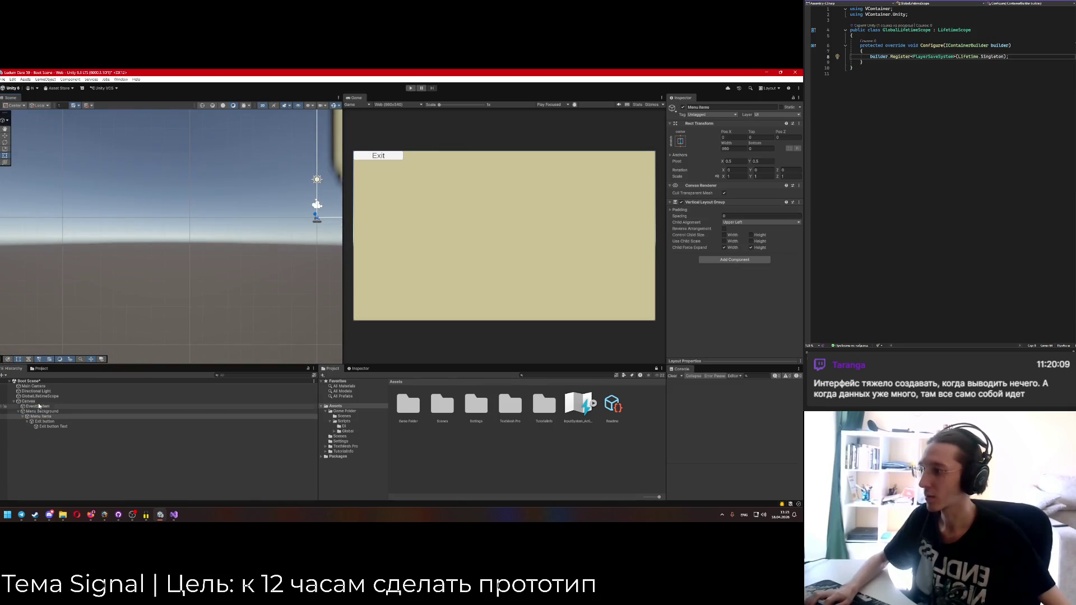
double_click(29, 401)
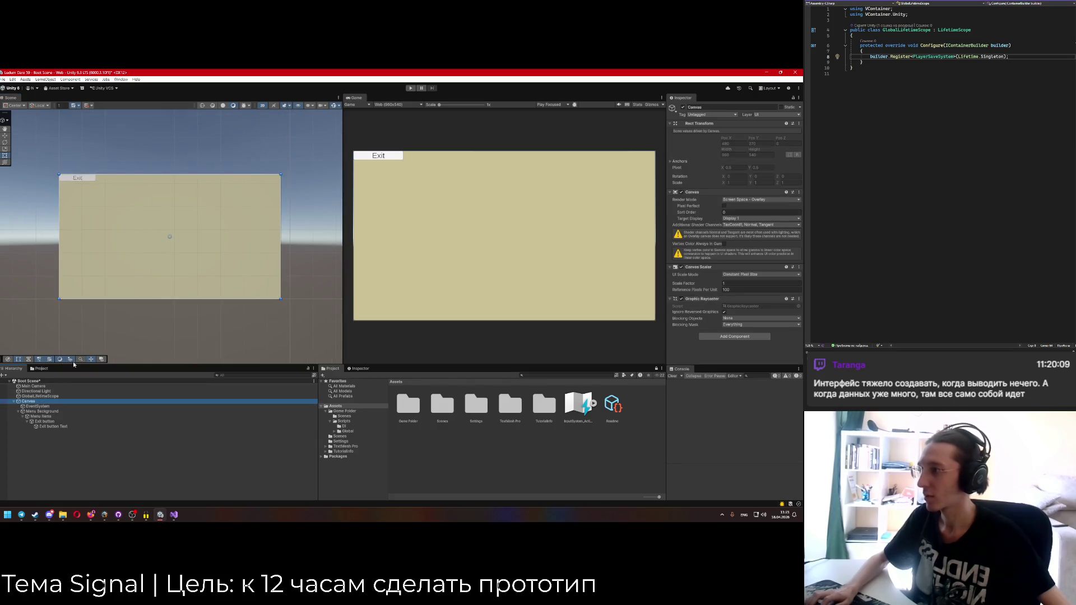
click(41, 412)
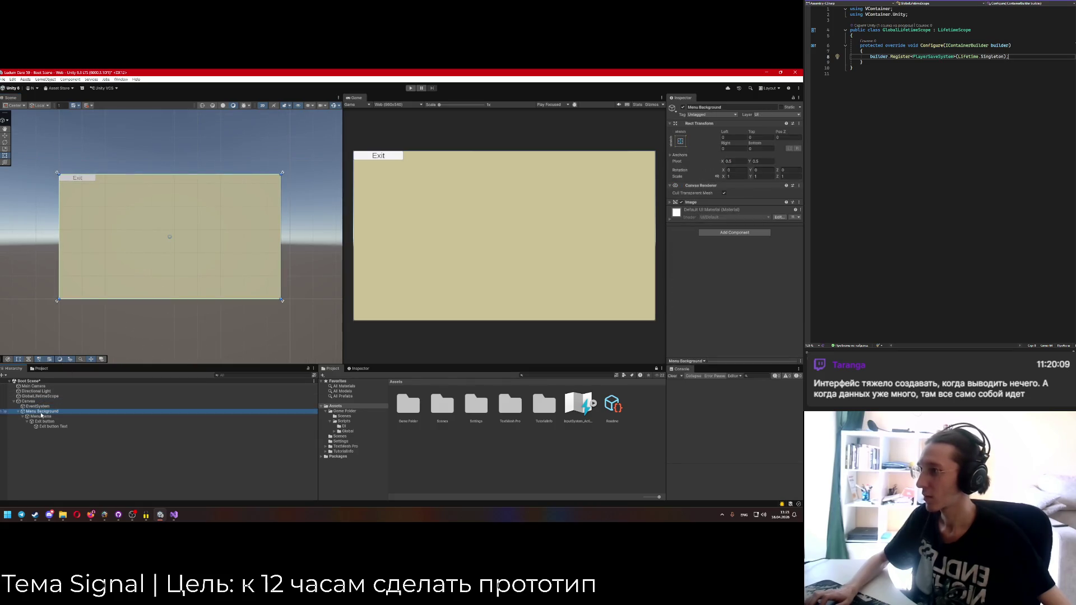
click(46, 417)
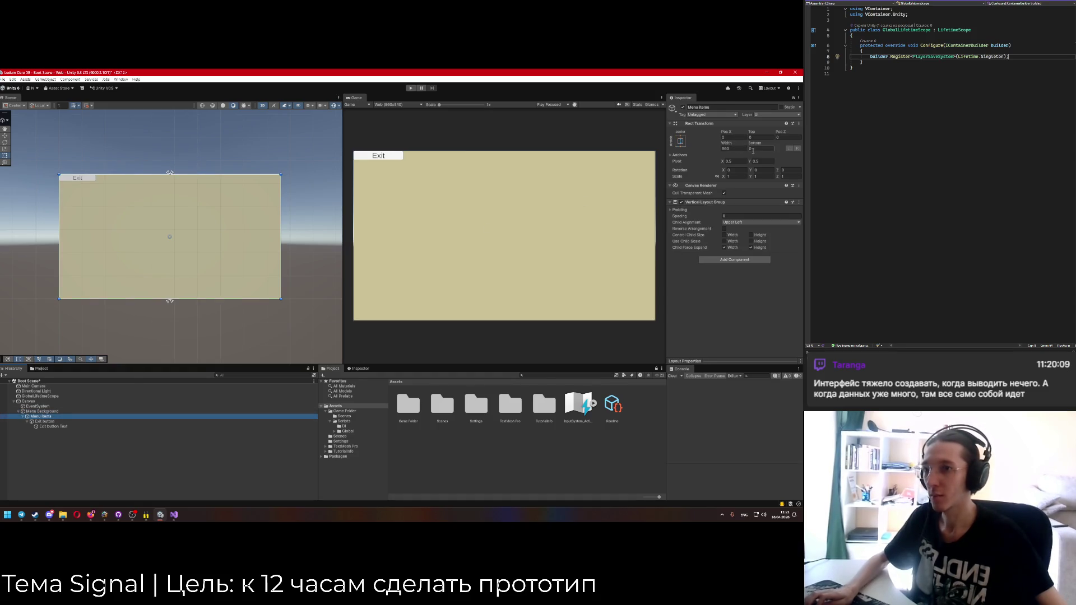
Set the Menu Items Rect Transform width to 320.
click(739, 150)
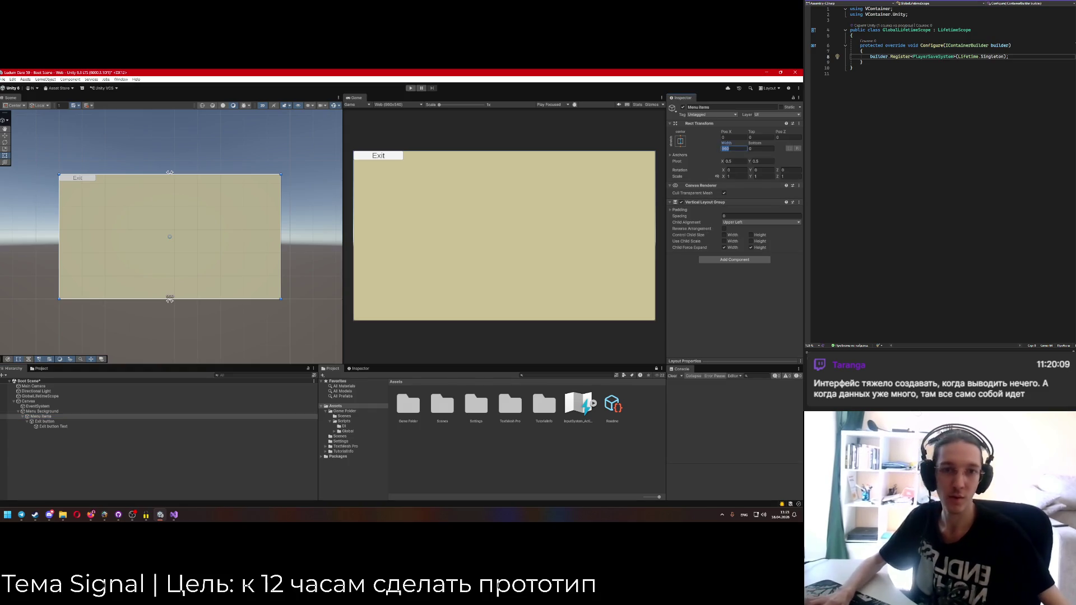
key(alt+Tab)
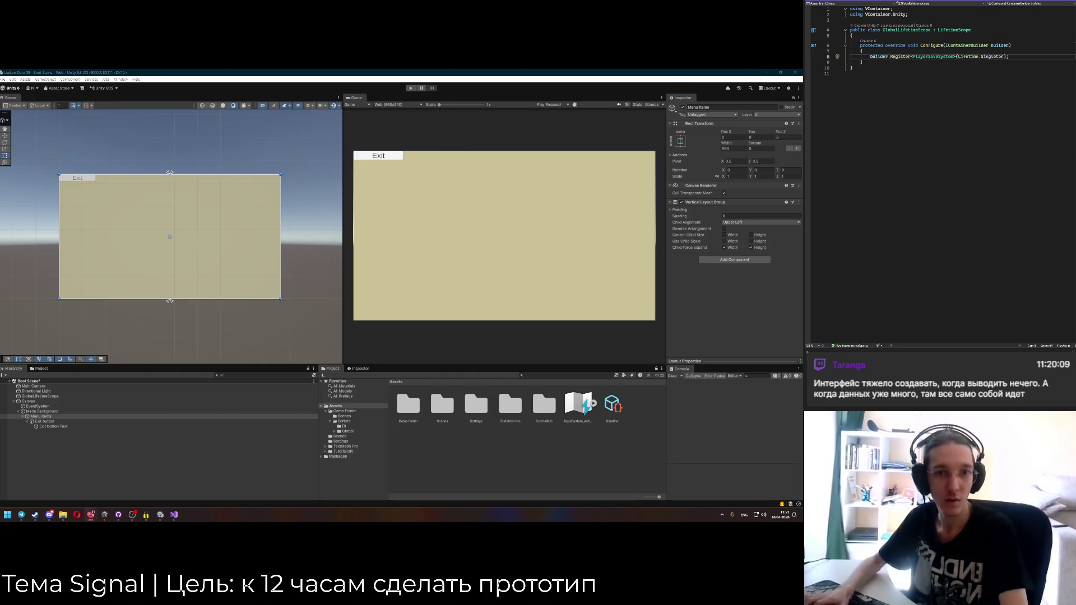
click(733, 149)
text(320)
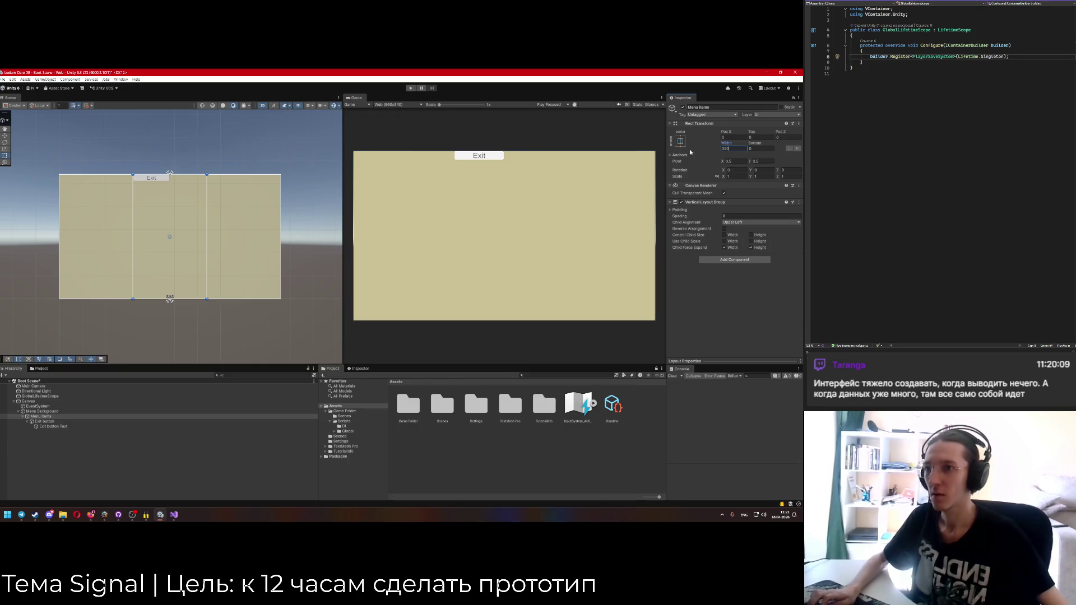
Anchor the Exit button to the top-left preset.
click(46, 421)
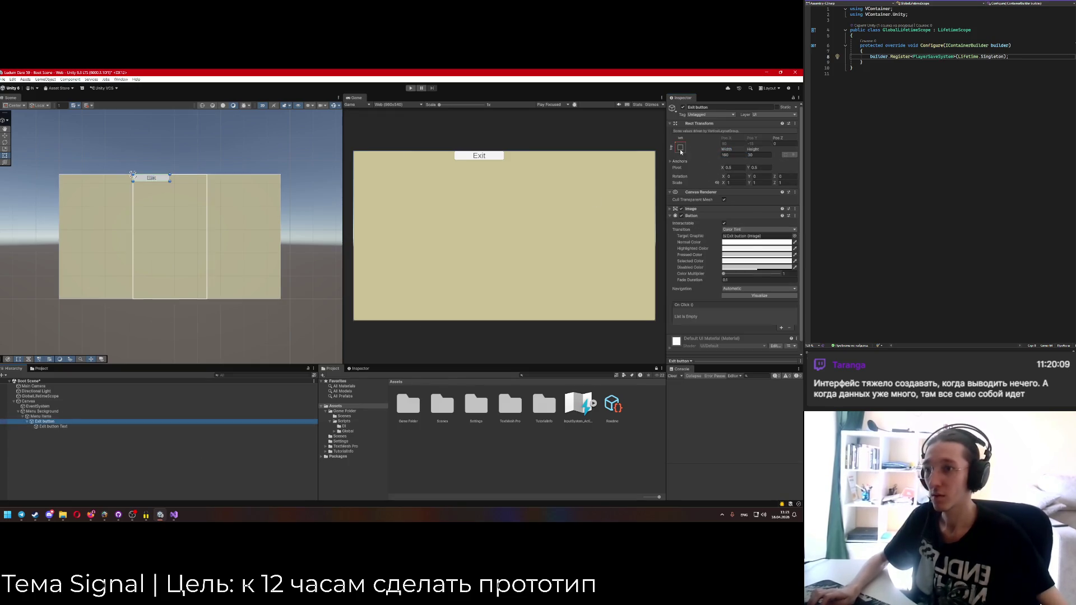
click(680, 146)
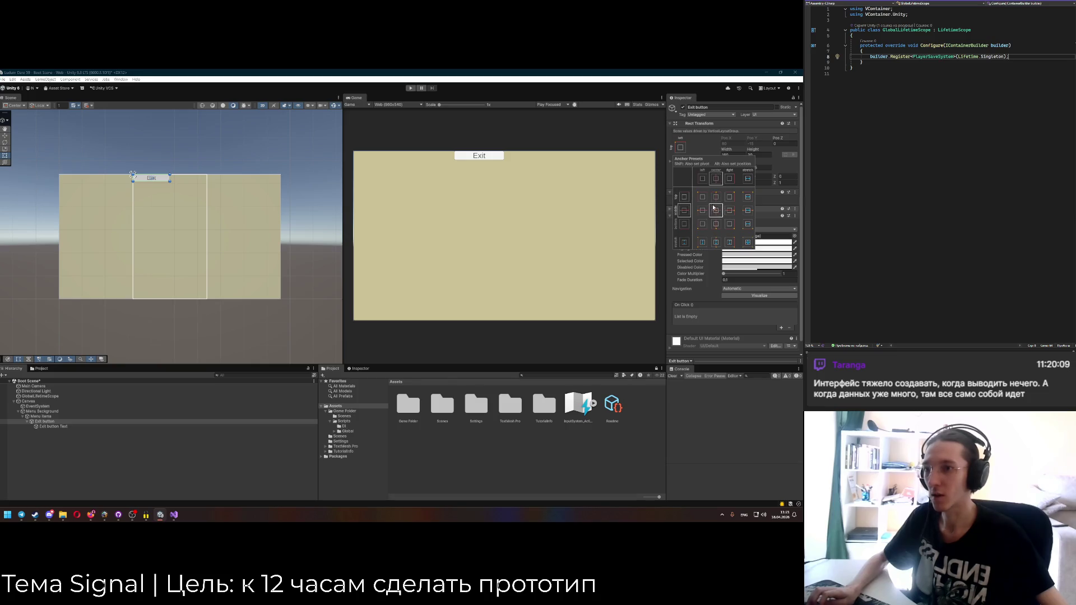
click(702, 197)
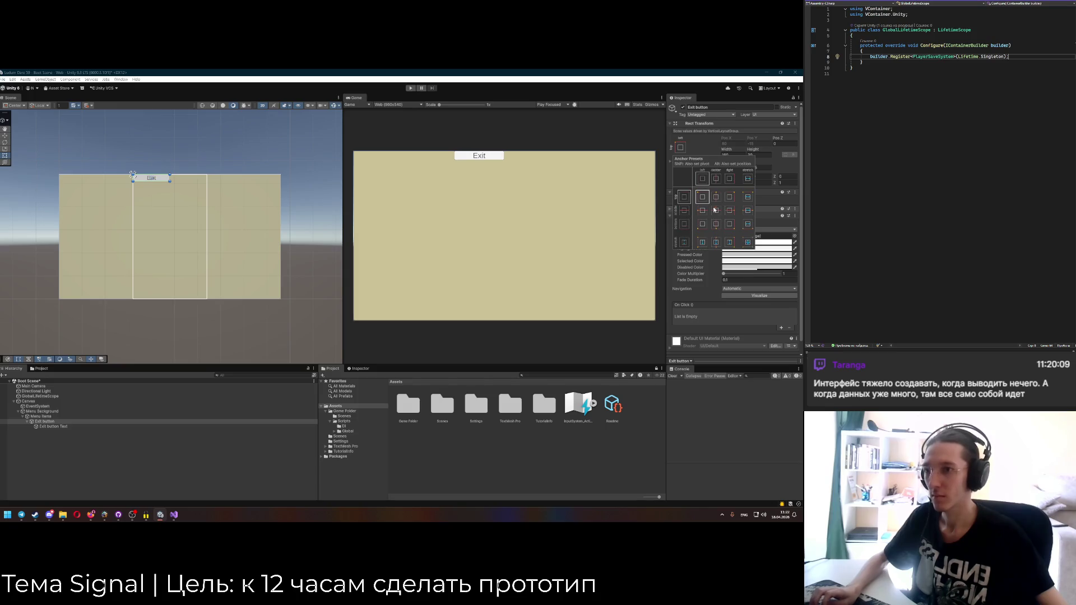
Set the Vertical Layout Group to Middle Center, Use Child Scale Height, no force-expand width/height.
click(58, 417)
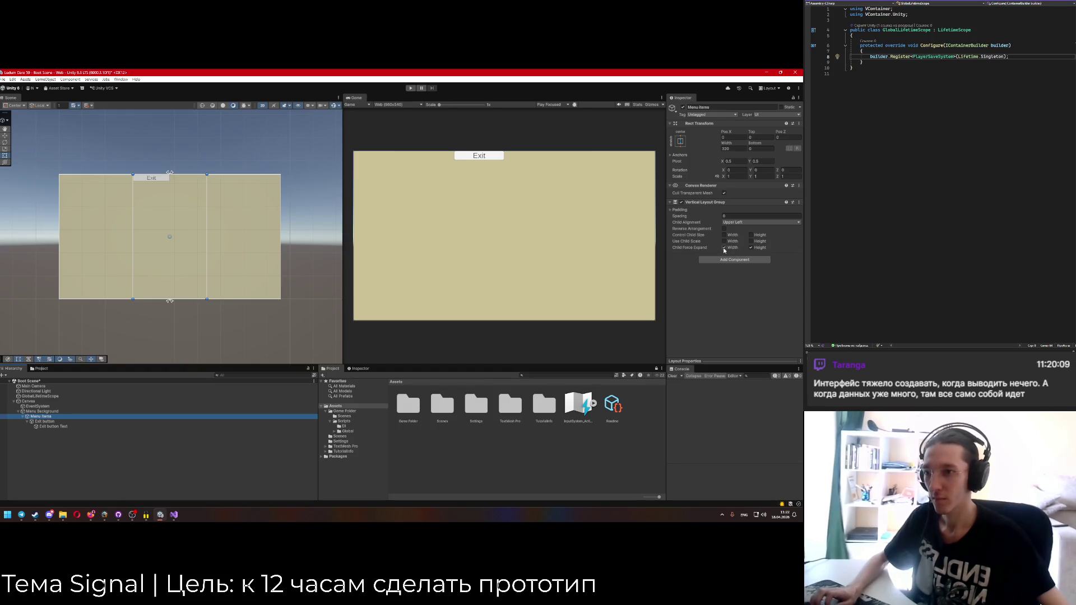
click(735, 222)
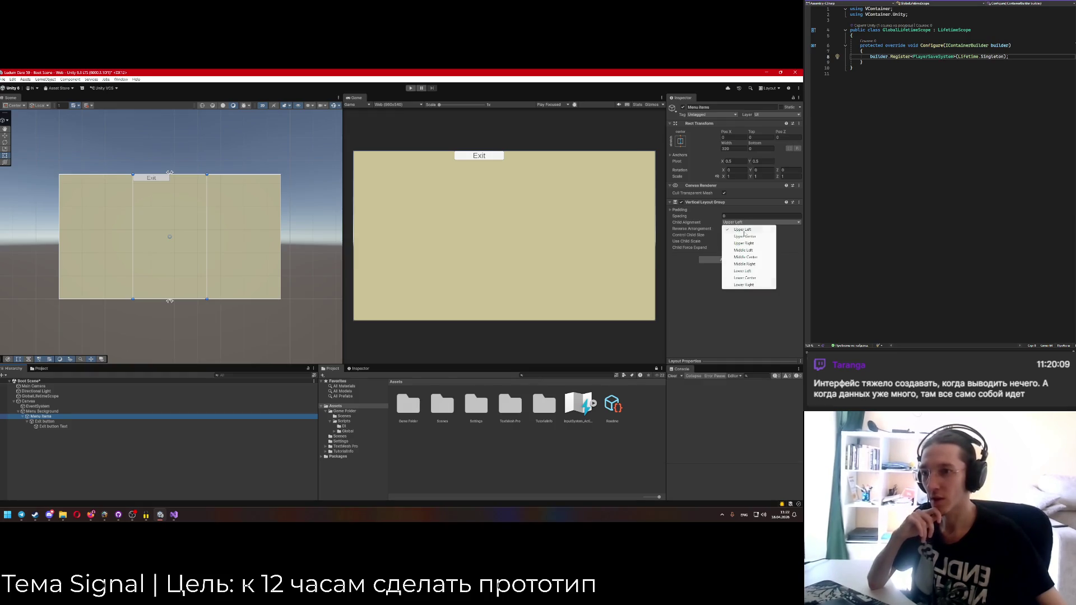
click(753, 258)
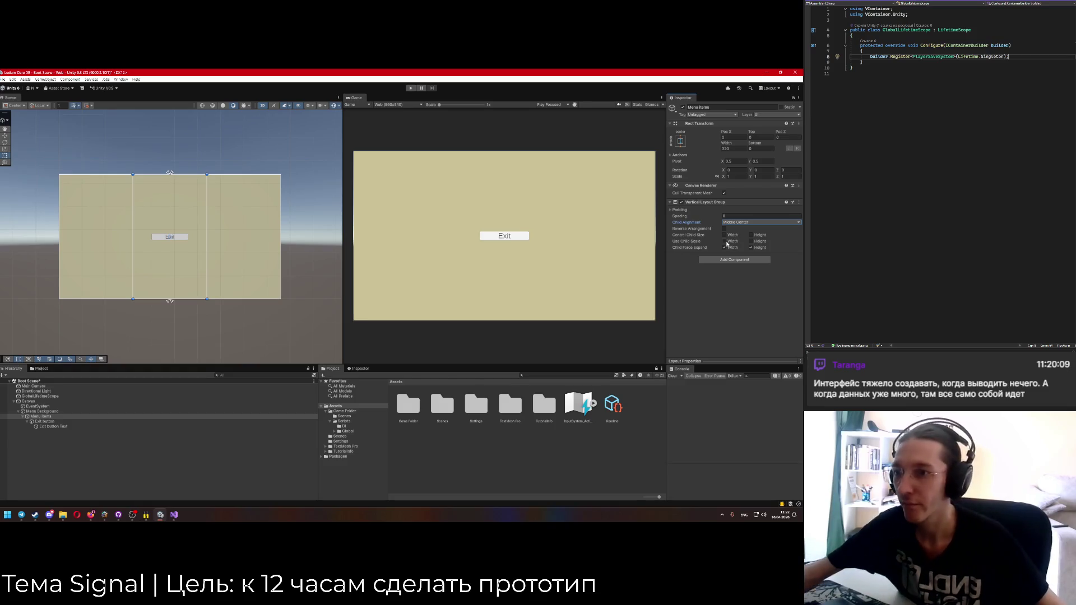
click(751, 241)
click(723, 247)
click(751, 247)
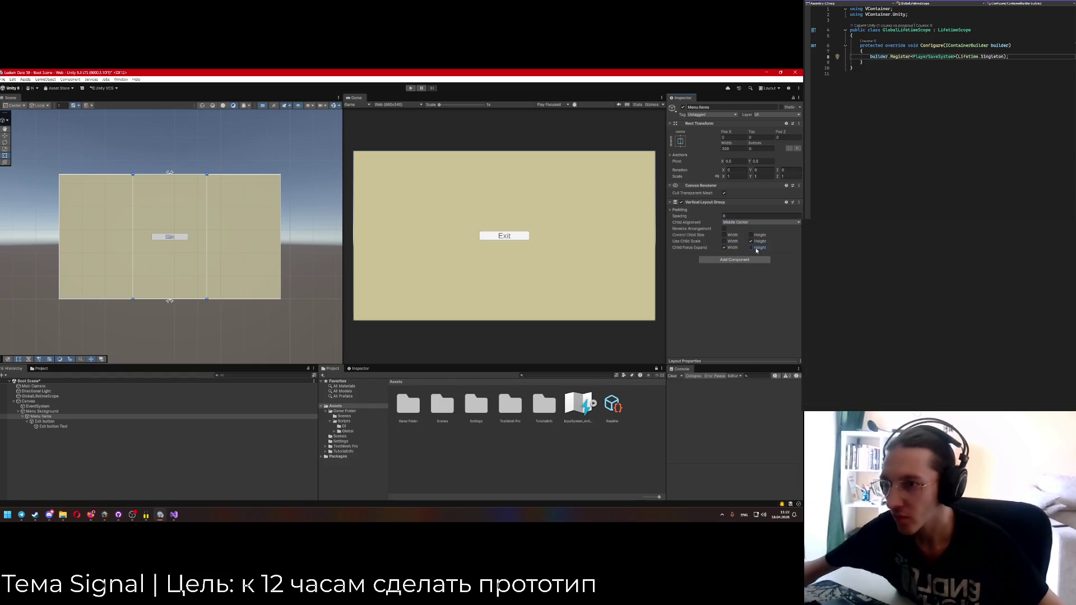
click(45, 422)
key(alt+Tab)
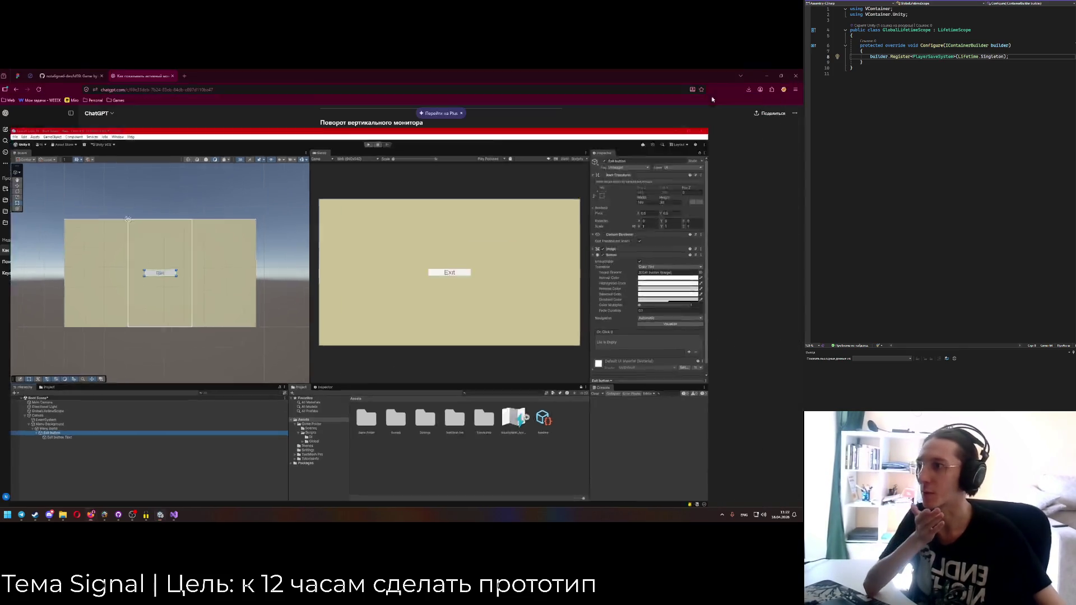
Create a new Полишинг board in WEEEK and move it above Релиз.
key(ctrl+Tab)
click(29, 75)
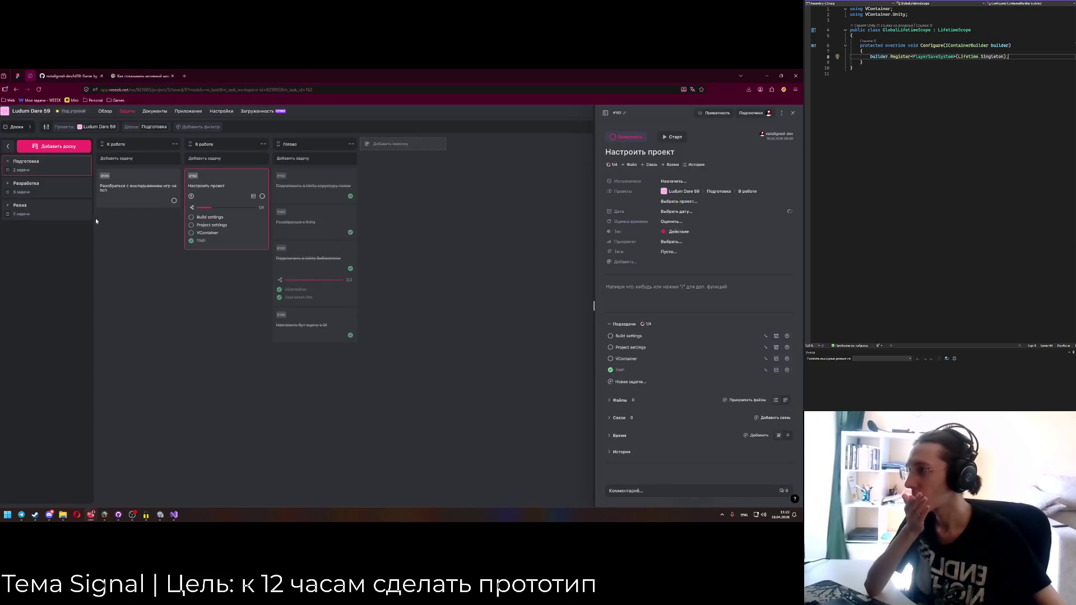
click(60, 191)
click(56, 146)
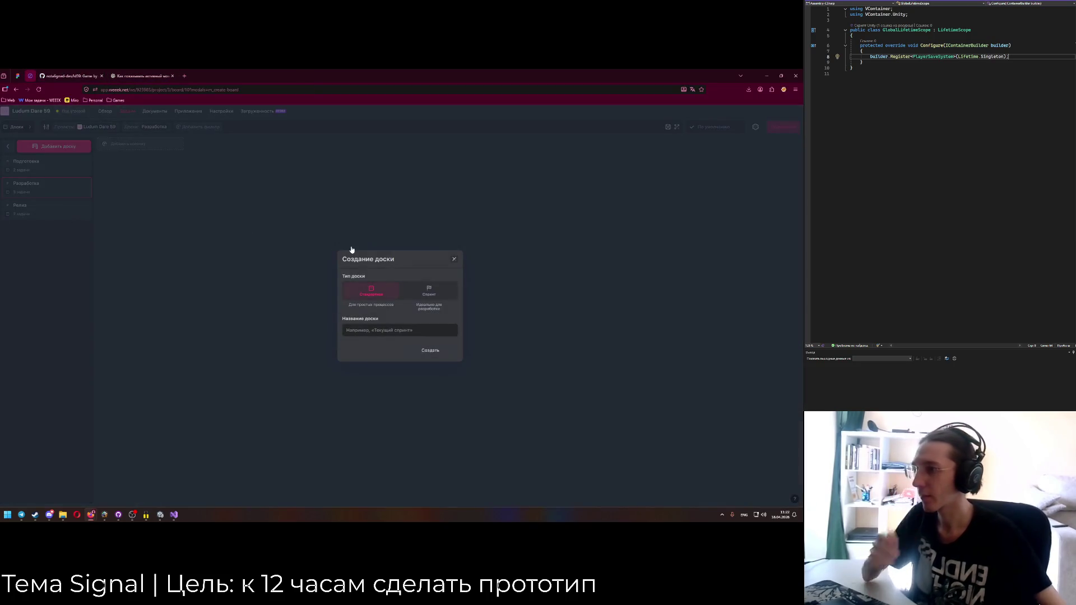
text(С)
text(нг)
key(Return)
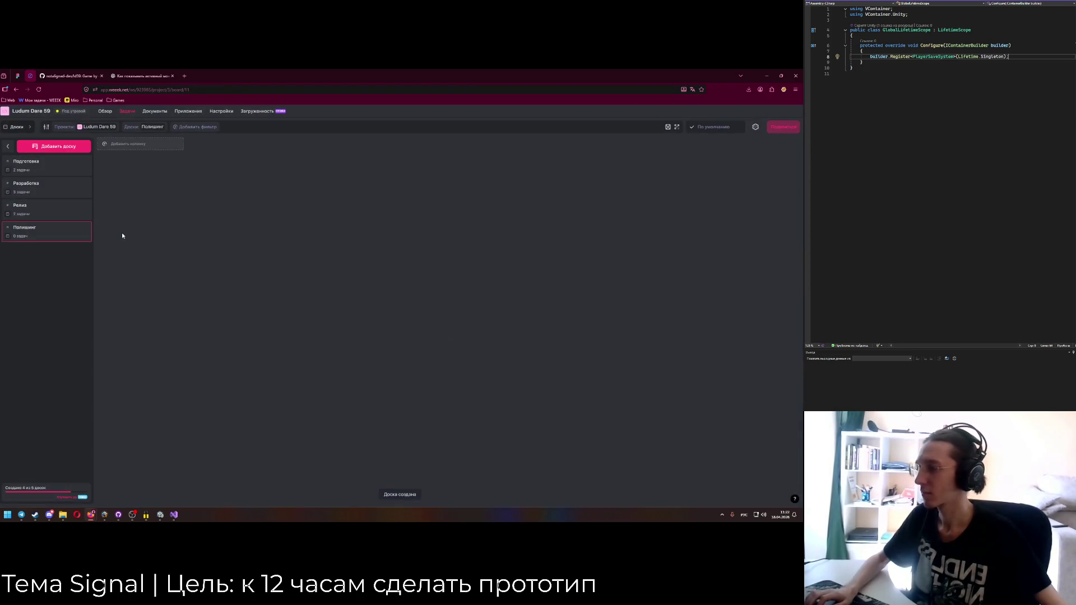
drag(71, 229, 69, 206)
Add the task 'Поправить настройки Vertical Layout в меню' to Полишинг's first column.
click(139, 158)
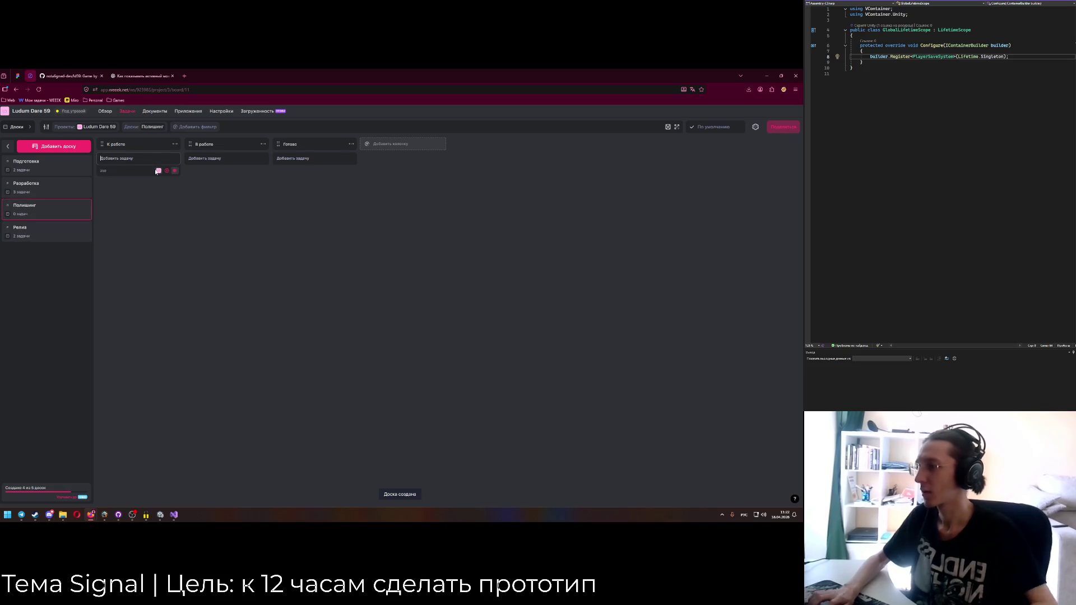
text(Поправить настройки)
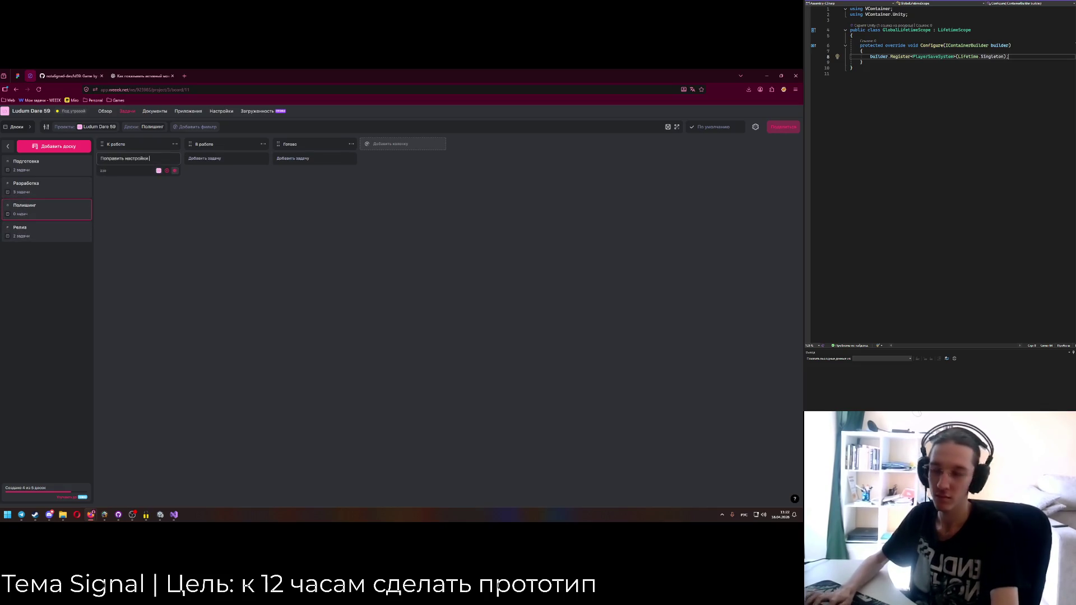
key(alt+shift)
text(VC)
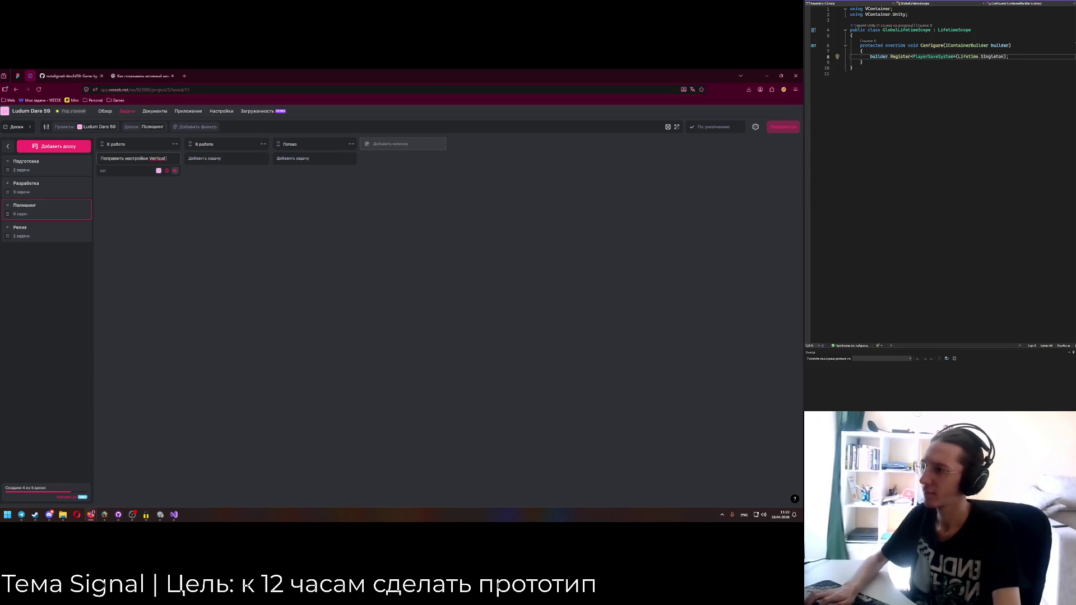
text( Menu)
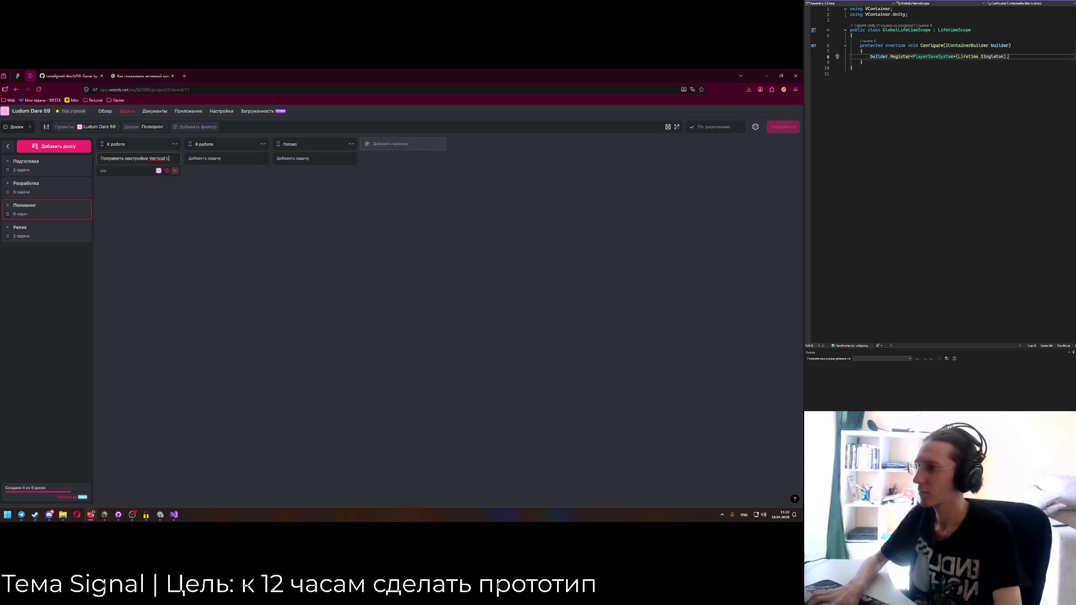
text(ayout)
key(alt+shift)
text( в меню)
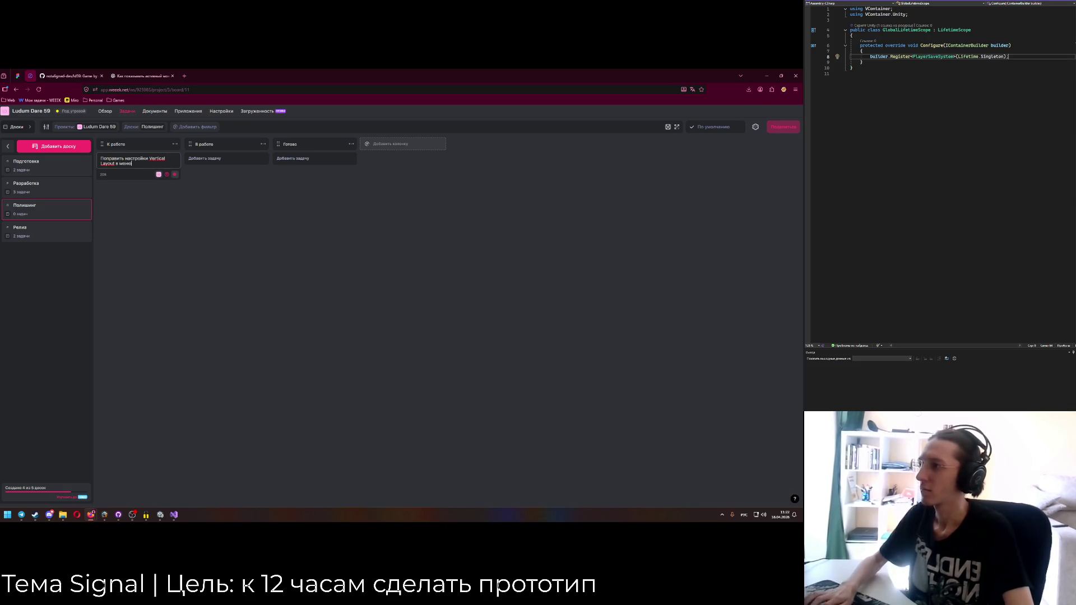
key(Return)
click(44, 185)
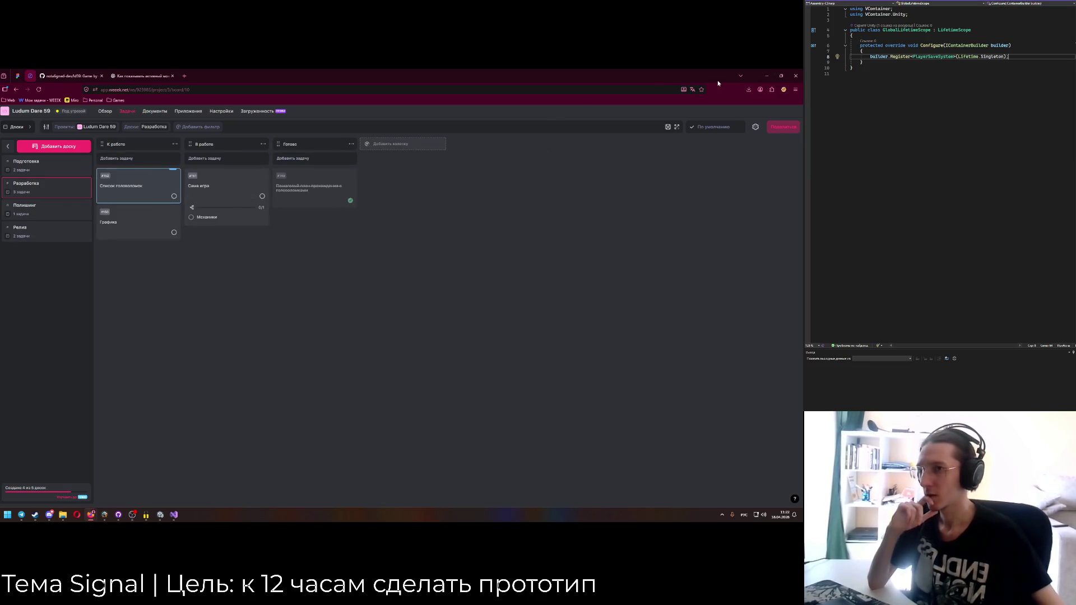
Review task #151 Сама игра and its Механики subtask, then return to Unity.
click(220, 221)
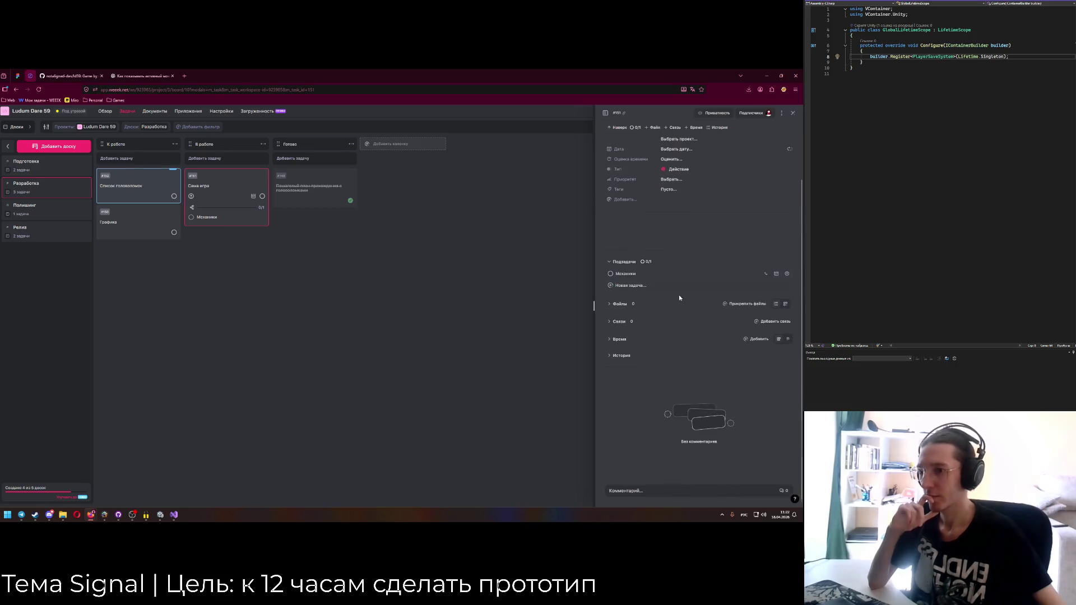
click(637, 279)
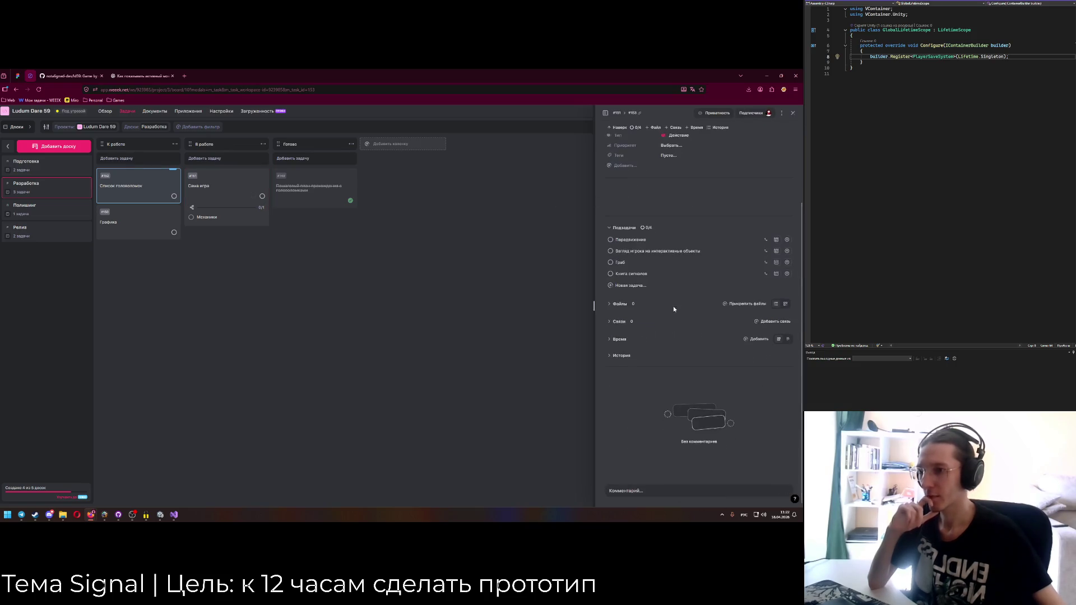
click(763, 77)
click(163, 512)
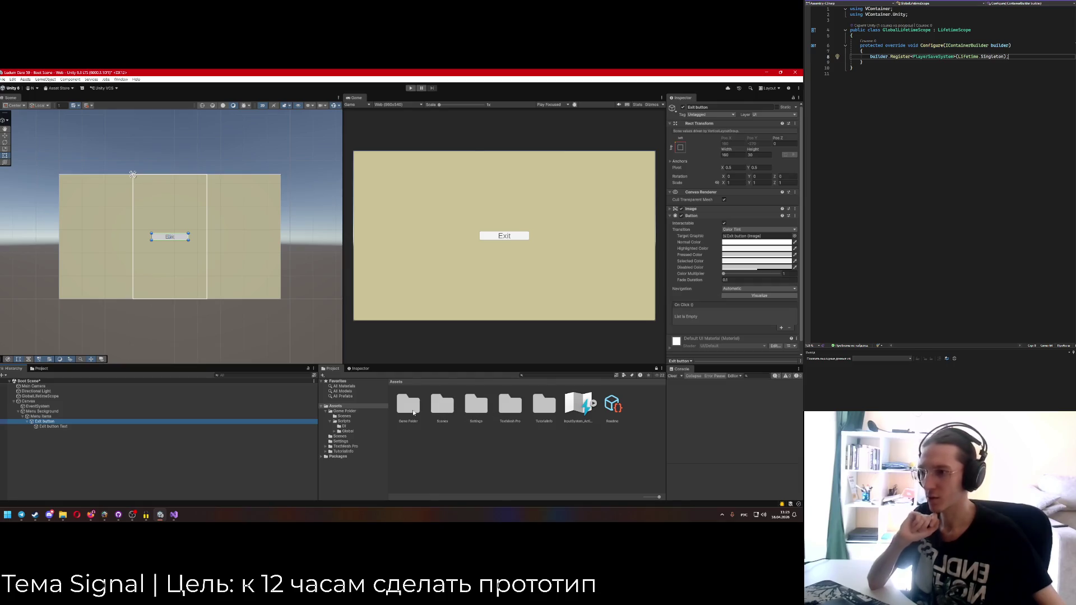
Navigate to Game Folder/Scripts/Global/Main Menu in the Project window.
double_click(414, 413)
double_click(439, 407)
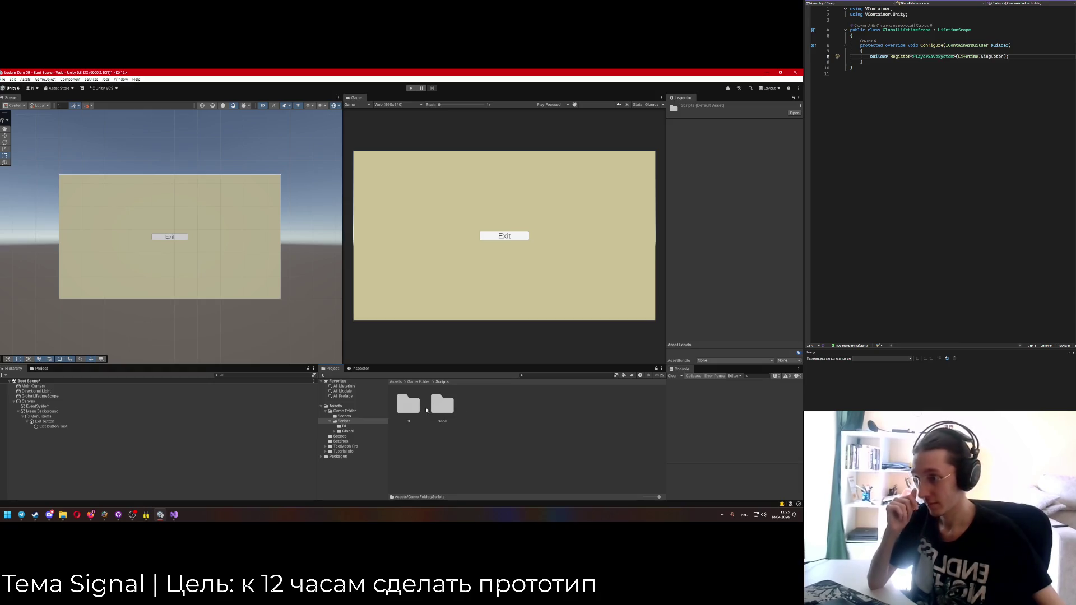
double_click(443, 403)
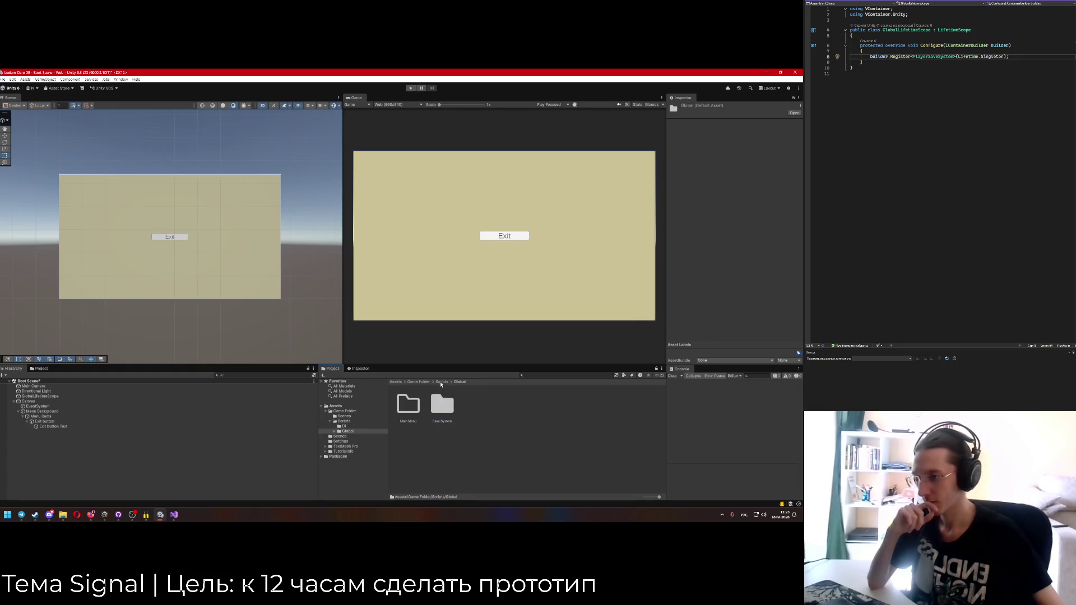
double_click(406, 408)
Create an empty C# script there named MainMenuView.
right_click(461, 436)
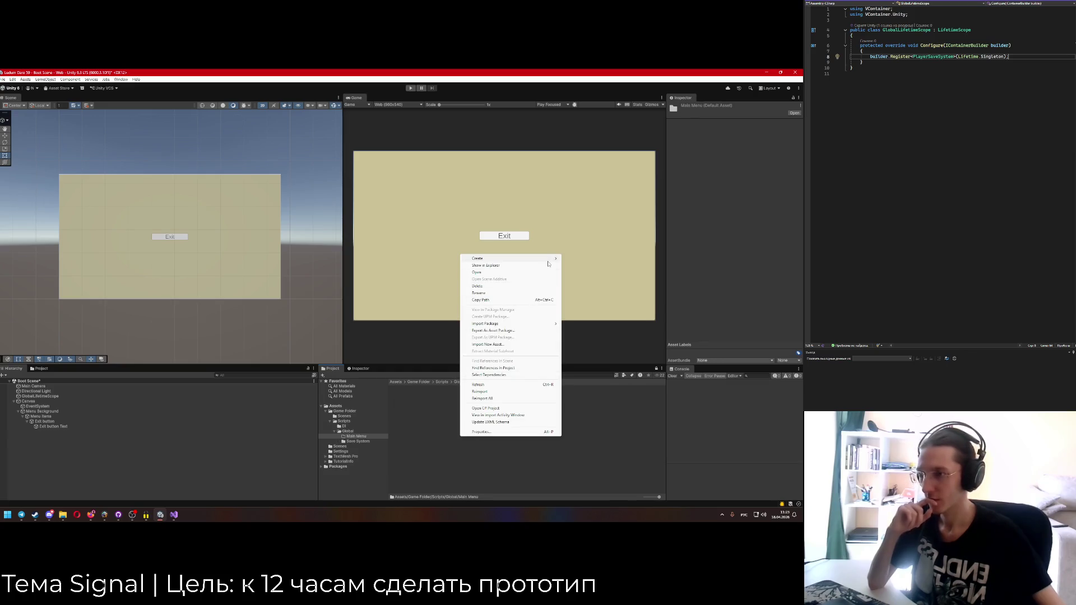
mouse_move(551, 262)
mouse_move(594, 324)
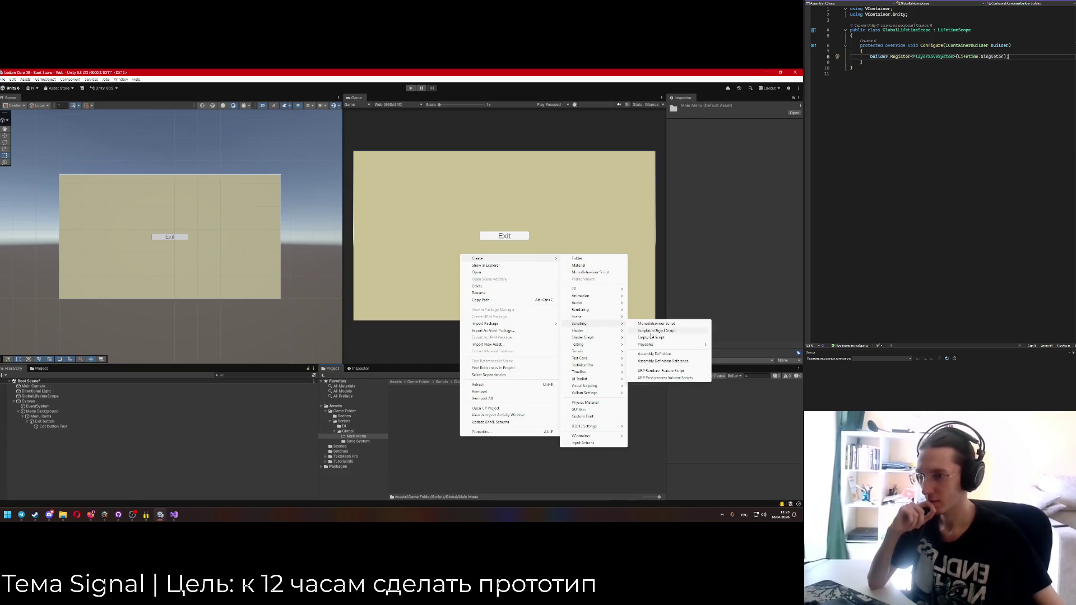
click(651, 338)
key(alt+shift)
text(MainMenuView)
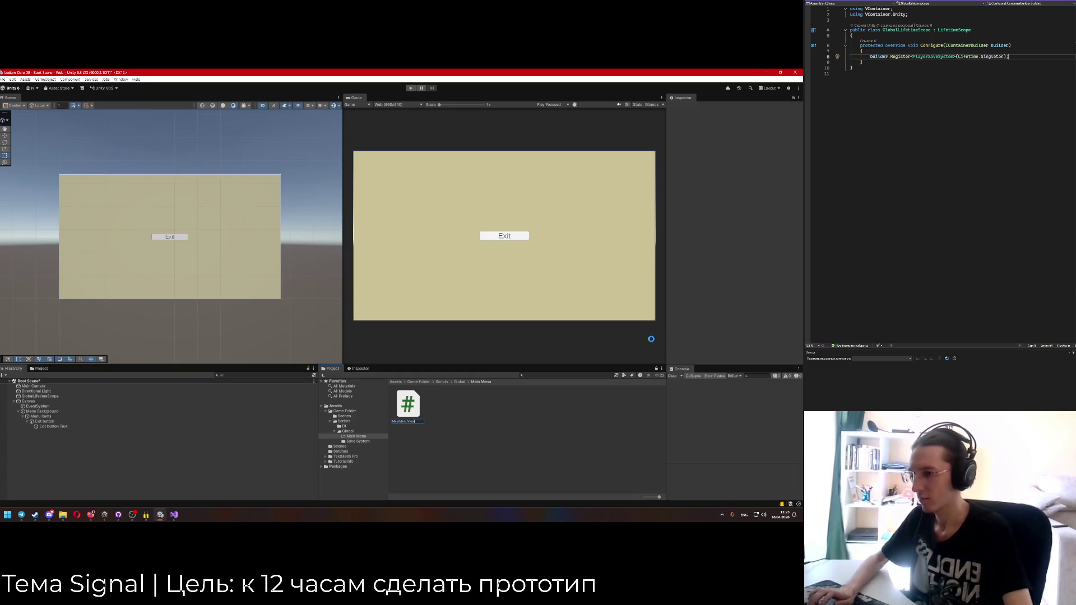
key(Return)
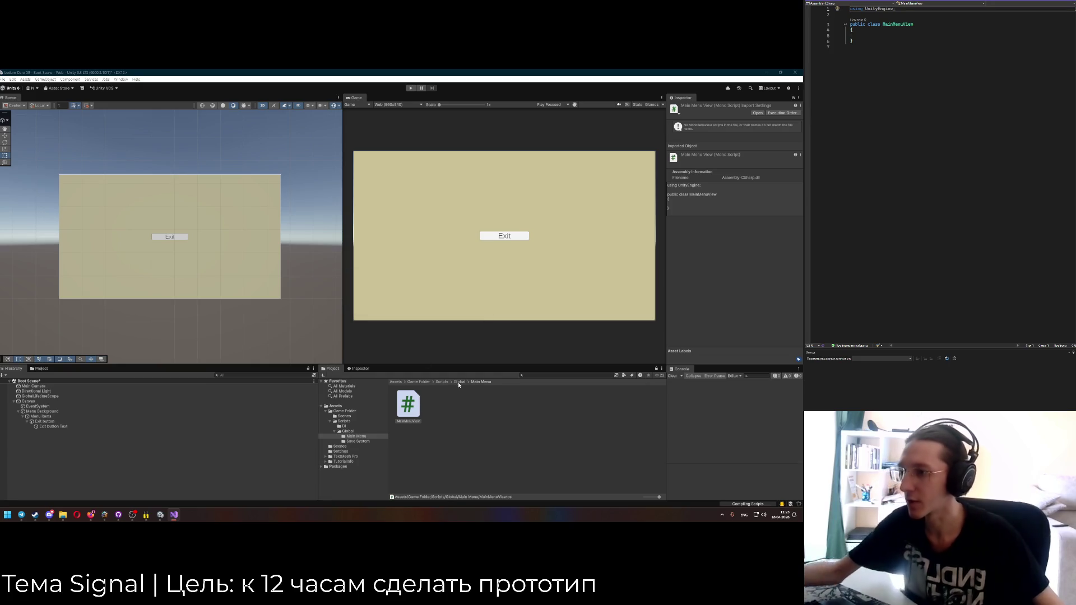
Start a new UI folder inside Scripts, then cancel it.
click(442, 382)
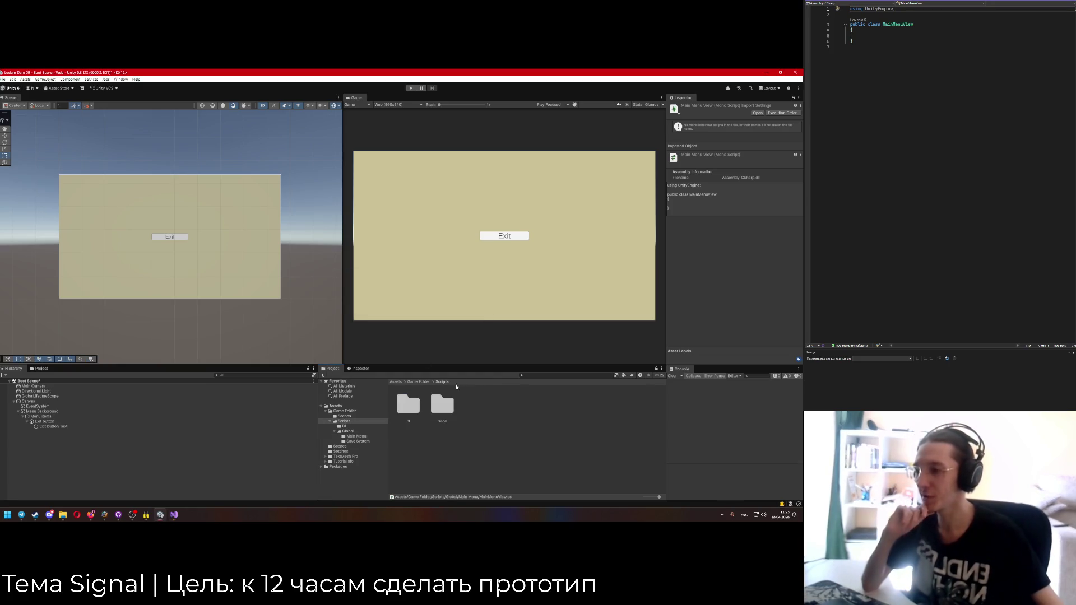
right_click(473, 424)
click(588, 244)
text(UI)
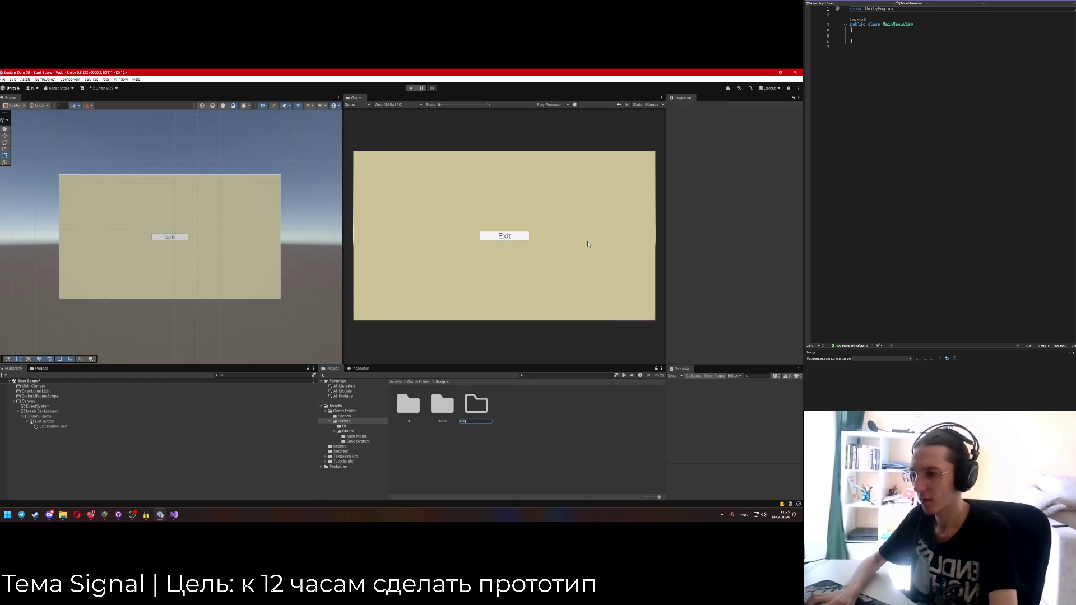
key(Escape)
Create an empty C# script named UtilitiesDD in Scripts and strip its unused using line.
right_click(478, 430)
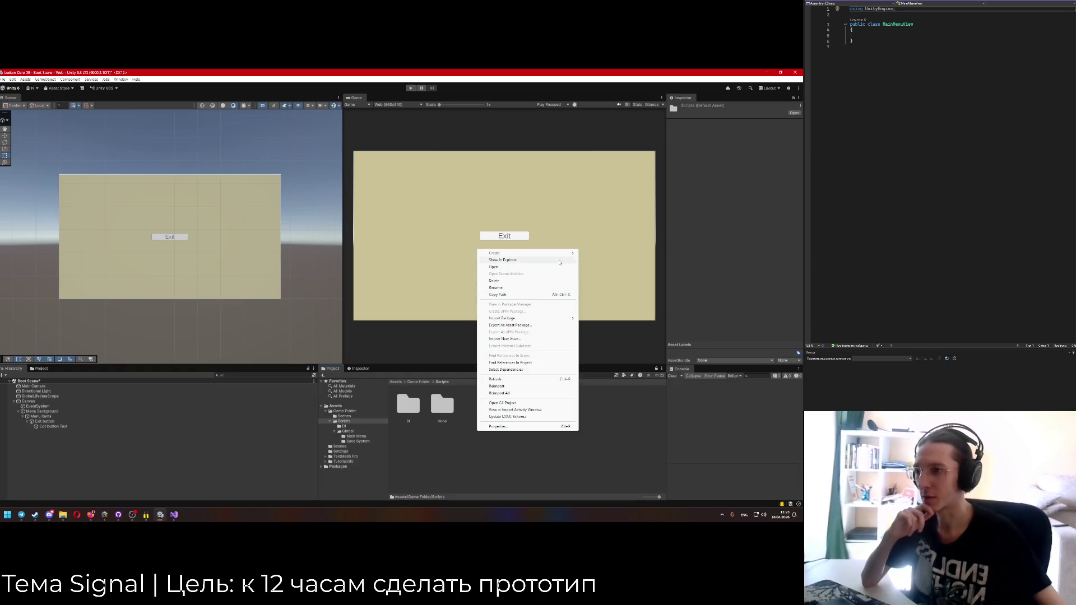
mouse_move(558, 258)
mouse_move(617, 315)
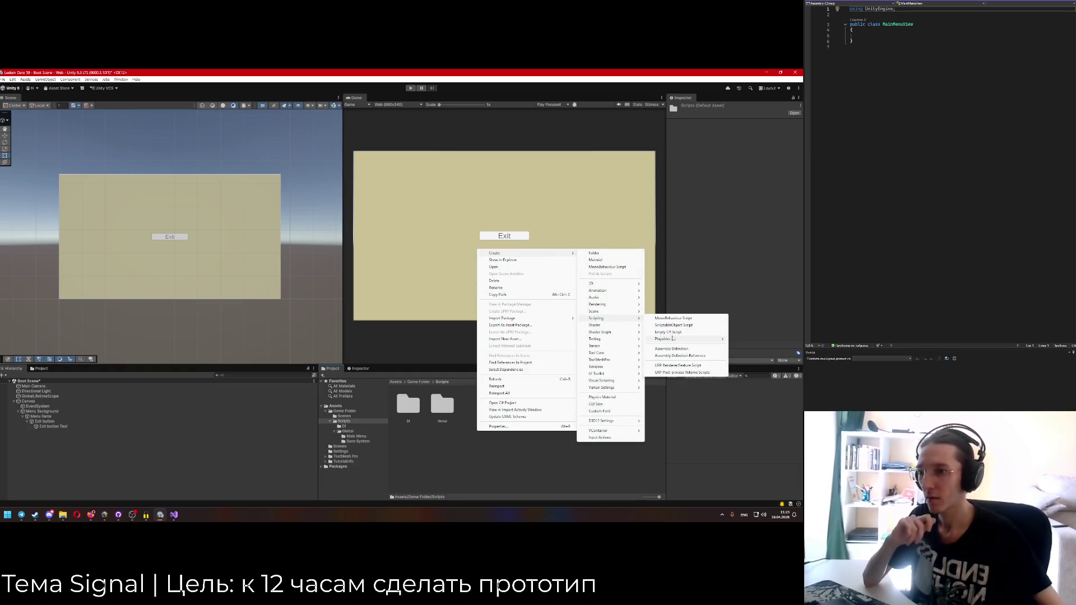
click(672, 332)
text(UtilitiesDI)
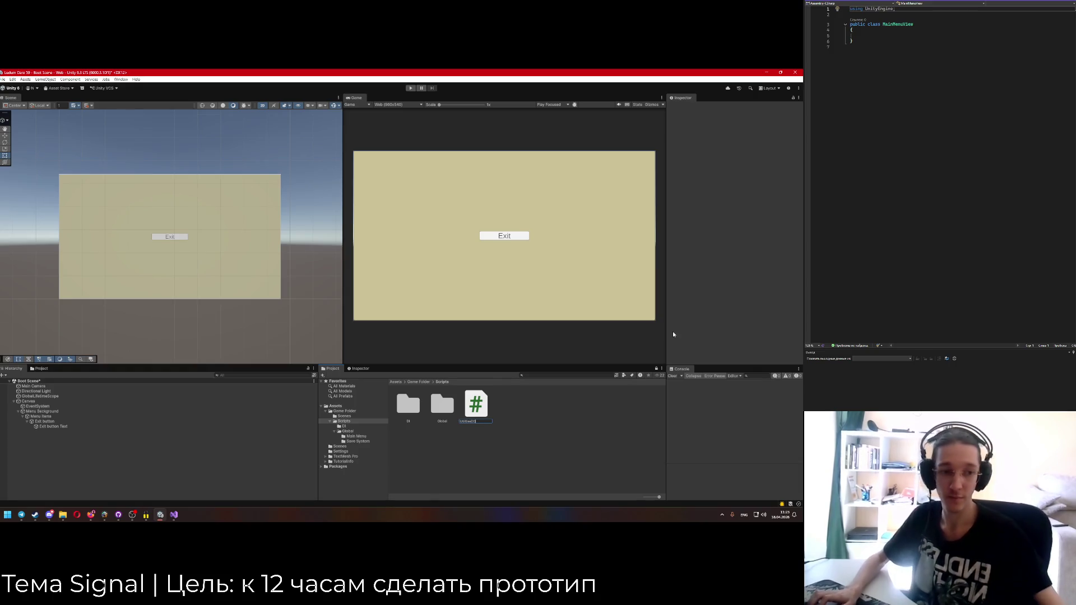
key(Return)
key(Return)
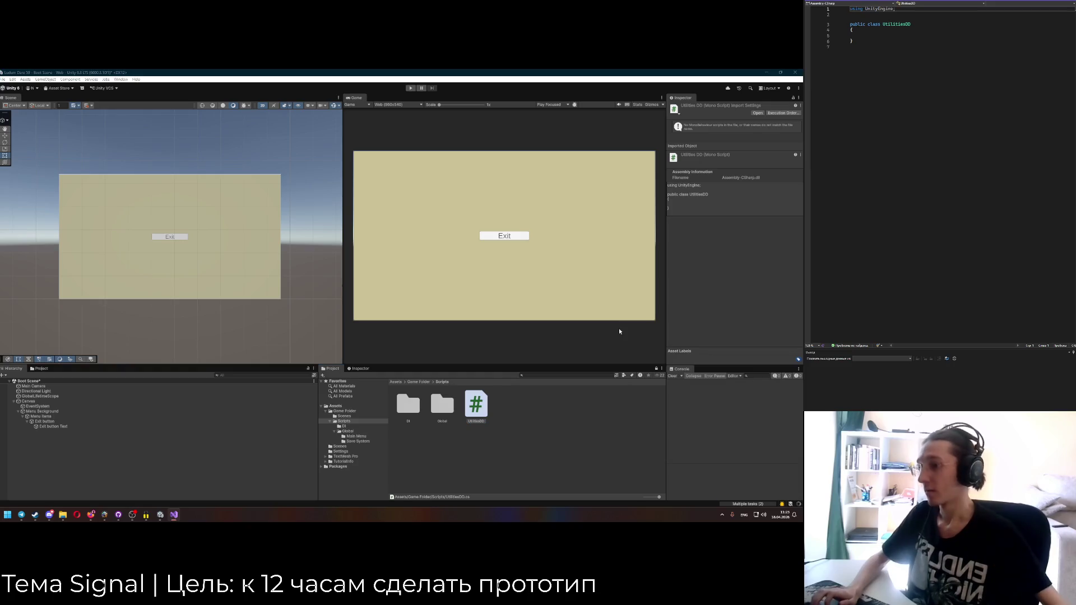
key(ctrl+r)
key(ctrl+g)
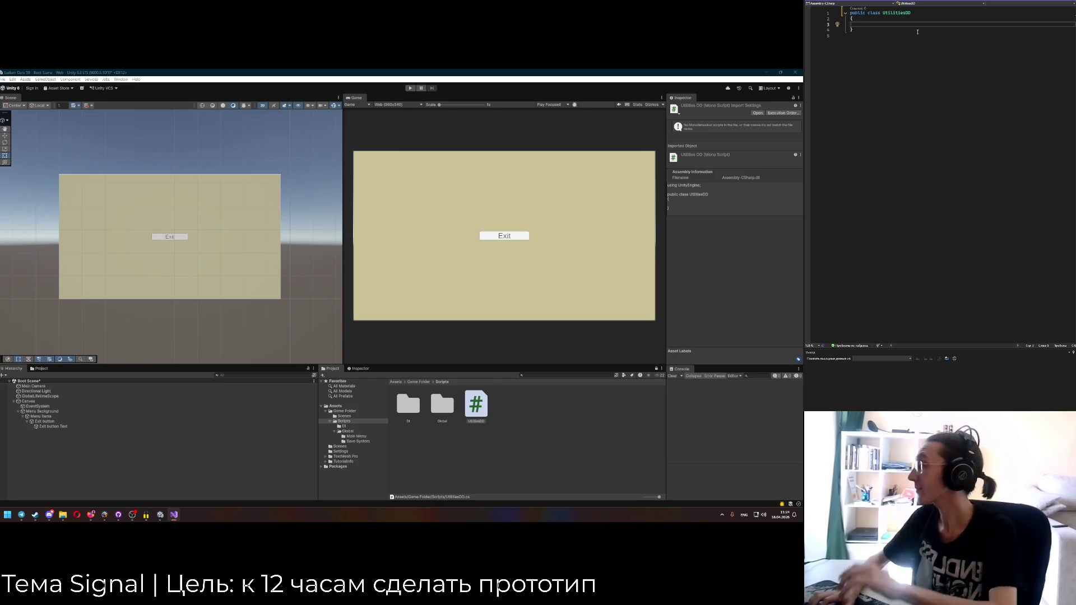
Write a public void HideCanvas() method stub in UtilitiesDD.
text(public HideCca)
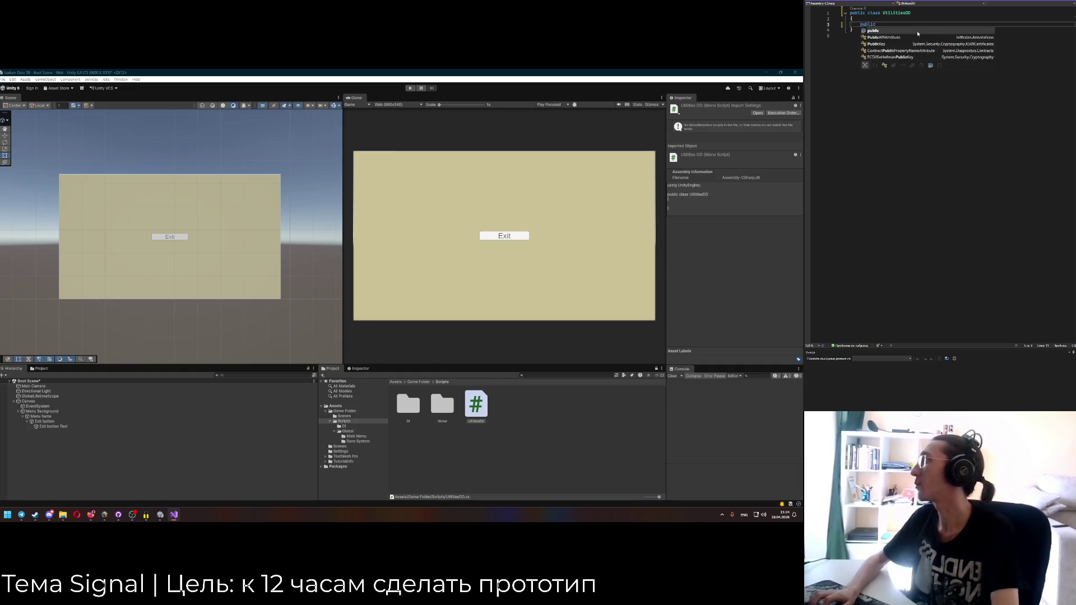
key(BackSpace)
key(BackSpace)
text(anvas() {)
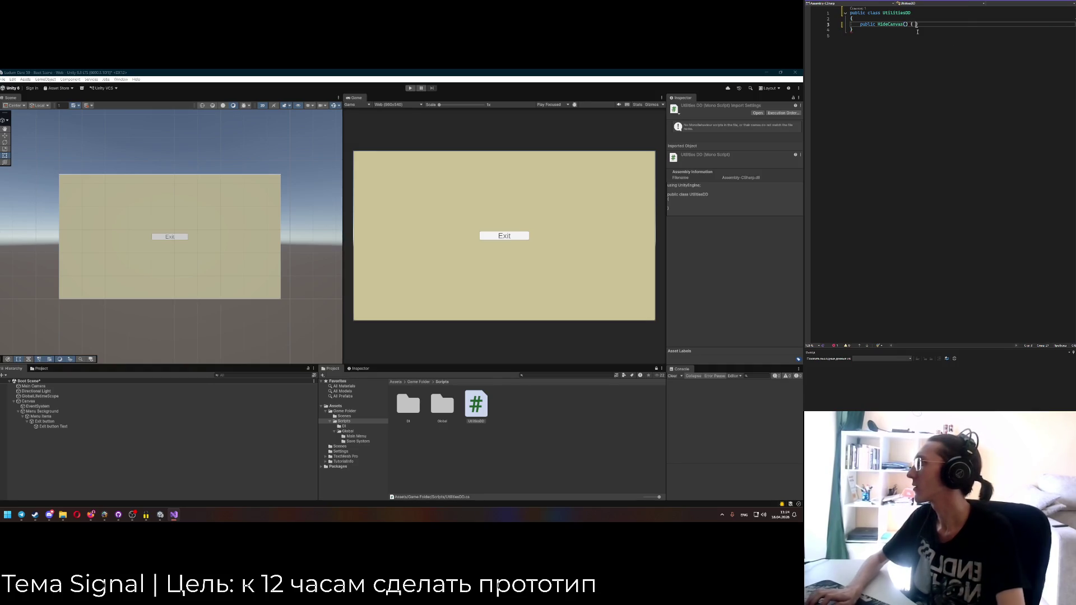
key(Return)
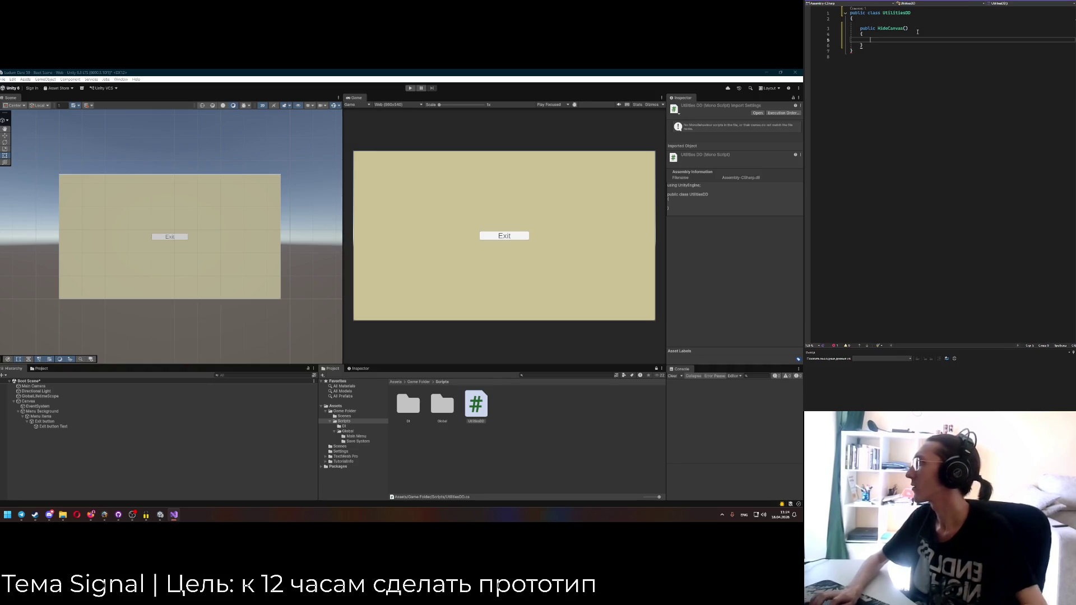
click(874, 28)
text(void)
click(910, 47)
Add a ShowCanvasGroup method, rename HideCanvas to HideCanvasGroup, and save.
key(Return)
key(Return)
text(publicc )
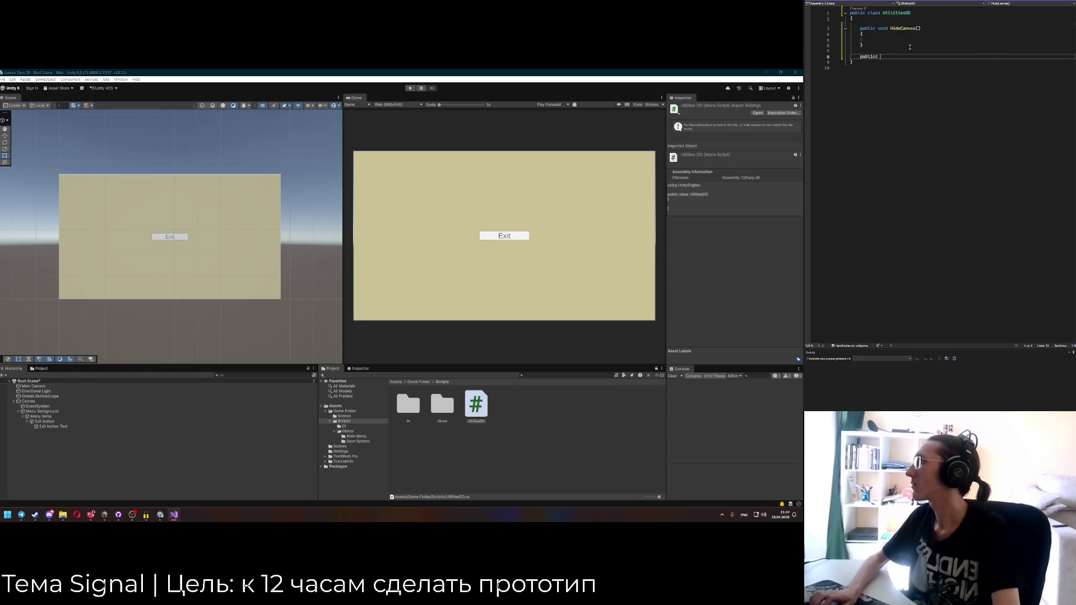
text( void ShowCanvasGroup() {)
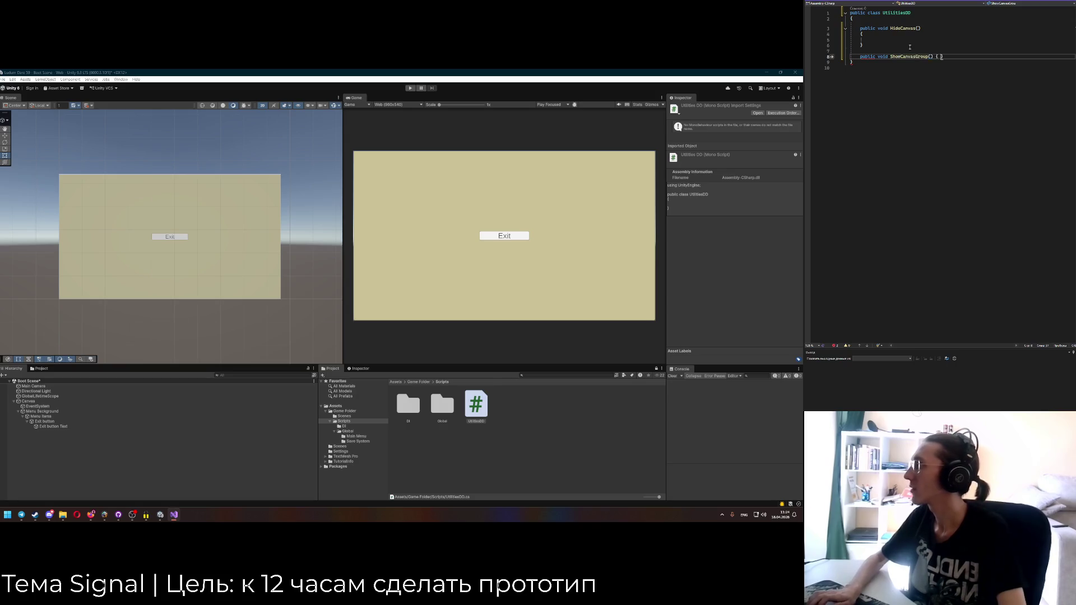
key(Return)
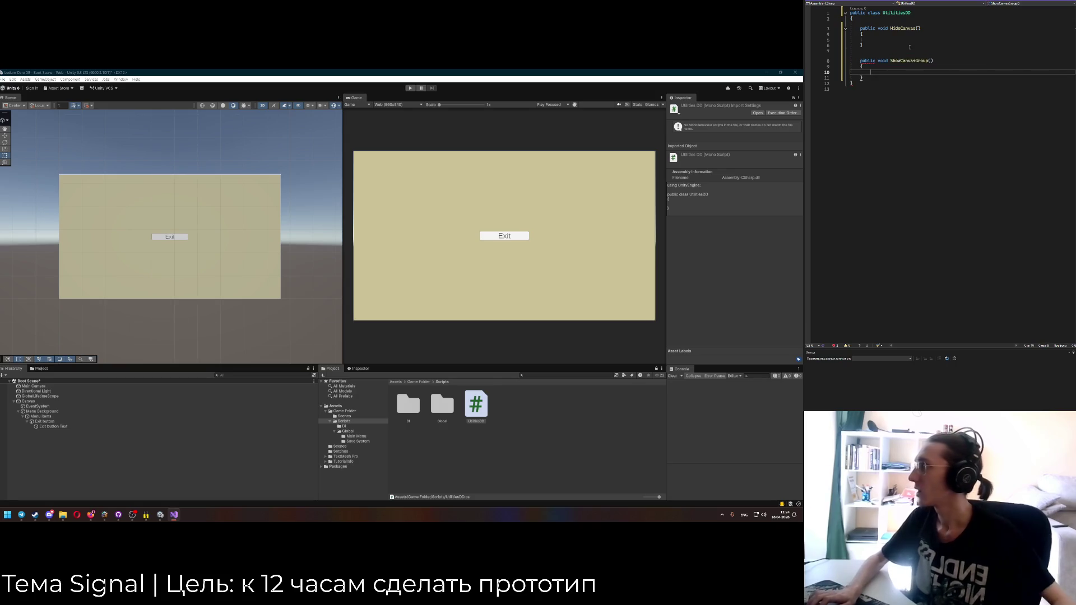
click(916, 29)
text(Group)
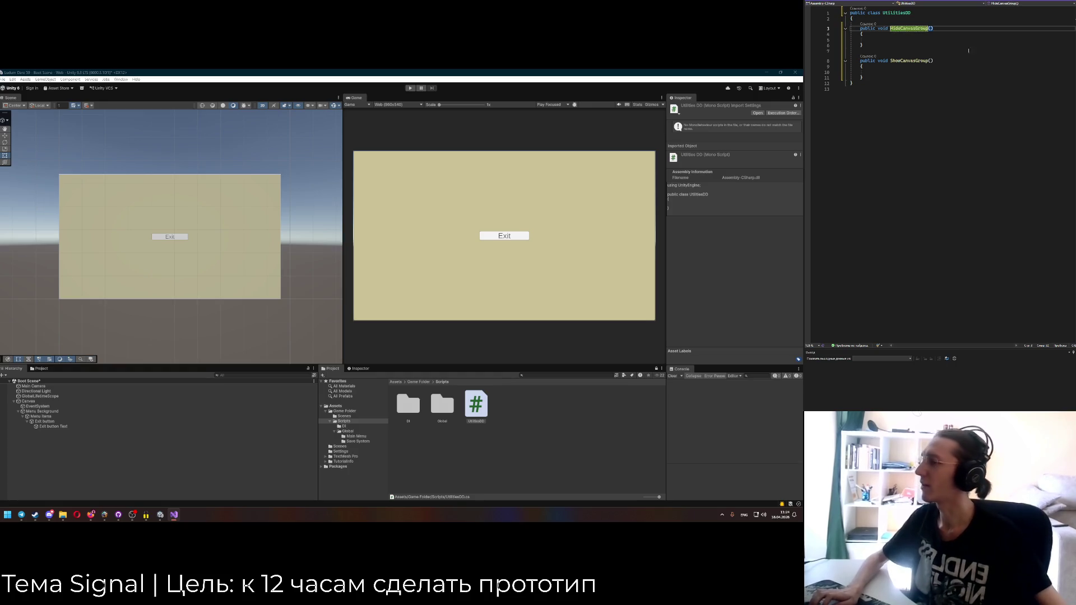
key(ctrl+s)
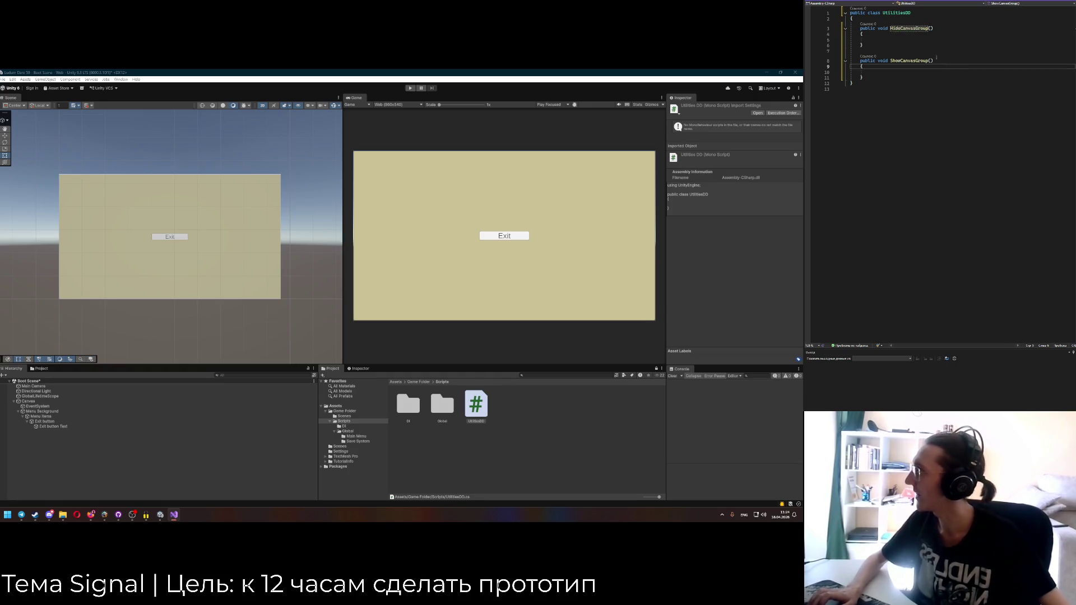
Mark both methods and the UtilitiesDD class as static.
text(static)
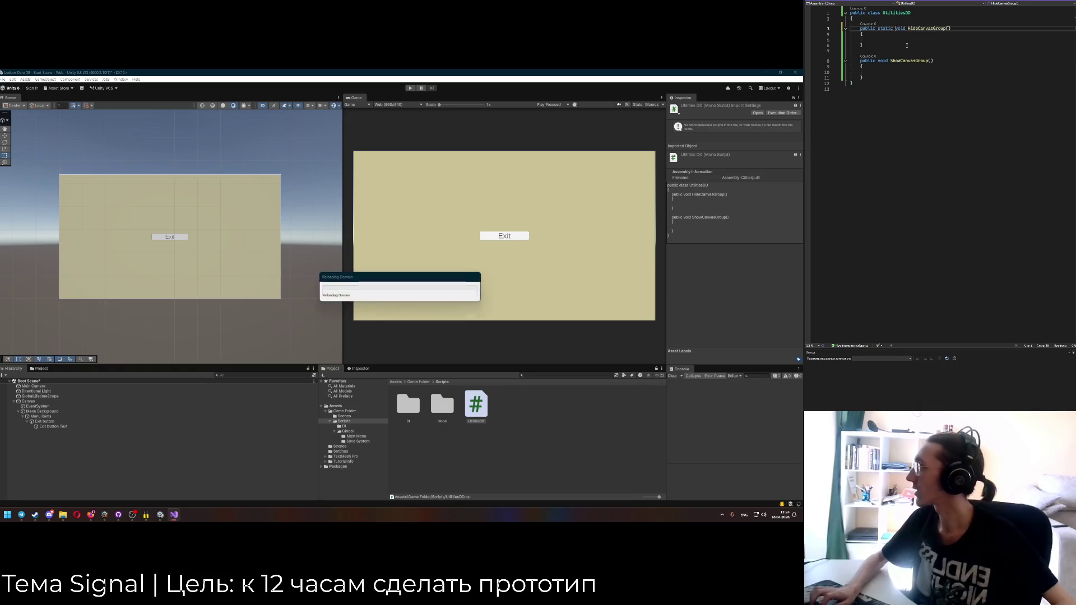
click(877, 60)
text(static)
click(867, 12)
text(static)
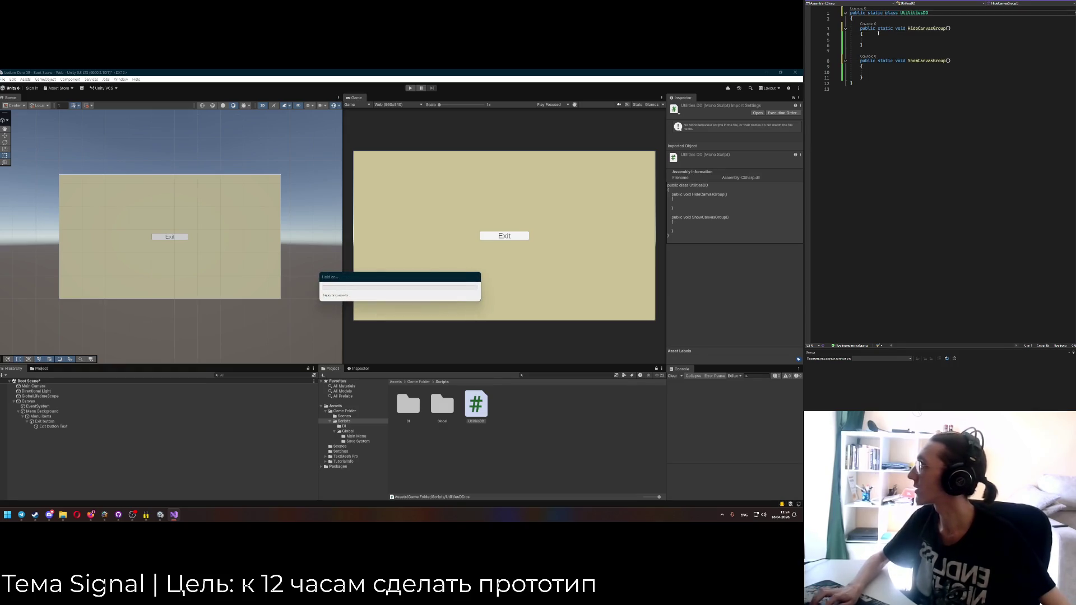
click(870, 71)
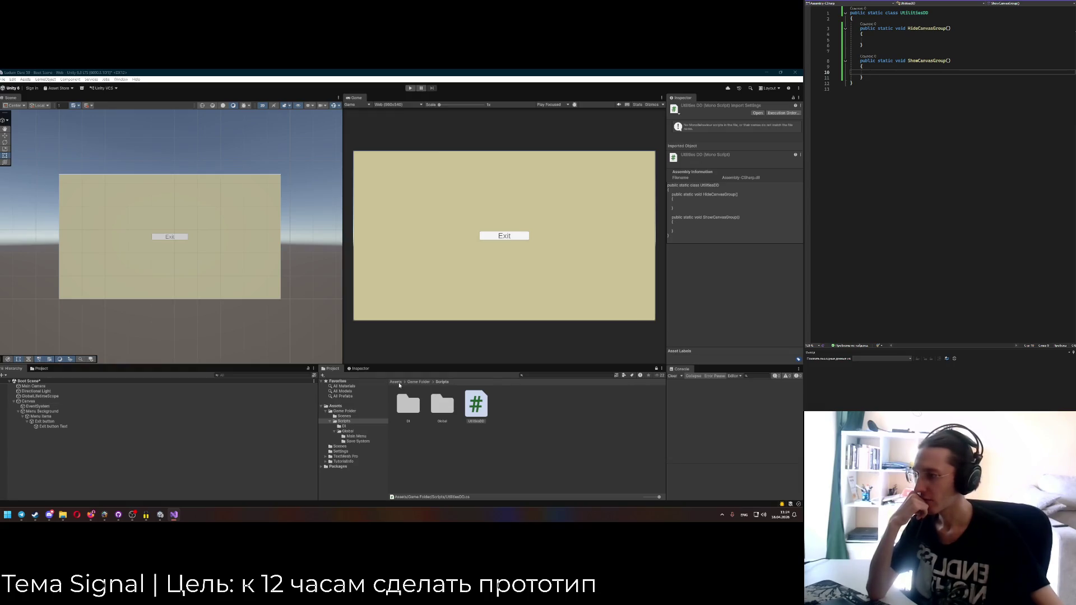
click(858, 1)
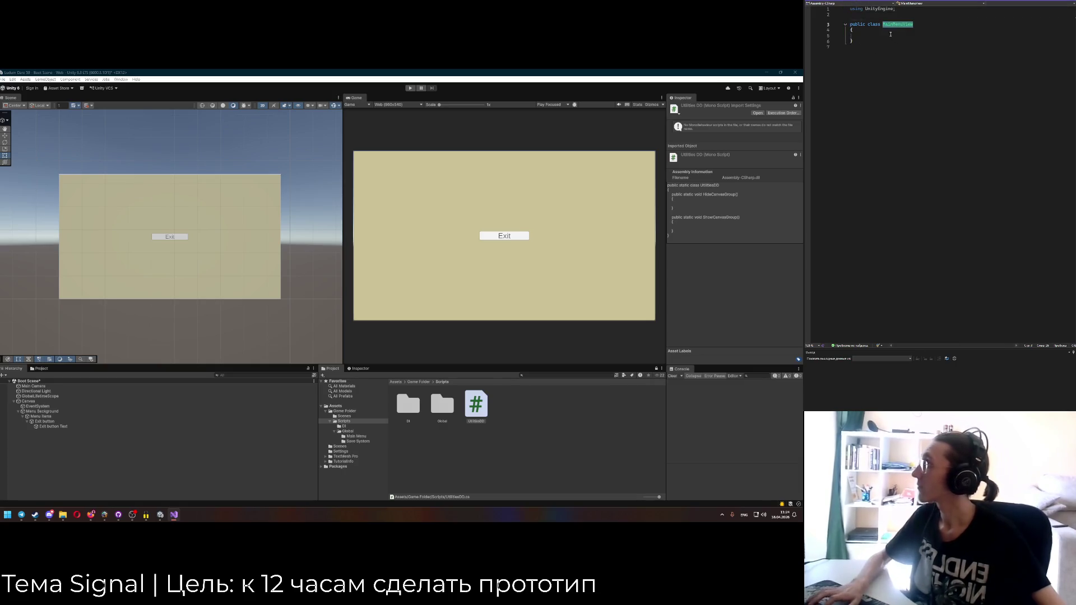
Remove the unused using line in MainMenuView and add a Unity using directive.
click(893, 36)
key(ctrl+r)
key(ctrl+g)
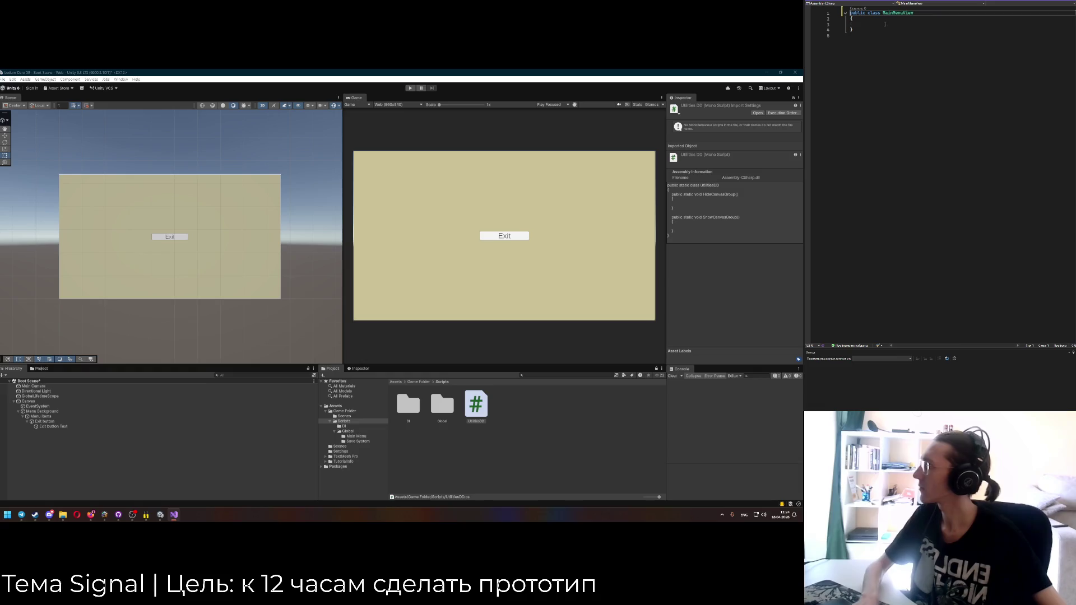
text([)
text(SerializeF)
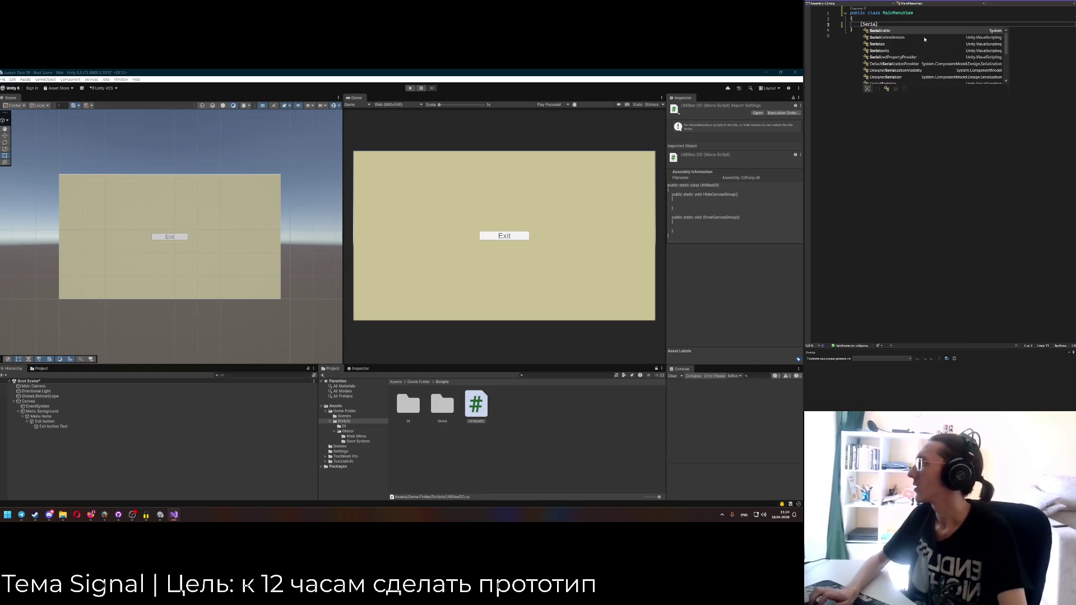
text(ie)
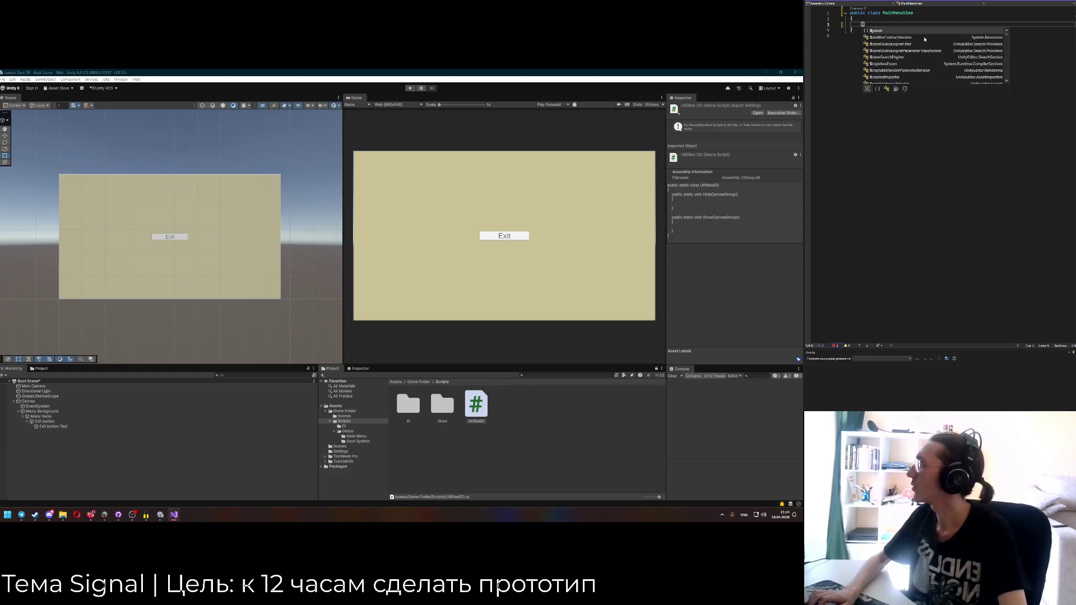
key(ctrl+z)
key(ctrl+z)
key(ctrl+z)
key(ctrl+z)
key(ctrl+z)
key(ctrl+z)
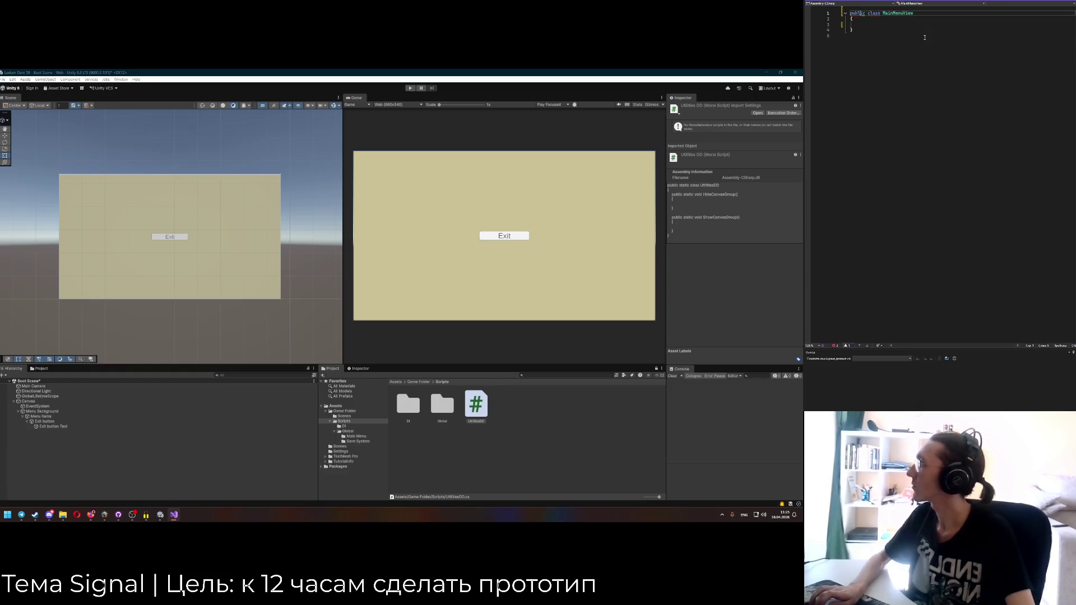
key(Return)
key(Return)
key(Up)
key(Up)
text(using Unity;)
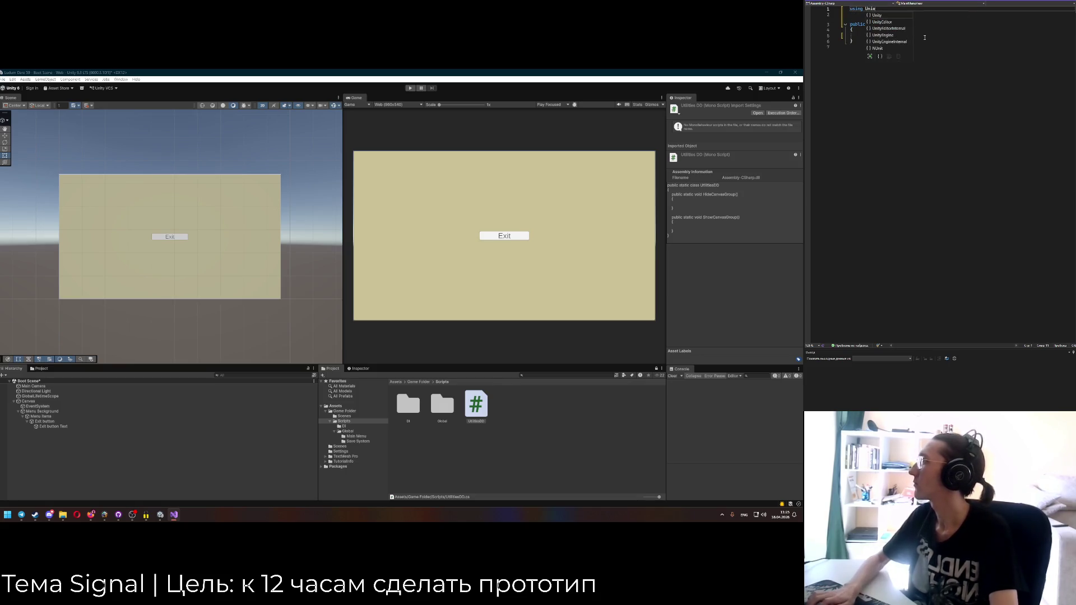
key(Down)
key(Down)
key(Down)
key(Down)
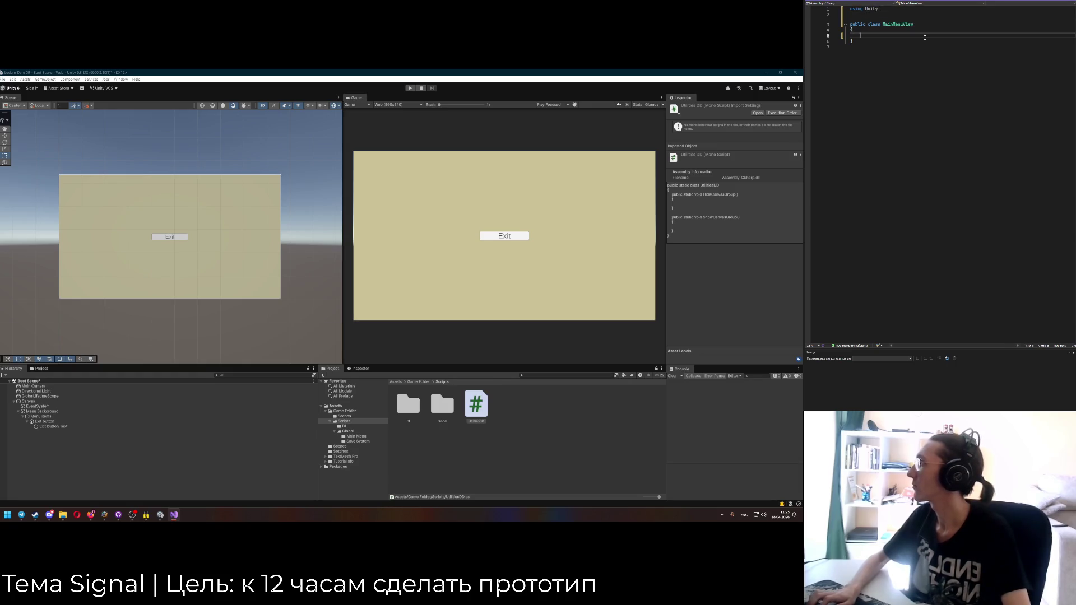
text([Seri)
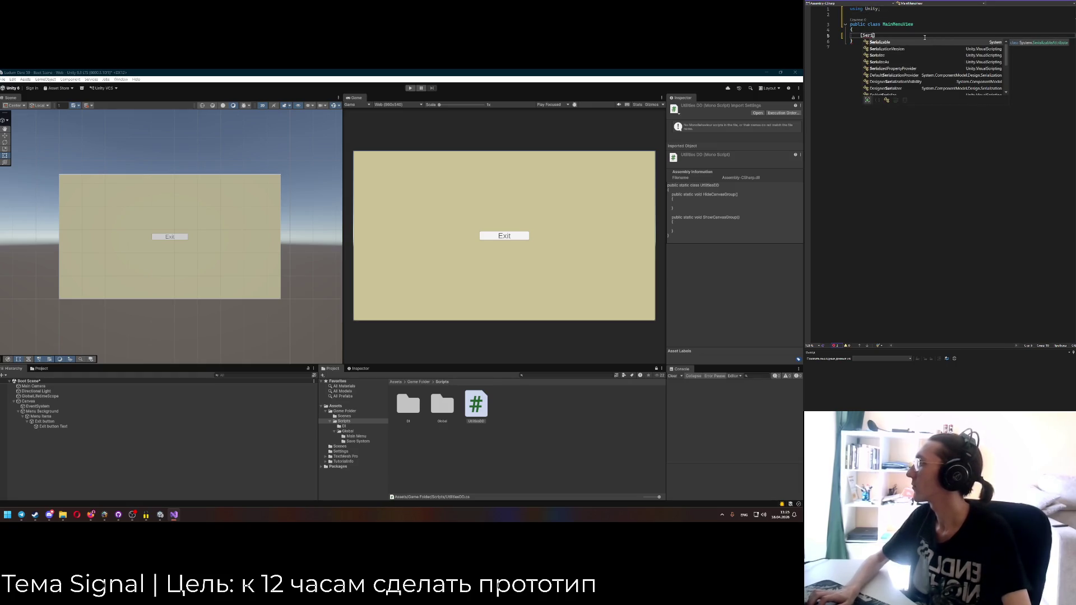
key(BackSpace)
key(BackSpace)
key(BackSpace)
click(898, 10)
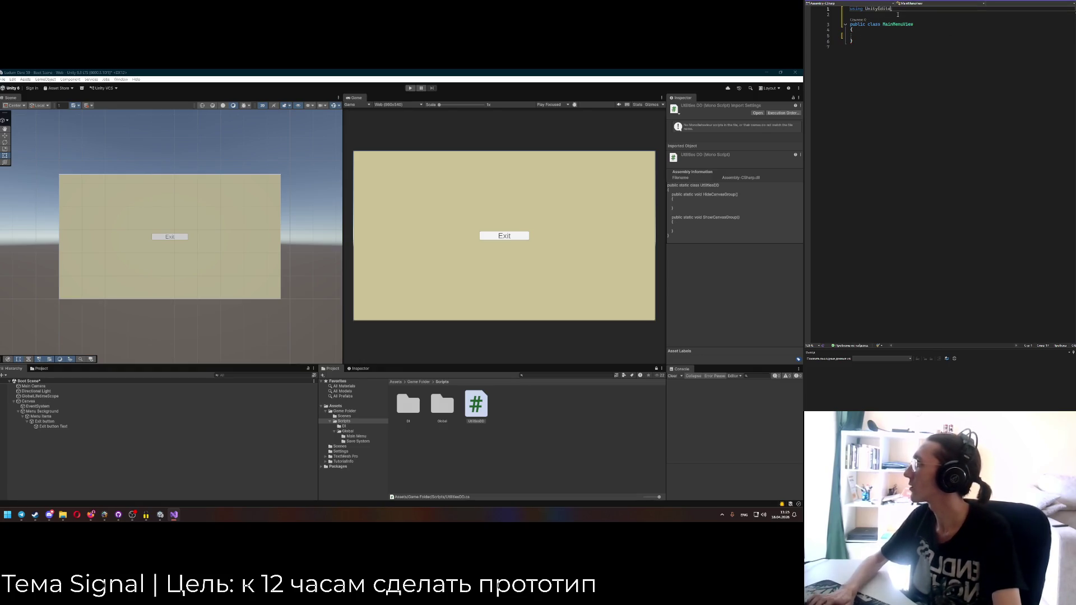
text(;)
Add a [SerializeField] private Button _exitButton field, importing UnityEngine.
click(889, 35)
text(Seria)
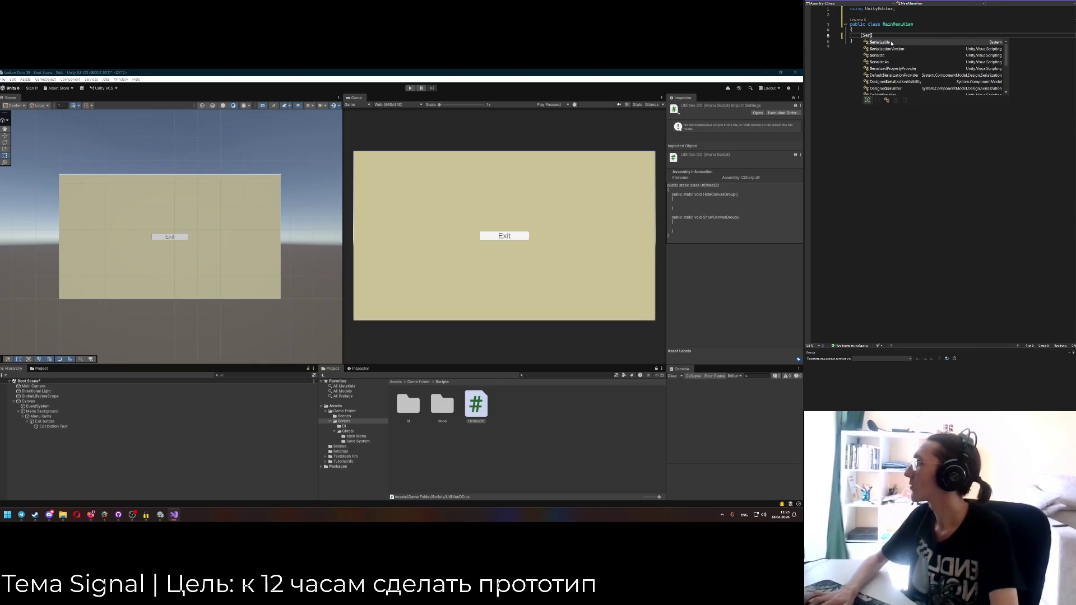
text(lizeField)
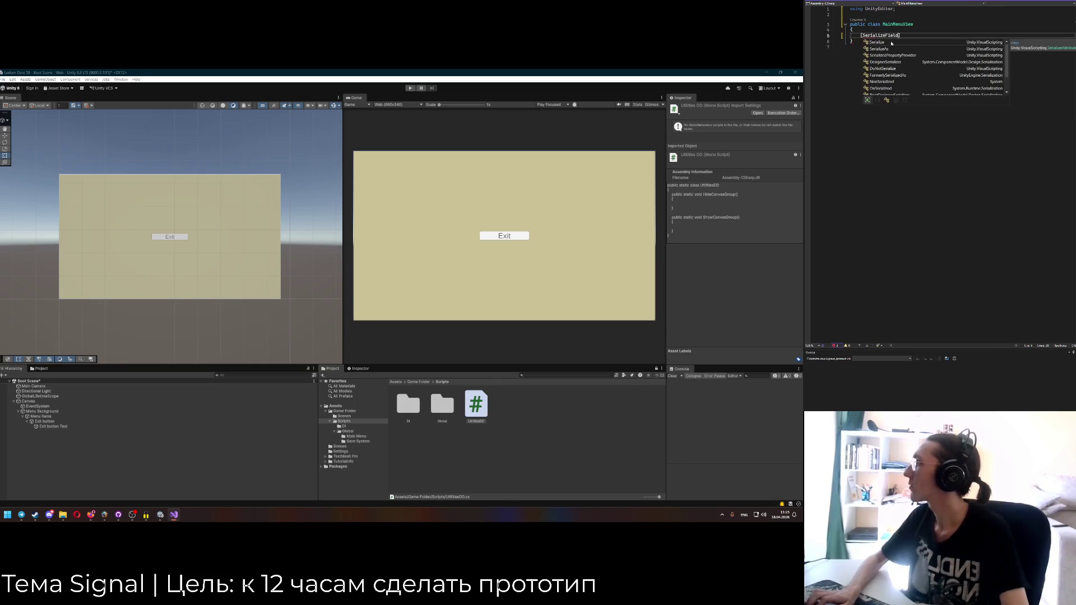
key(Escape)
key(Down)
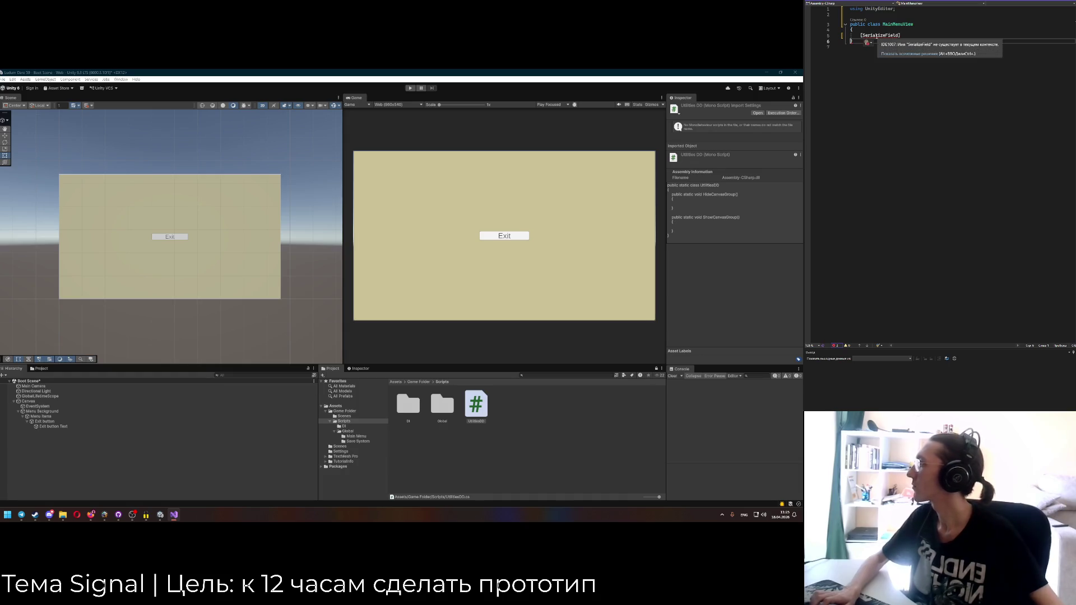
key(ctrl+.)
key(Return)
key(ctrl+z)
key(Up)
key(End)
text(pr)
key(space)
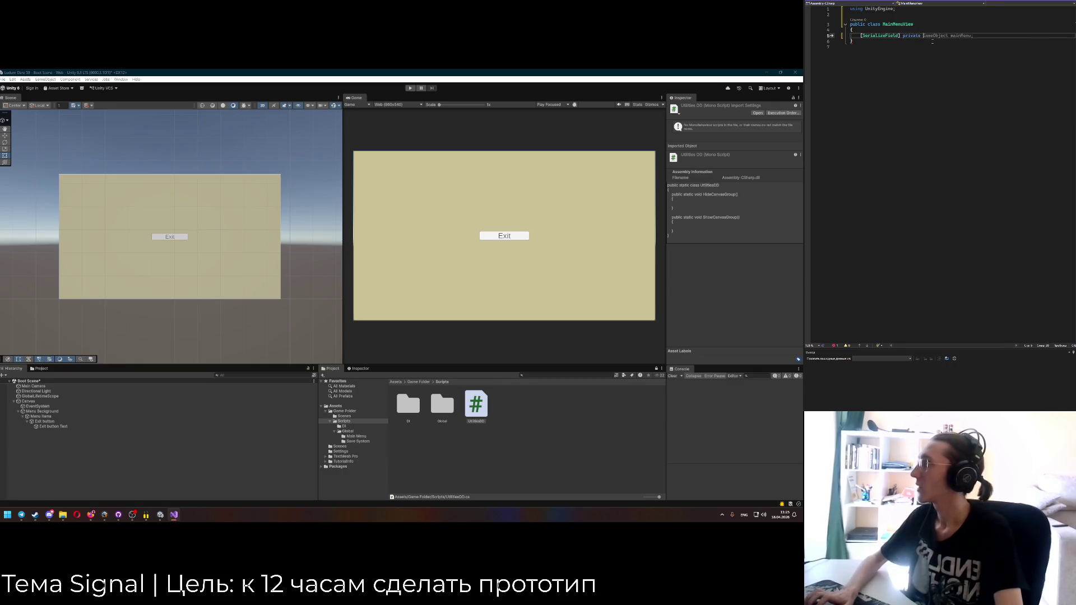
text(Button)
key(Tab)
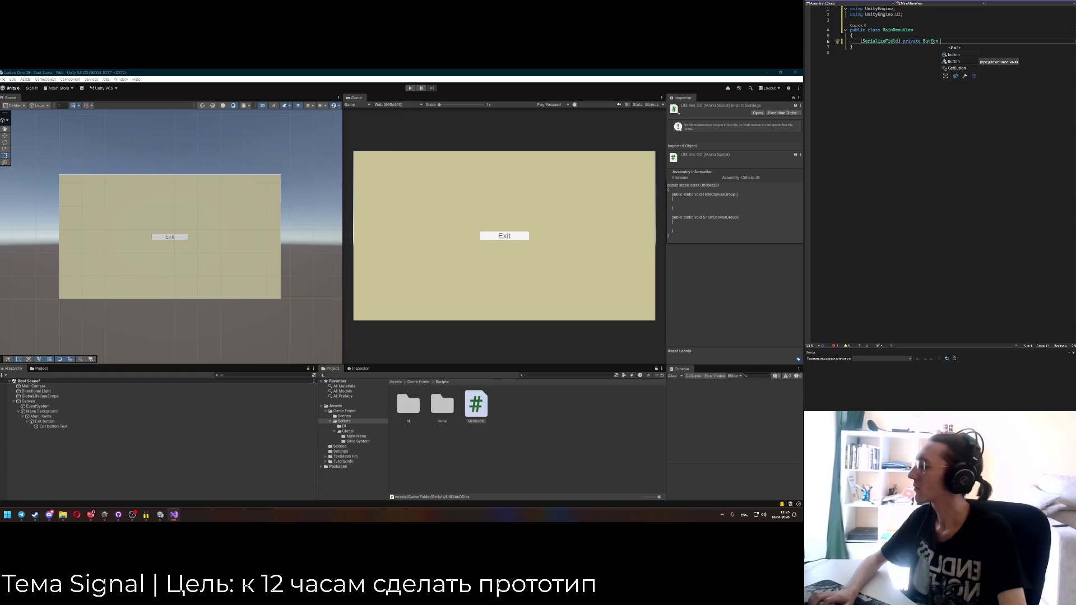
text(_exitButton;)
Create a public OnEnable method, renamed from Awake, and an OnDisable method.
key(Return)
key(Return)
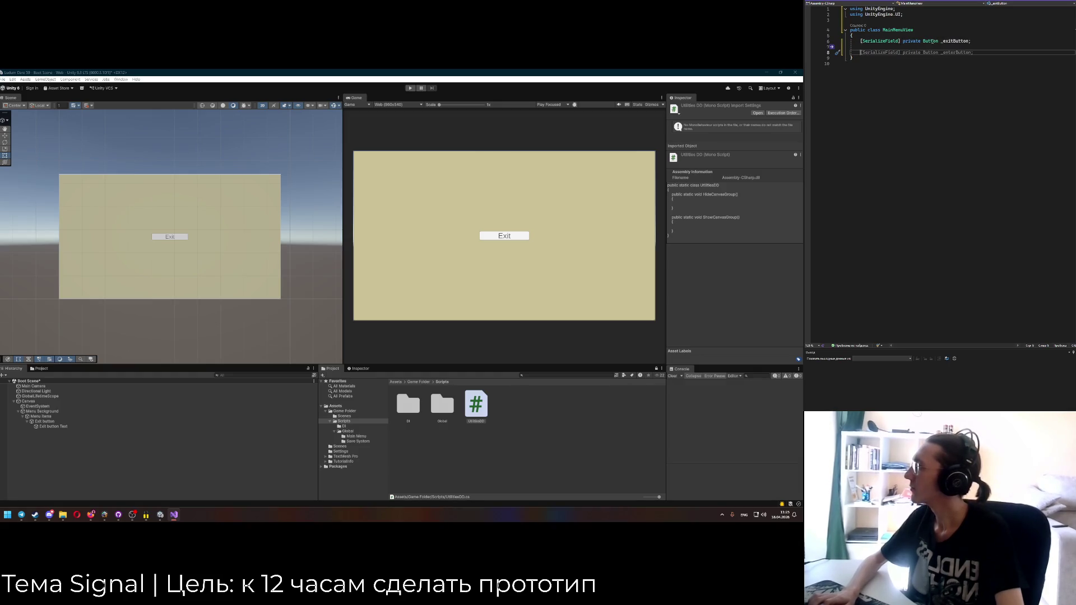
text(public)
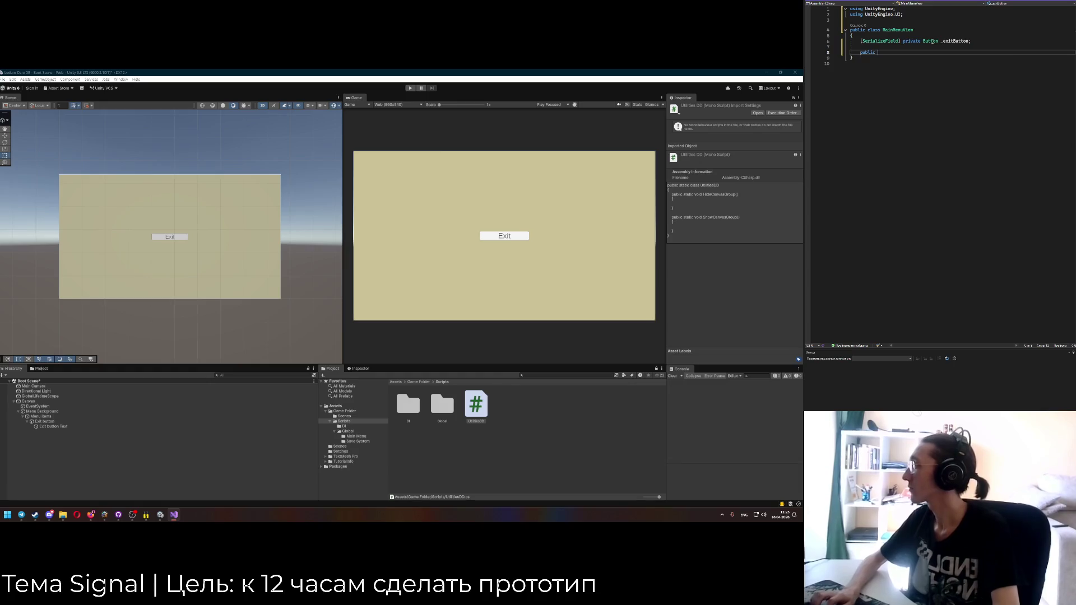
text( void Awake() {)
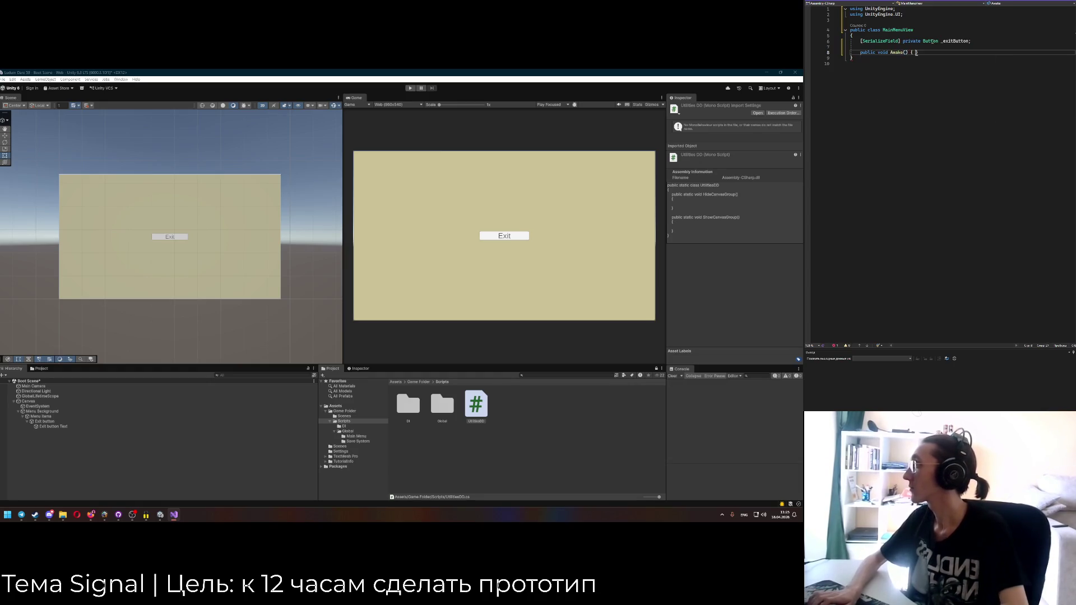
key(Return)
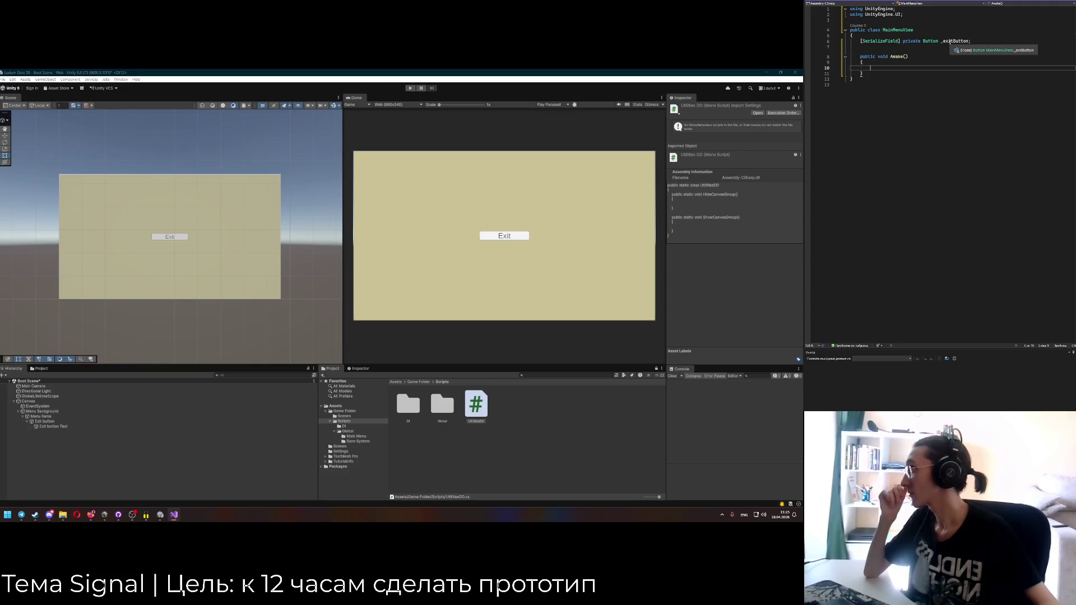
double_click(897, 57)
key(BackSpace)
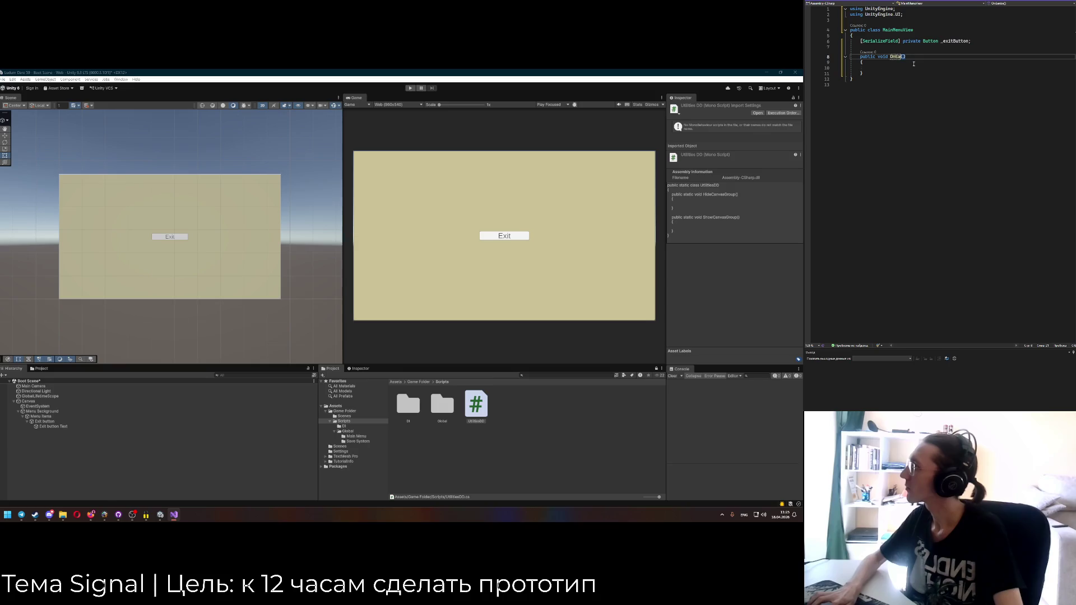
key(Down)
key(Down)
key(Down)
key(End)
key(Return)
key(Return)
text(public void)
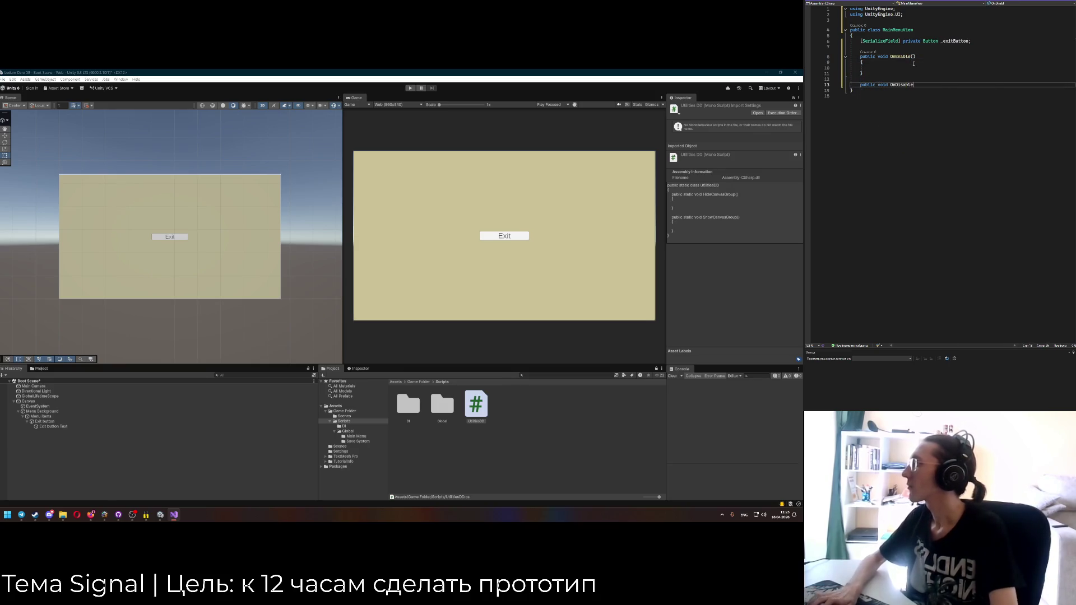
key(Return)
Subscribe _exitButton.onClick to HandleExit in OnEnable and copy that line into OnDisable.
click(913, 63)
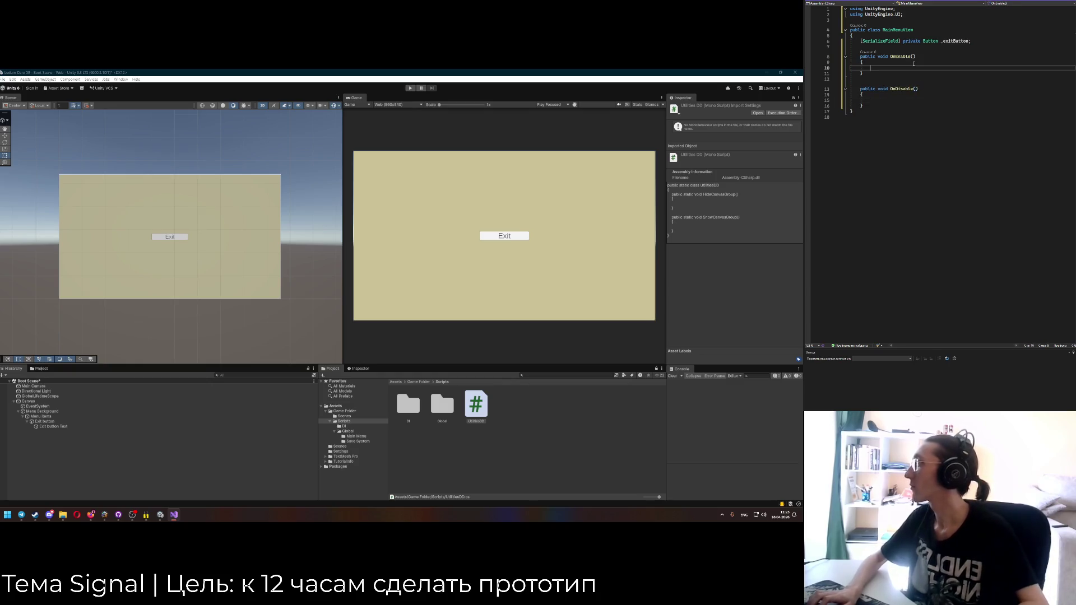
text(_ex)
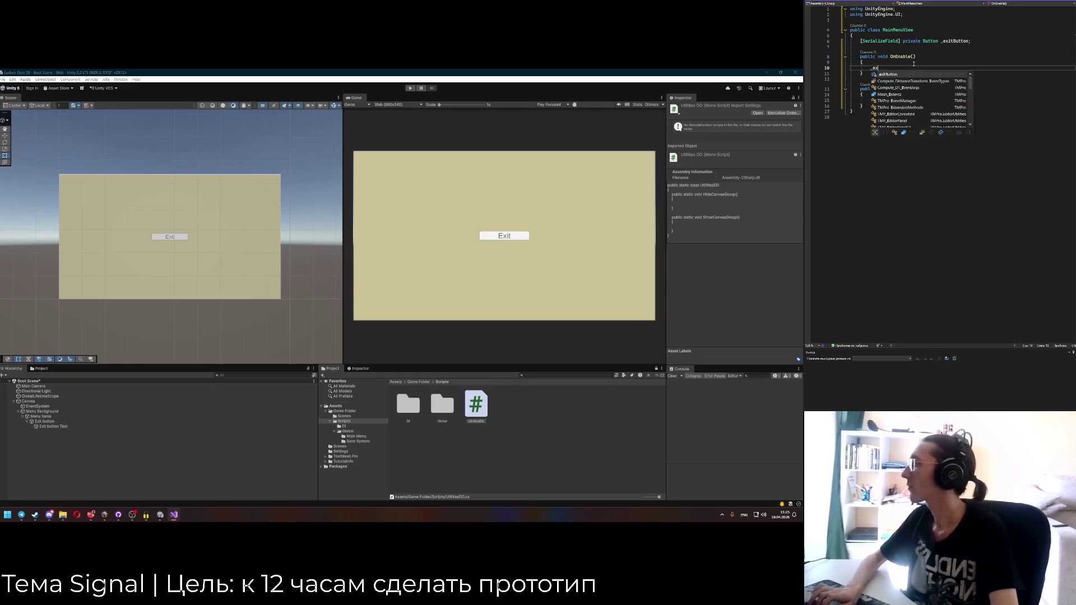
text(itButton.onClick.)
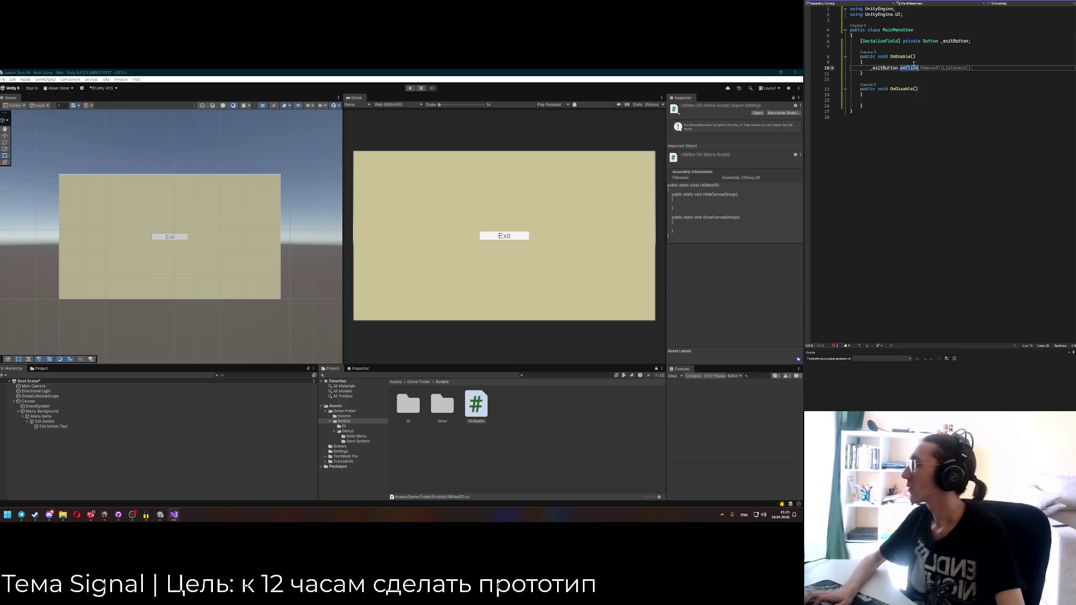
text(Add)
key(Tab)
text(+= Handle)
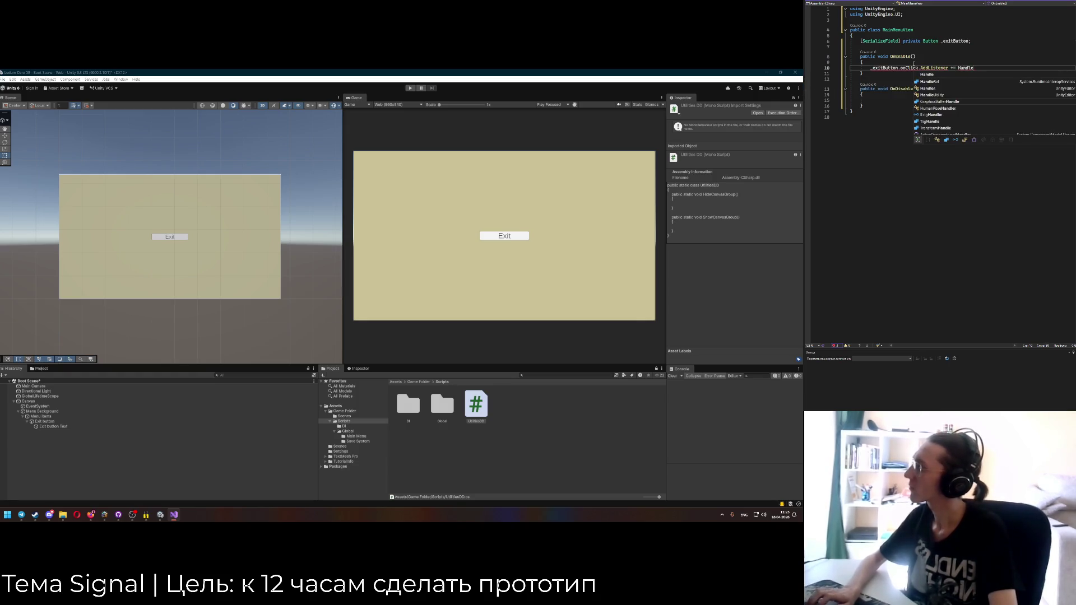
text(Exit;)
key(ctrl+c)
click(981, 101)
key(ctrl+v)
click(982, 105)
key(BackSpace)
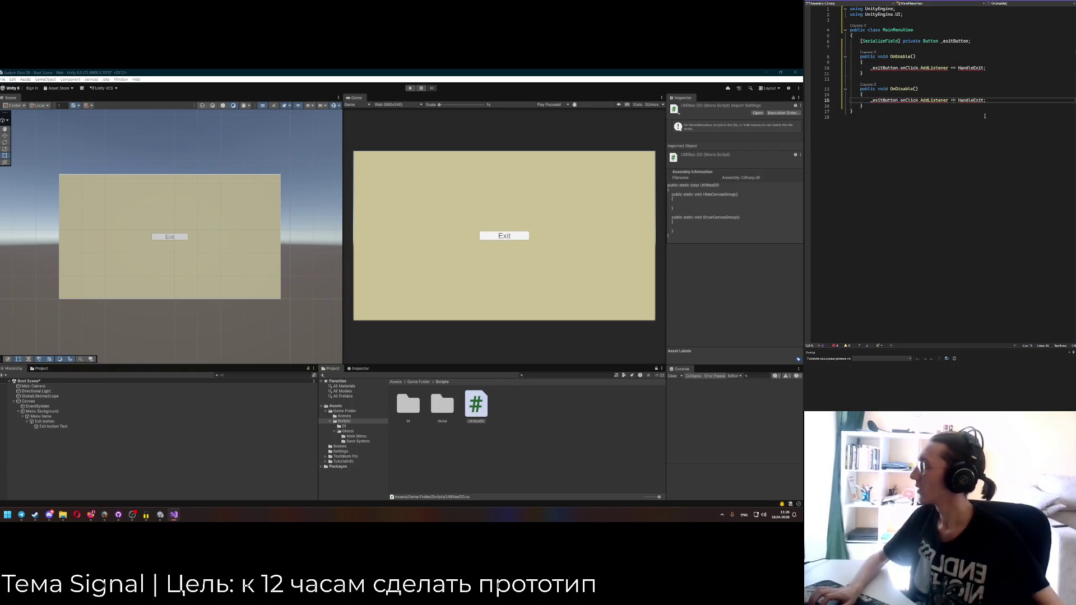
key(Down)
key(Return)
key(Return)
Write a private void HandleExit() method with #if UNITY_EDITOR / #else / #endif directives.
text(pub)
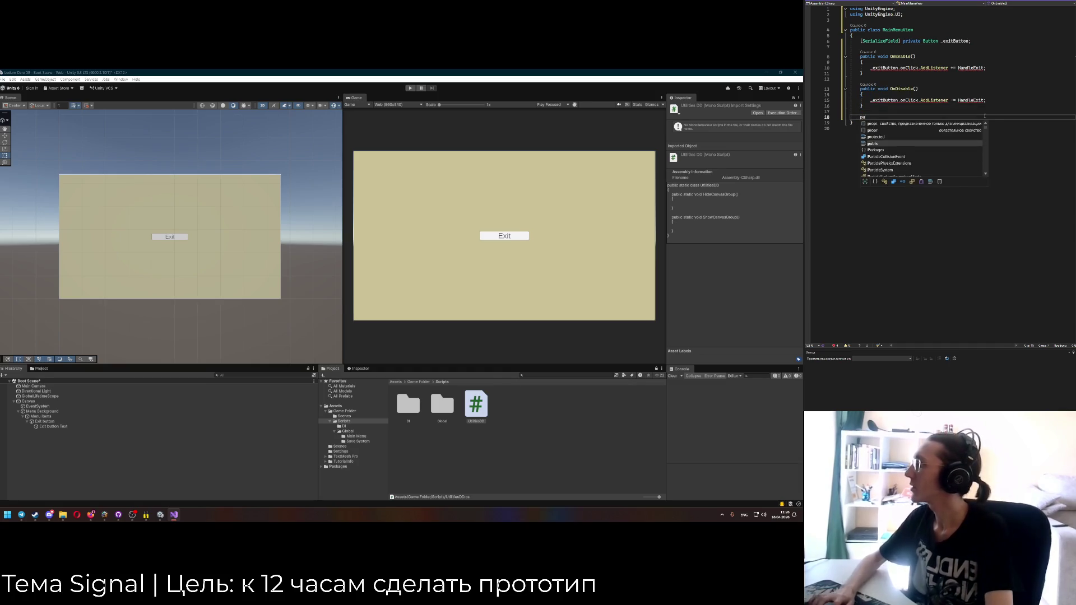
key(BackSpace)
key(BackSpace)
key(BackSpace)
text(private void)
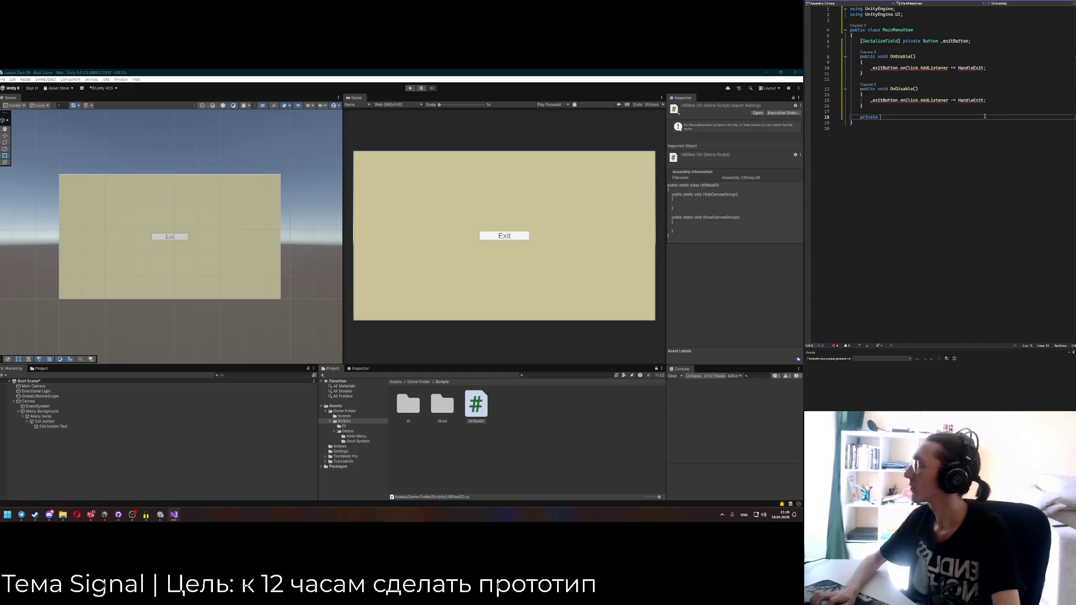
text( HandleExit())
key(Return)
text({)
key(Return)
text(#i)
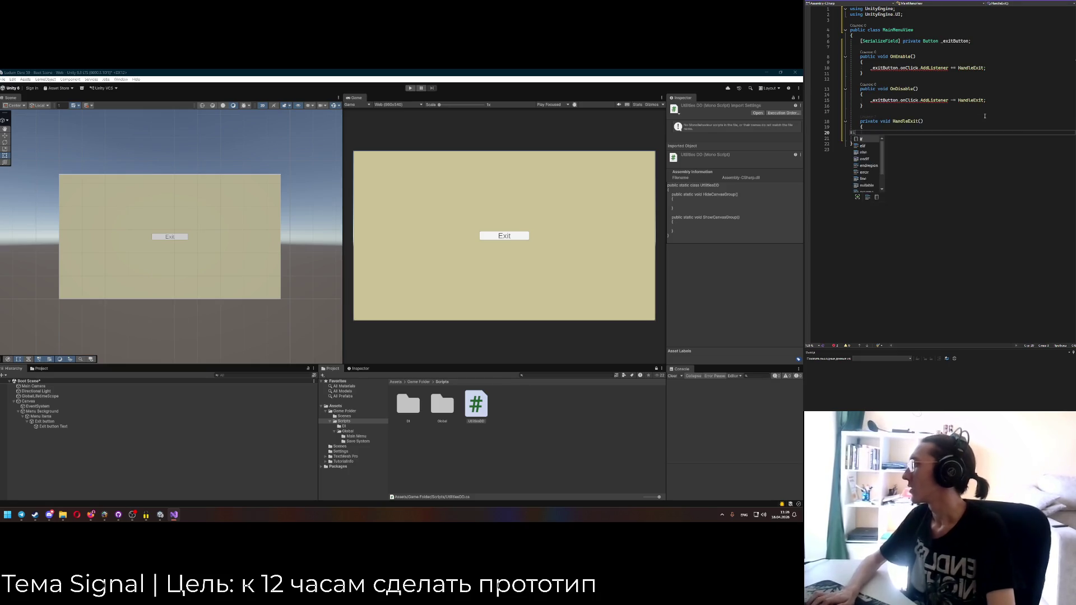
text(f UnityEd)
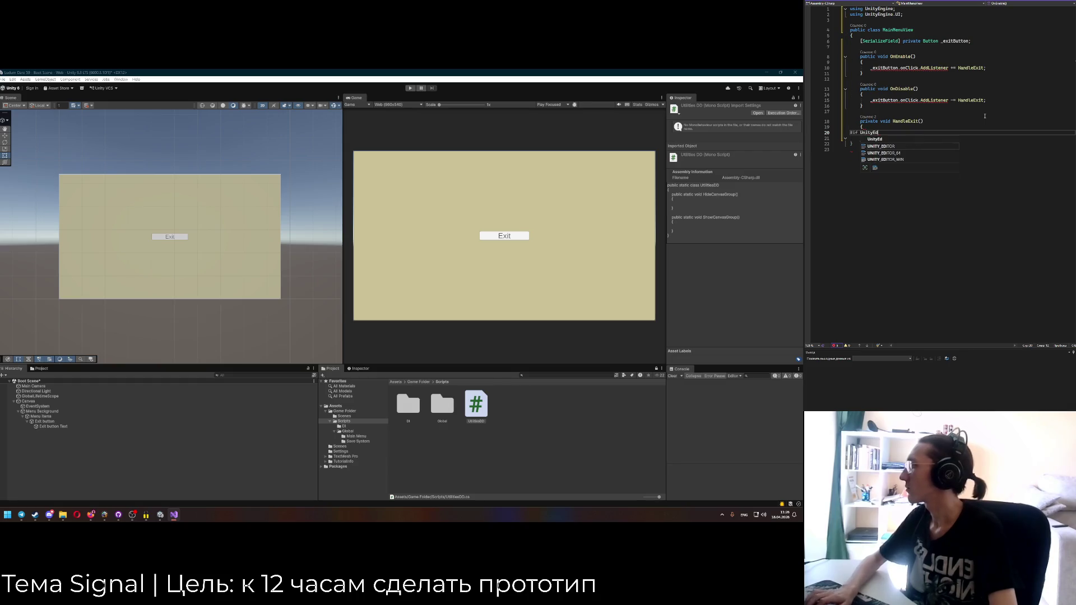
key(Tab)
key(Return)
text(#else)
key(Return)
text(#)
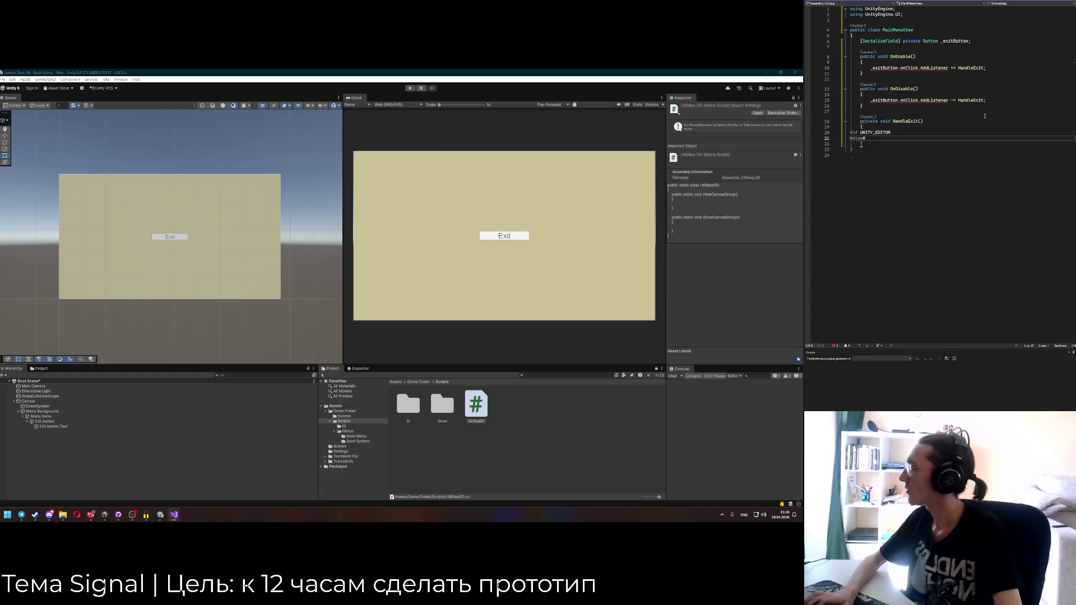
key(Escape)
Try an editor-only line inside the UNITY_EDITOR branch, then clear it.
click(919, 132)
key(Return)
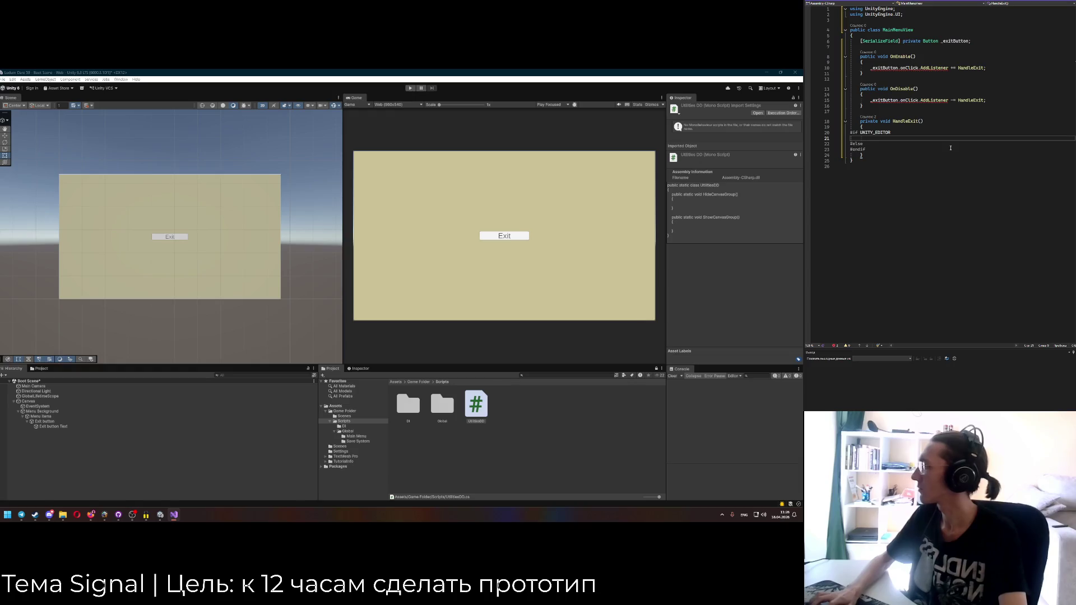
text(Game)
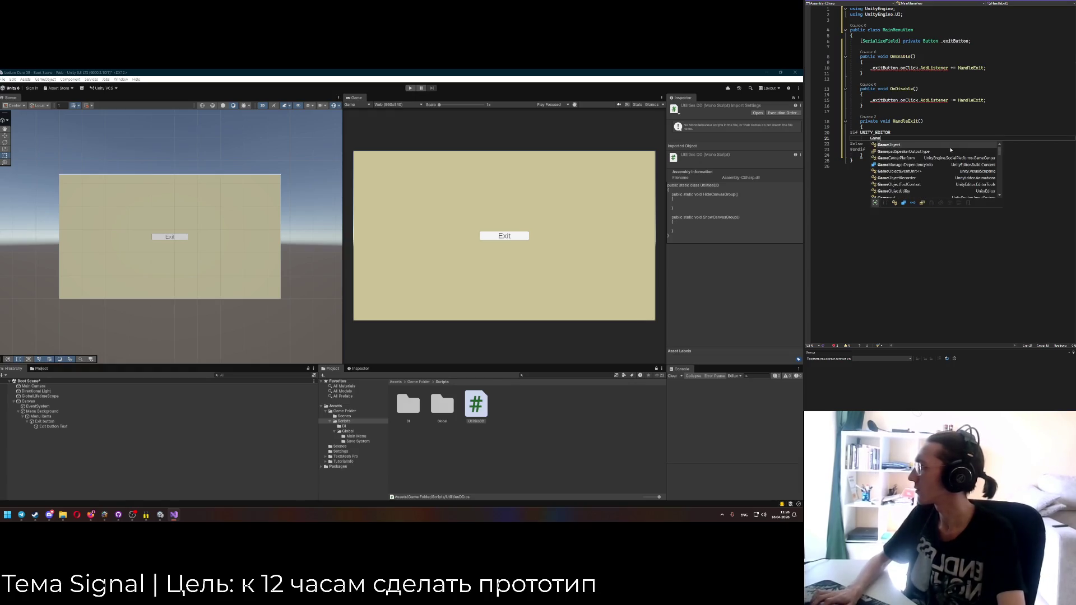
key(BackSpace)
key(BackSpace)
key(BackSpace)
text(Edit)
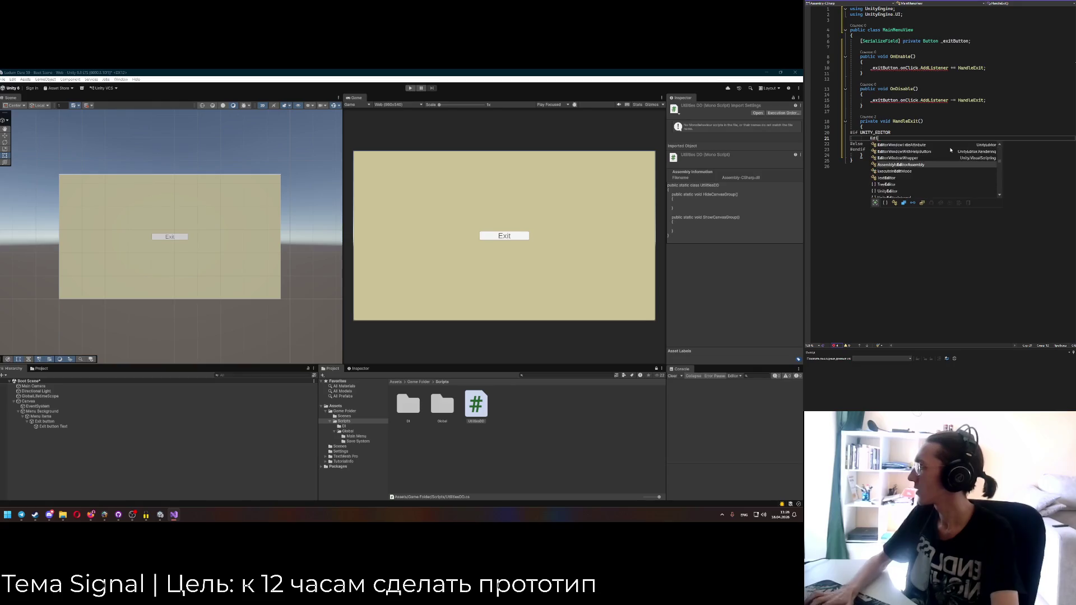
text(or.Is)
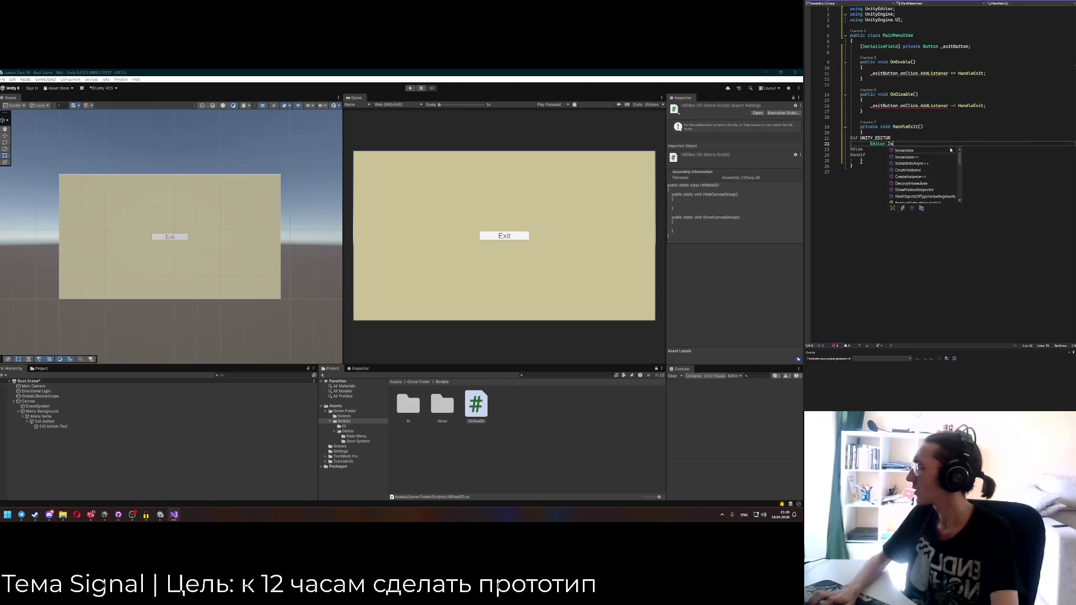
key(BackSpace)
key(BackSpace)
key(BackSpace)
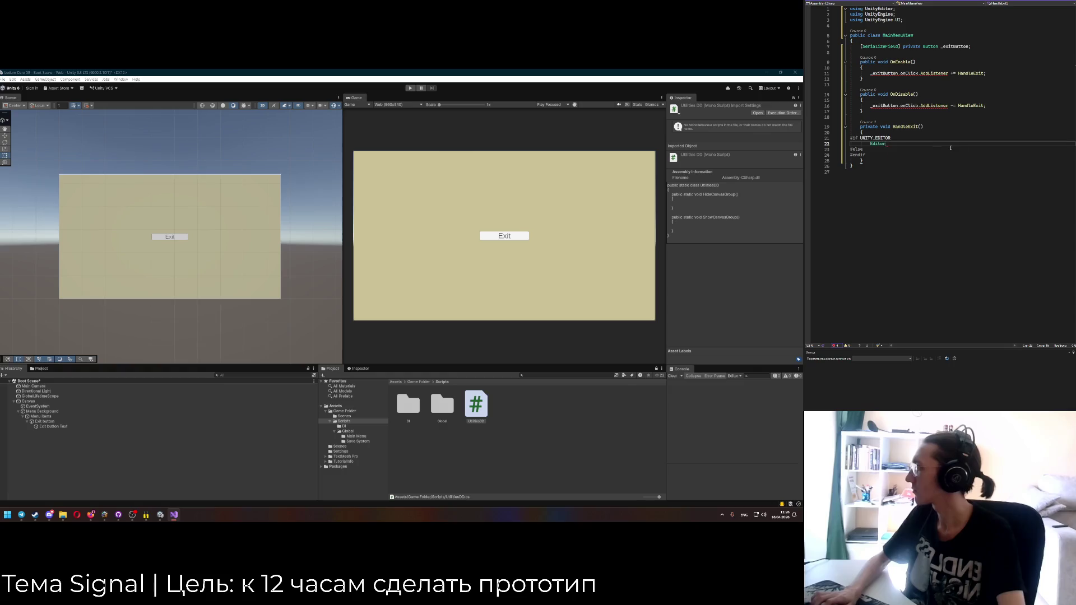
key(BackSpace)
key(BackSpace)
key(BackSpace)
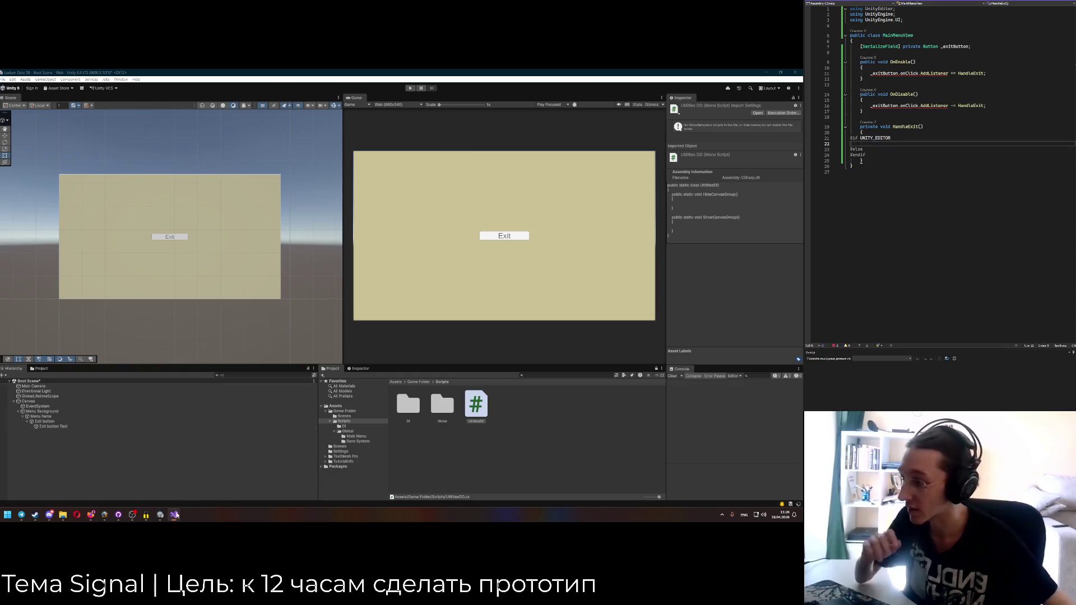
Change both exit-button listeners to AddListener(HandleExit); in OnDisable and OnEnable.
click(161, 516)
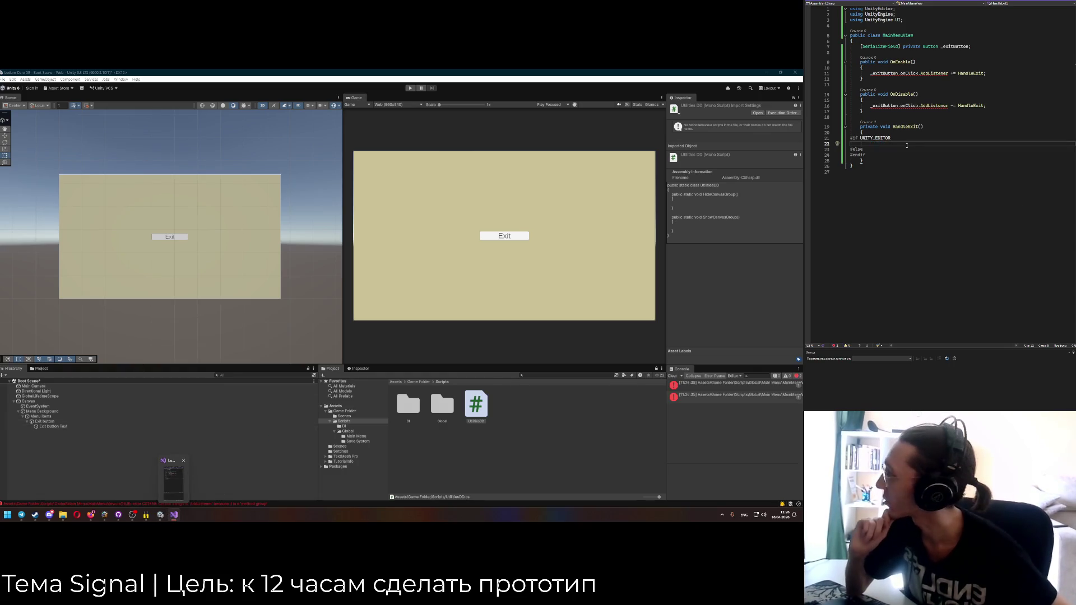
mouse_move(939, 112)
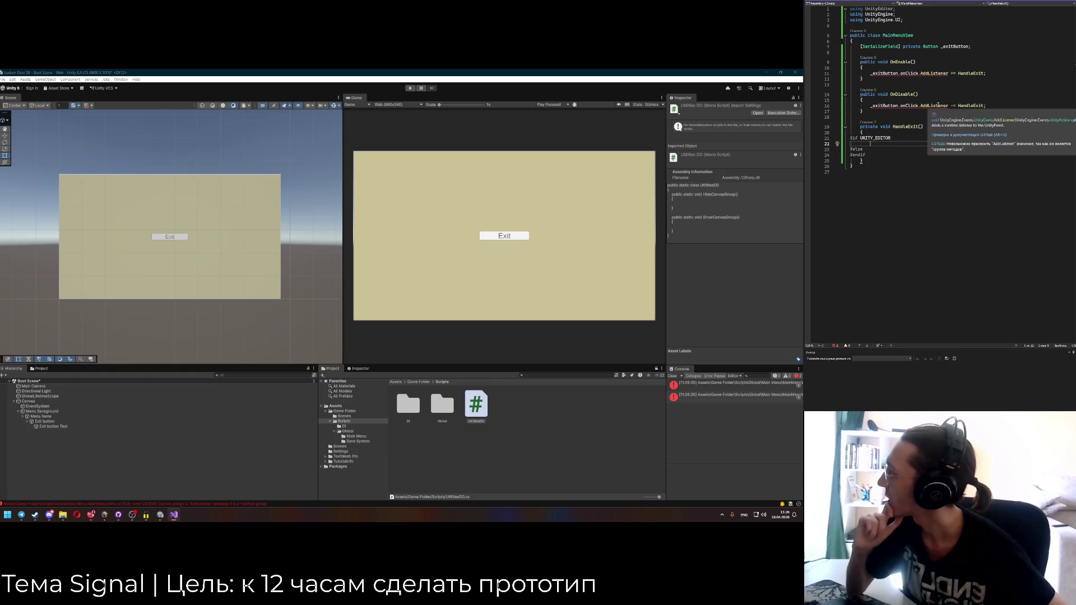
click(972, 105)
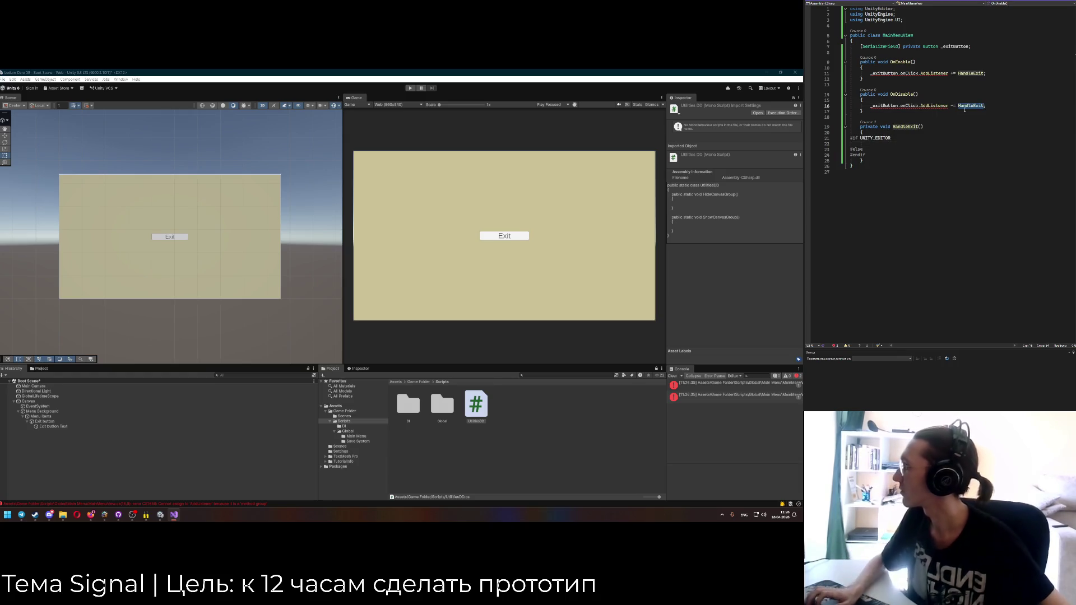
key(ctrl+BackSpace)
key(ctrl+BackSpace)
key(ctrl+BackSpace)
text((HandleExit);)
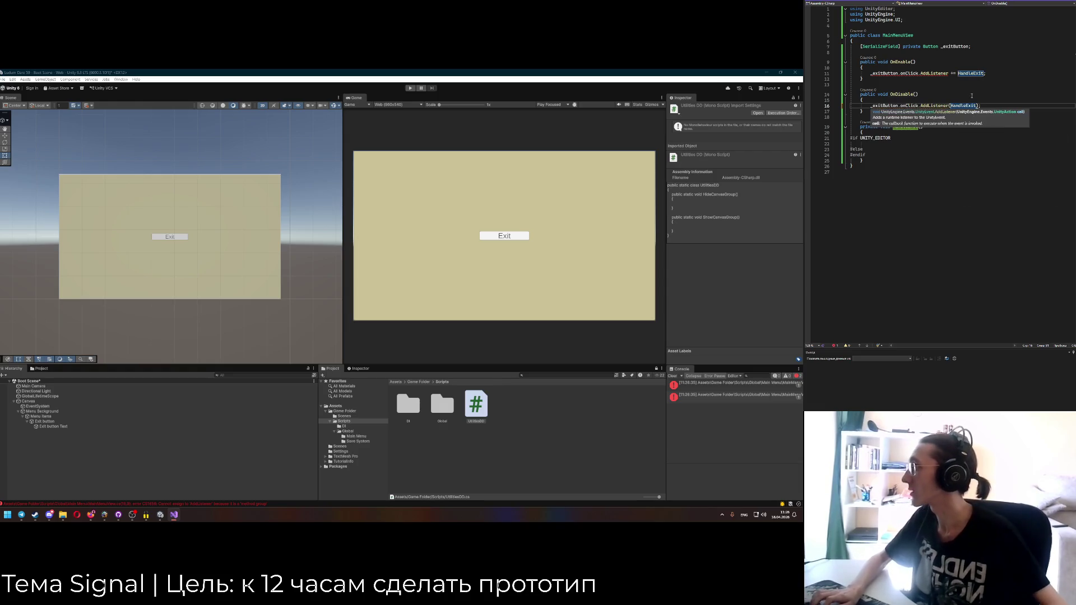
click(961, 75)
key(ctrl+BackSpace)
key(ctrl+BackSpace)
key(ctrl+BackSpace)
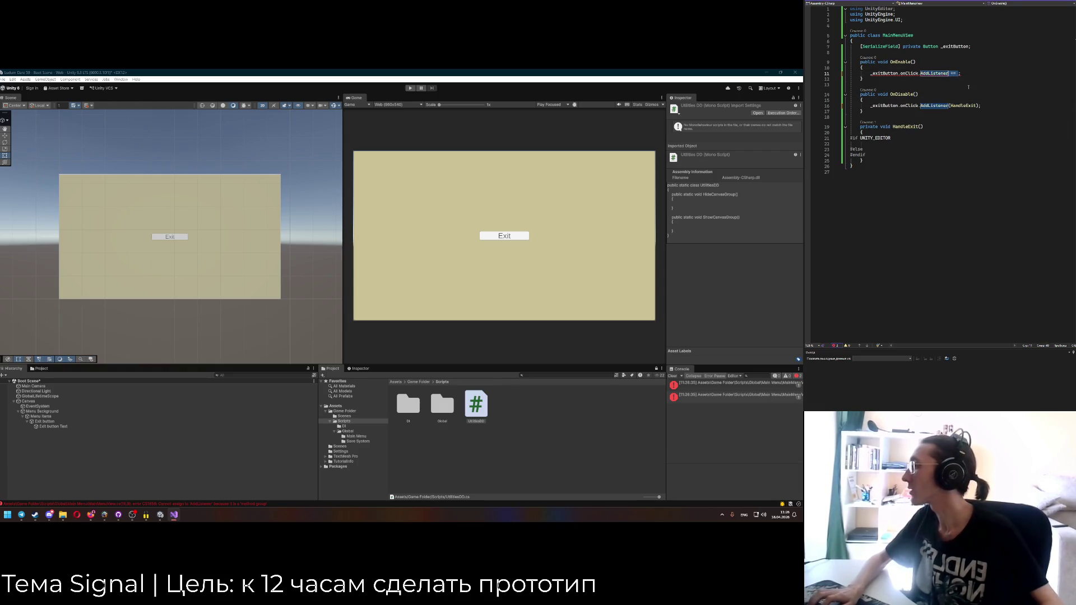
text((HandleExit);)
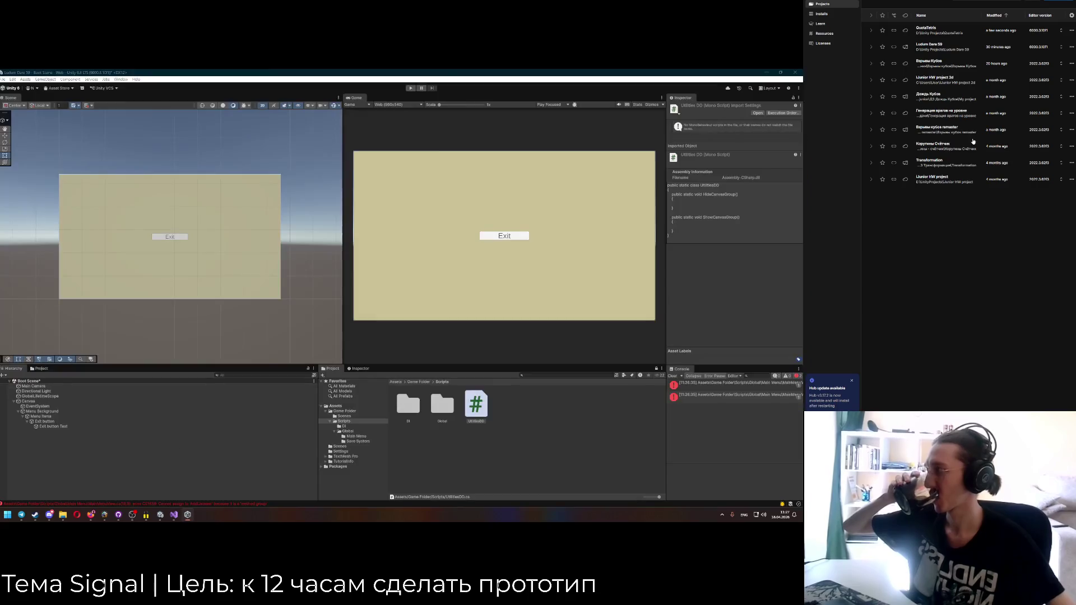
Launch the QuotaTetris project from Unity Hub's Projects list.
click(934, 31)
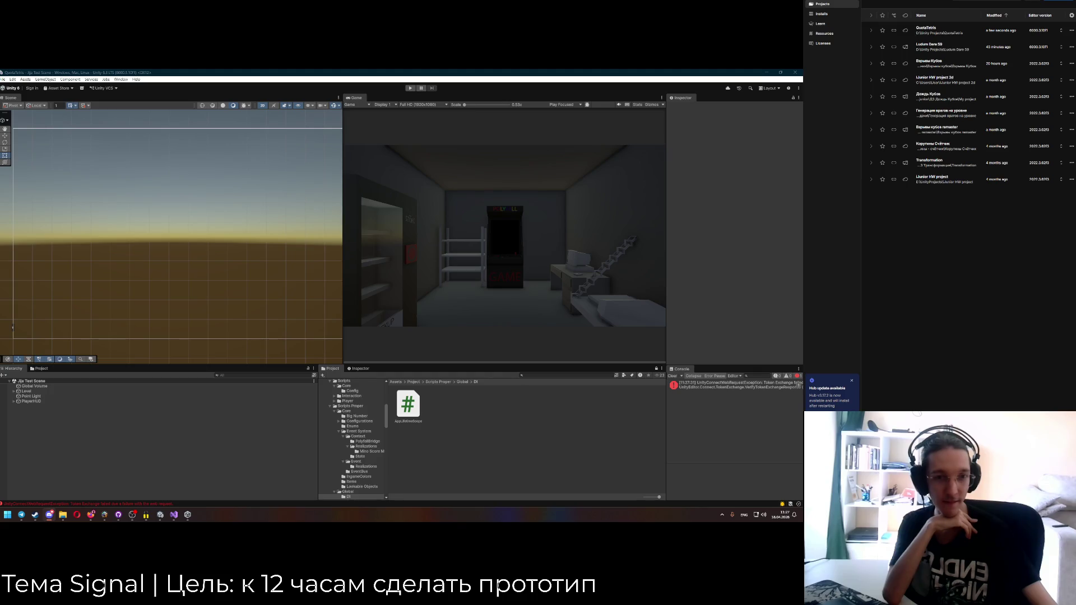
Open QuotaTetris's AppLifetimeScope script in Visual Studio from the Project window.
key(alt+shift)
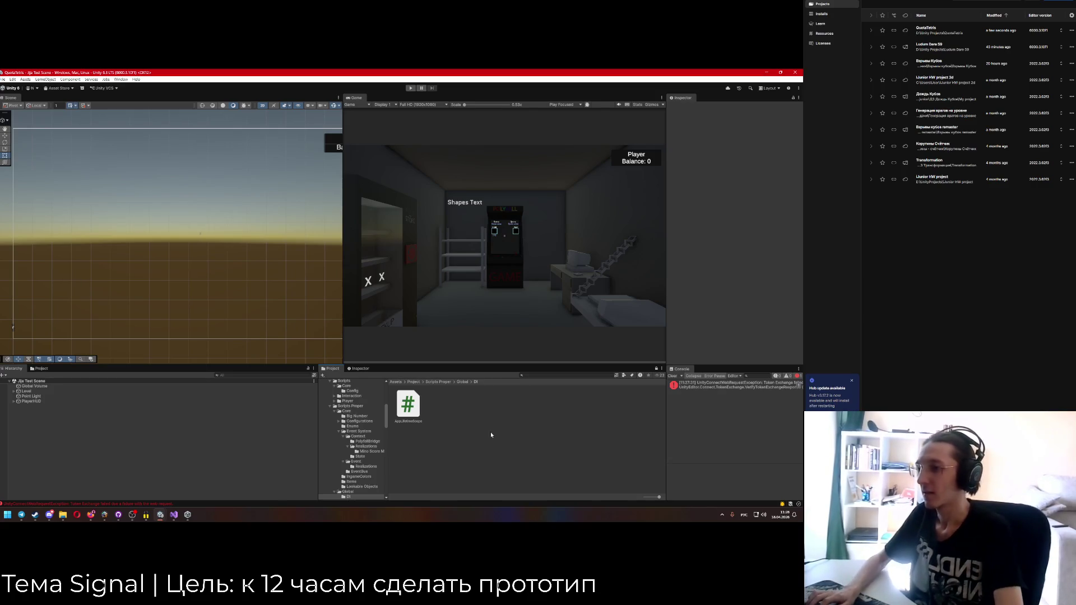
double_click(409, 404)
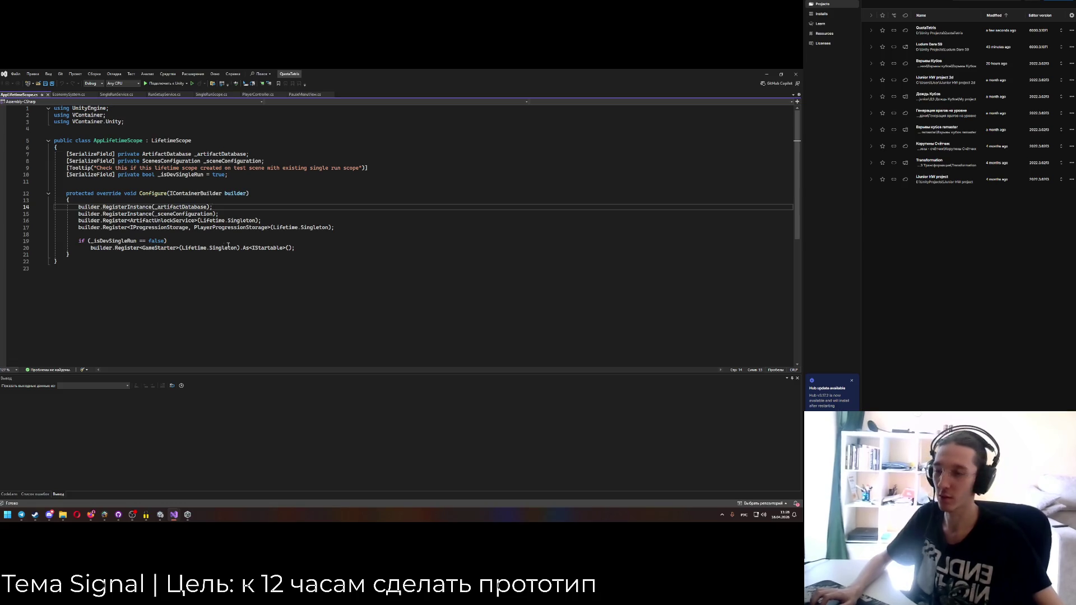
Search the code for 'Exit' and browse matches to PauseMenuView's exit handling.
click(242, 234)
key(ctrl+shift+t)
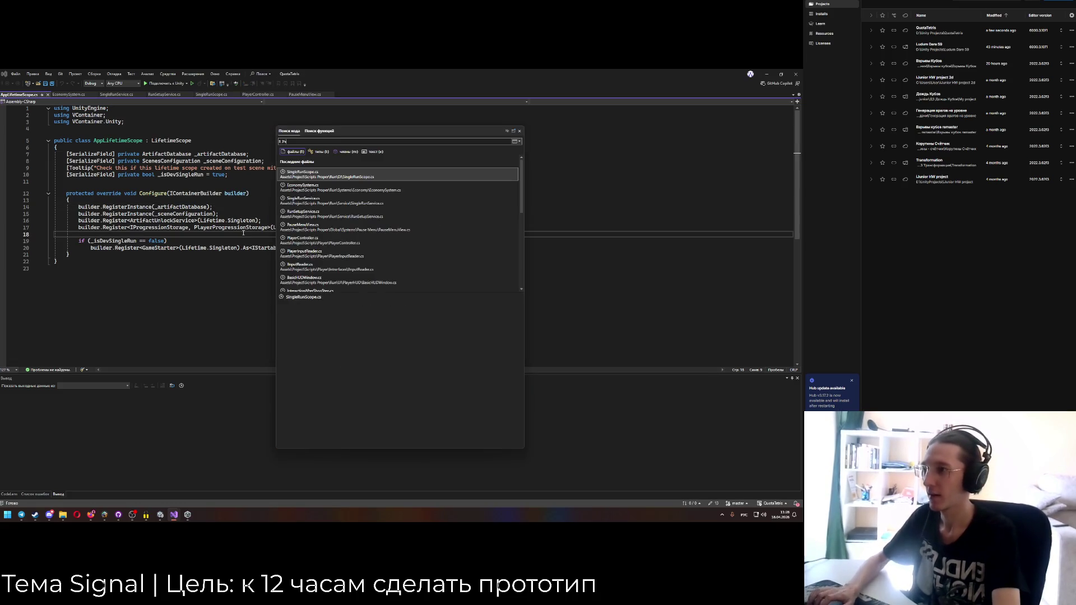
text(Усщ)
key(BackSpace)
text(Exit)
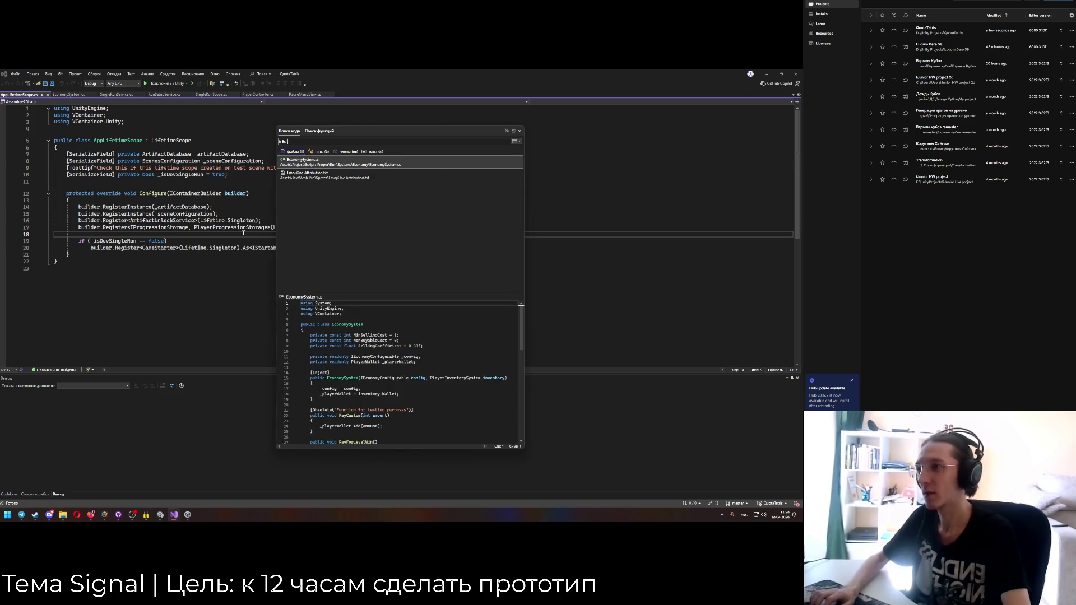
click(372, 152)
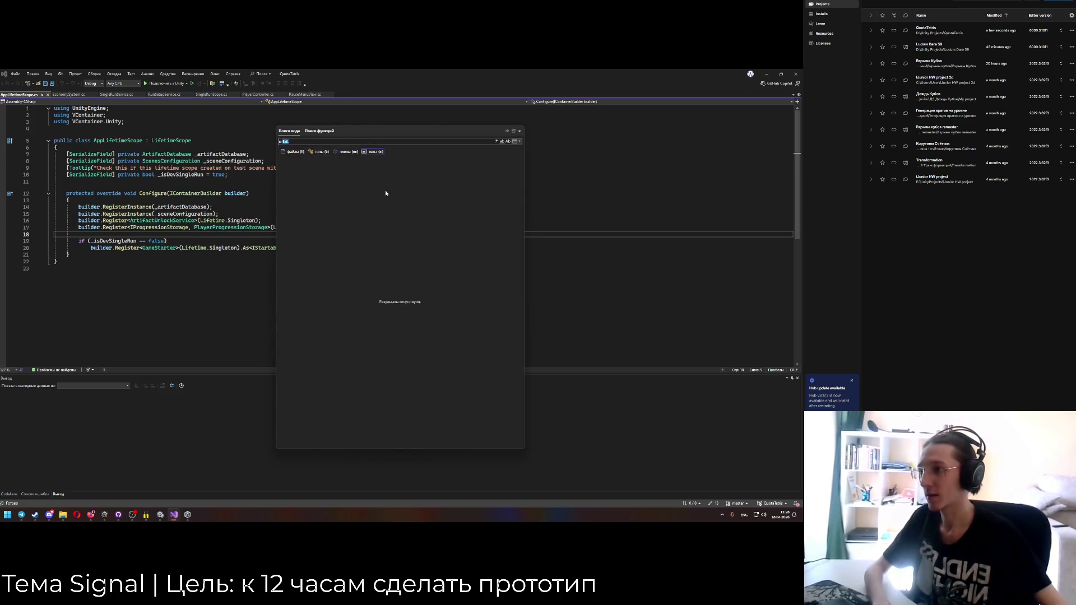
click(397, 188)
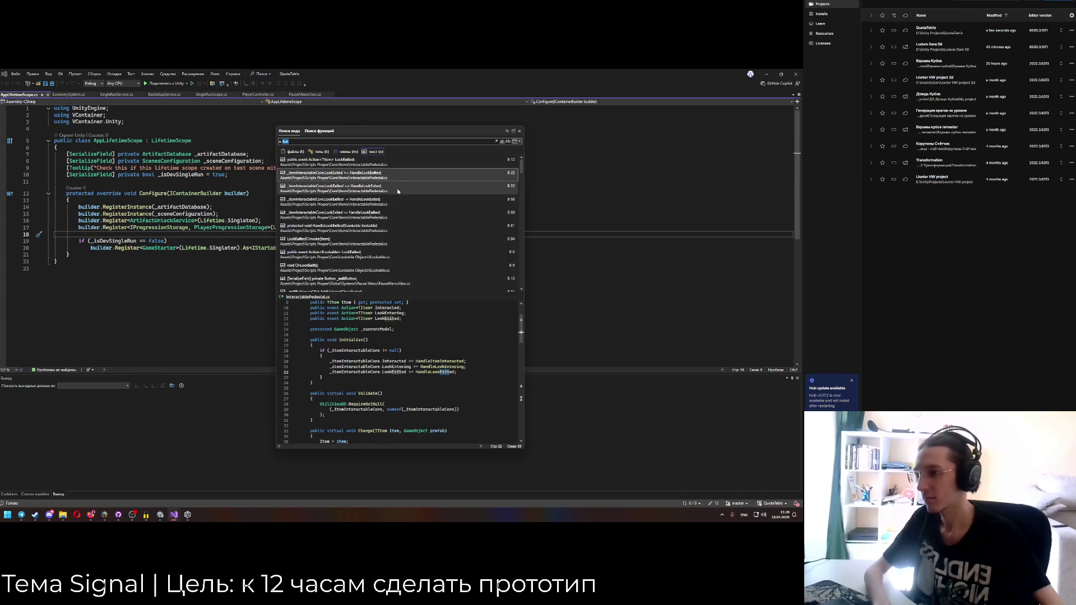
key(Down)
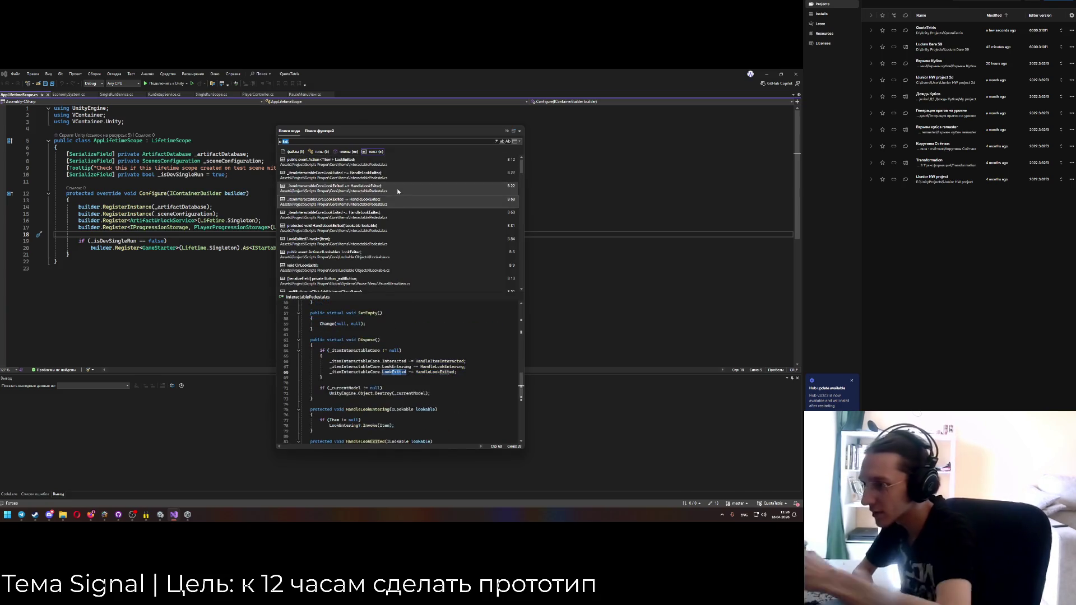
key(Down)
key(Down)
key(Down)
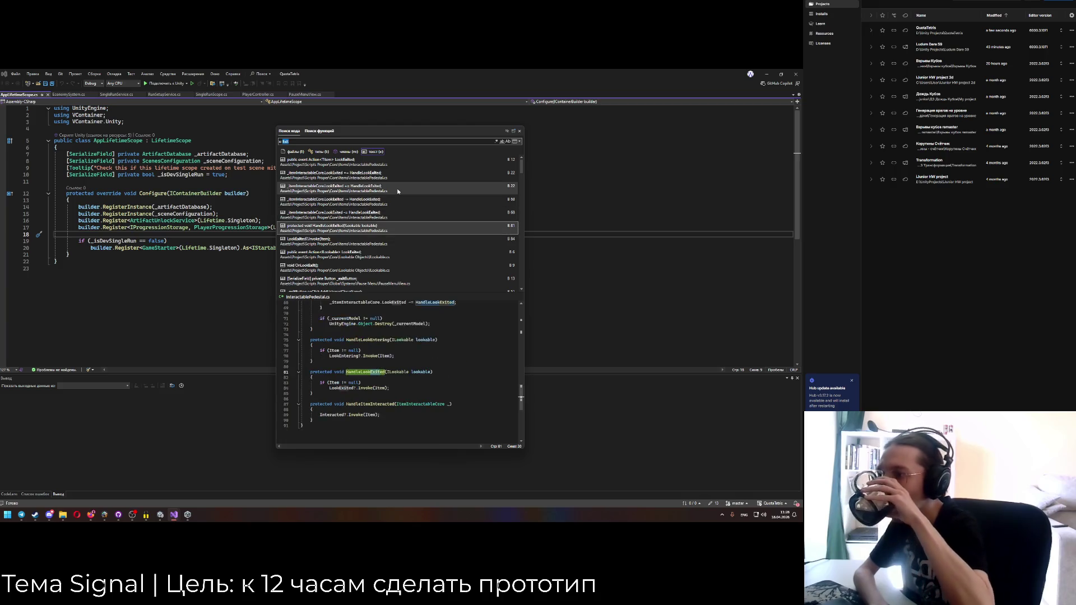
key(Up)
key(Down)
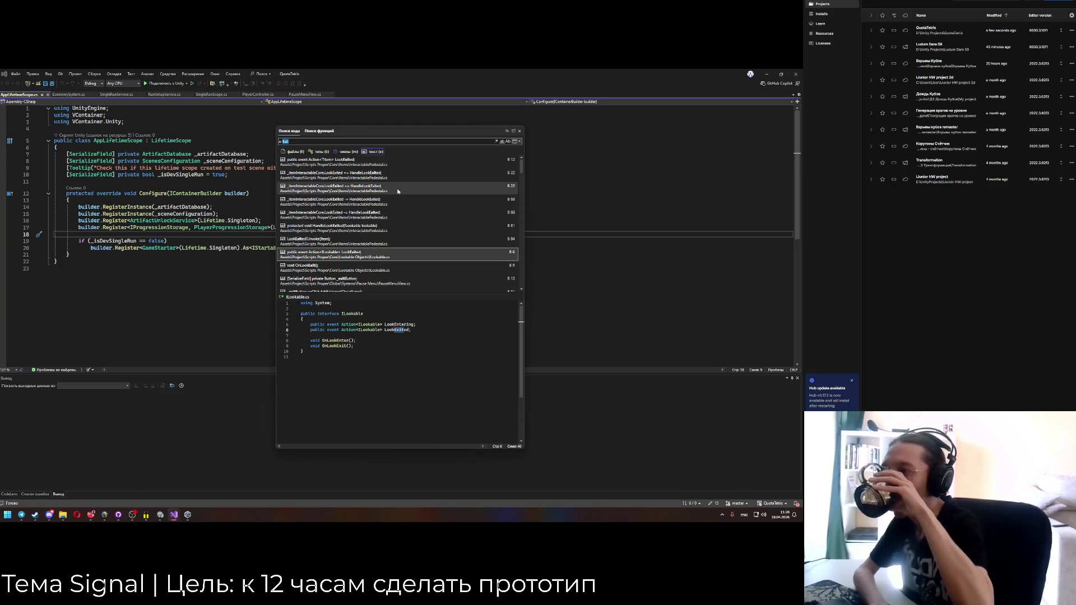
key(Down)
key(Down)
key(Down)
key(Down)
key(Down)
key(Down)
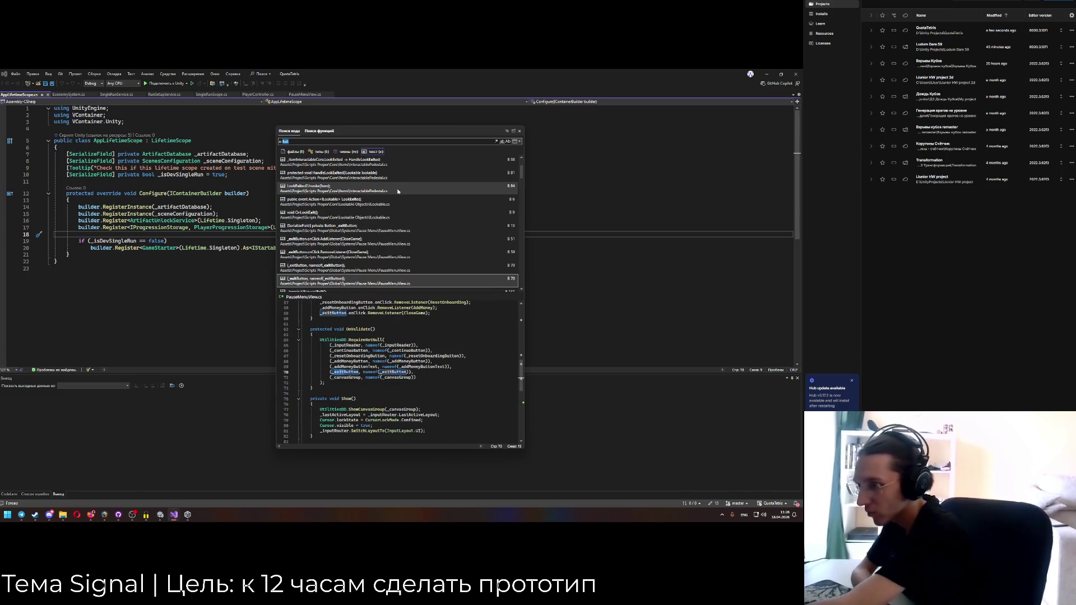
key(Down)
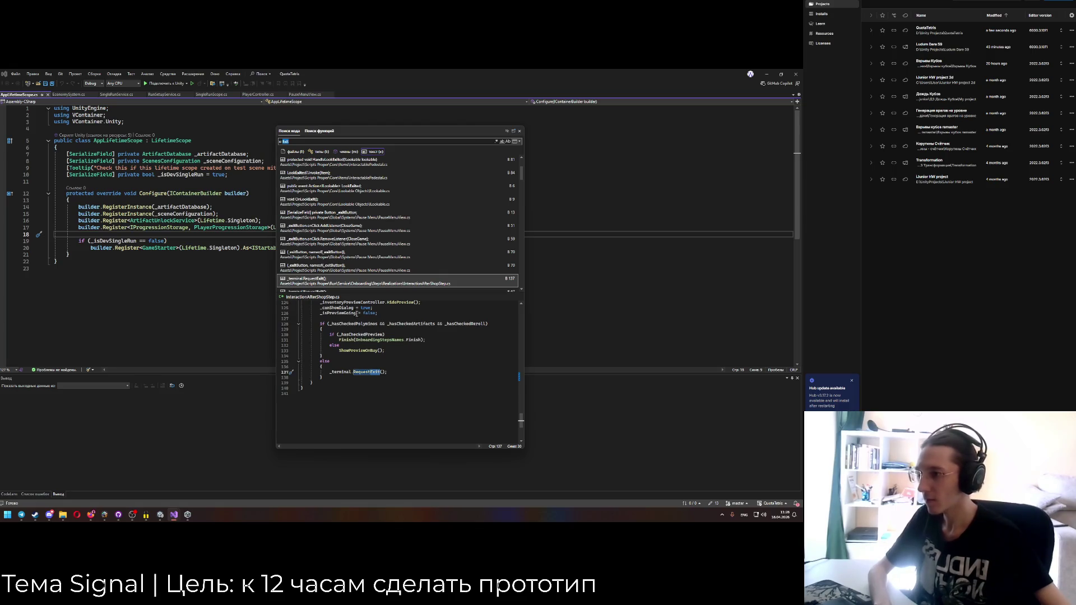
key(Up)
key(Up)
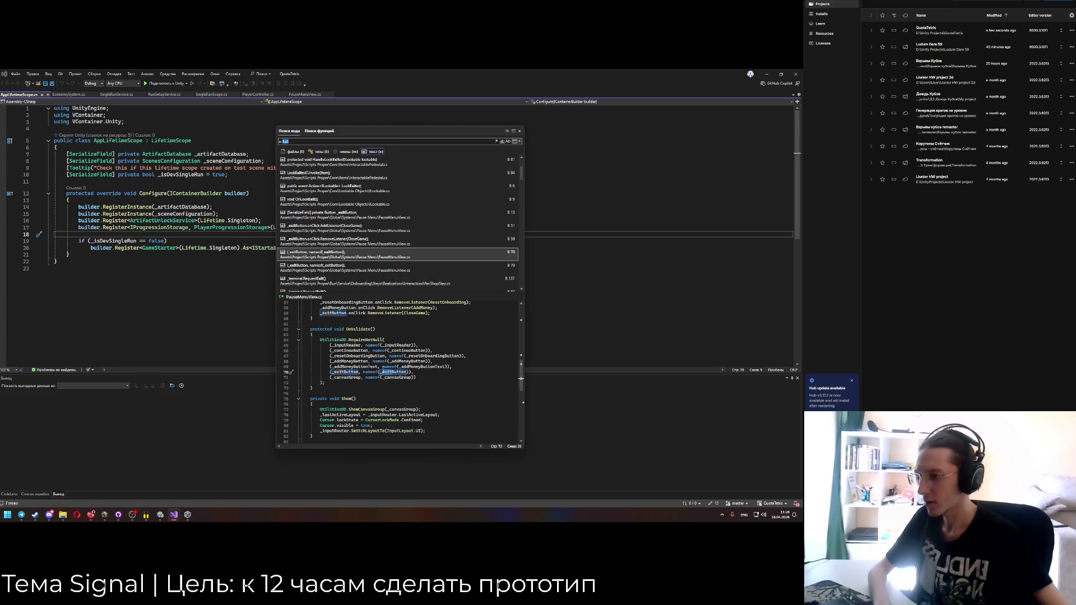
Copy CloseGame's #if UNITY_EDITOR quit block into MainMenuView's HandleExit and fix indentation.
scroll(383, 372, down, 10)
drag(316, 399, 294, 377)
key(ctrl+c)
key(F5)
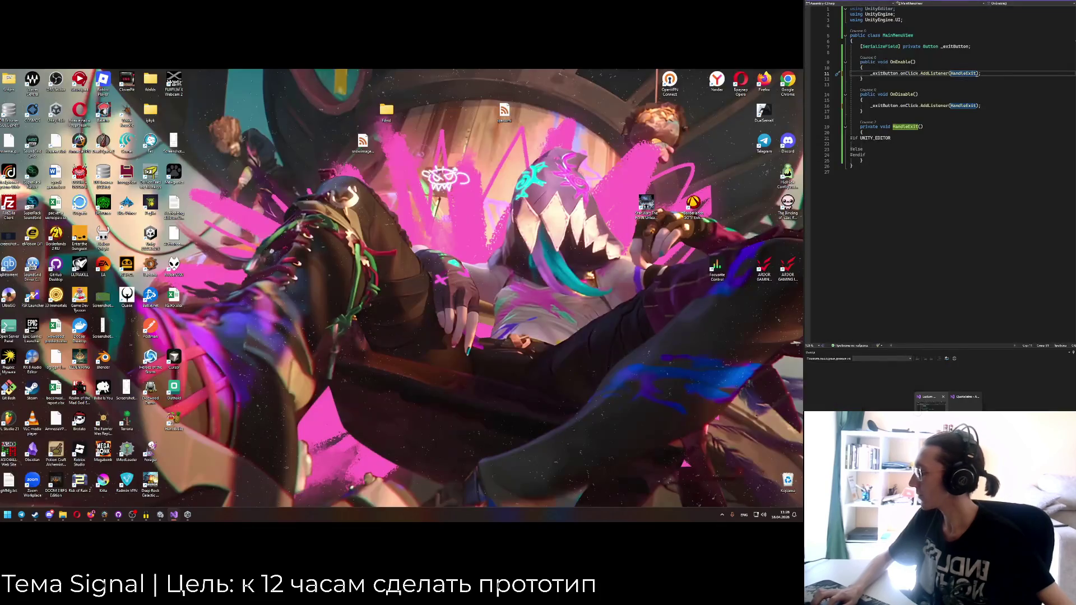
click(930, 399)
drag(870, 160, 850, 138)
key(ctrl+v)
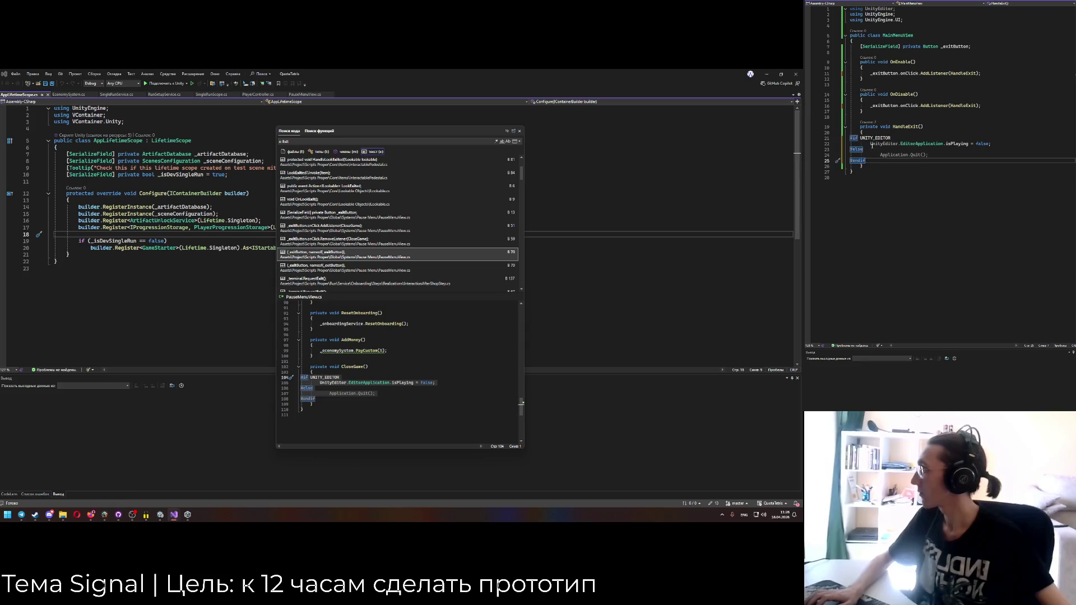
key(Up)
key(shift+Tab)
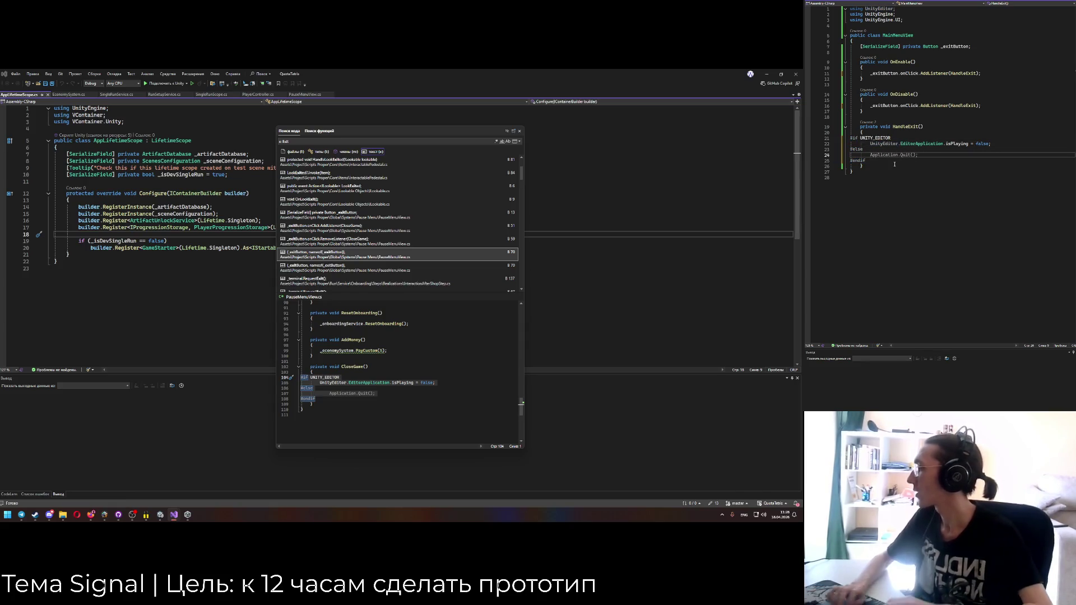
key(Down)
key(Down)
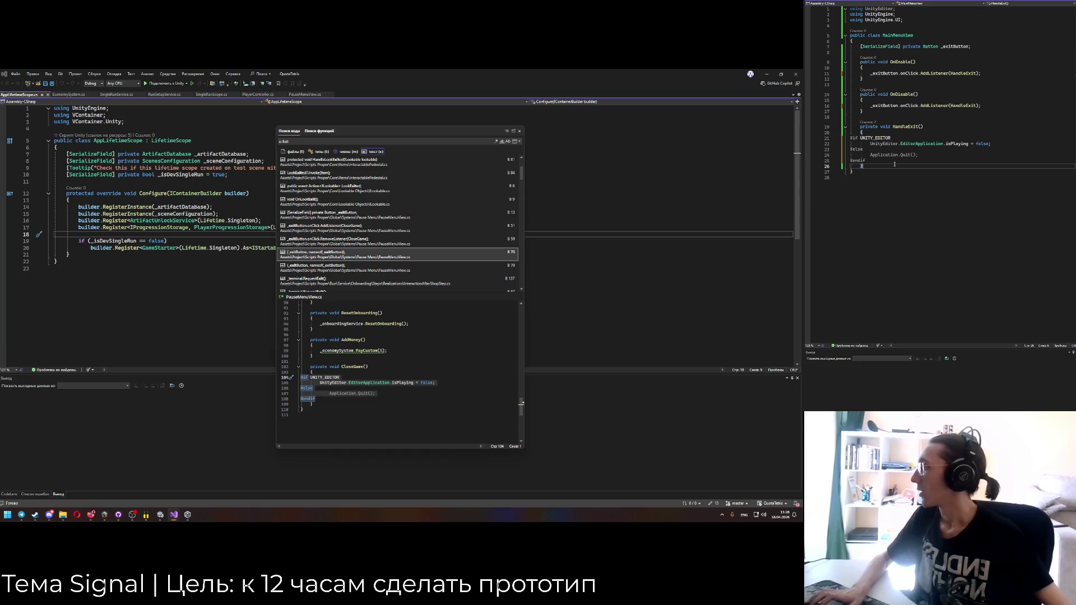
Go to HideCanvasGroup's definition in UtilitiesDD.
scroll(386, 355, up, 2)
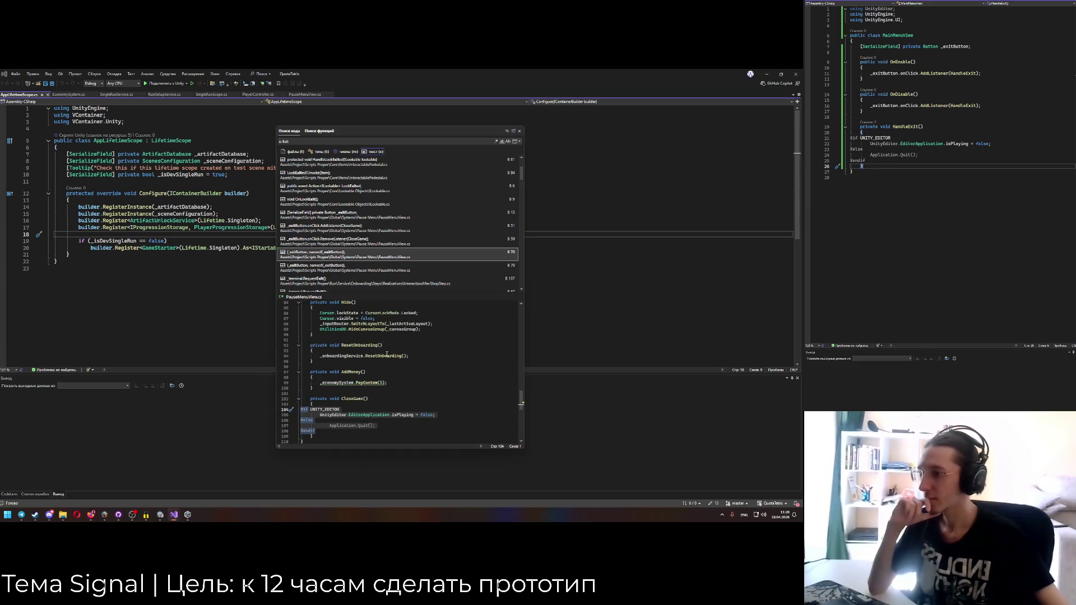
scroll(387, 354, up, 4)
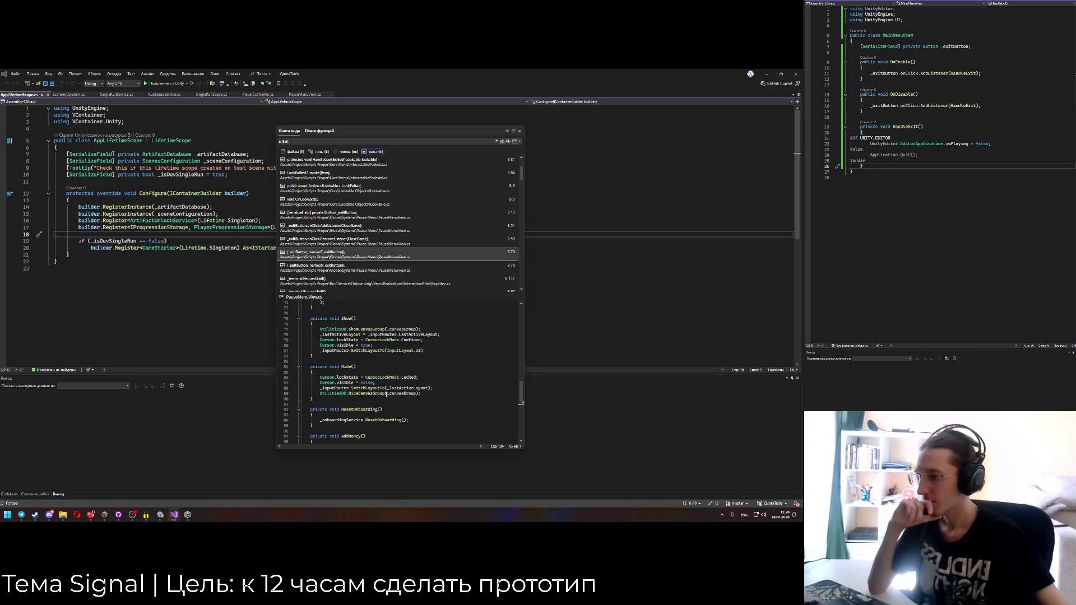
ctrl+click(366, 393)
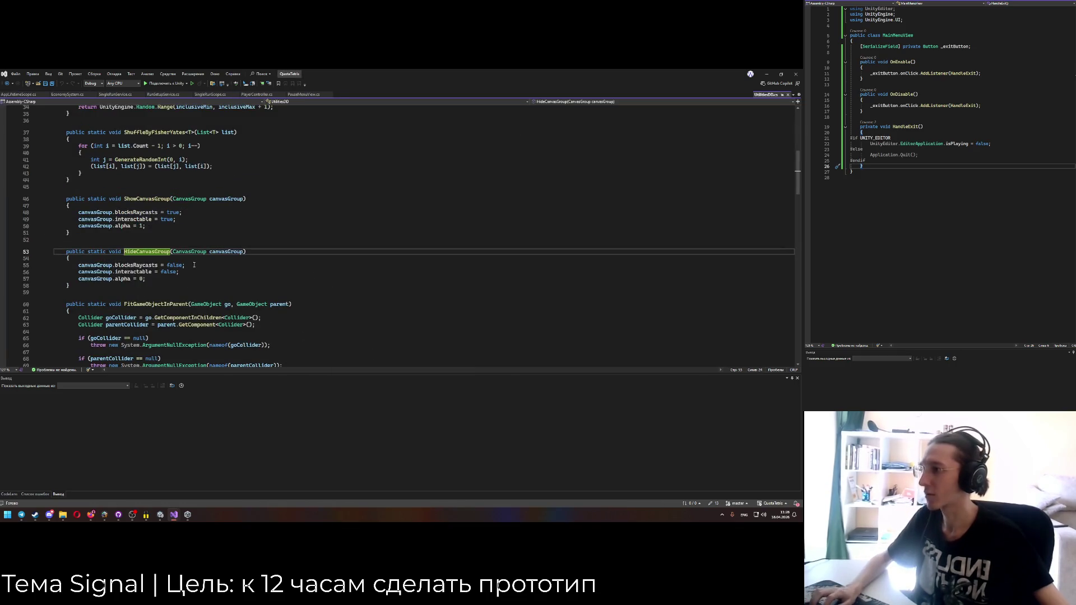
Copy the three canvasGroup lines and the CanvasGroup canvasGroup parameter from the old UtilitiesDD into the new HideCanvasGroup.
drag(147, 279, 79, 265)
key(ctrl+c)
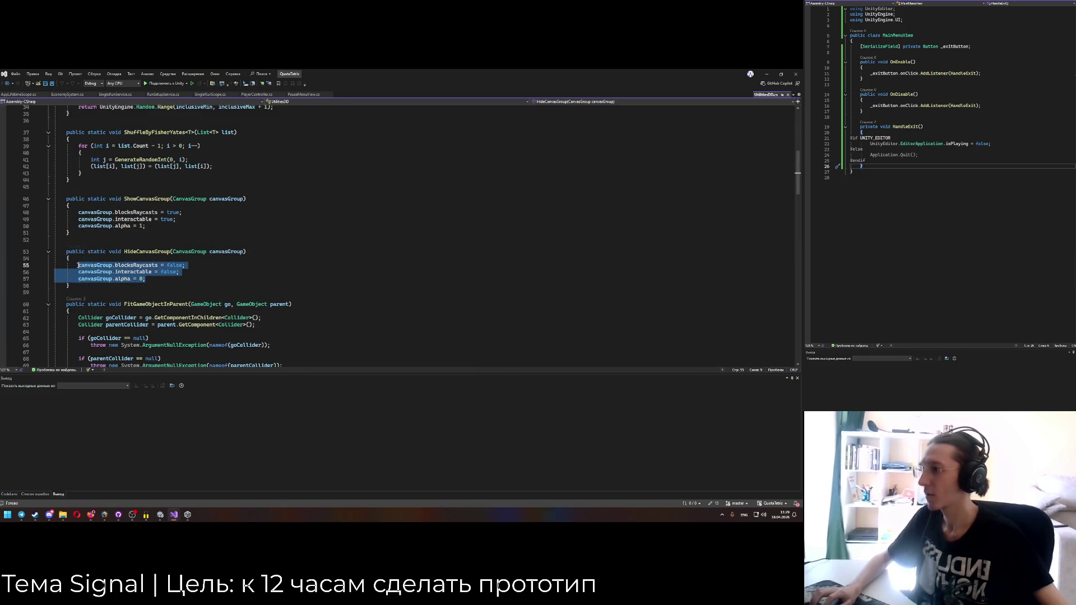
click(890, 1)
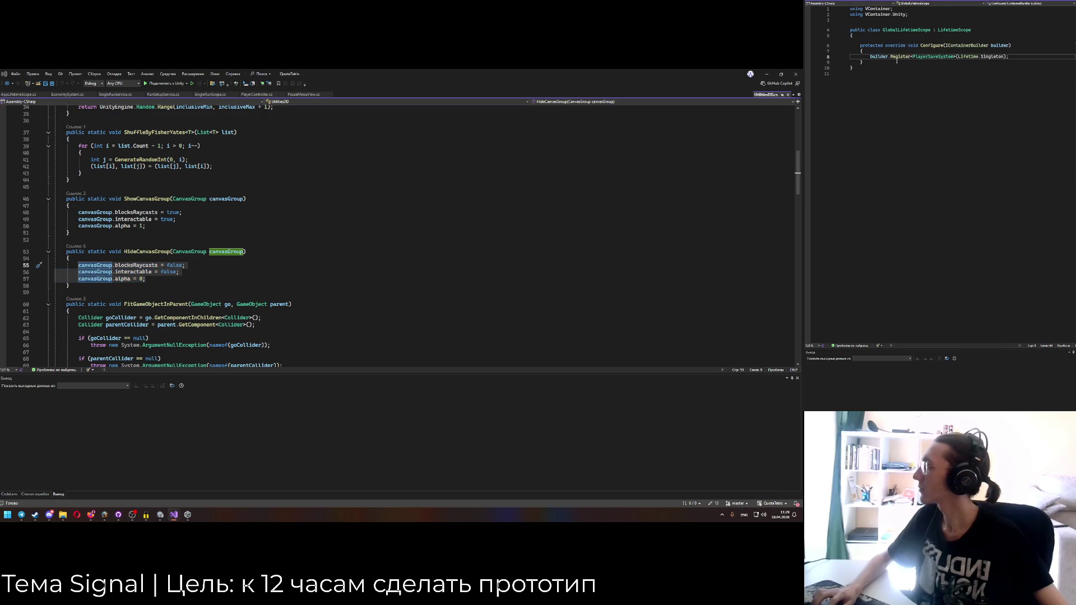
click(853, 1)
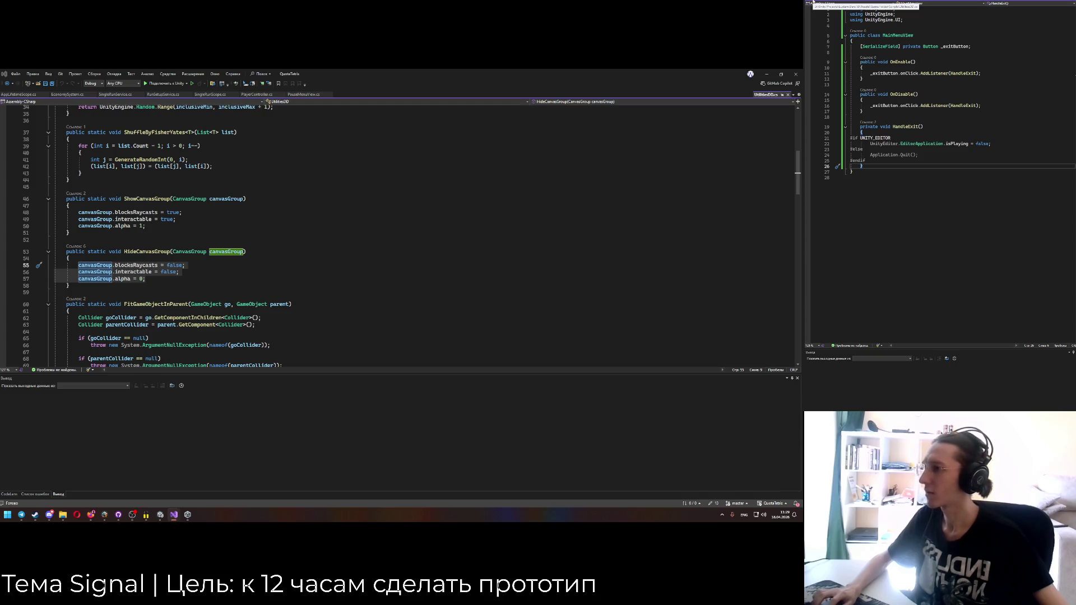
click(812, 3)
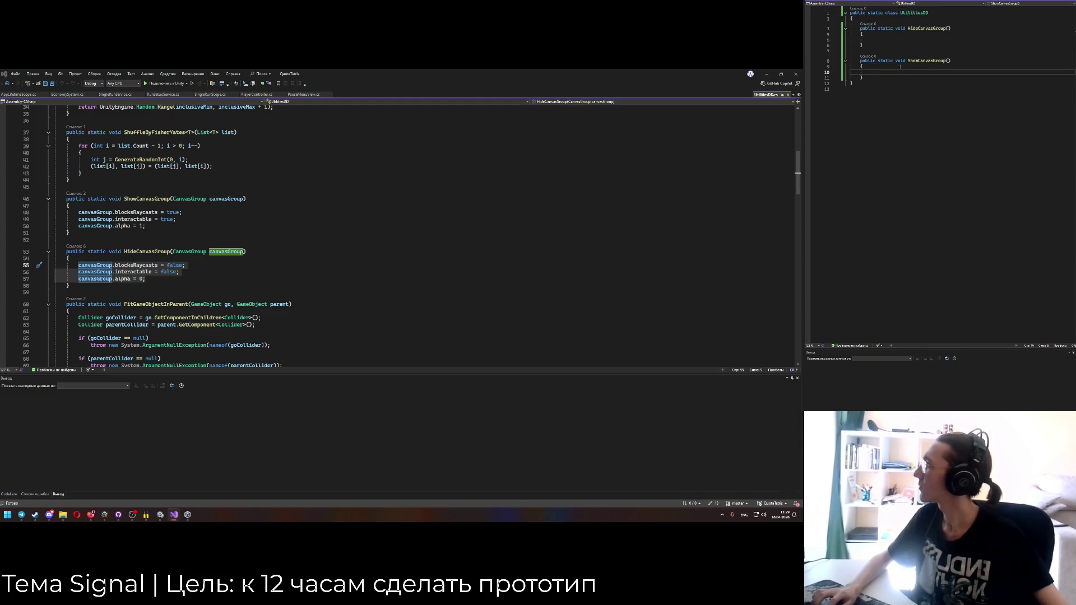
click(884, 41)
key(ctrl+v)
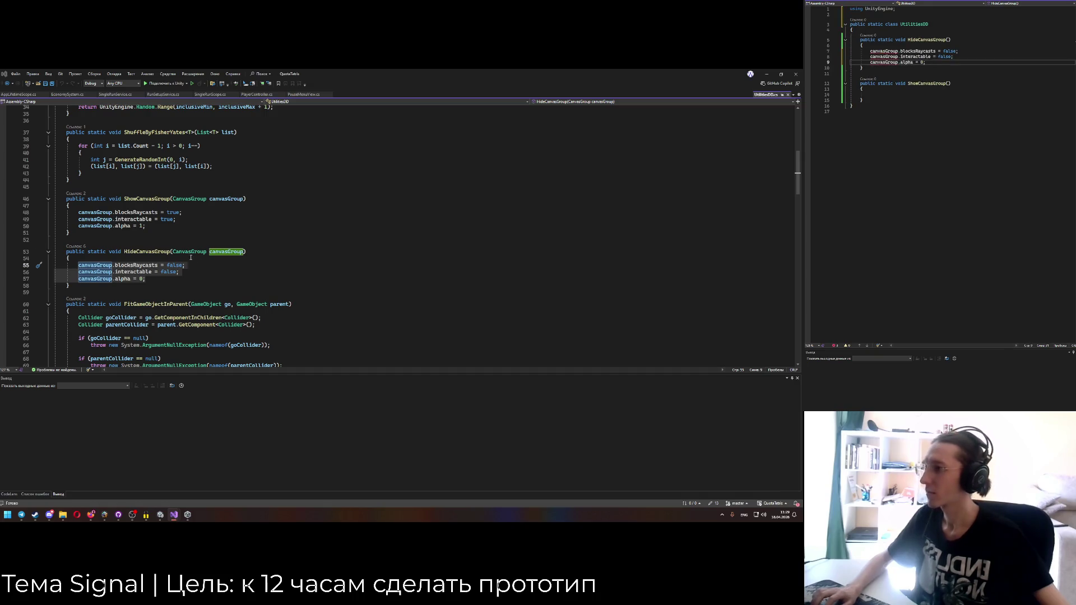
drag(173, 252, 233, 254)
key(ctrl+c)
click(948, 40)
key(ctrl+v)
Give the new ShowCanvasGroup its body and CanvasGroup parameter, then search the code for ShowCanvasGroup.
mouse_move(78, 212)
mouse_down()
mouse_move(146, 227)
mouse_move(245, 199)
mouse_up()
key(ctrl+c)
key(ctrl+v)
key(ctrl+c)
click(949, 84)
key(ctrl+v)
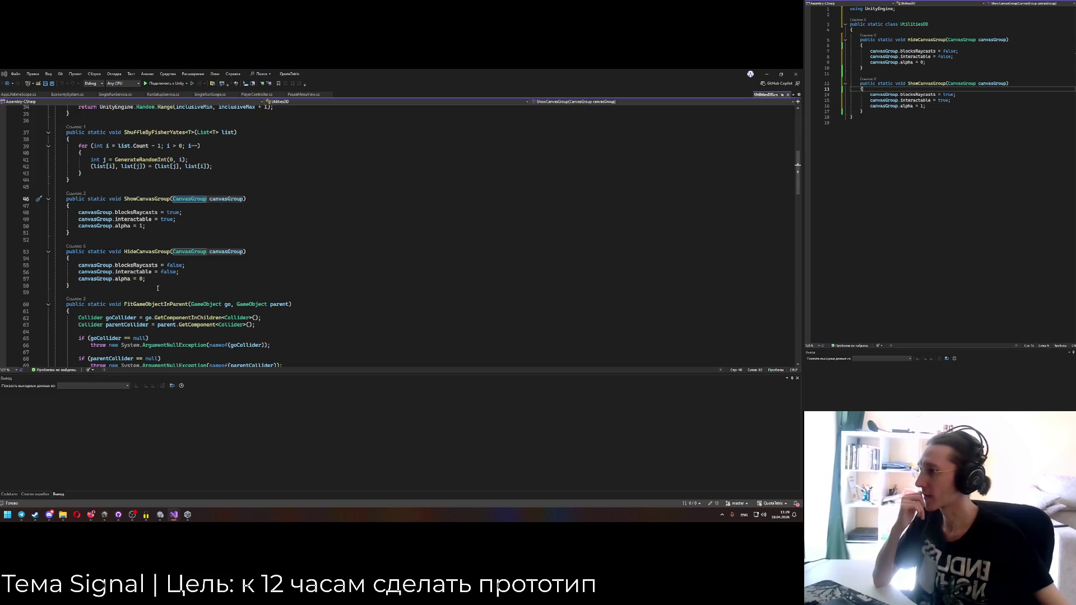
double_click(146, 199)
key(ctrl+t)
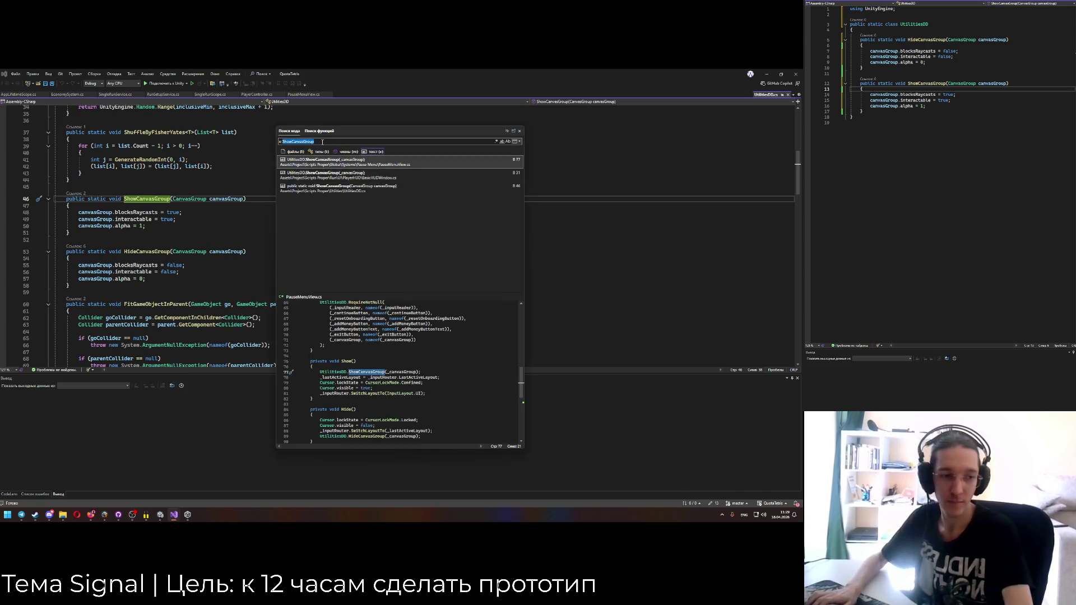
text(Exit)
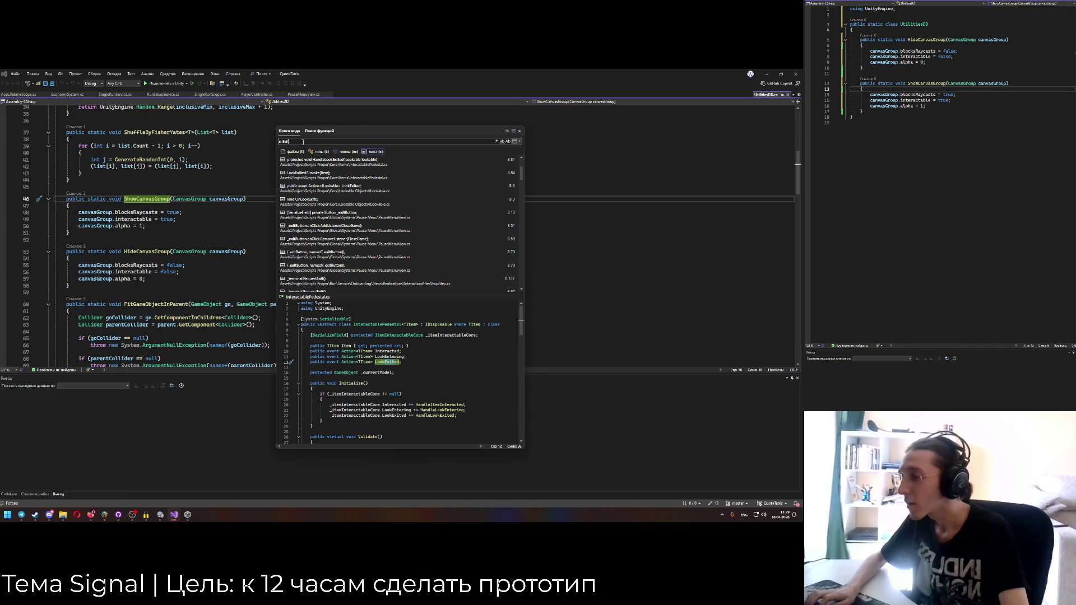
key(BackSpace)
key(BackSpace)
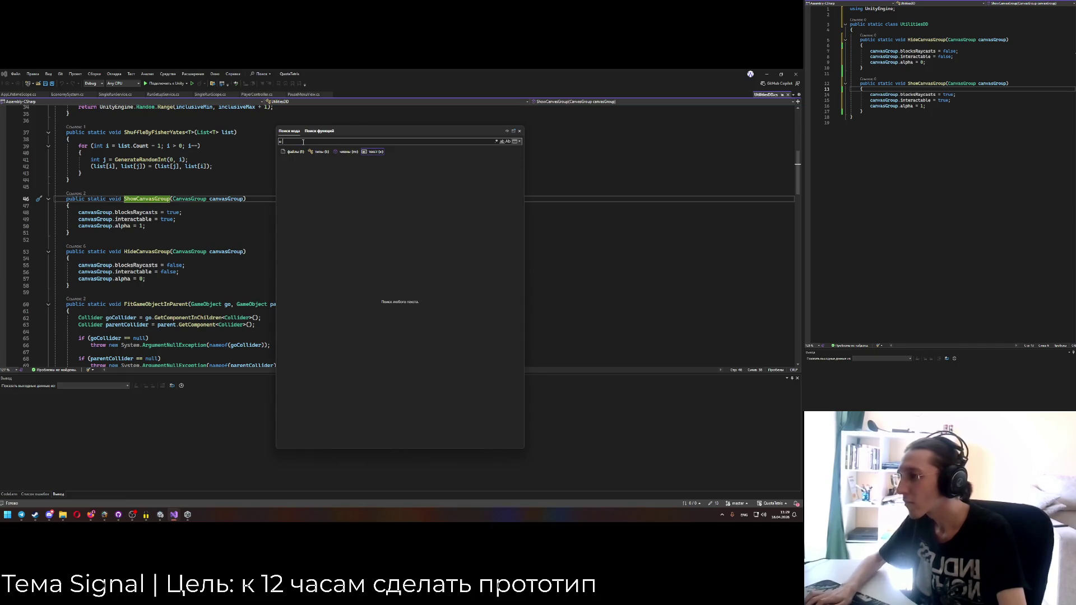
key(ctrl+Tab)
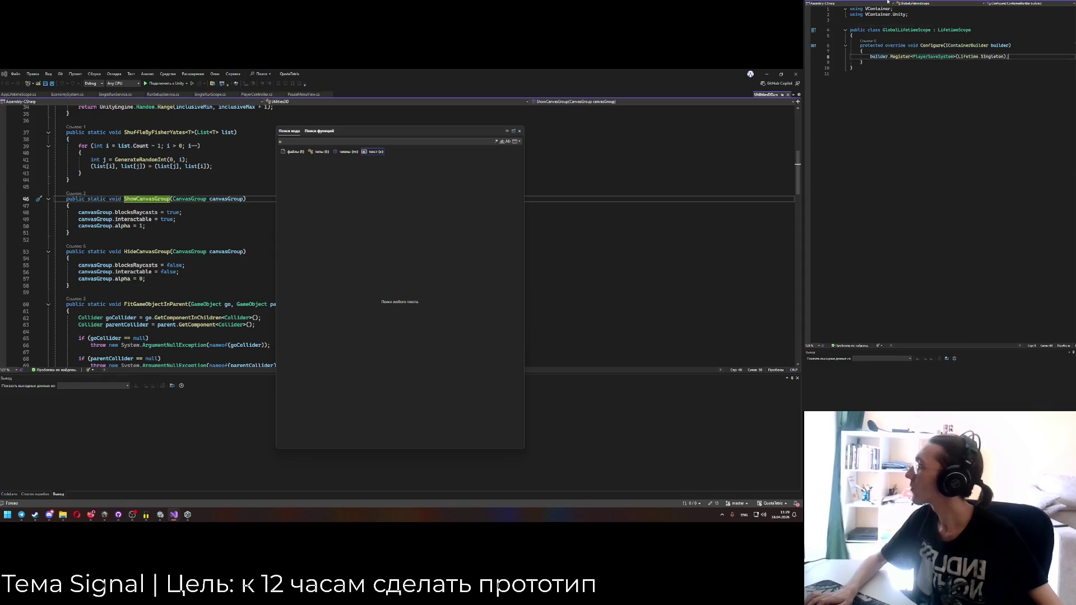
key(ctrl+Tab)
click(307, 142)
text(Menu)
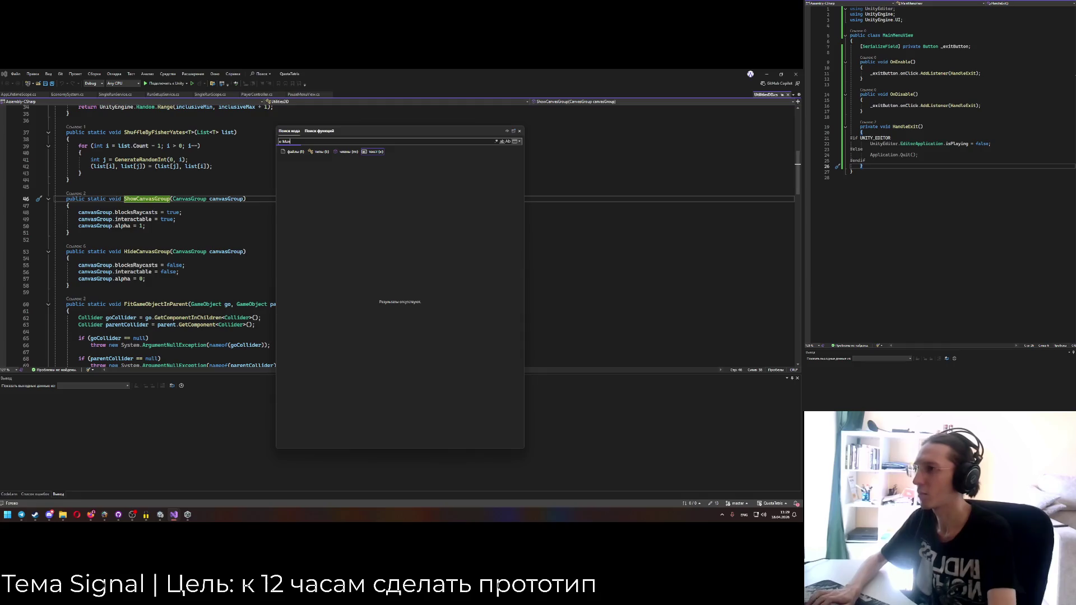
click(304, 151)
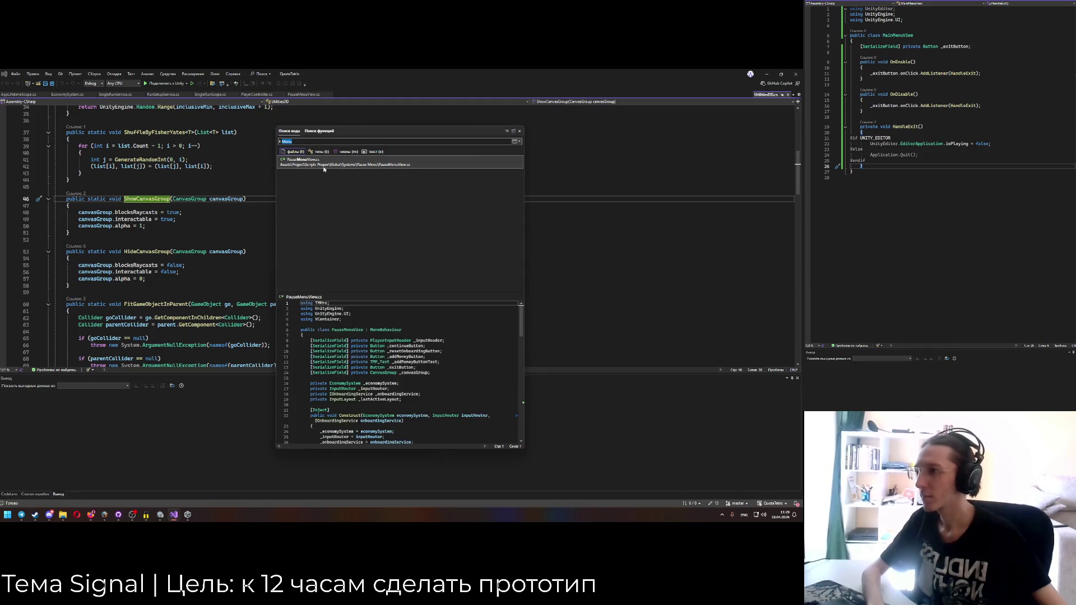
click(322, 164)
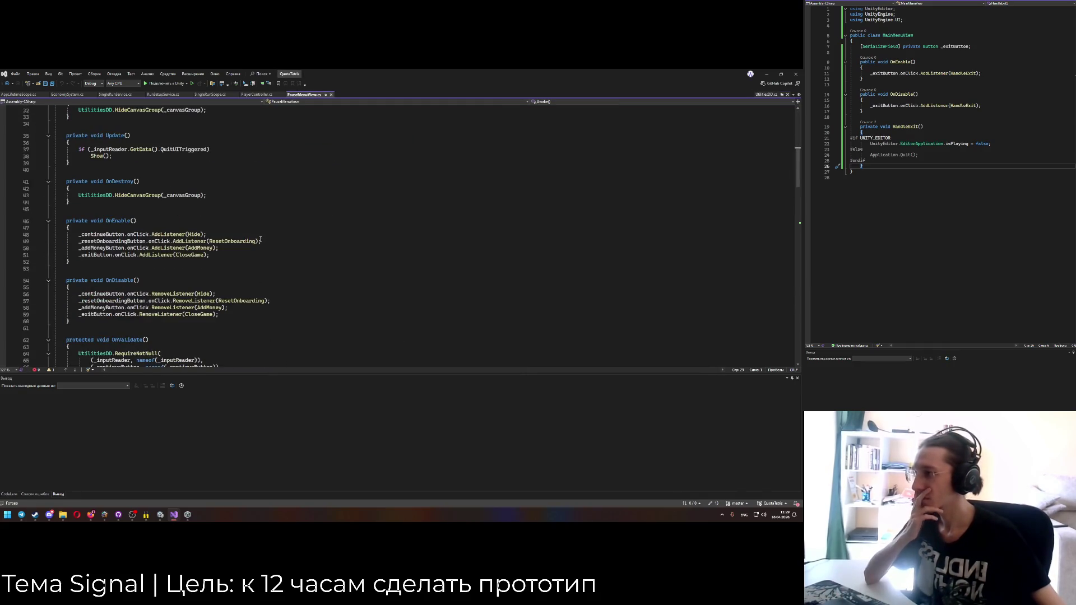
scroll(259, 238, down, 1)
scroll(259, 237, up, 4)
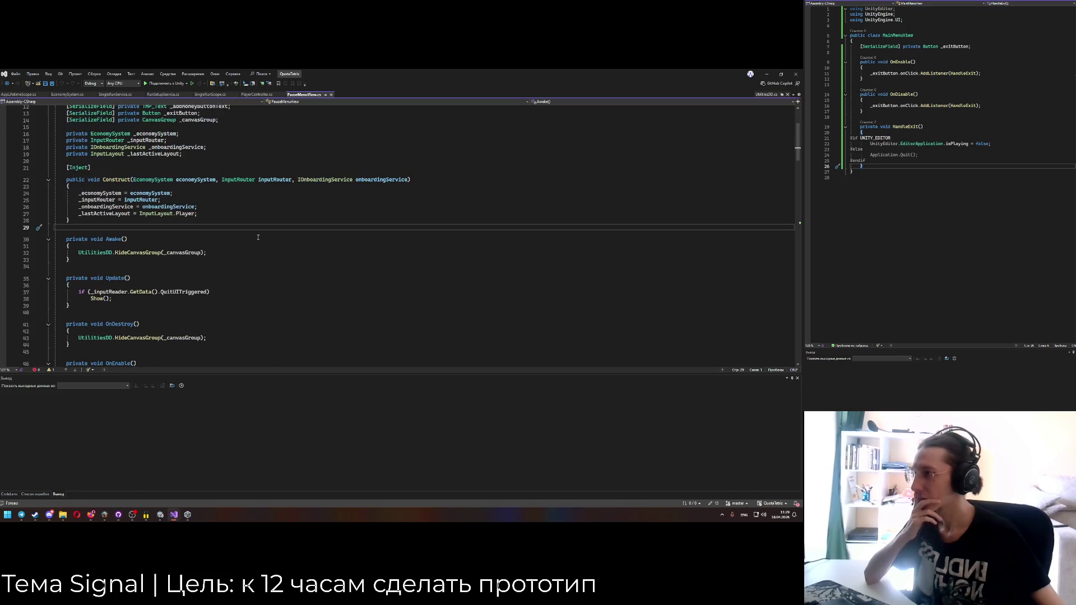
scroll(255, 236, down, 9)
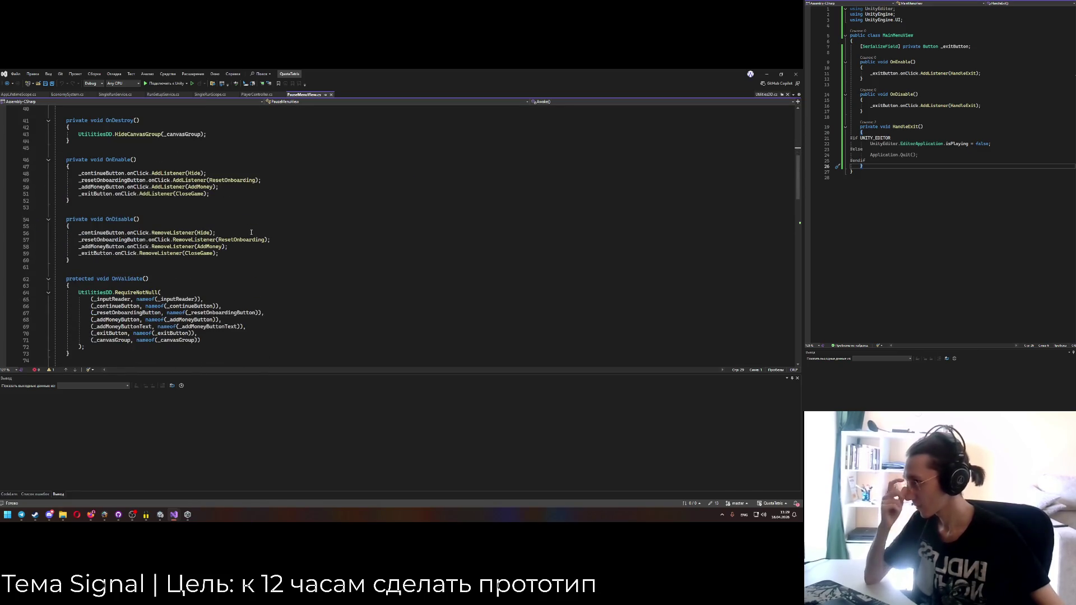
scroll(252, 233, down, 9)
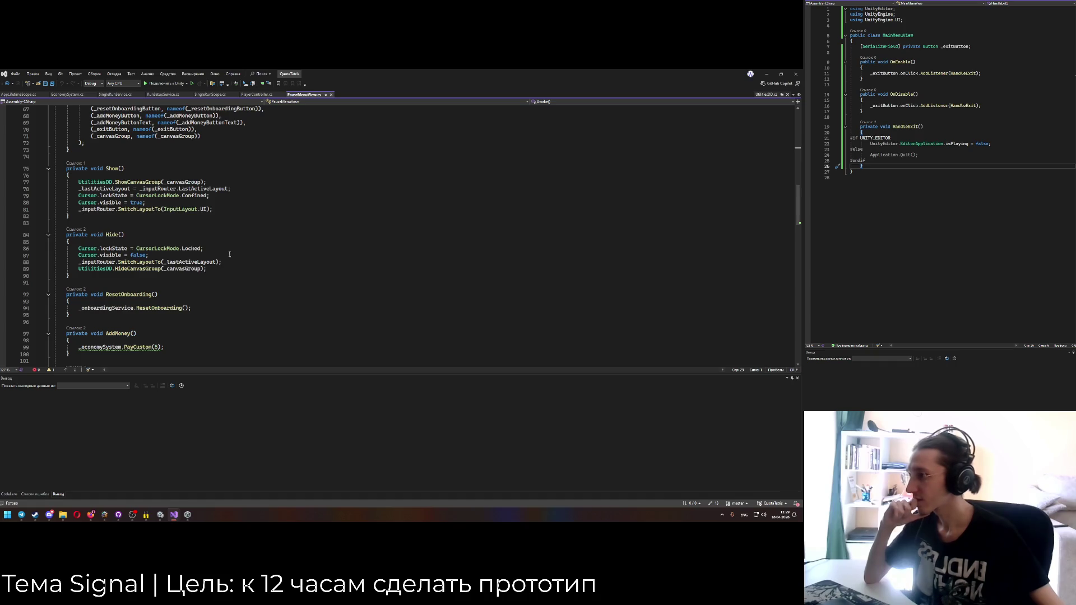
scroll(230, 252, up, 6)
scroll(231, 252, up, 6)
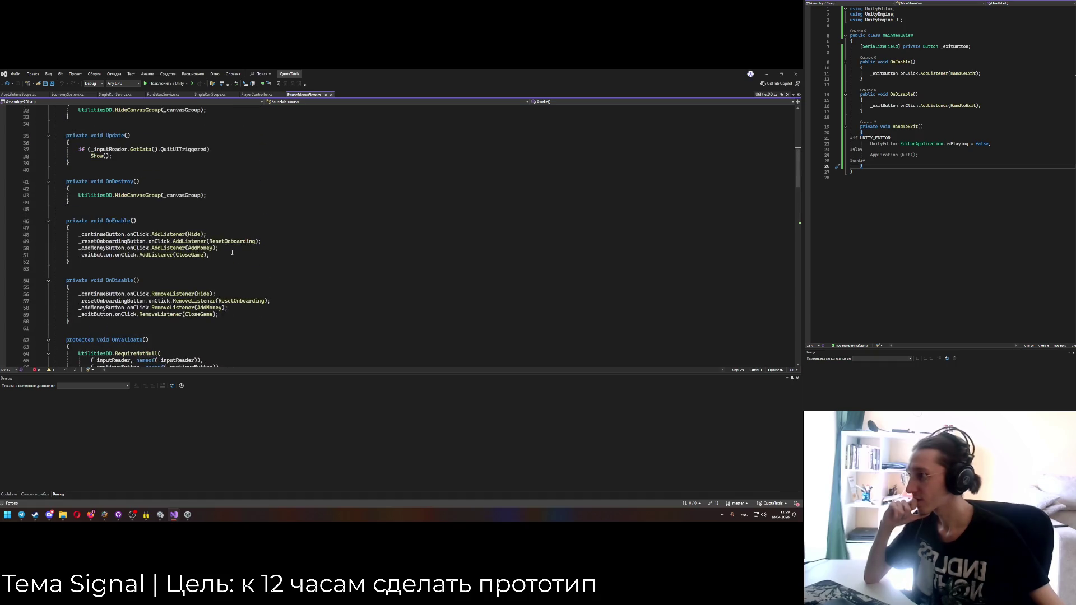
scroll(231, 253, down, 12)
scroll(232, 252, down, 3)
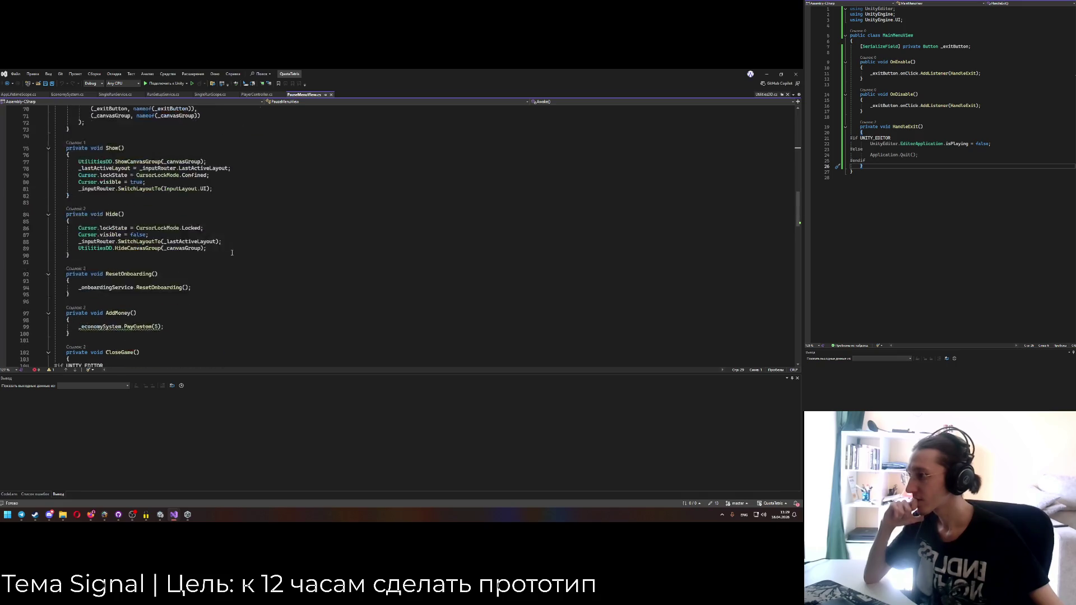
mouse_move(151, 288)
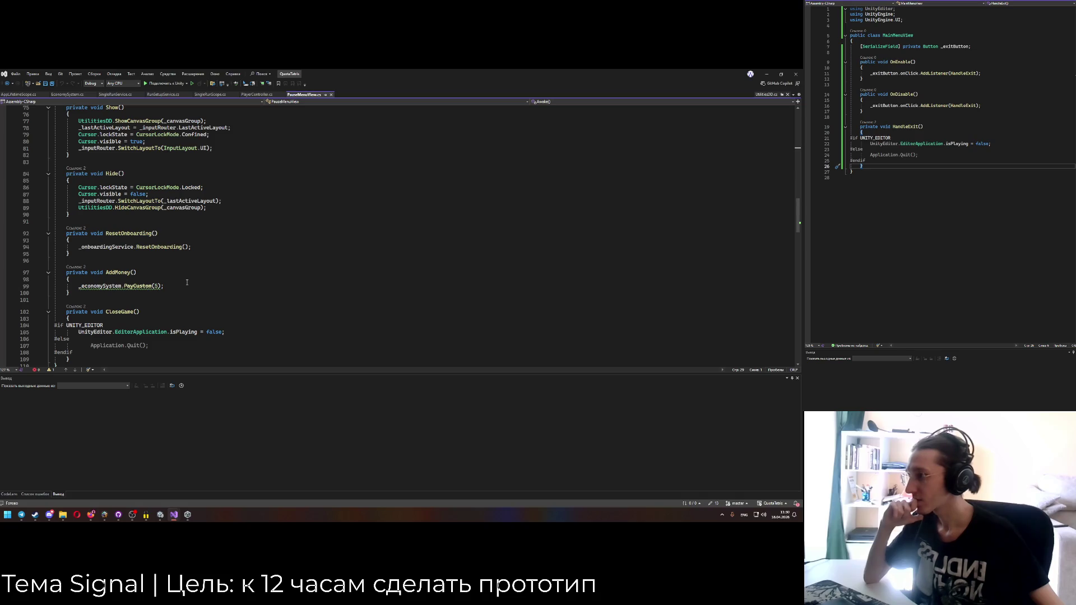
scroll(188, 283, up, 3)
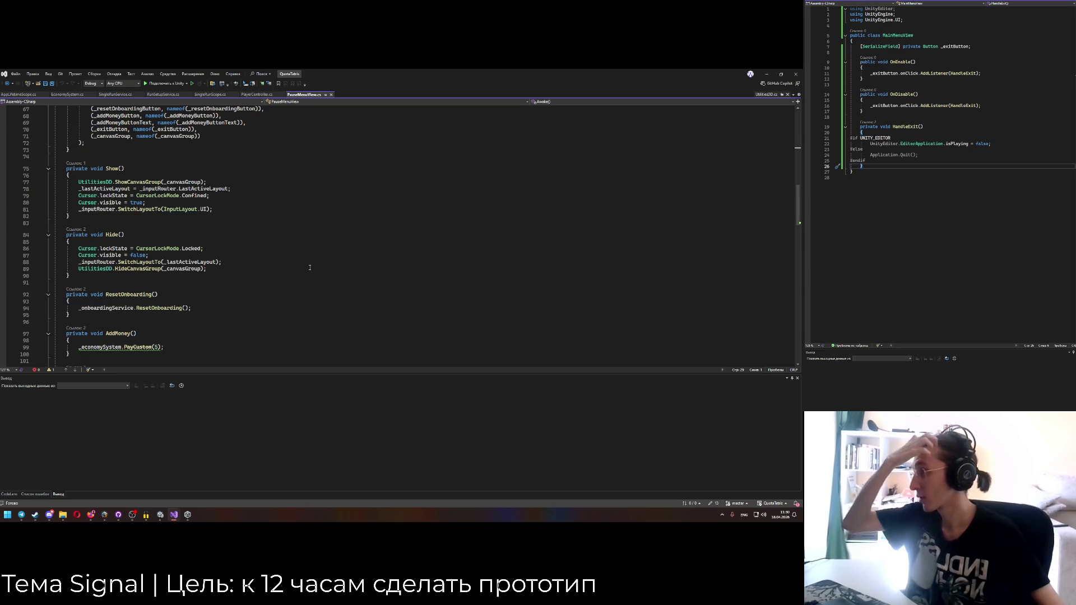
scroll(272, 263, up, 7)
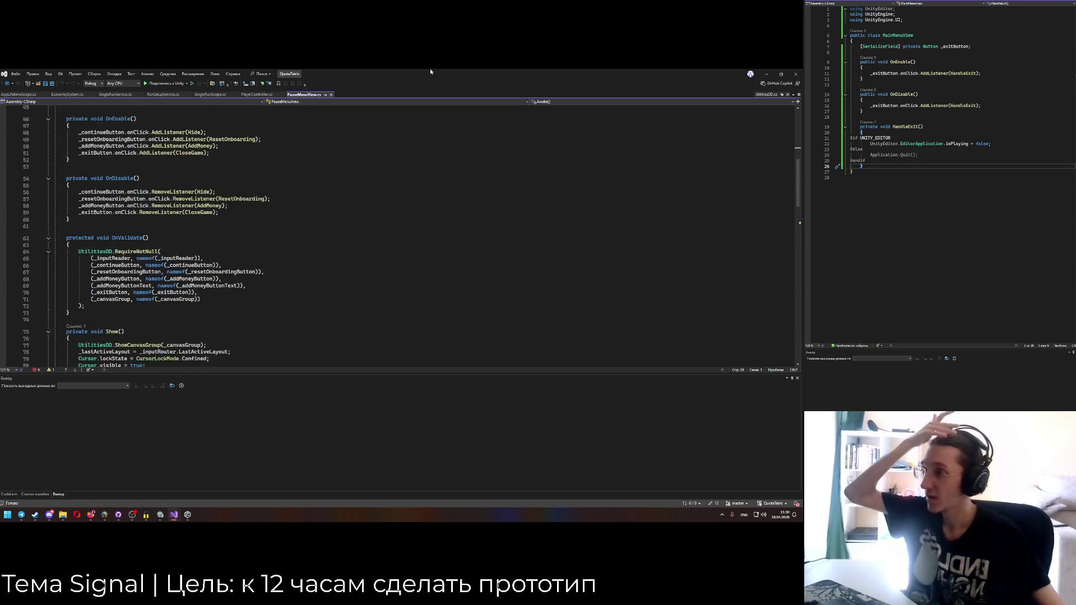
Bring up the Unity editor showing the Boot Scene with its single Exit button.
click(187, 514)
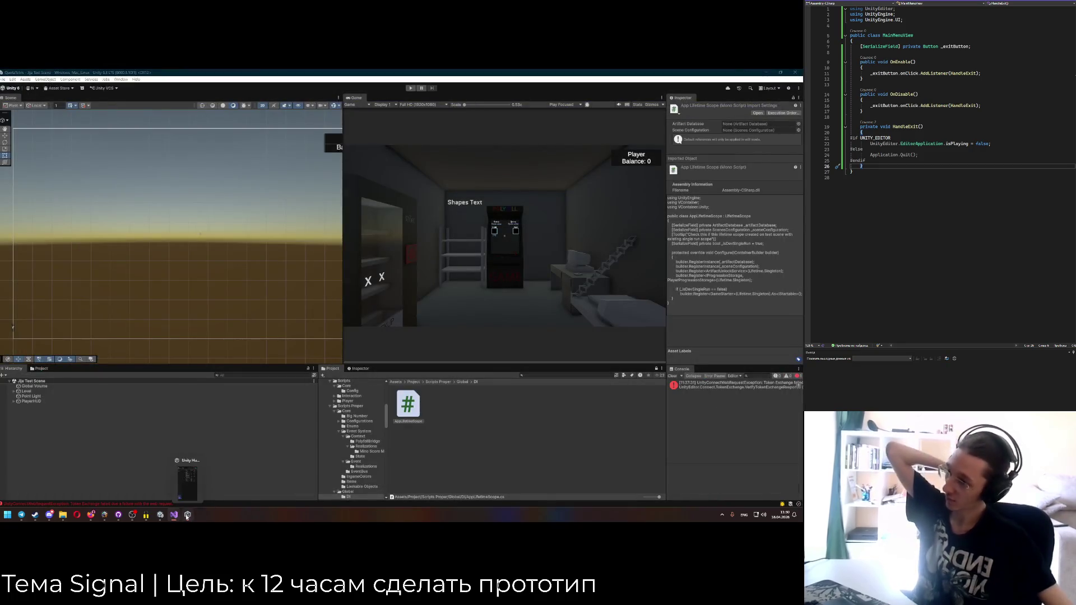
click(953, 129)
click(949, 117)
click(417, 240)
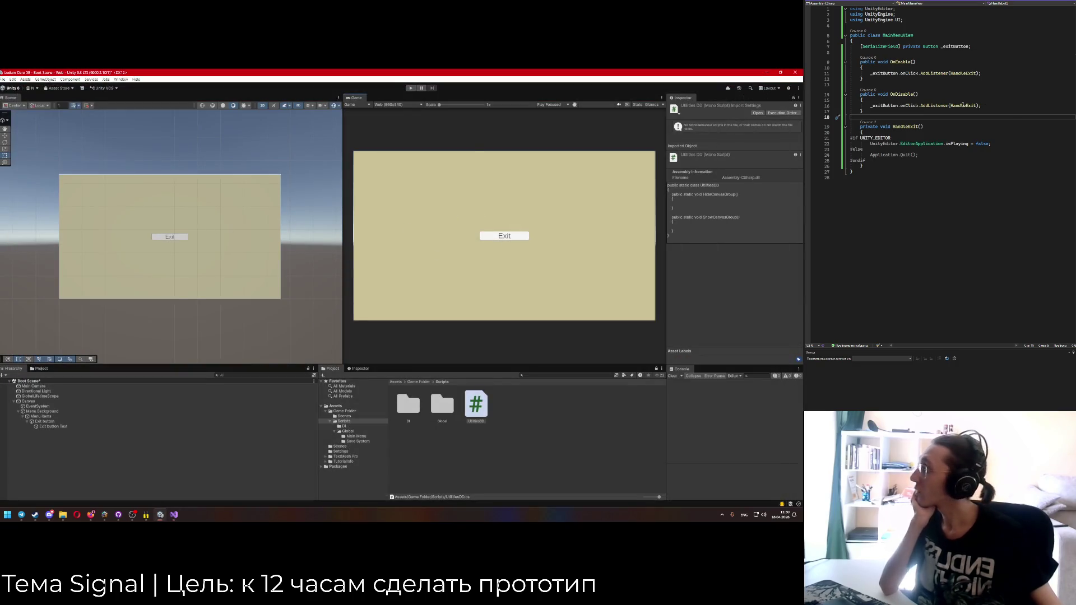
Add a blank line among MainMenuView's fields and duplicate the exit button field declaration.
click(922, 112)
click(950, 69)
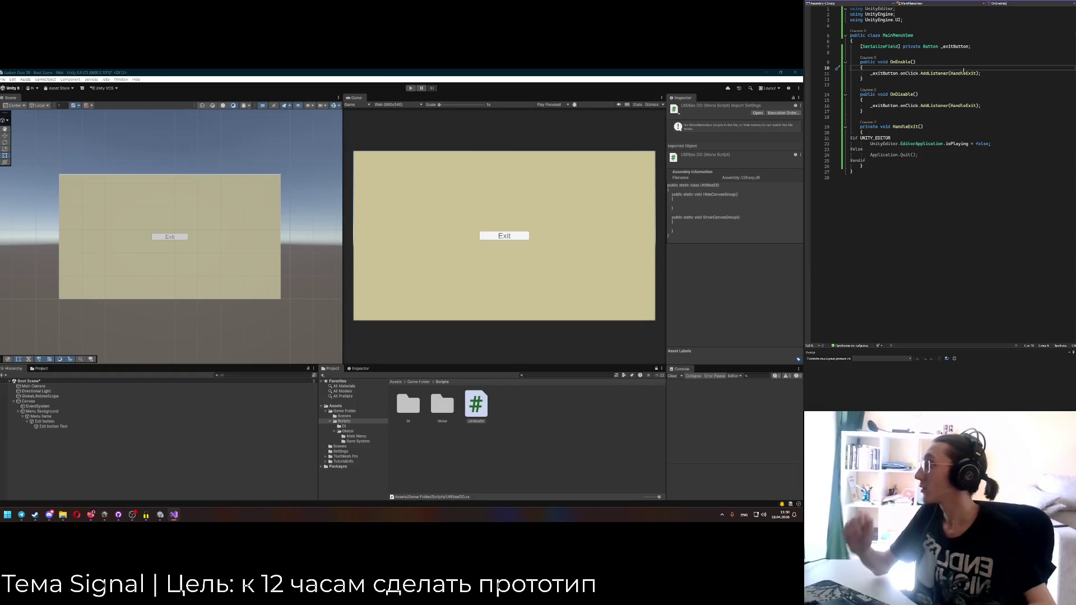
key(Up)
key(Up)
key(Return)
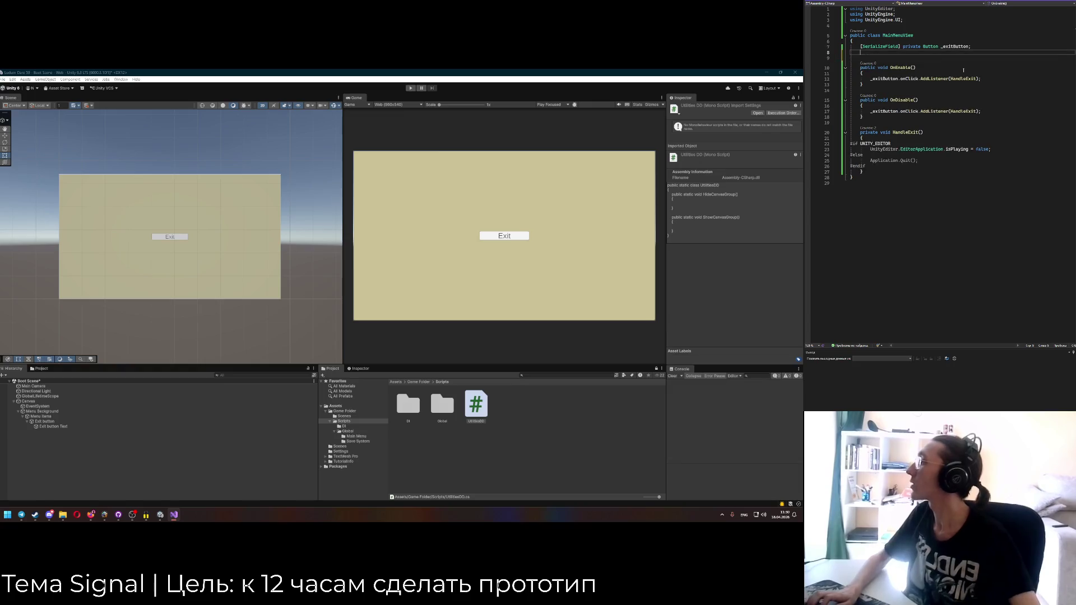
key(BackSpace)
key(BackSpace)
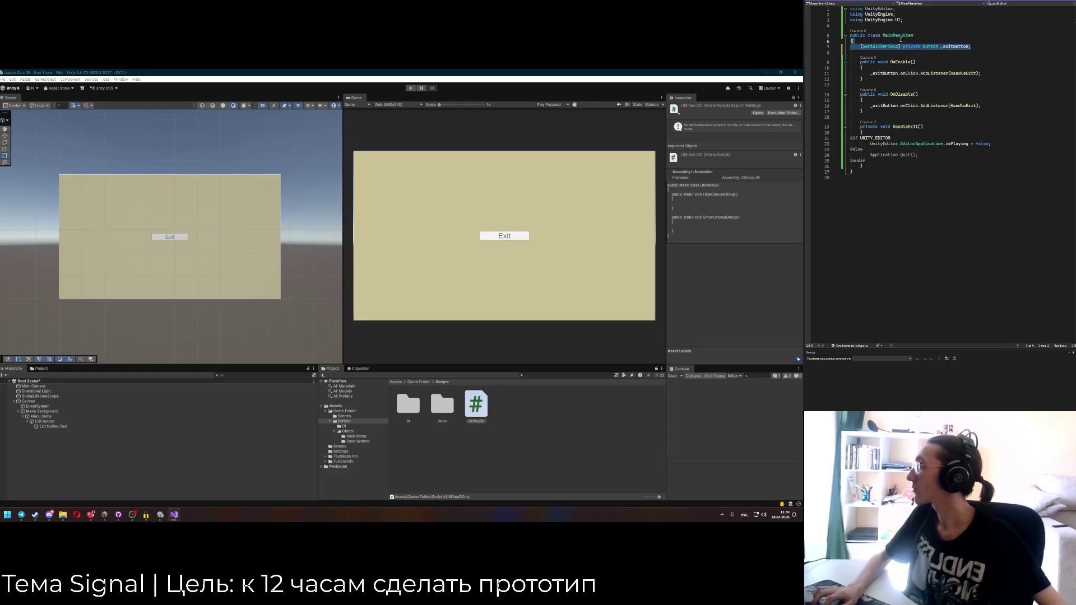
key(ctrl+d)
key(ctrl+d)
Rename the duplicated button fields to _startNewGameButton and _continueGameButton.
double_click(951, 46)
text(_startGame)
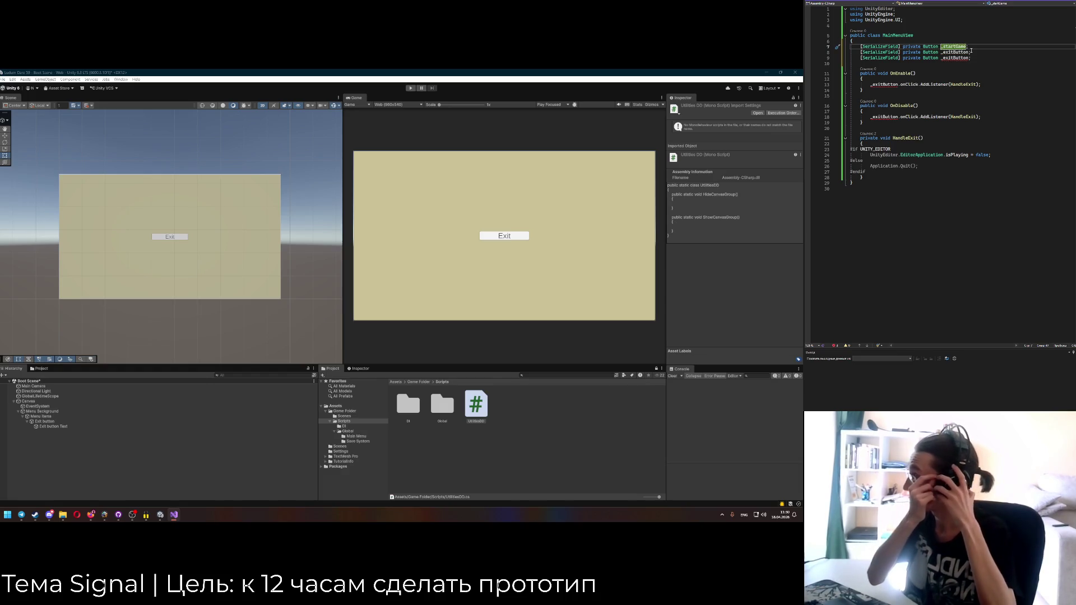
key(Left)
key(Left)
key(Left)
text(New)
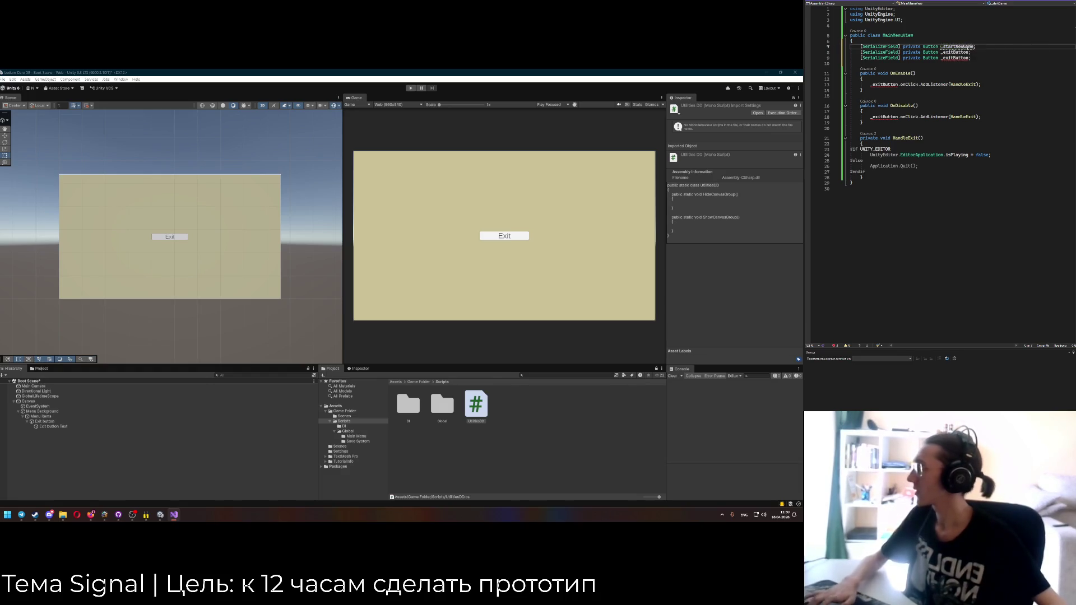
double_click(955, 52)
key(Up)
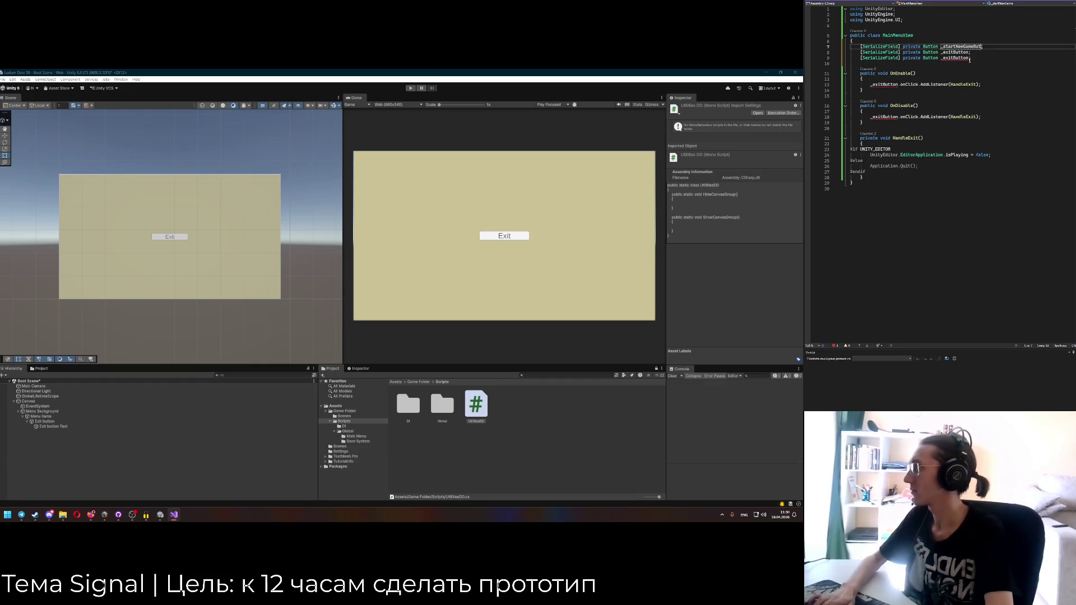
drag(943, 52, 953, 52)
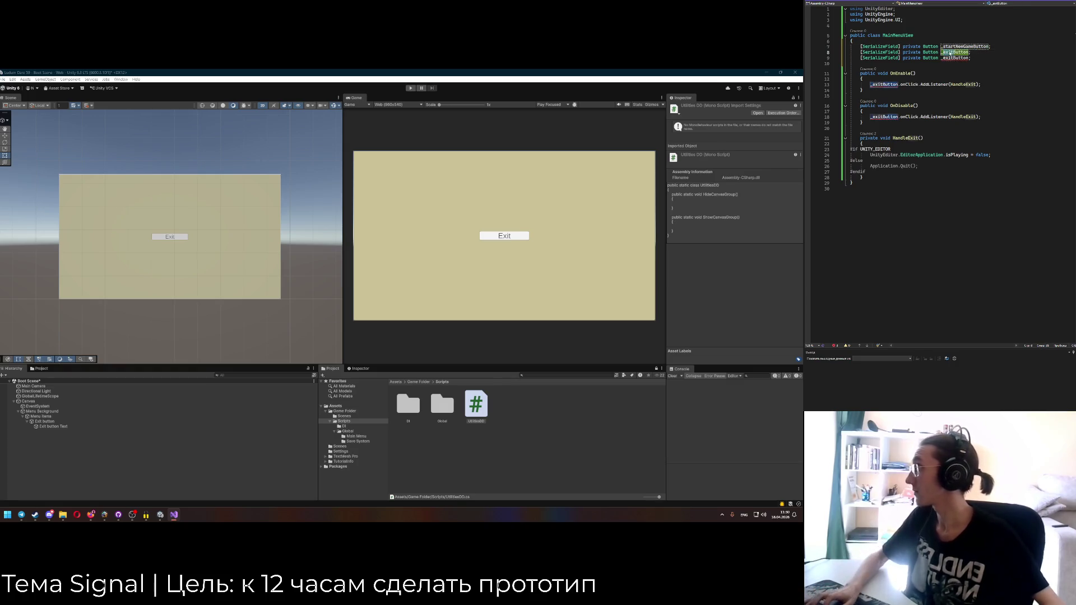
text(continueGame)
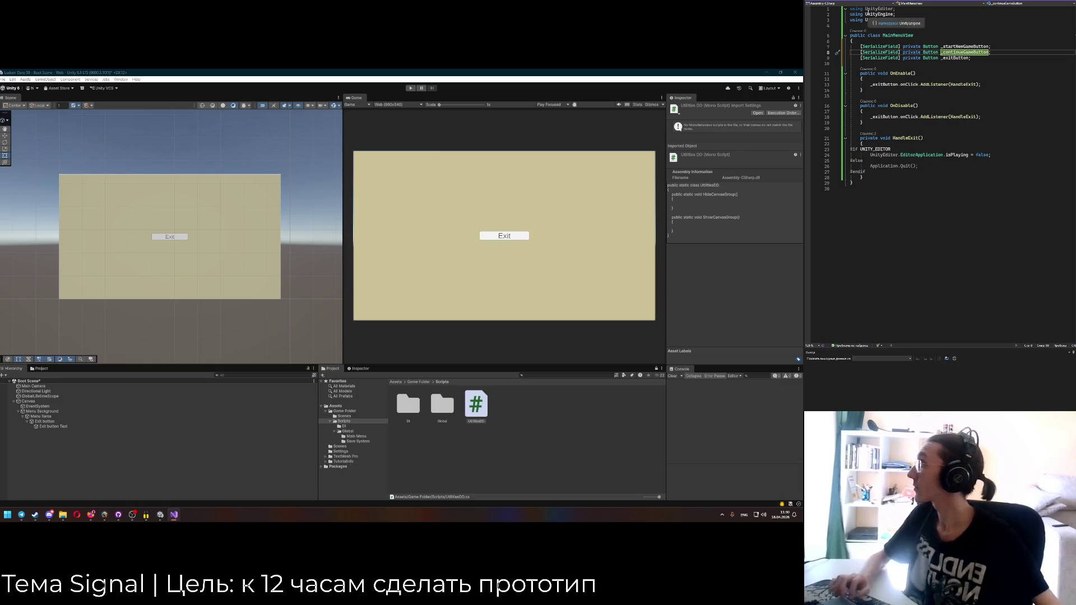
click(852, 2)
Start a new builder.RegisterComponentInHierarchy line in GlobalLifetimeScope.
key(ctrl+Tab)
key(ctrl+Tab)
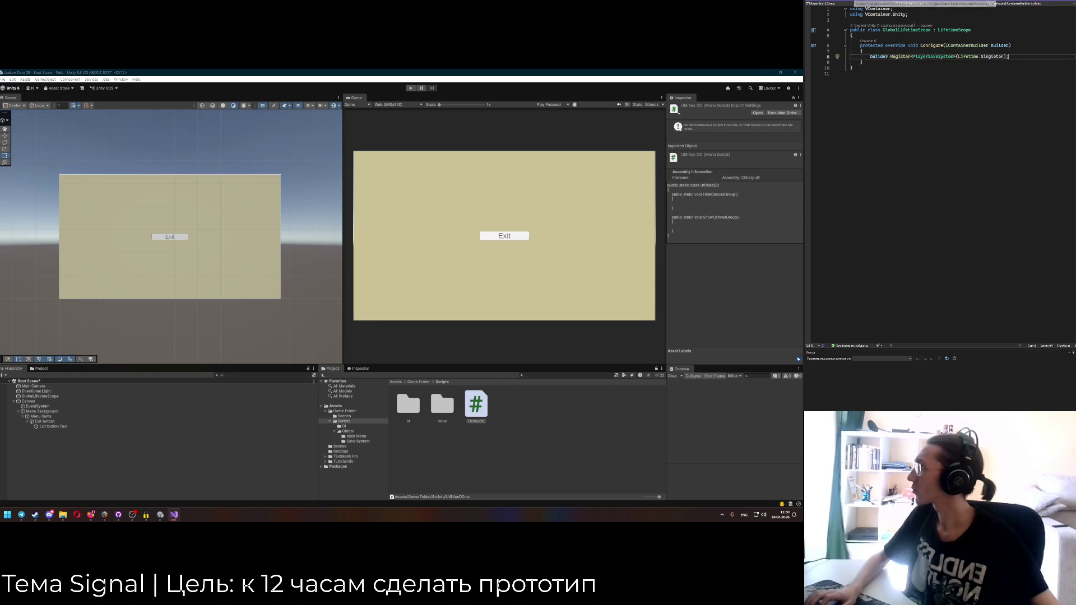
key(ctrl+Tab)
key(ctrl+Tab)
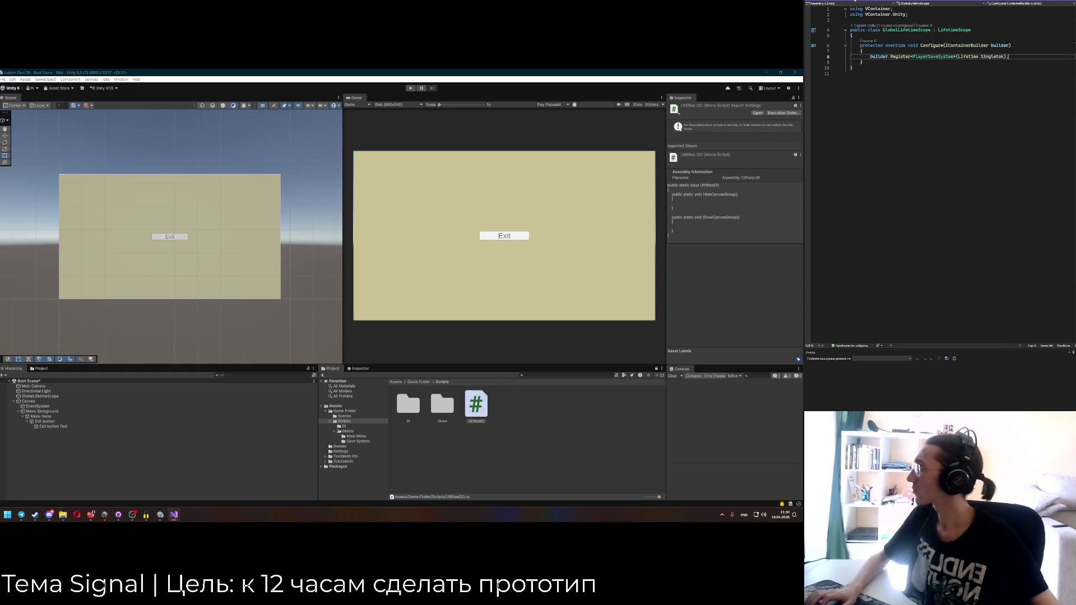
key(ctrl+Tab)
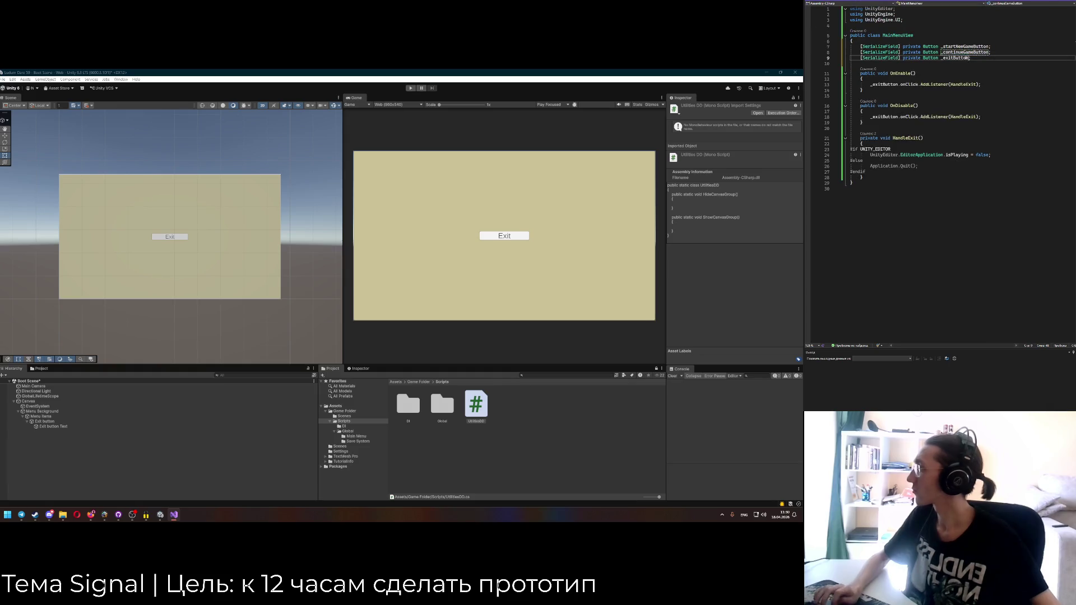
key(ctrl+Tab)
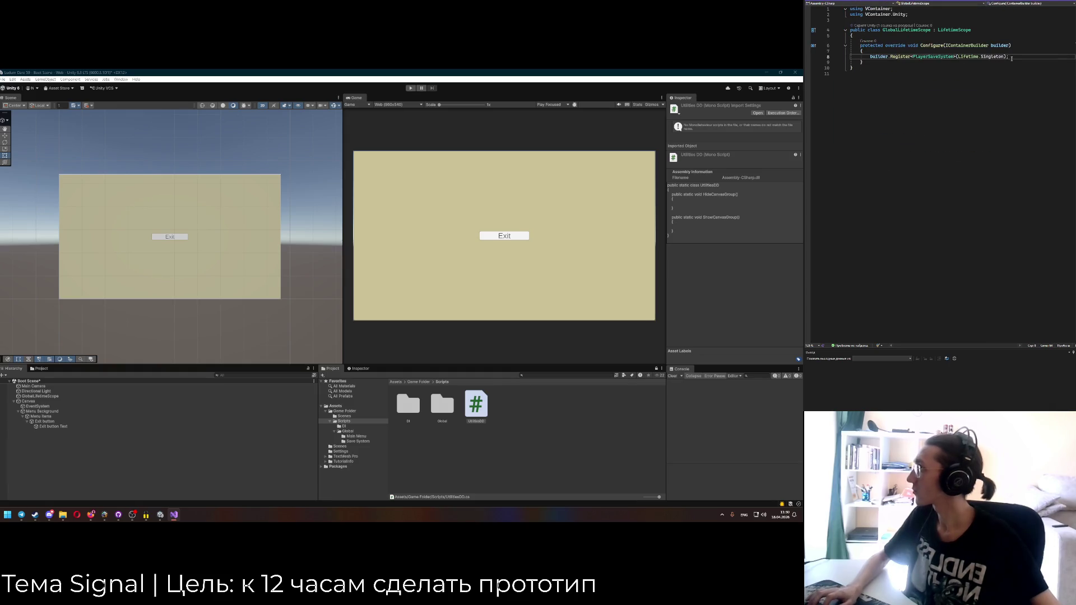
key(Return)
text(builde)
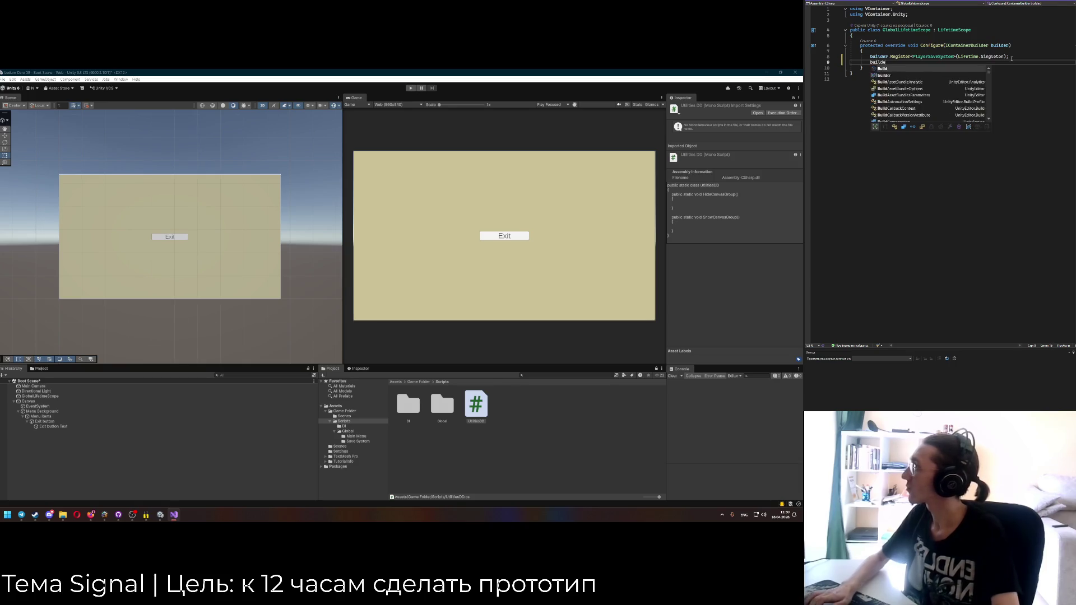
text(r.RegisterCom)
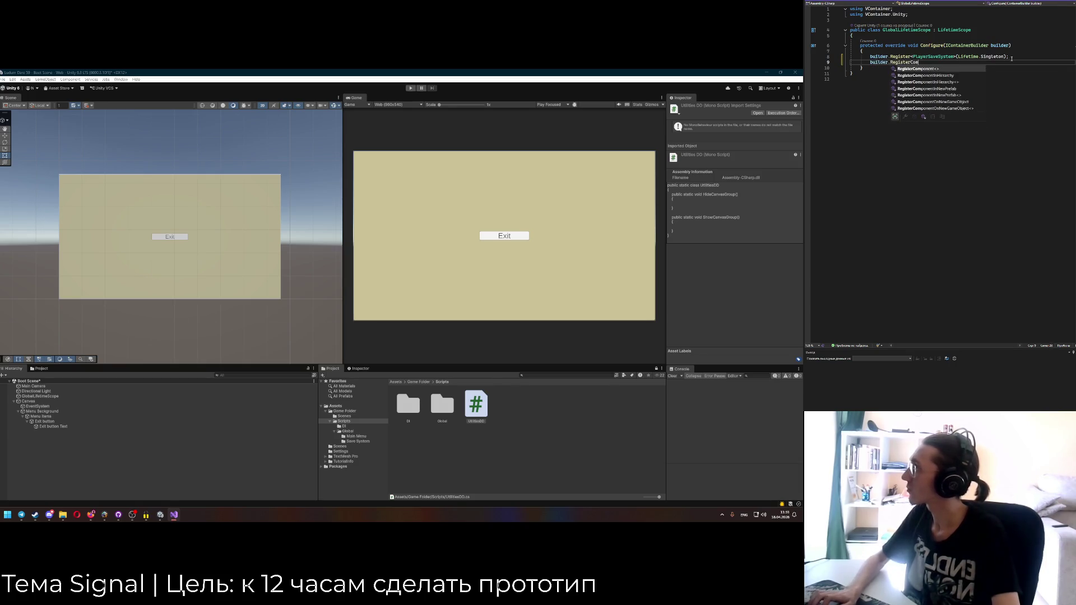
key(Down)
key(Tab)
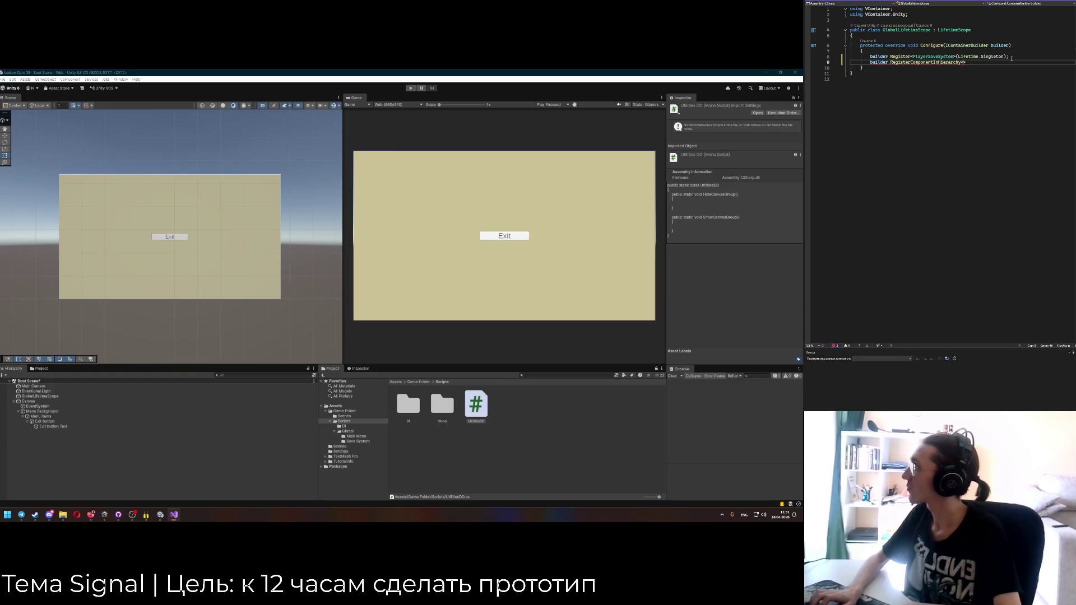
Make MainMenuView inherit MonoBehaviour, finish the registration with ().AsSelf();, and save.
click(847, 1)
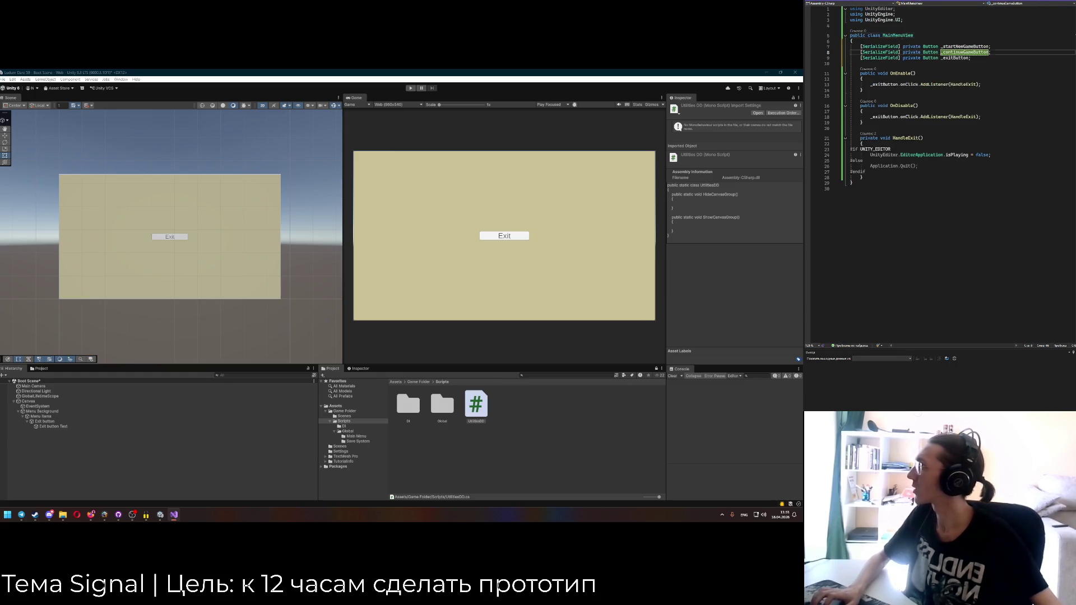
text( : MonoBe)
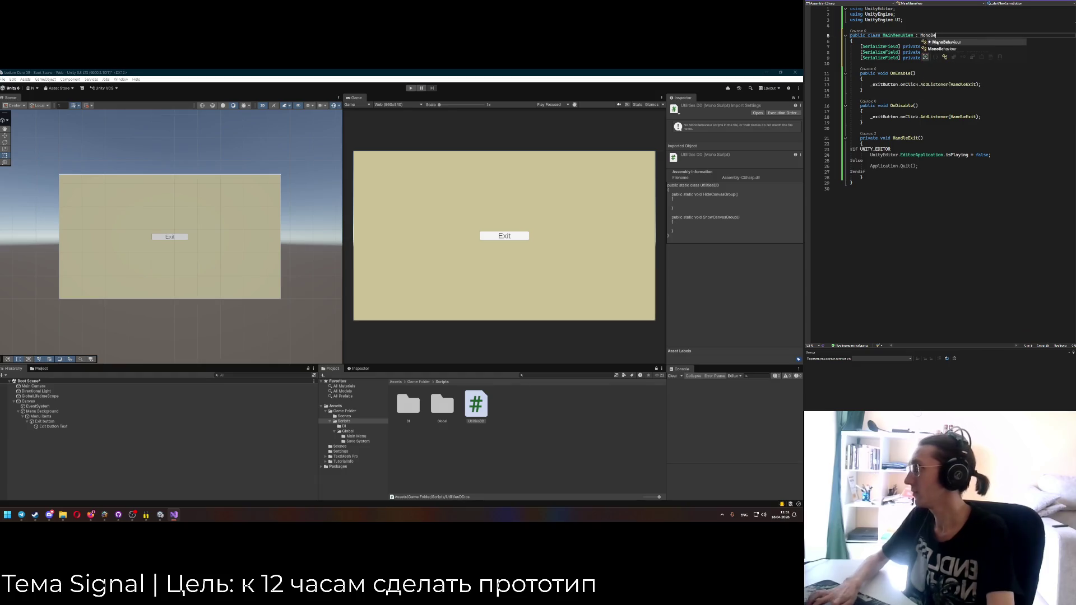
key(Tab)
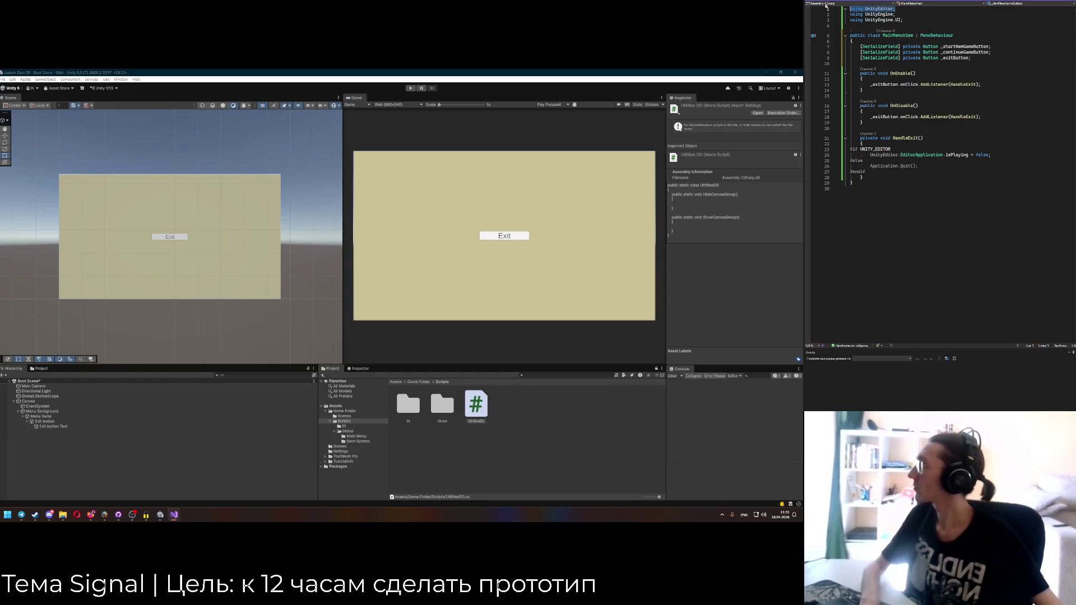
key(ctrl+Tab)
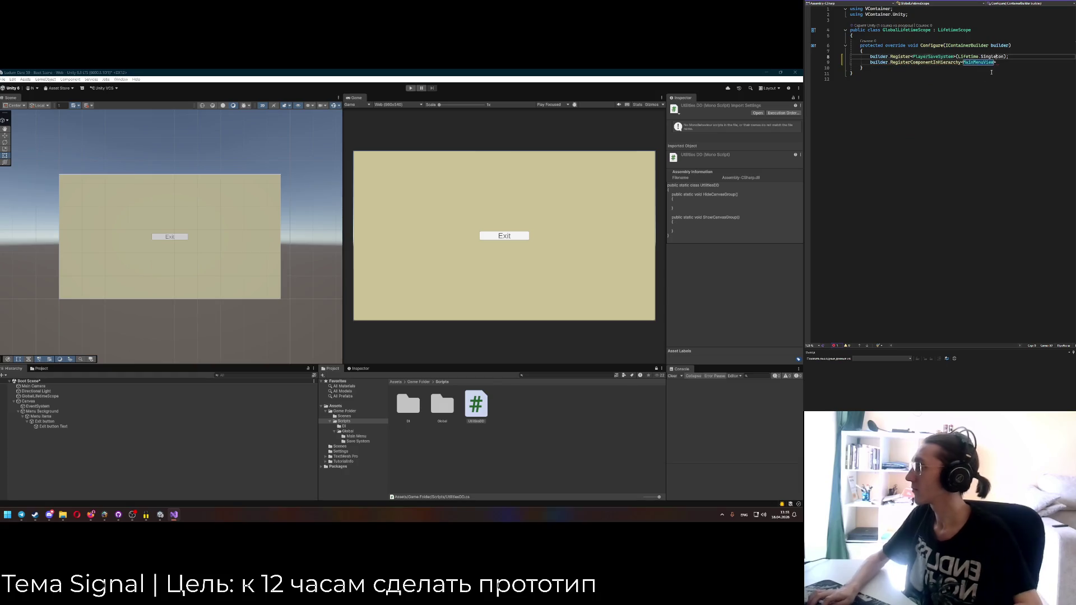
text(().AsSelf())
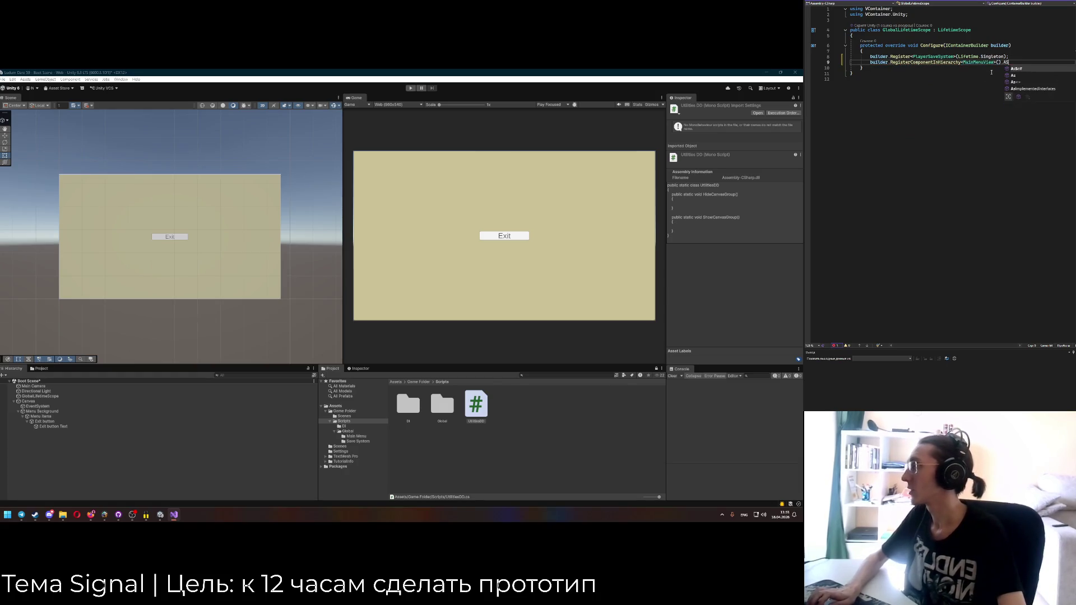
text(;)
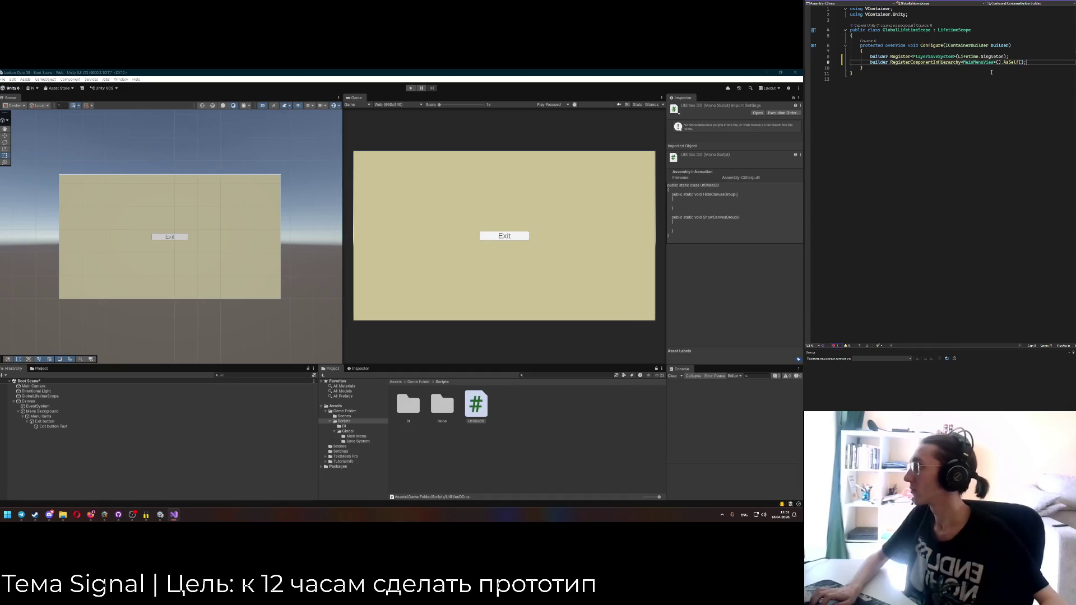
key(ctrl+s)
key(ctrl+Tab)
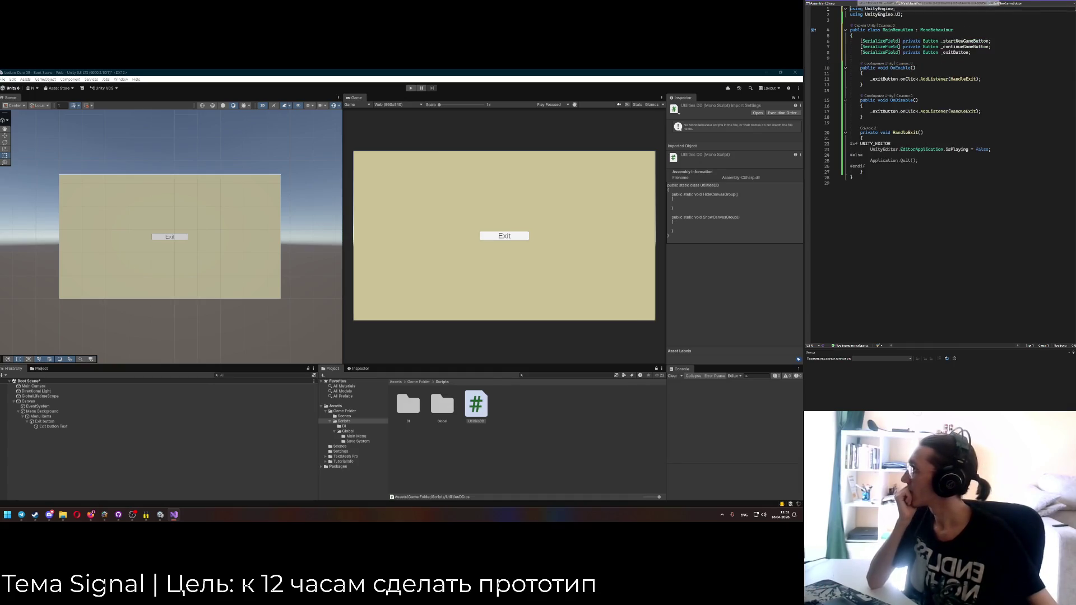
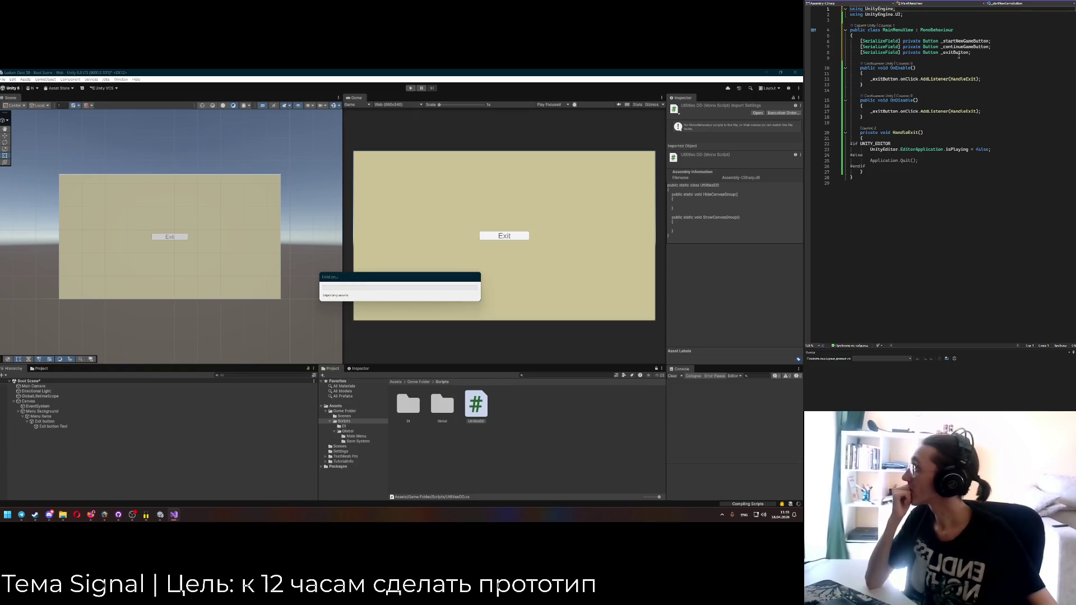
Check the _startNewGameButton field in MainMenuView.cs, then go to UtilitiesDD.cs below ShowCanvasGroup.
click(921, 110)
key(Up)
key(Up)
key(Up)
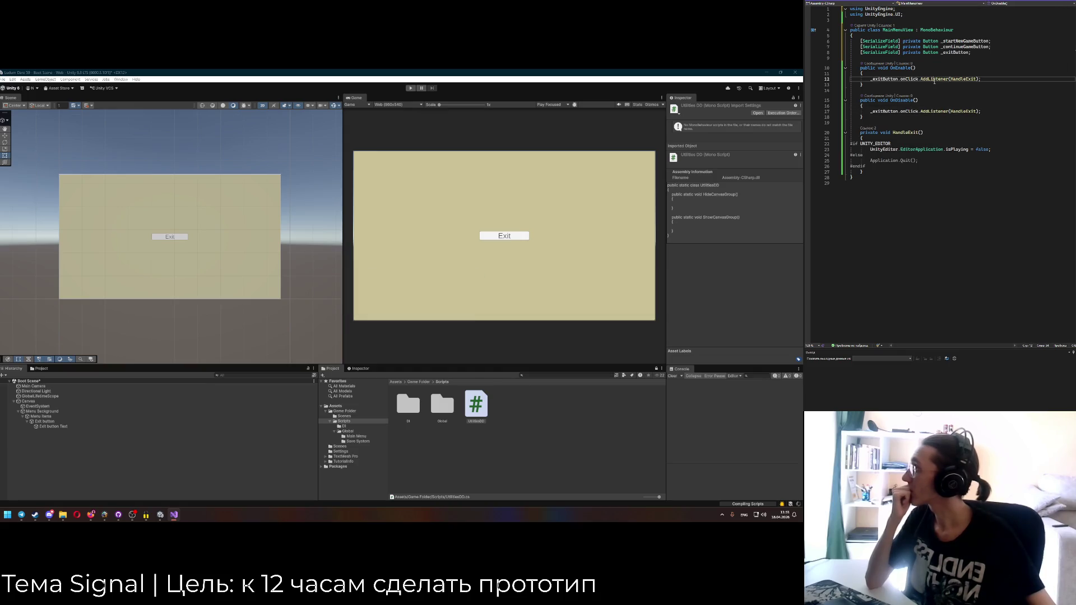
key(Up)
key(Up)
key(Up)
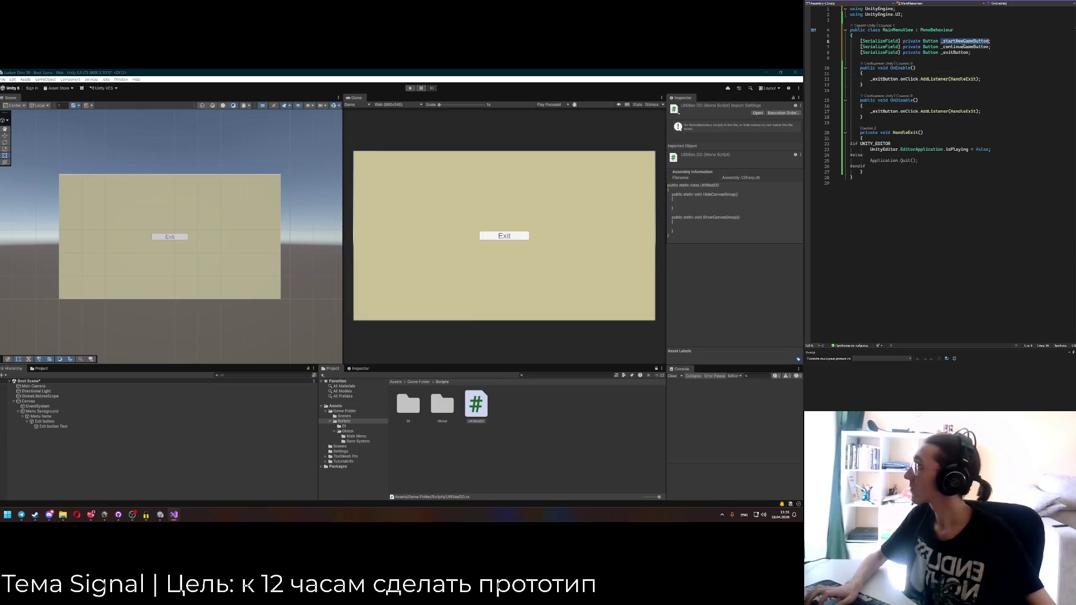
click(911, 74)
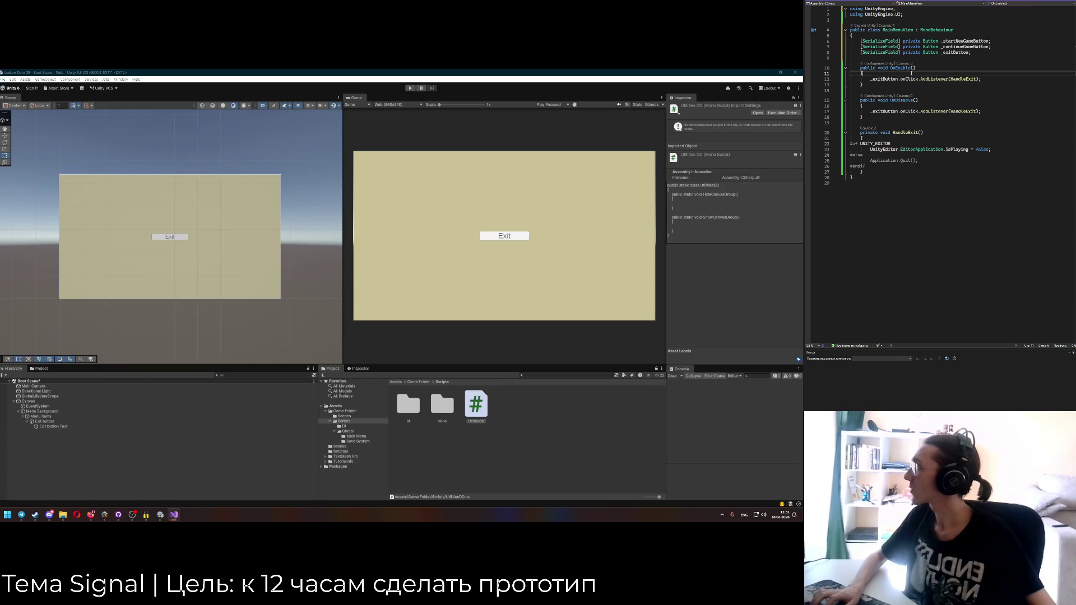
click(857, 3)
click(886, 113)
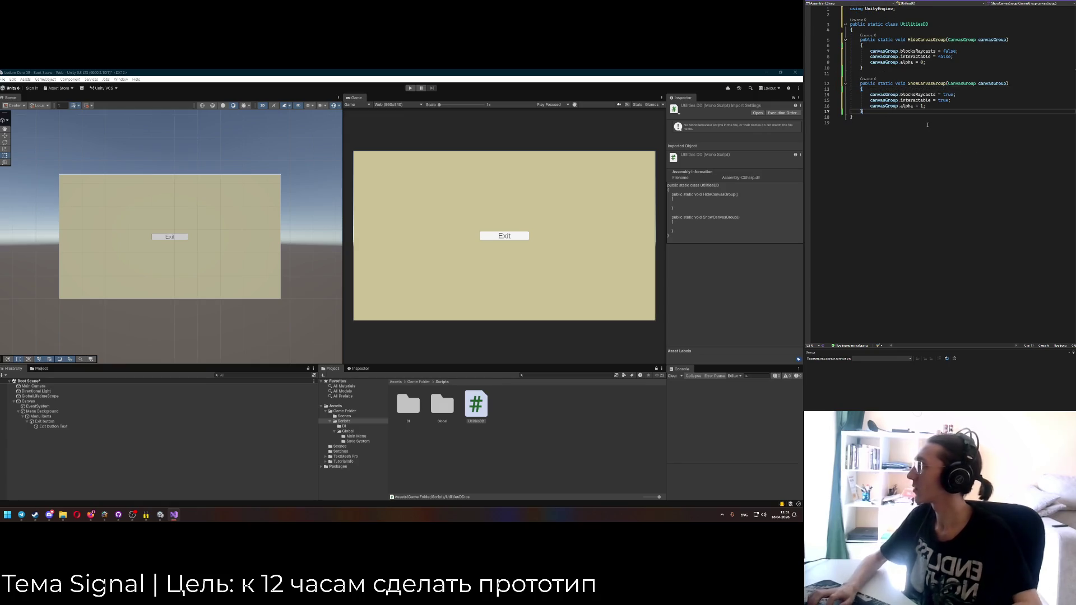
Write a public static RequireNotNull(object obj, string nameOfObject) method with an if (obj == null) check.
key(Return)
key(Return)
text(public static void)
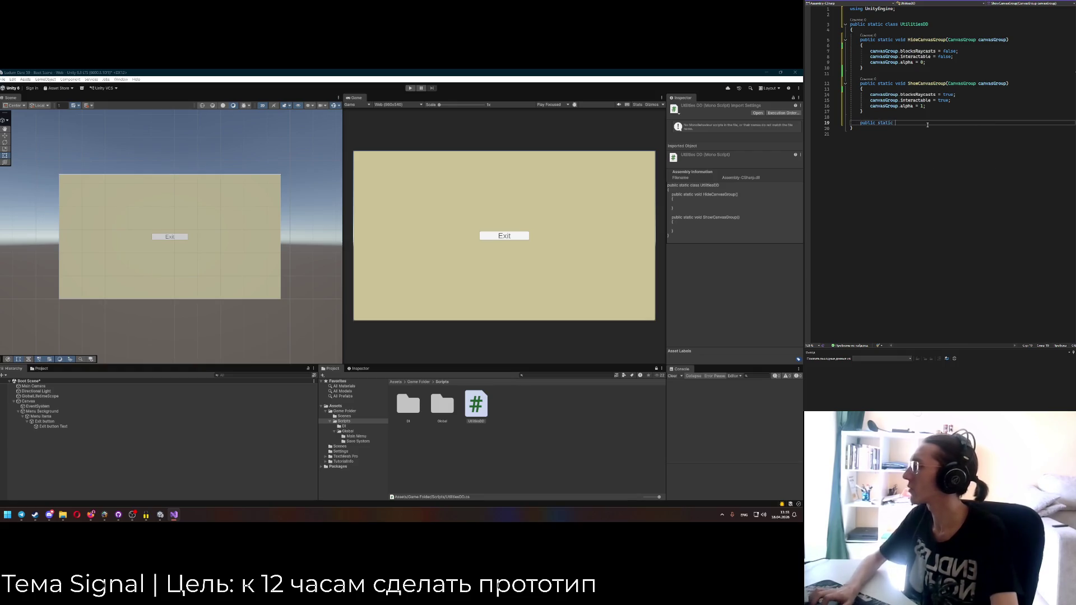
text( RequireNotNull)
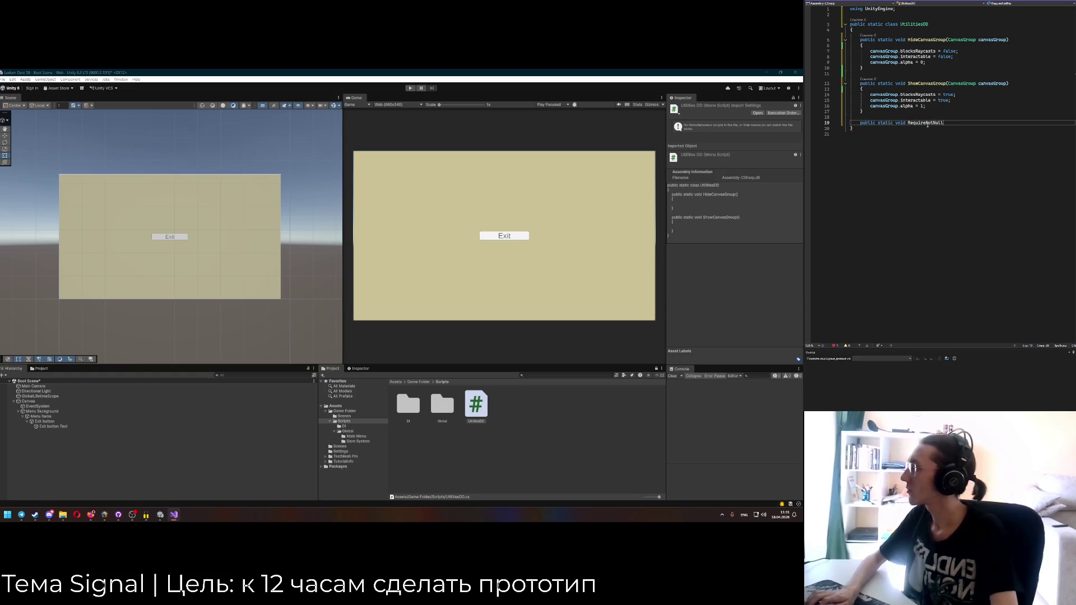
key(BackSpace)
key(Return)
text({)
key(Return)
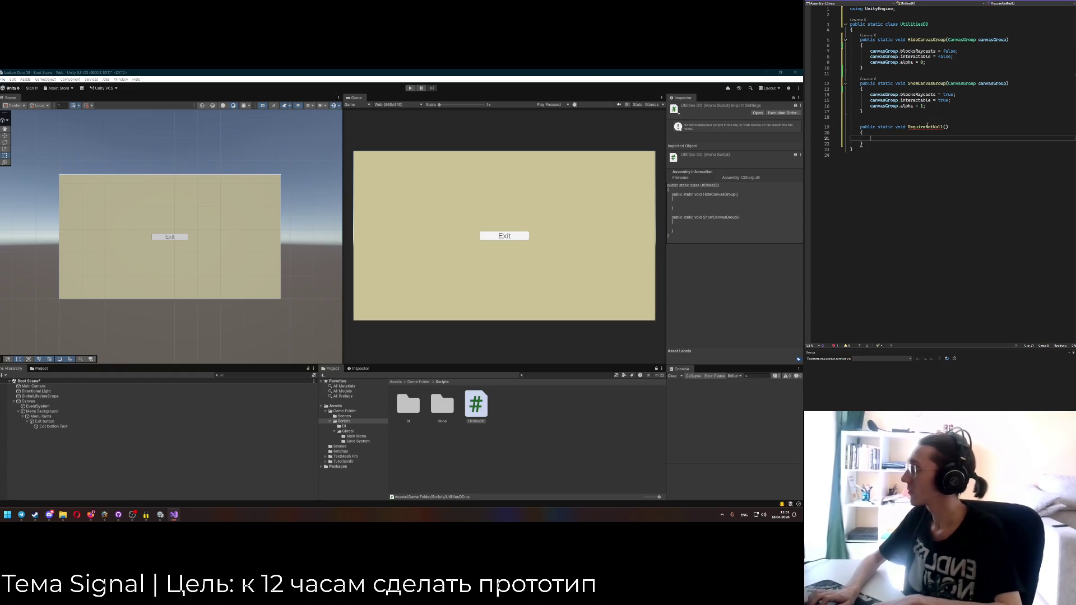
click(946, 126)
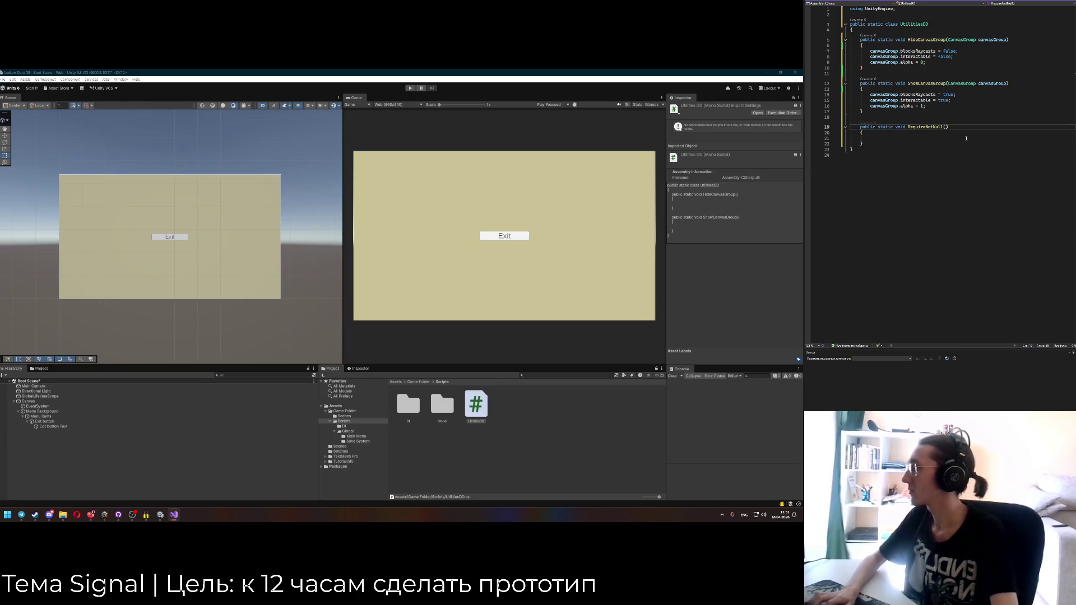
click(895, 2)
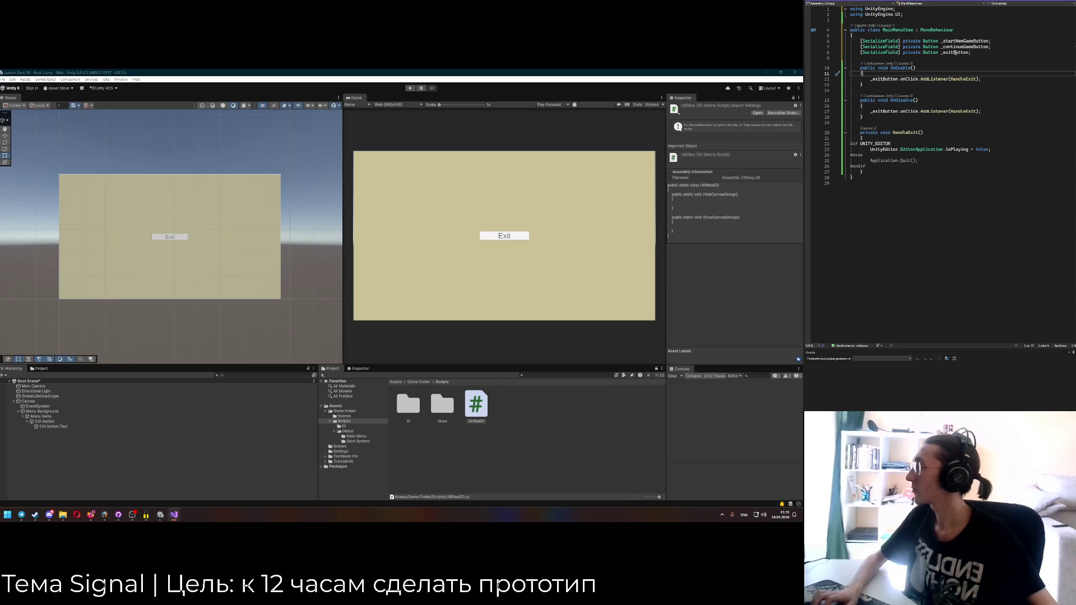
key(ctrl+Tab)
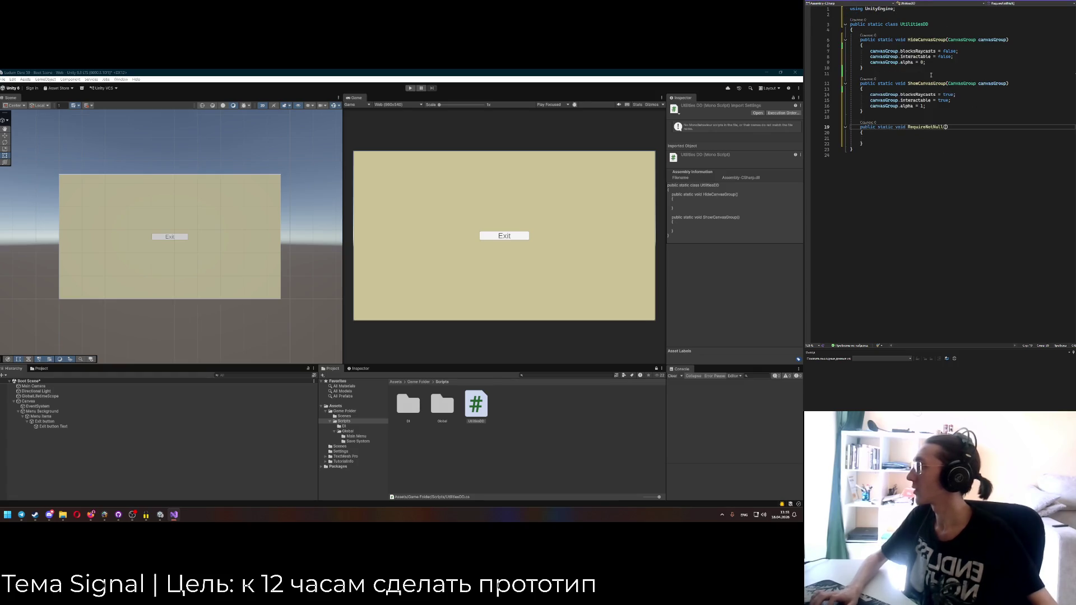
text(object obj)
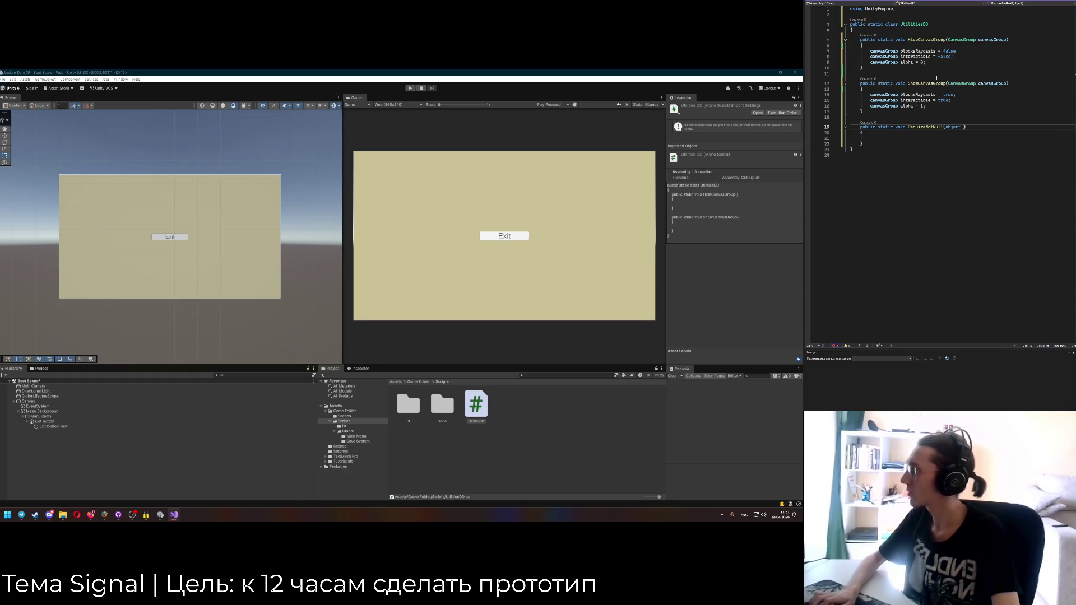
text(, string nameOfO)
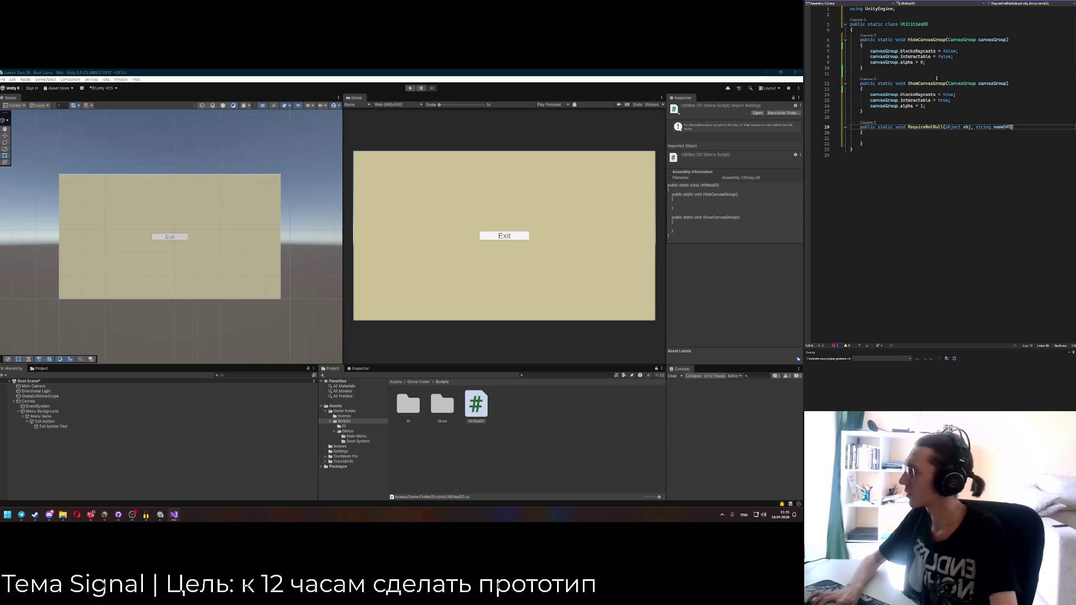
key(Down)
key(Down)
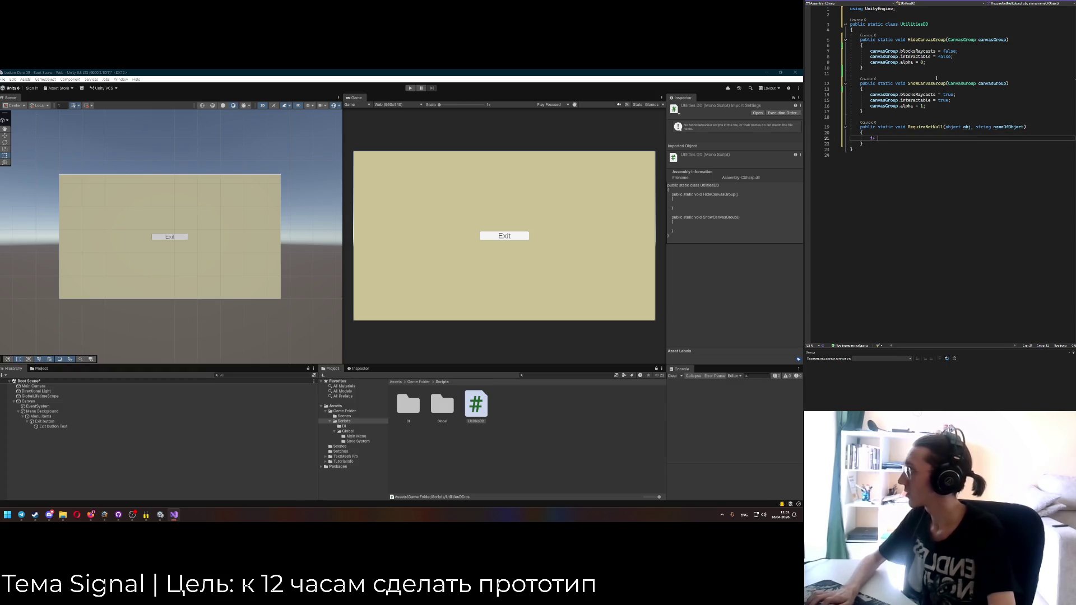
key(Tab)
key(Return)
Throw new ArgumentNullException(nameOfObject) in the null check and add using System; at the top.
text(throw new NullRe)
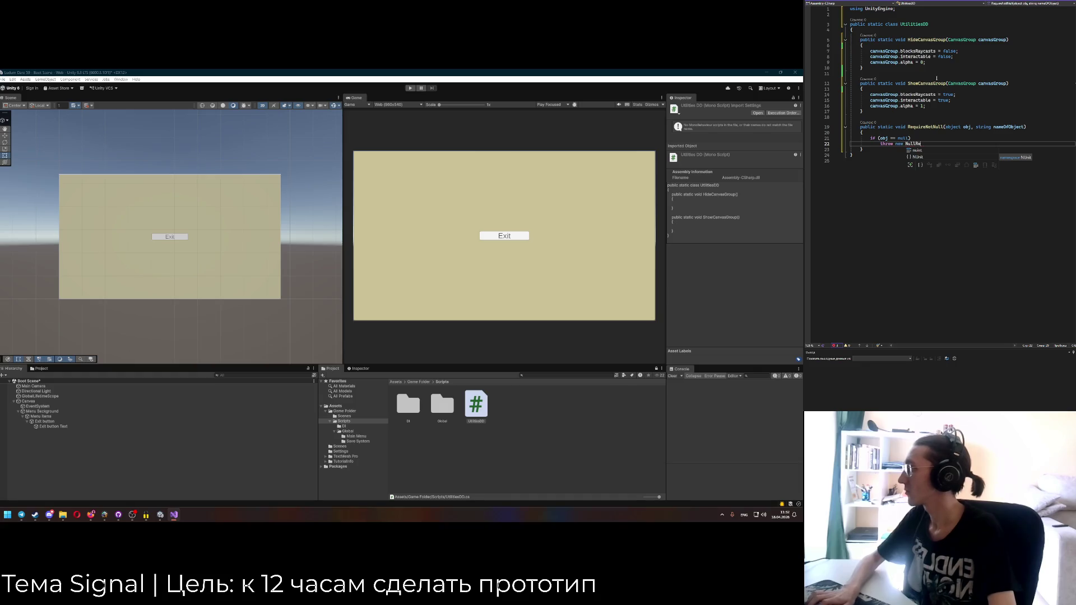
key(BackSpace)
key(BackSpace)
key(BackSpace)
key(BackSpace)
key(BackSpace)
key(BackSpace)
text(Argument)
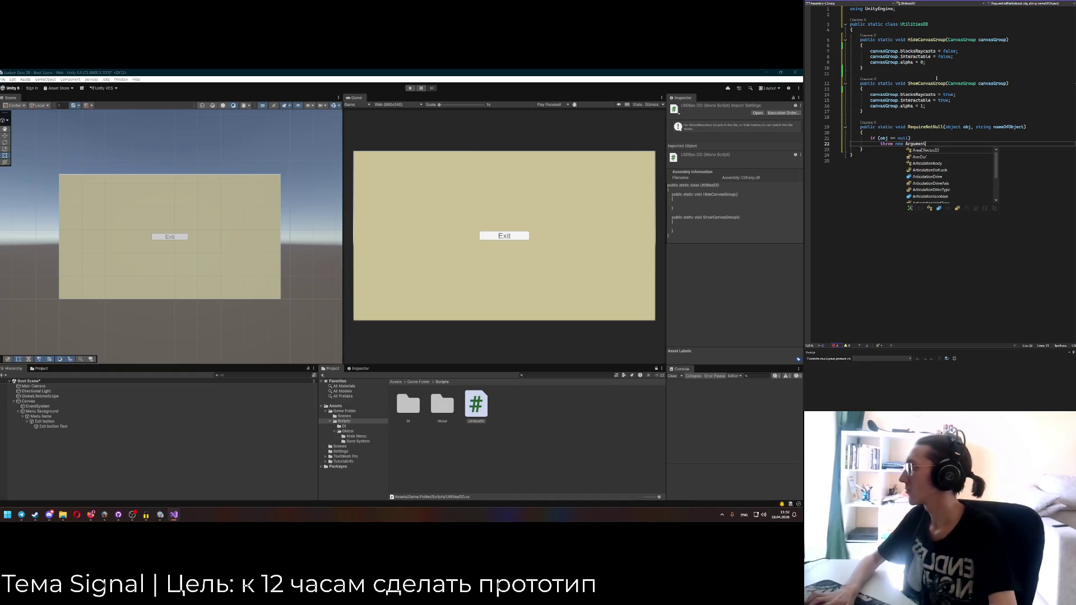
click(898, 10)
key(Return)
text(using System;)
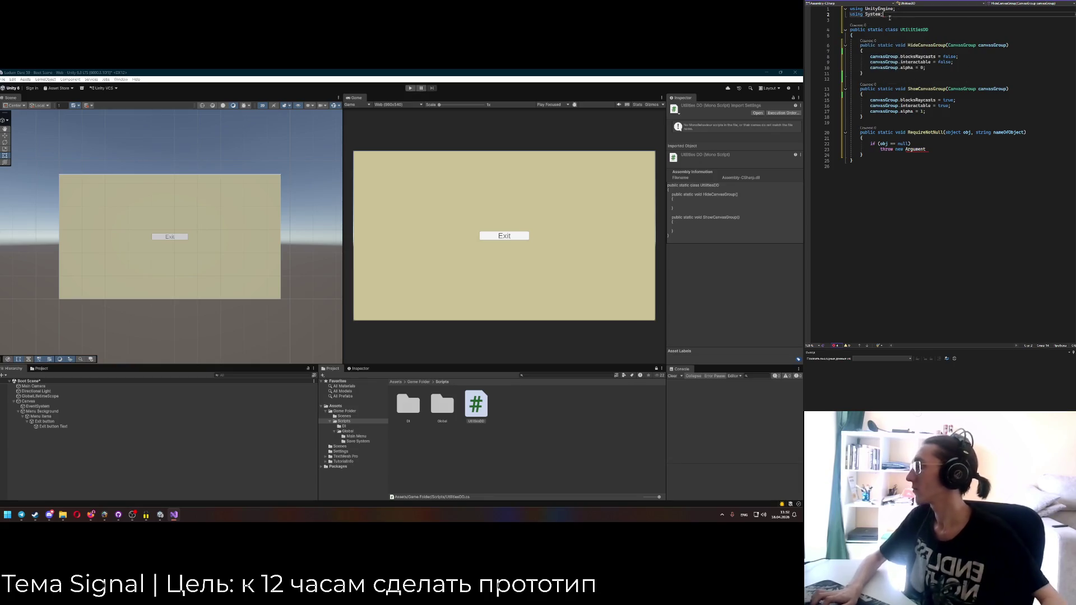
click(929, 147)
text(NullExc)
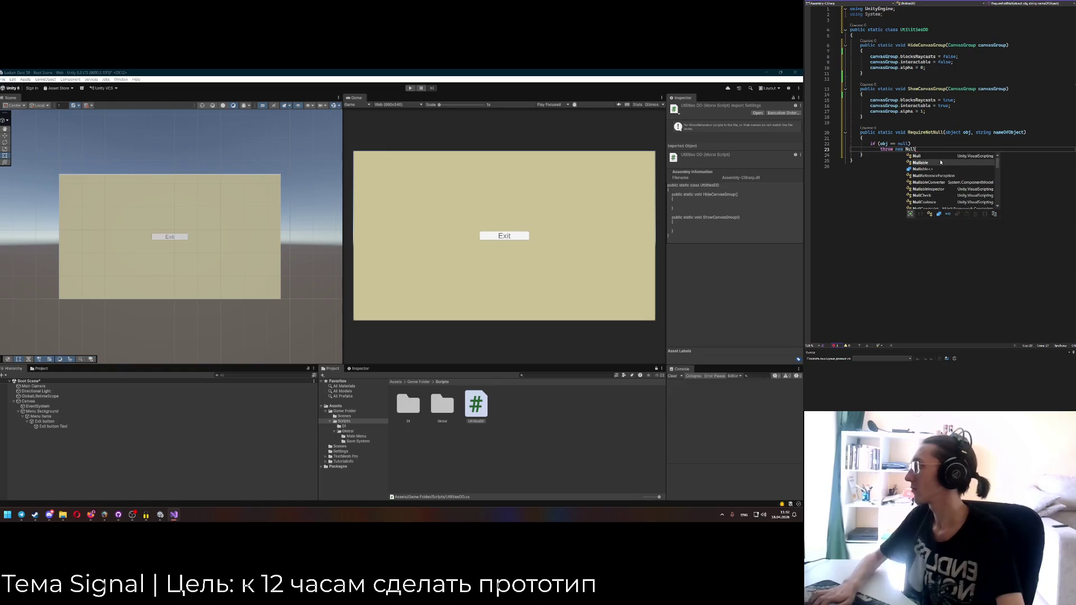
key(Tab)
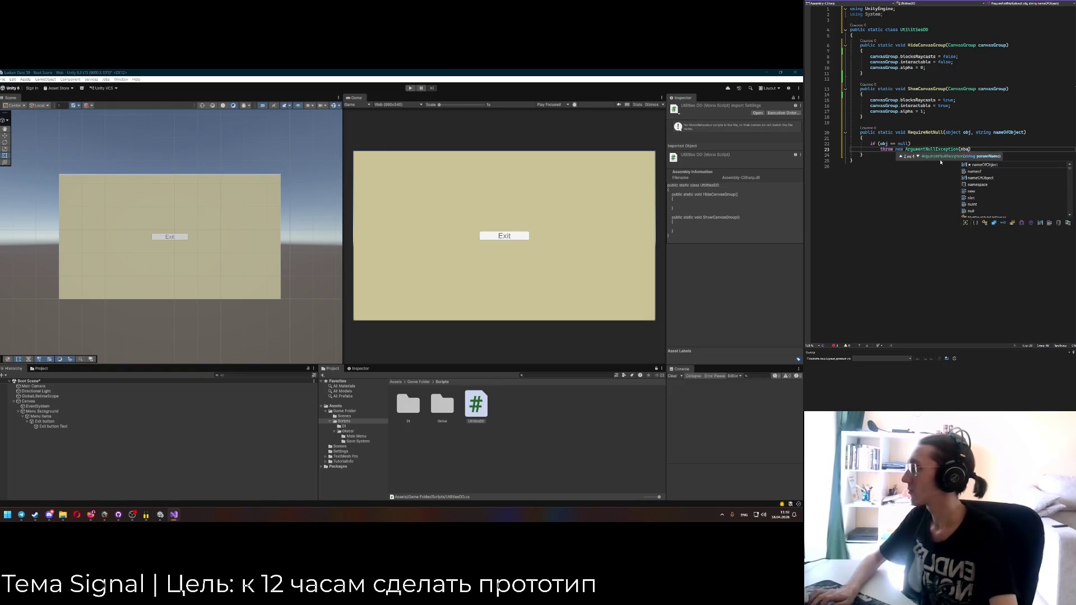
text(name)
key(Tab)
text(;)
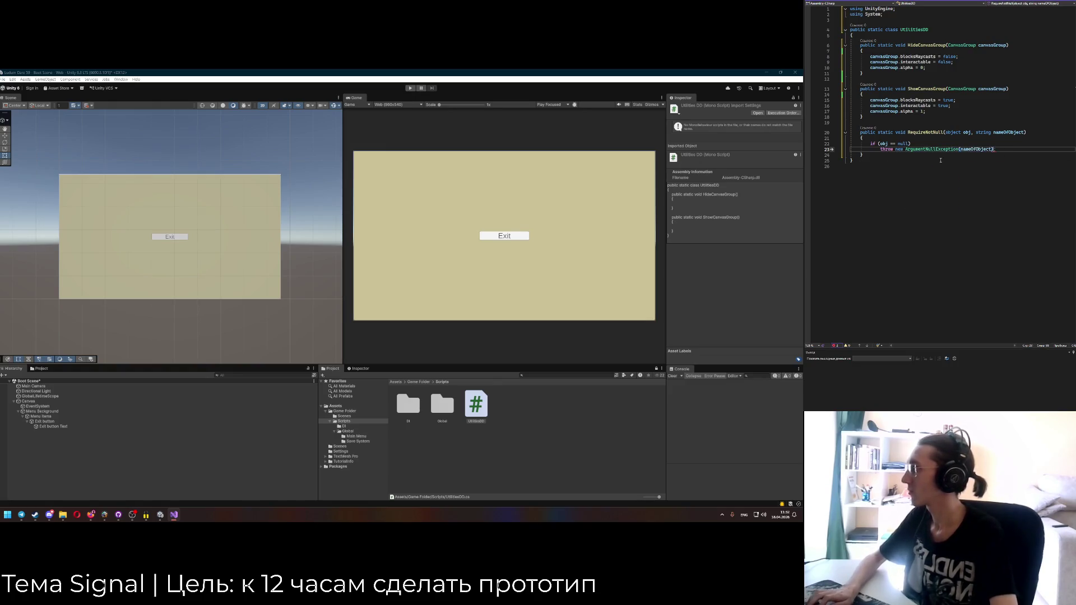
Start another public static method below RequireNotNull.
key(Down)
key(Return)
key(Return)
text(public static v)
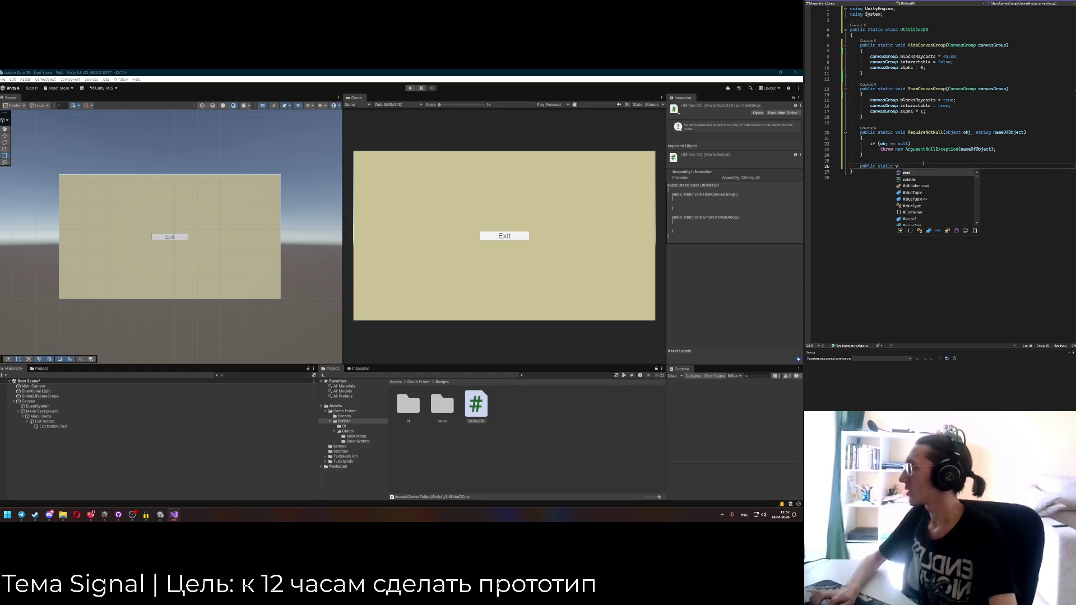
text(oid qu)
text(NotNull()
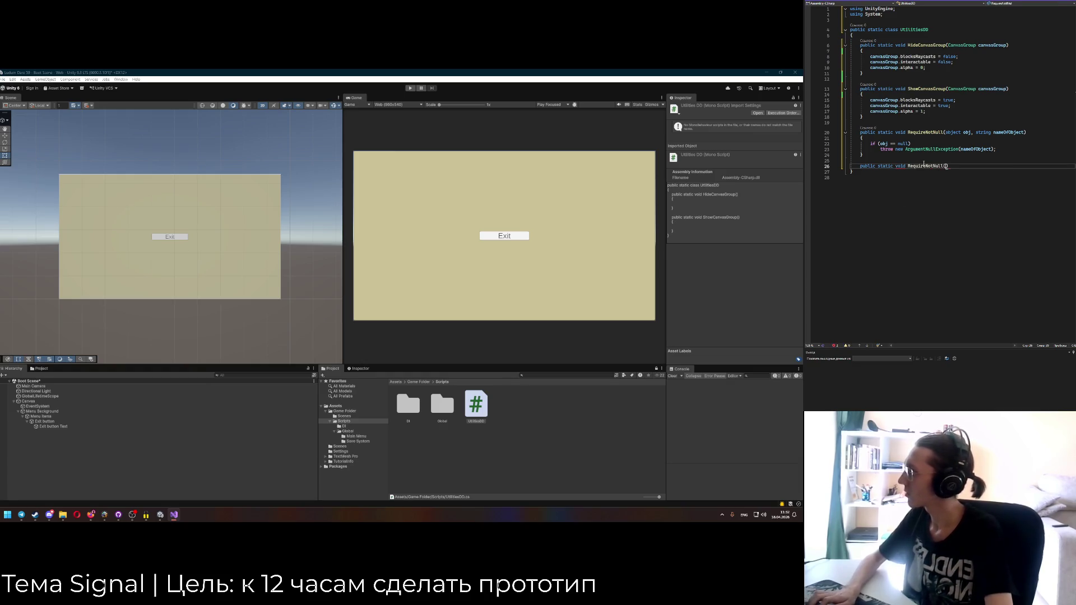
text(rgs)
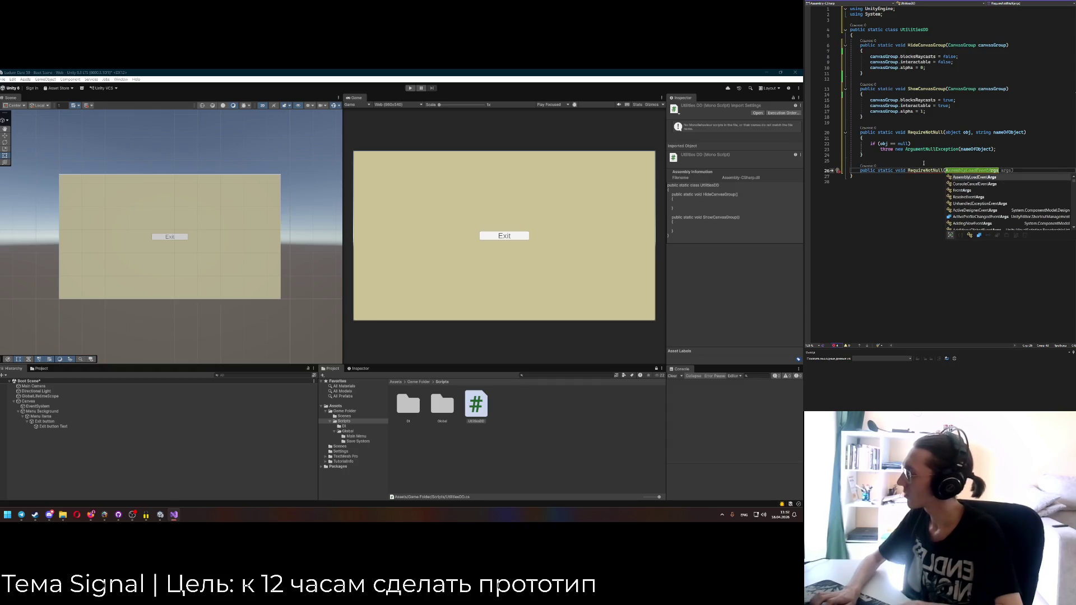
Give the new overload a params parameter named objects.
key(Escape)
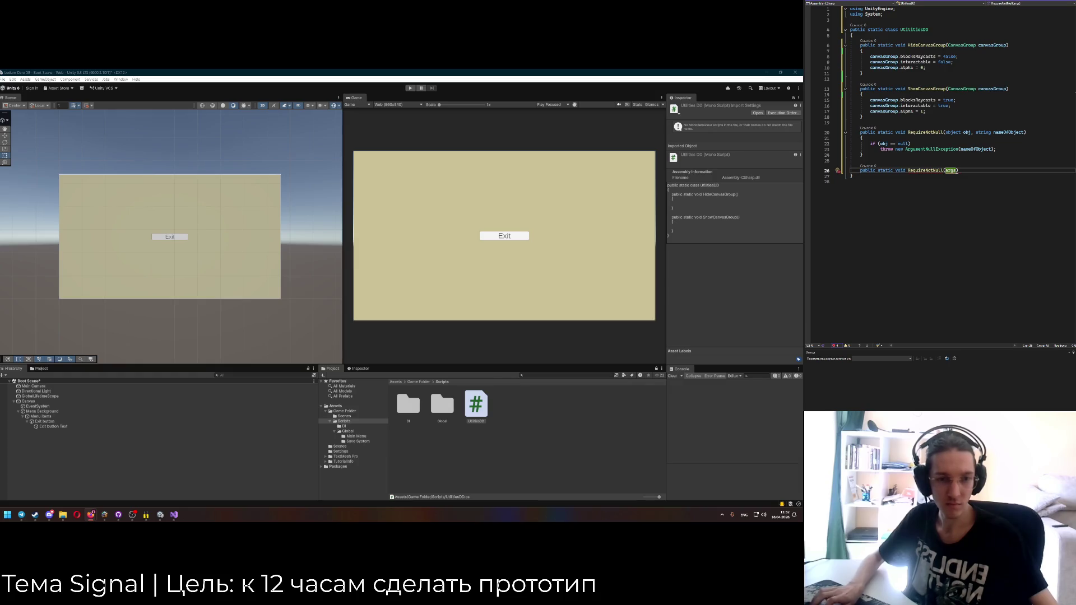
text(params int[] numbers)
click(978, 170)
key(BackSpace)
key(BackSpace)
key(BackSpace)
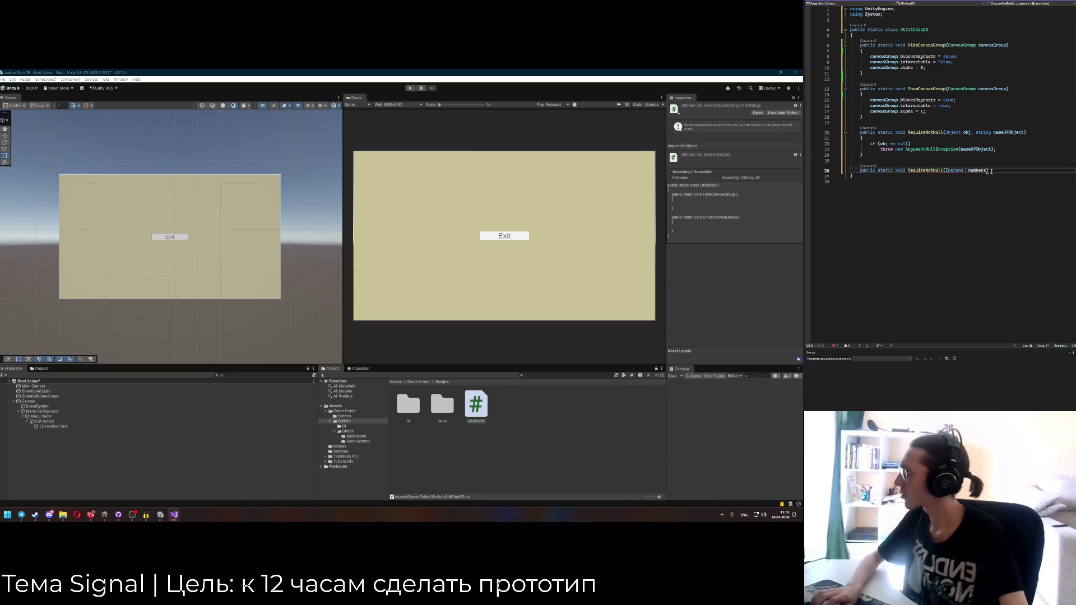
key(Delete)
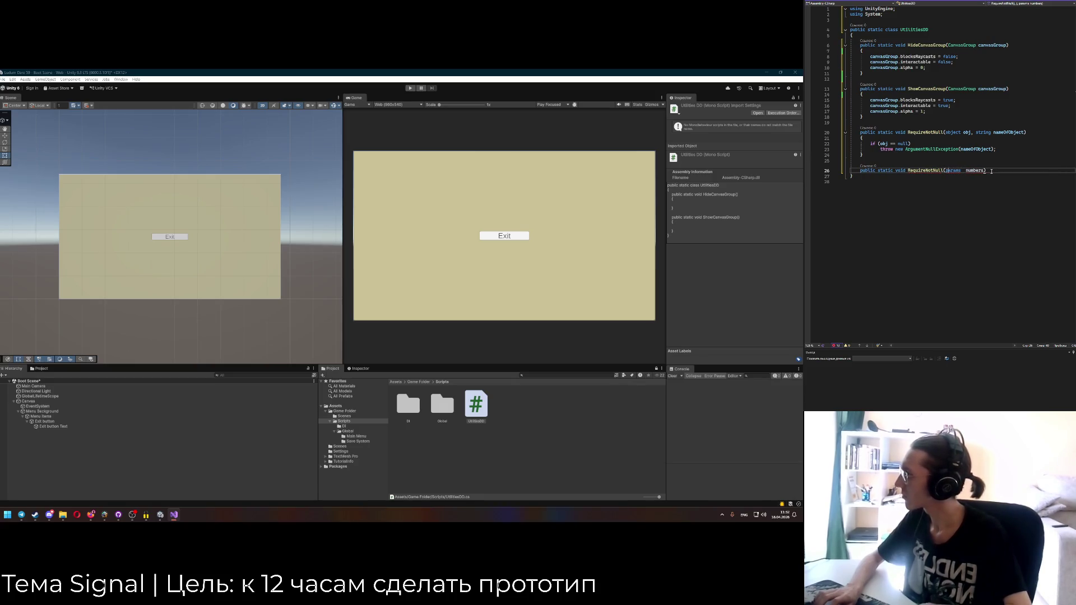
key(Right)
key(Right)
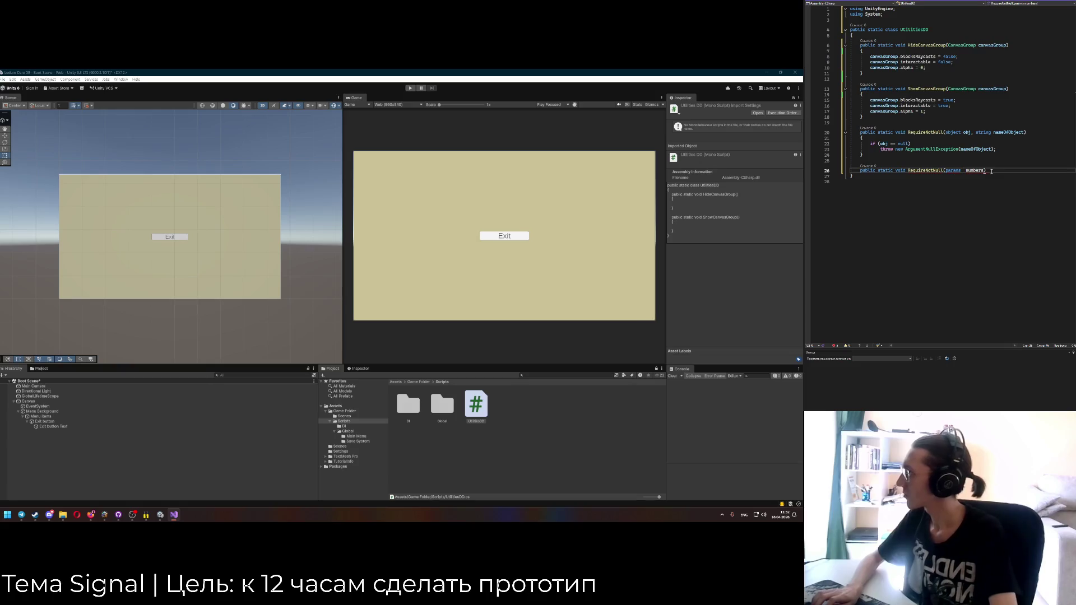
key(Right)
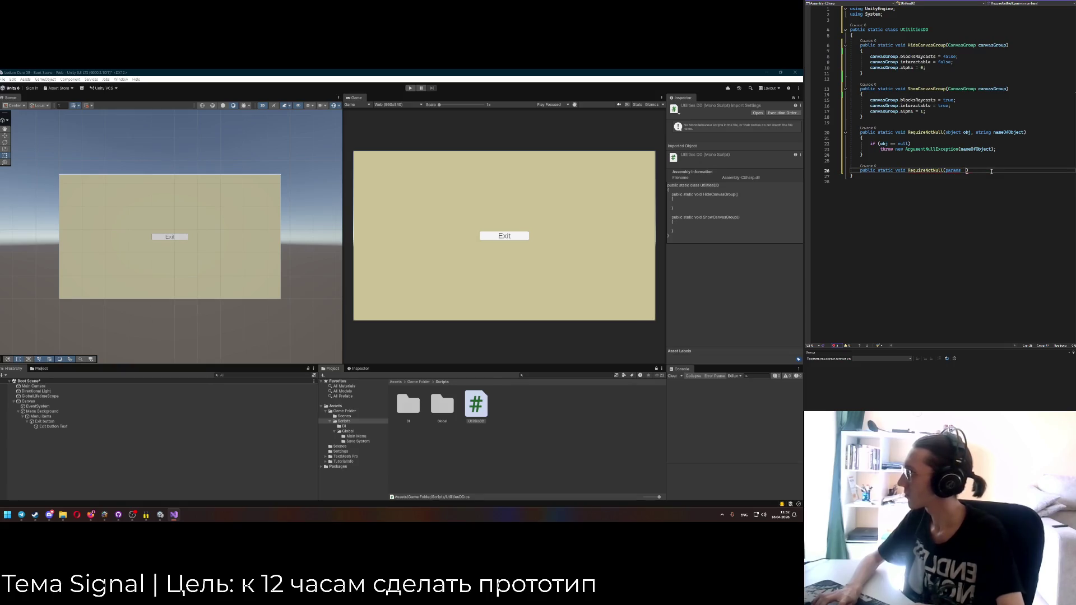
text(objects)
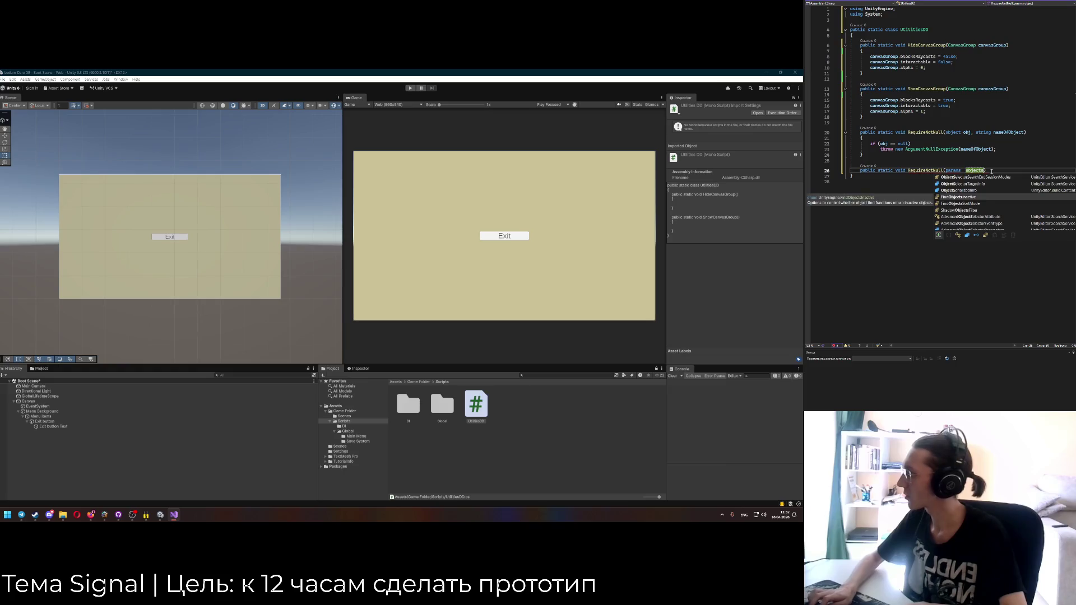
key(Escape)
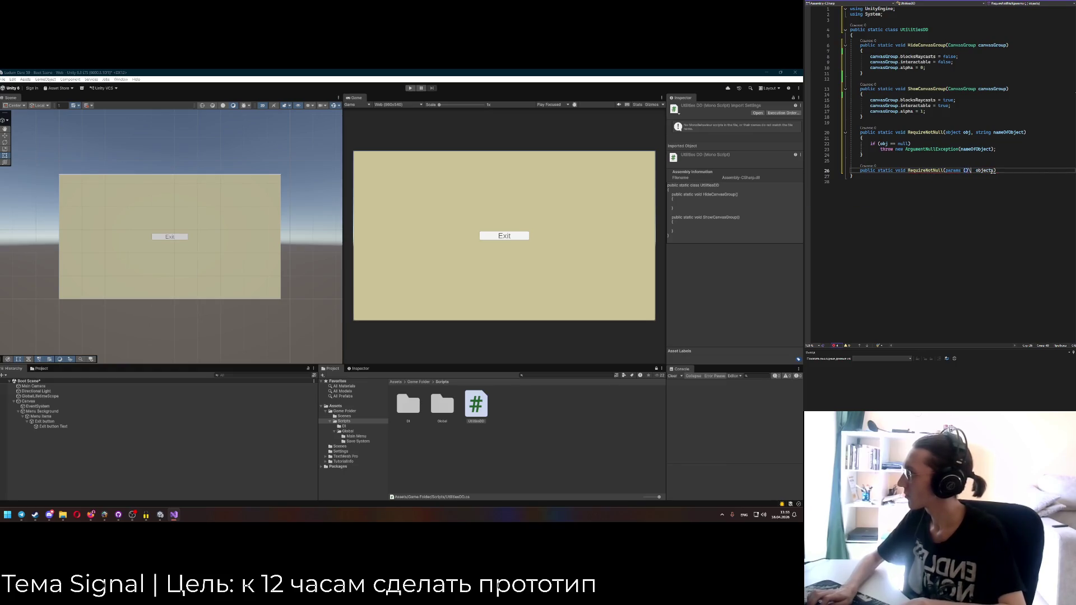
key(BackSpace)
Type the params parameter as Tuple(string obj, string name) and give the overload an empty body.
text(string obj)
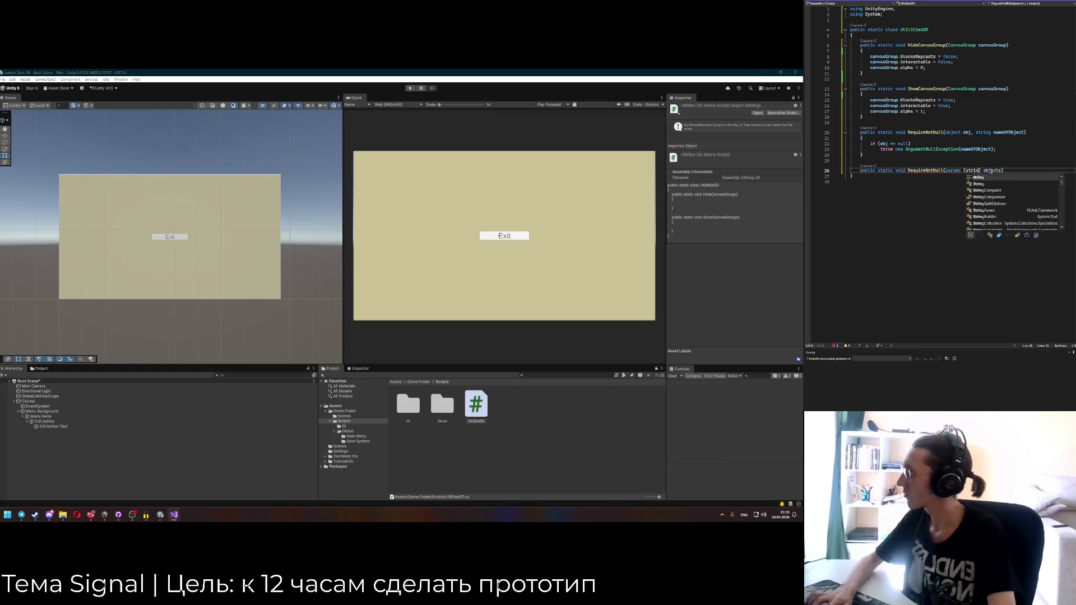
text(, string name)
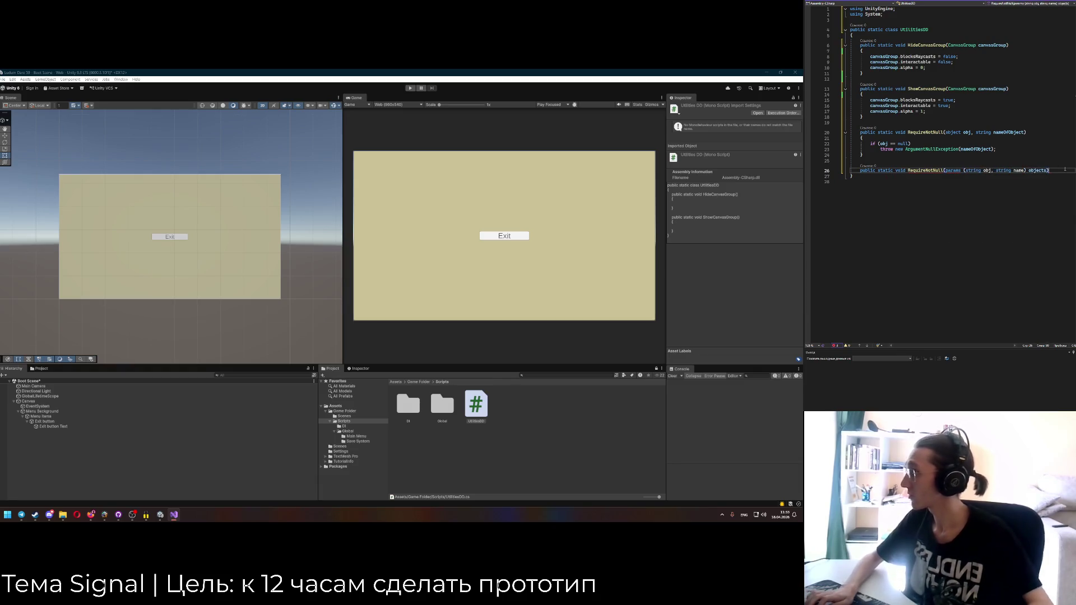
key(Return)
text({)
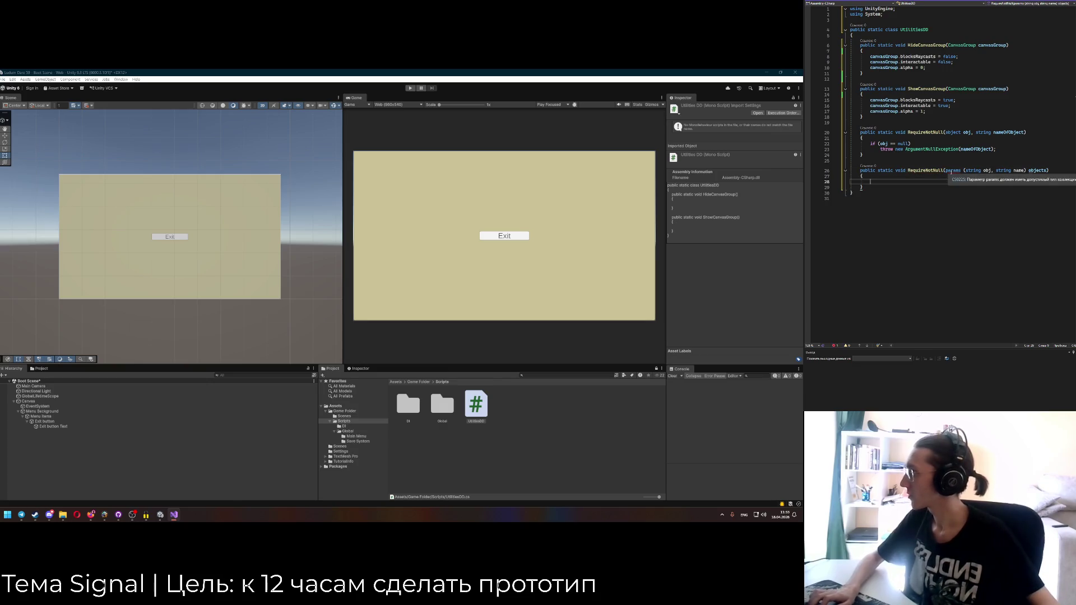
click(963, 170)
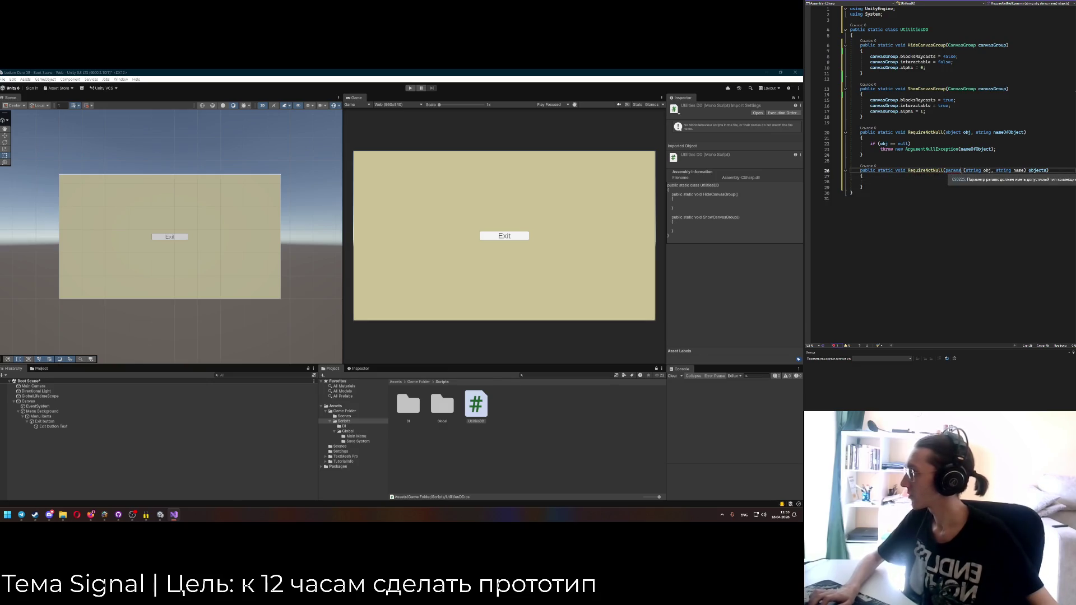
text(Tuple)
key(Escape)
click(983, 188)
mouse_move(954, 172)
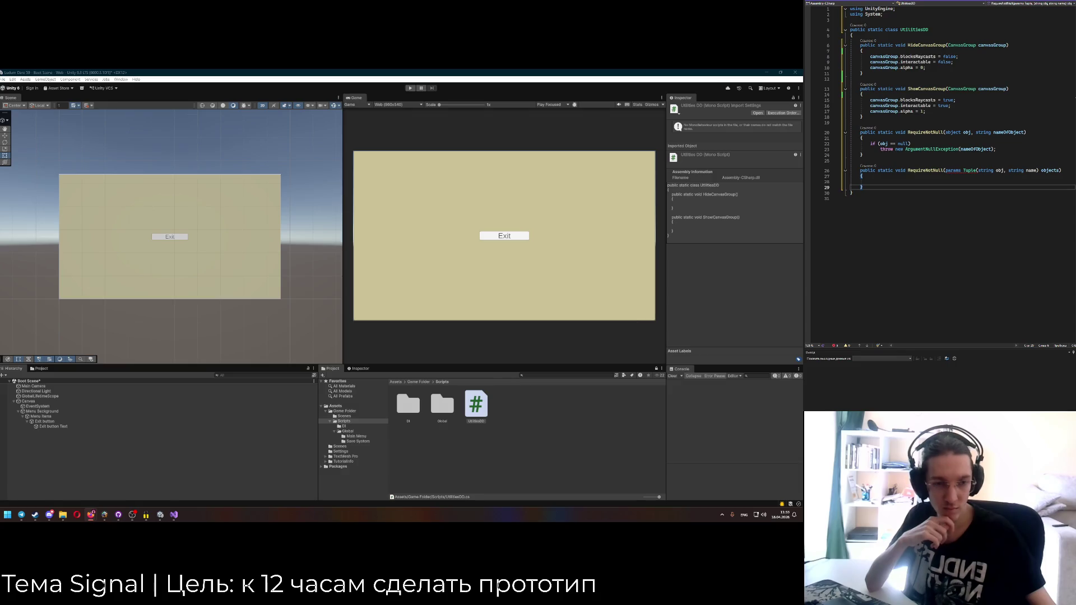
Rename the params type on line 26 from Tuple to ValueTuple.
click(963, 170)
text(ValueTuple)
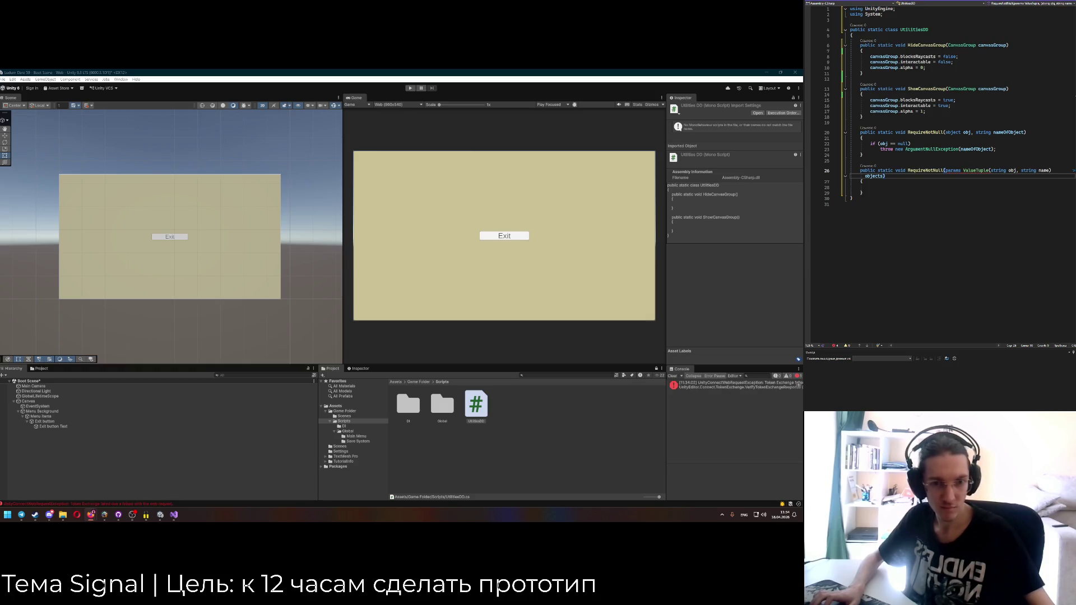
Launch Unity Hub from a 'unity' Start search, then return to the Ludum Dare 59 task board.
mouse_move(160, 516)
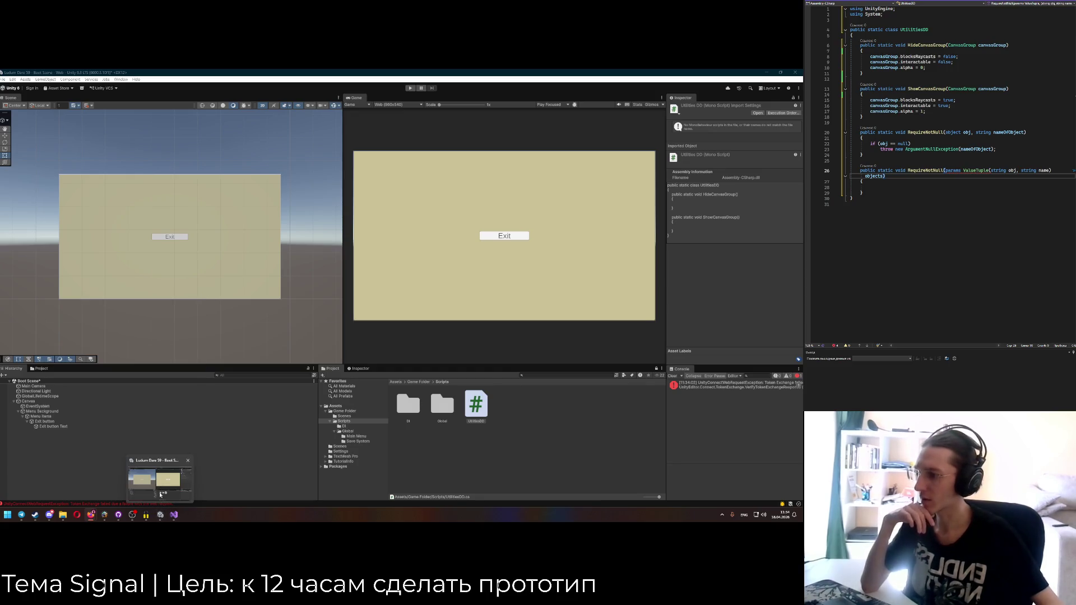
click(7, 515)
text(unity)
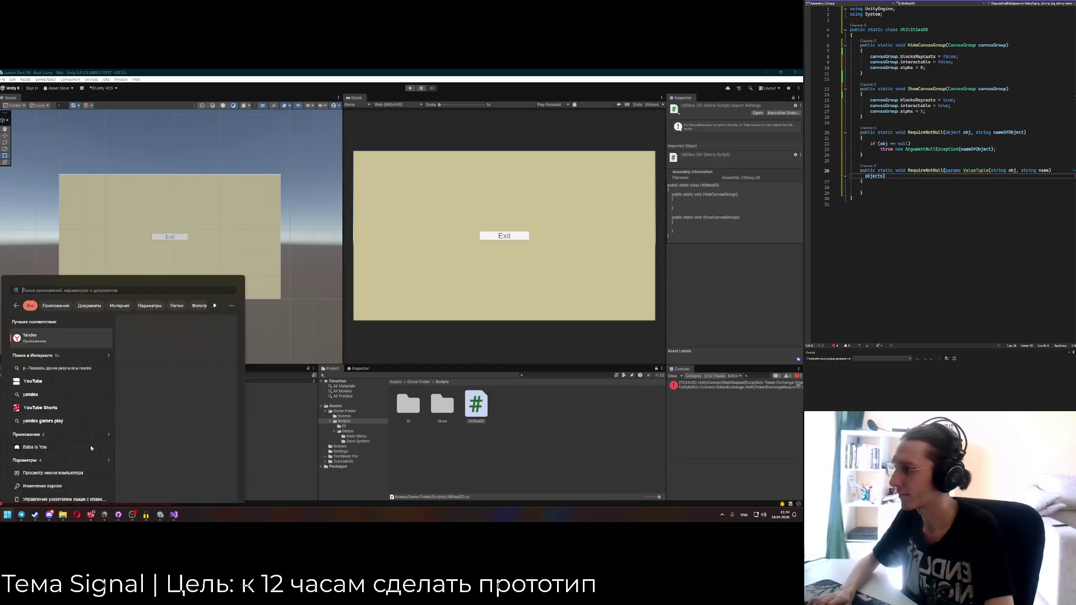
key(Escape)
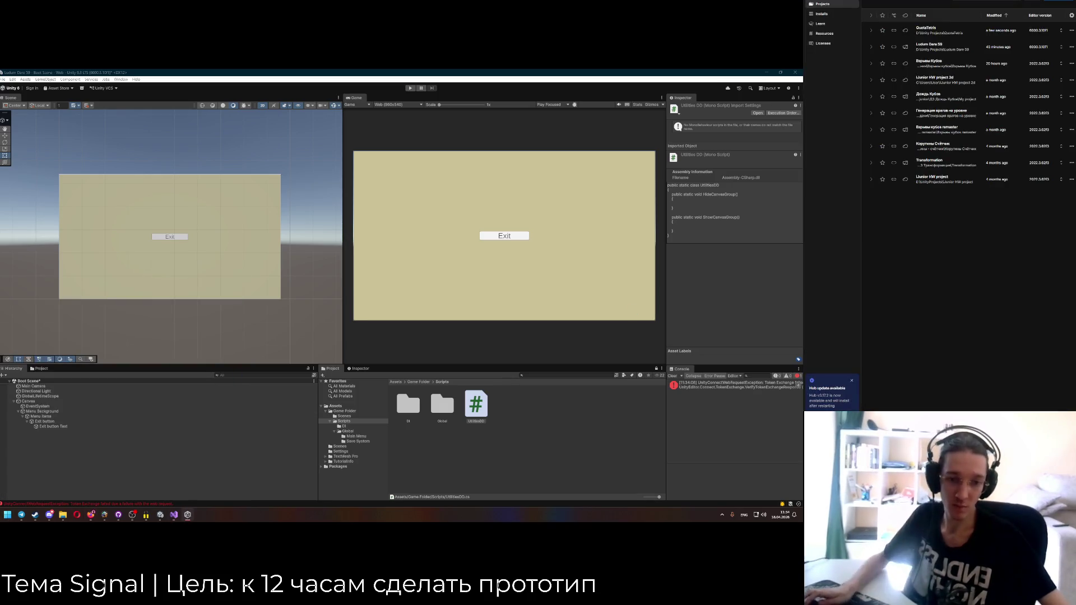
key(alt+Tab)
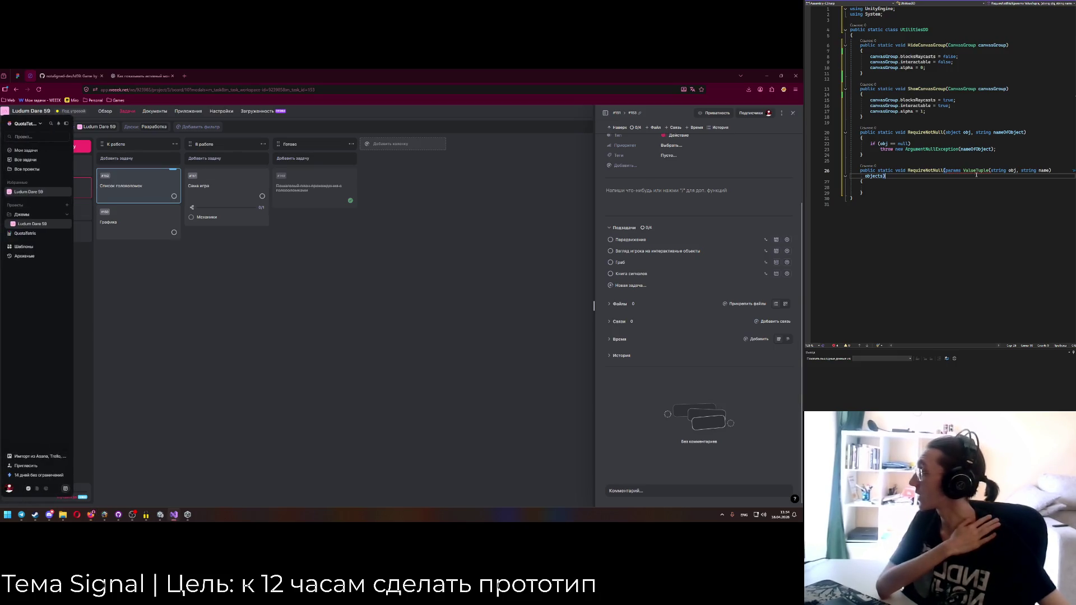
Bring Unity Hub forward and open the QuotaTetris project in Unity.
click(187, 515)
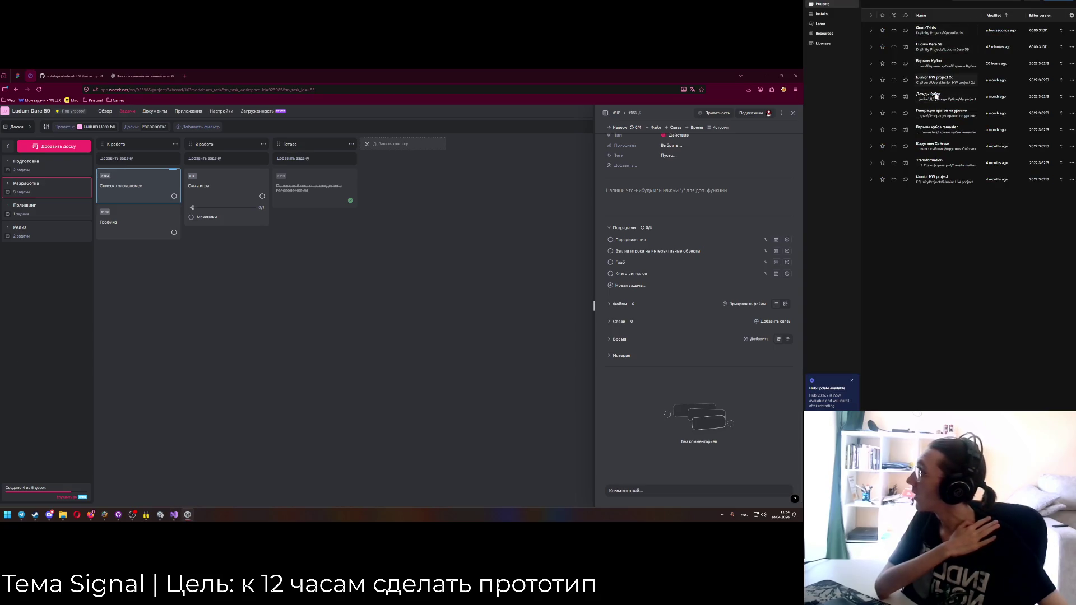
click(930, 31)
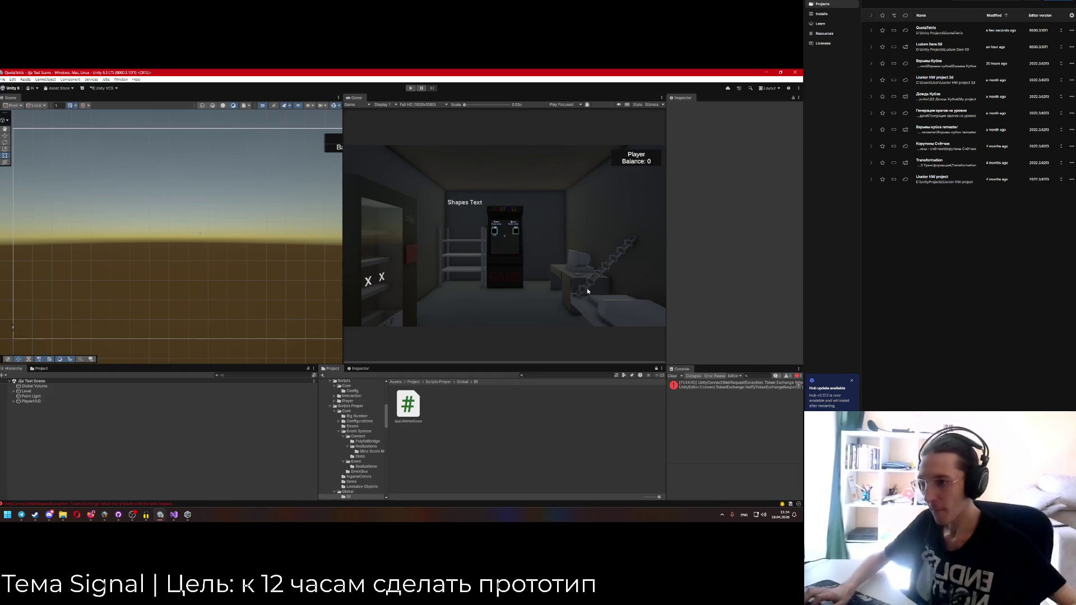
Find QuotaTetris's UtilitiesDD script via a 'lities' Project search, open it, and review it.
click(537, 375)
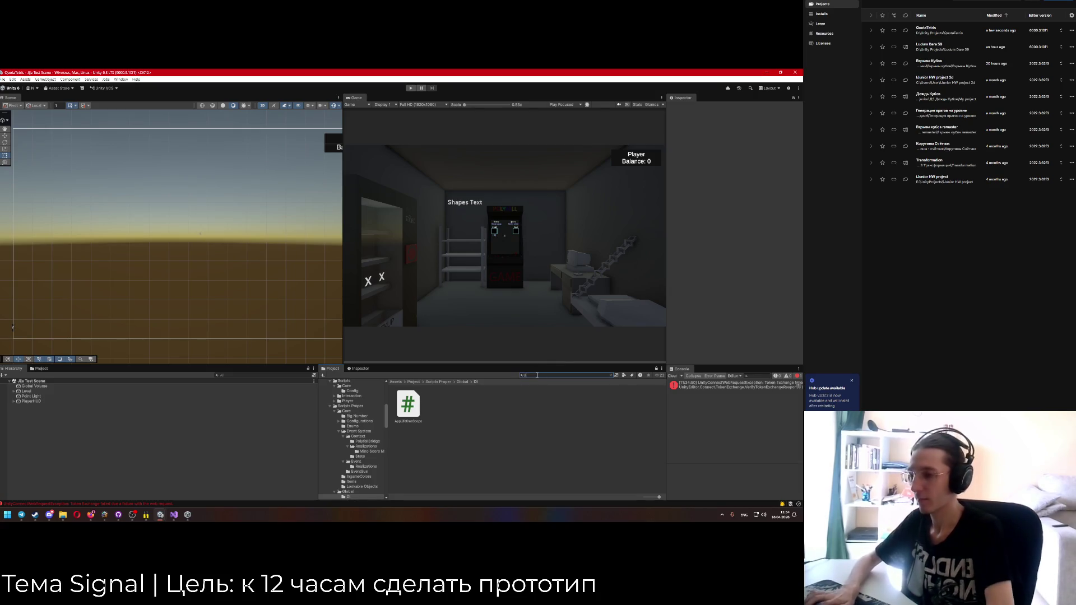
text(lities)
double_click(442, 404)
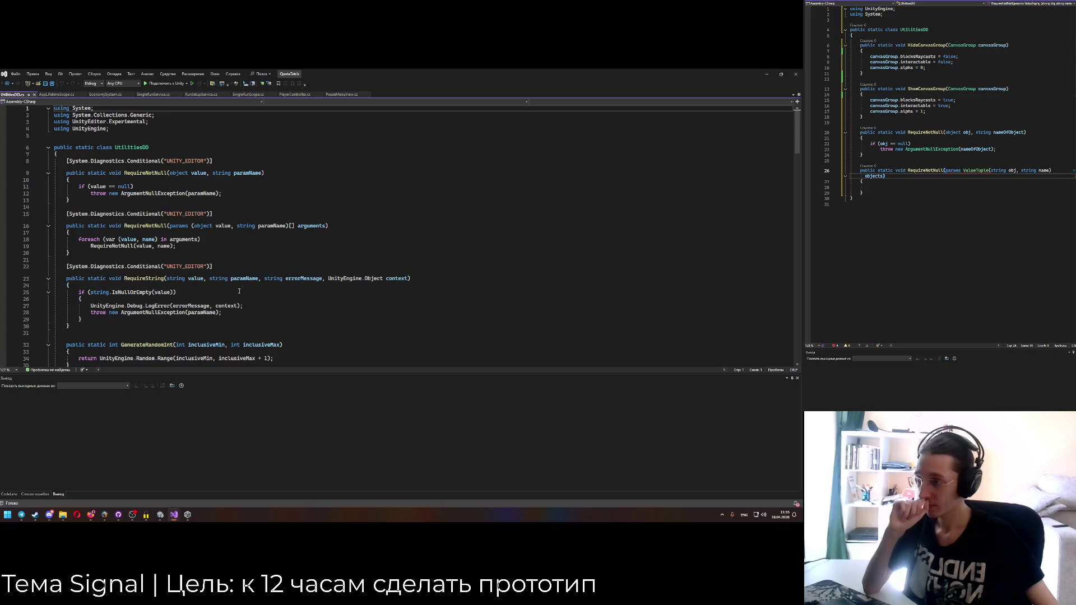
scroll(223, 275, down, 14)
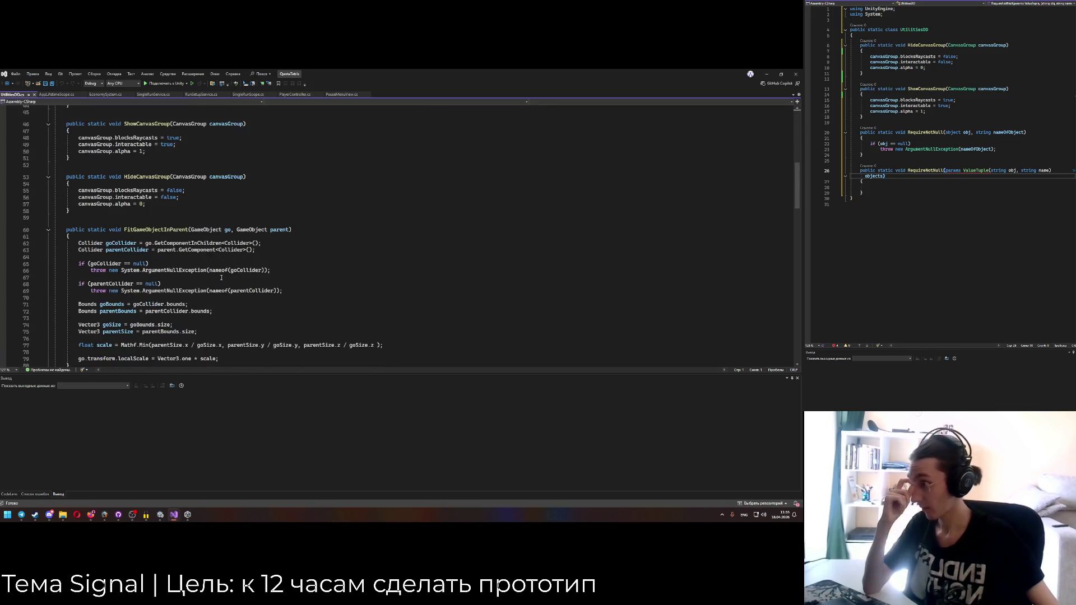
scroll(221, 280, down, 12)
scroll(137, 287, up, 8)
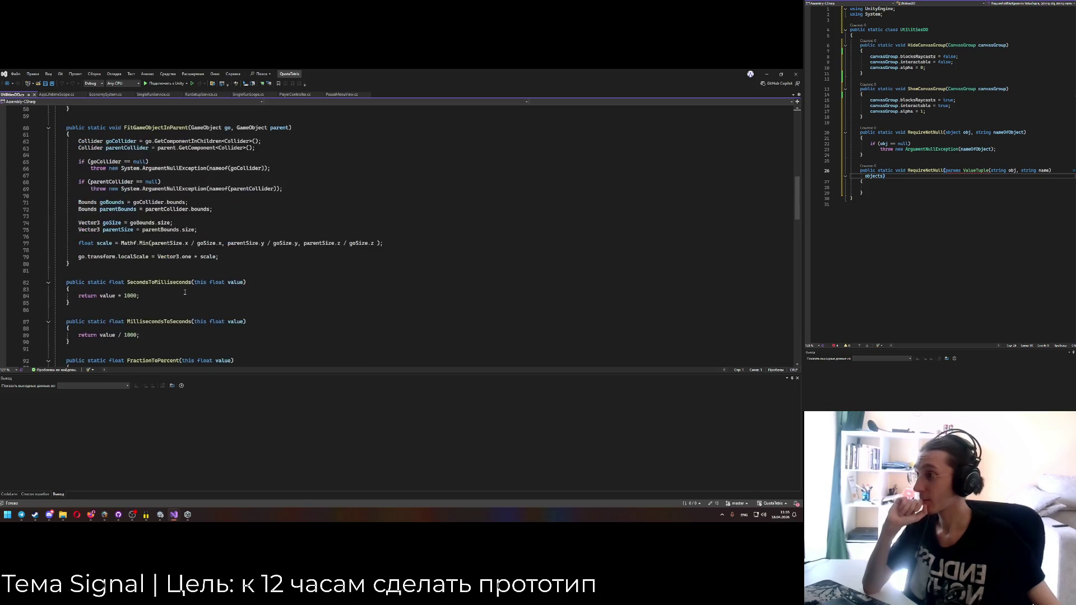
scroll(136, 285, up, 6)
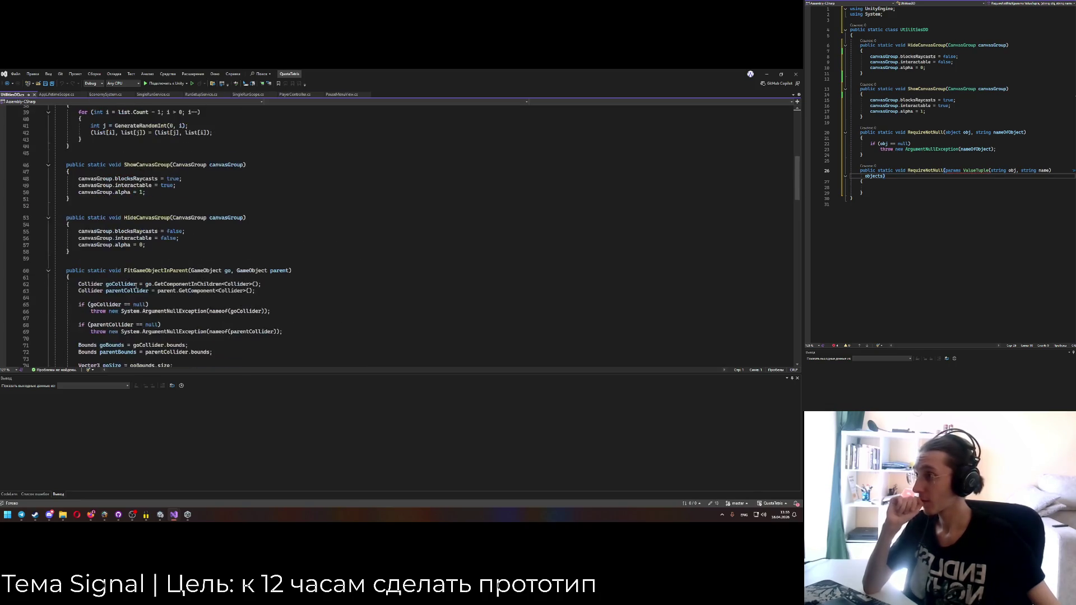
click(79, 251)
scroll(79, 252, down, 5)
scroll(80, 252, up, 13)
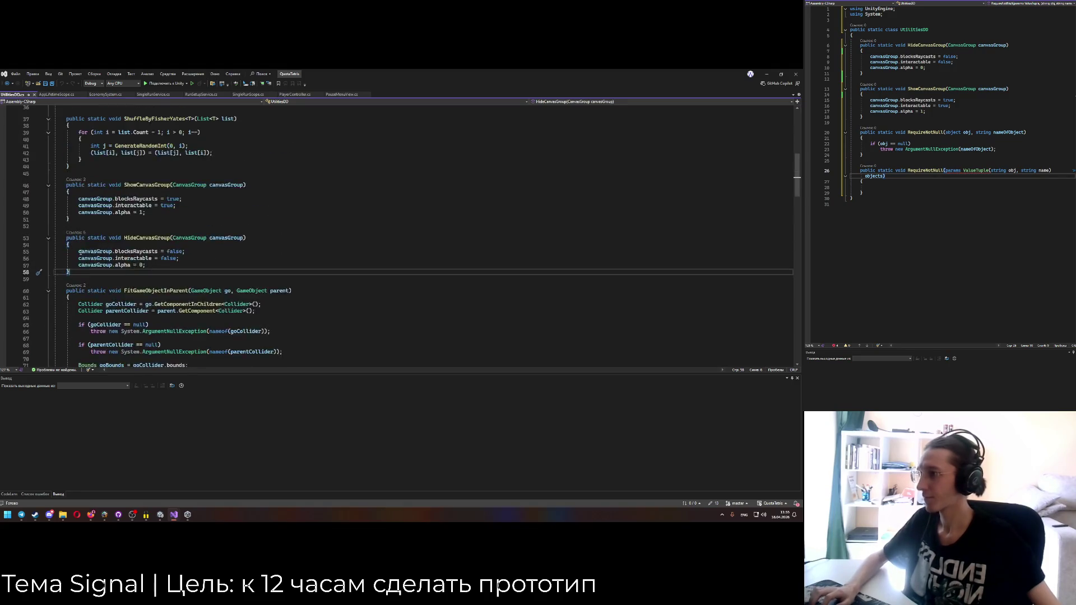
scroll(80, 253, up, 3)
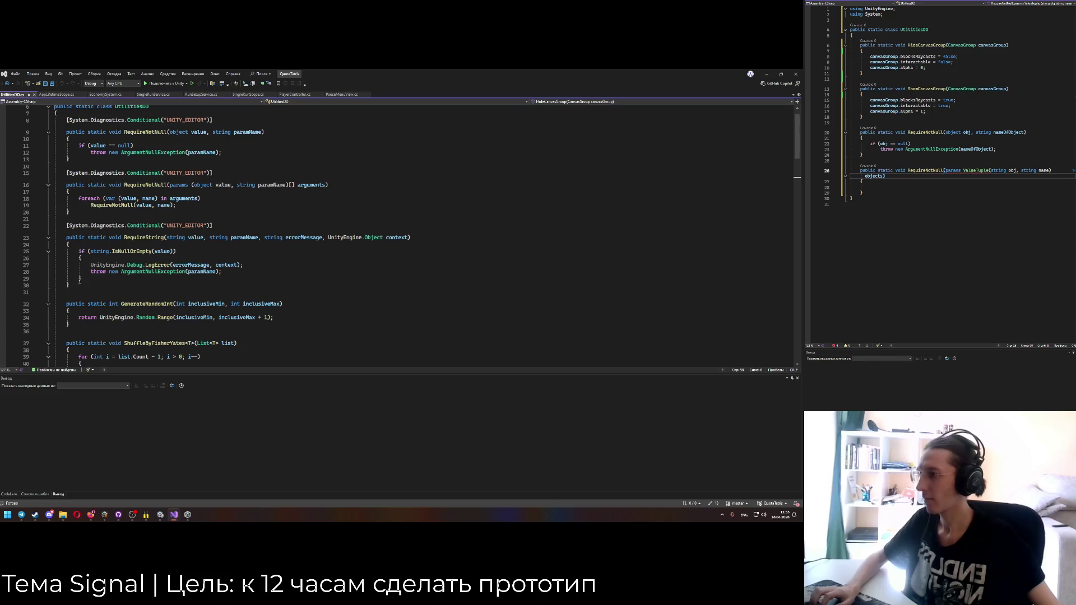
scroll(80, 283, up, 1)
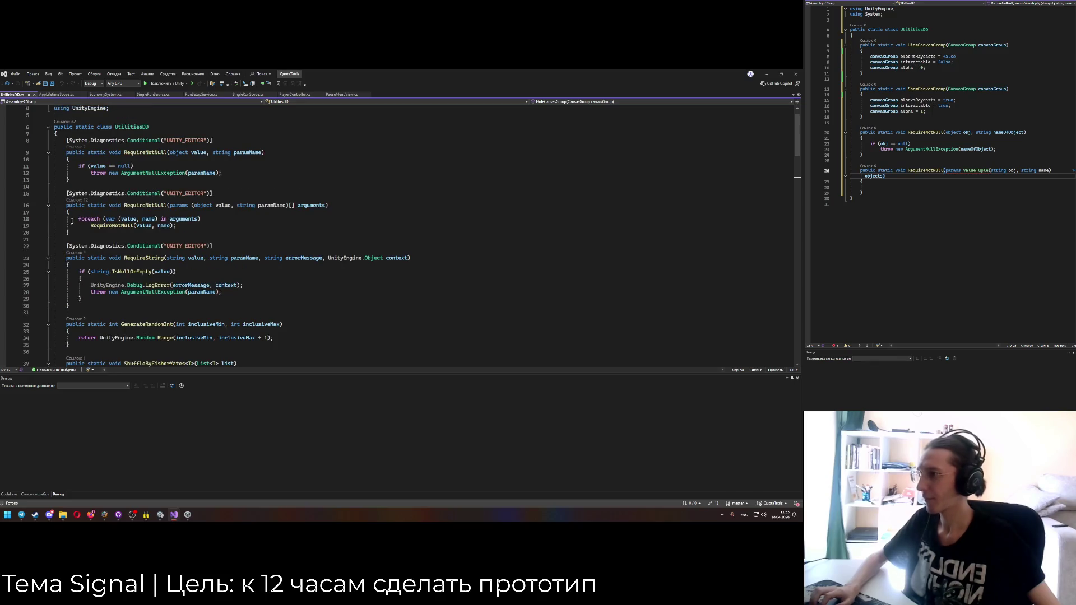
Paste [Conditional("UNITY_EDITOR")] above both RequireNotNull methods in the new utilities file.
click(217, 188)
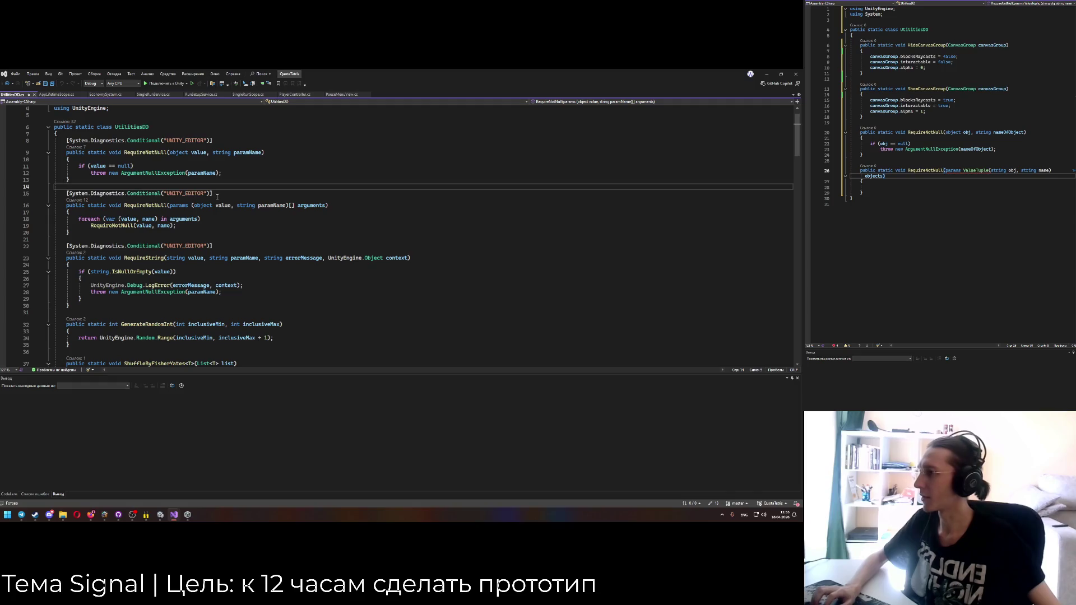
click(883, 124)
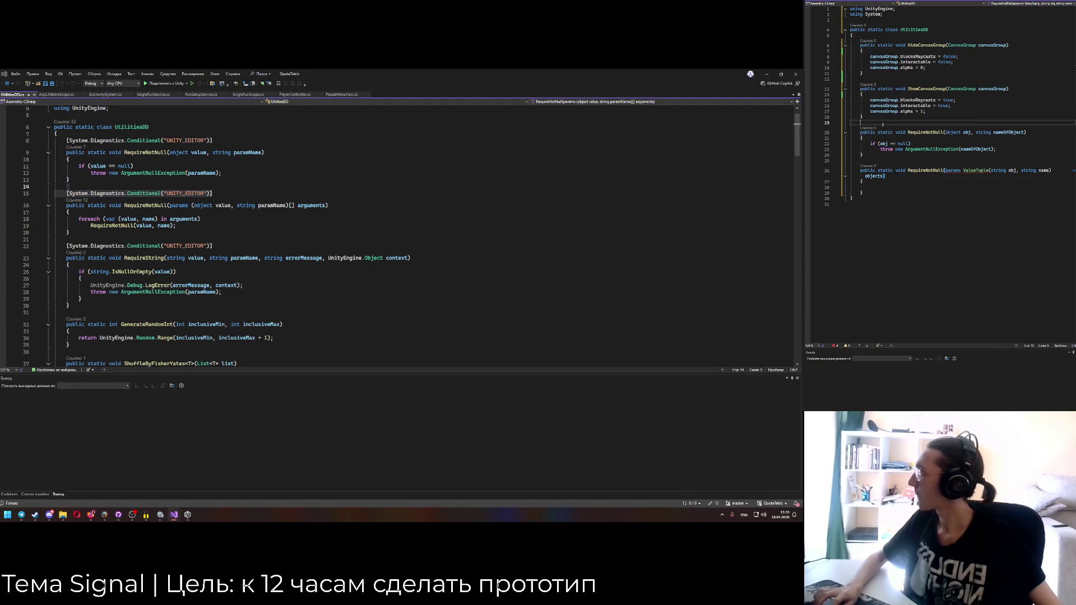
text([System.Diagnostics.Conditional("UNITY_EDITOR")])
key(Down)
key(Down)
key(Down)
text([System.Diagnostics.Conditional("UNITY_EDITOR")])
Replace the ValueTuple overload with QuotaTetris's params RequireNotNull method, then close QuotaTetris.
click(84, 238)
drag(75, 304, 66, 258)
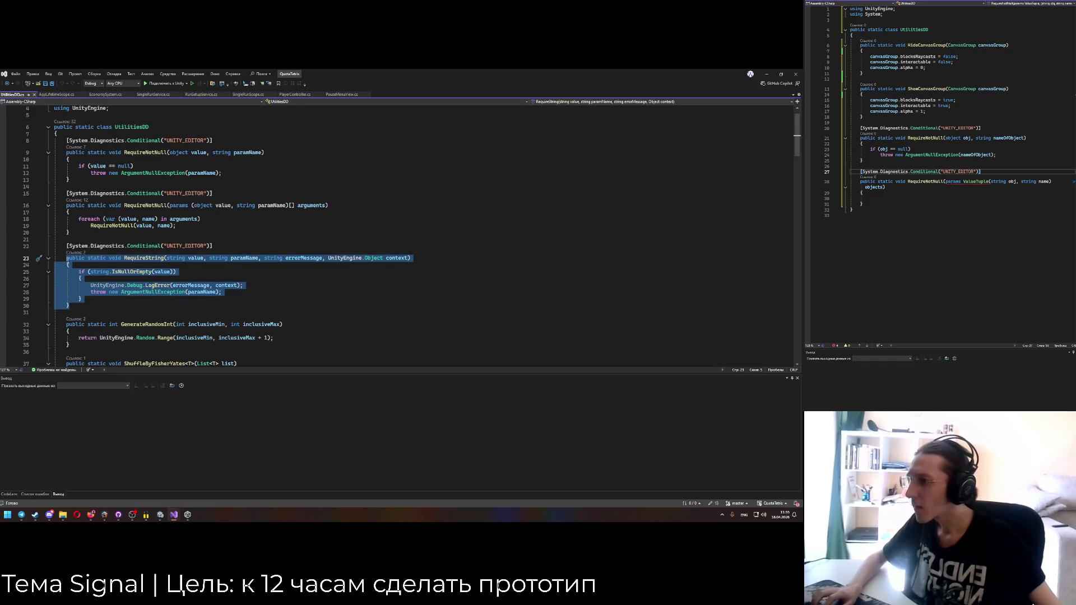
click(135, 285)
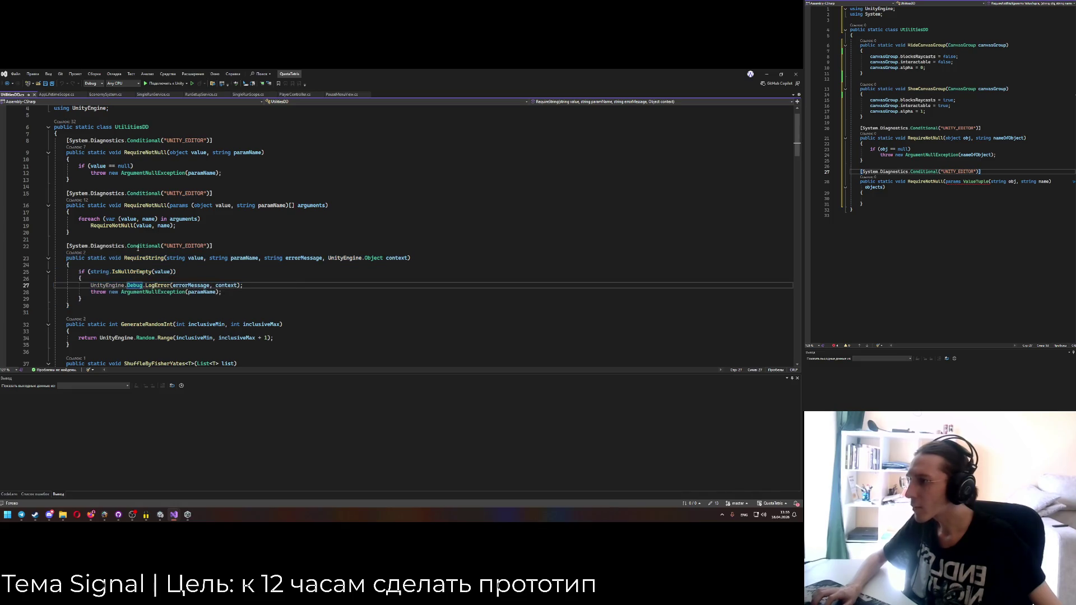
drag(85, 234, 66, 206)
key(ctrl+c)
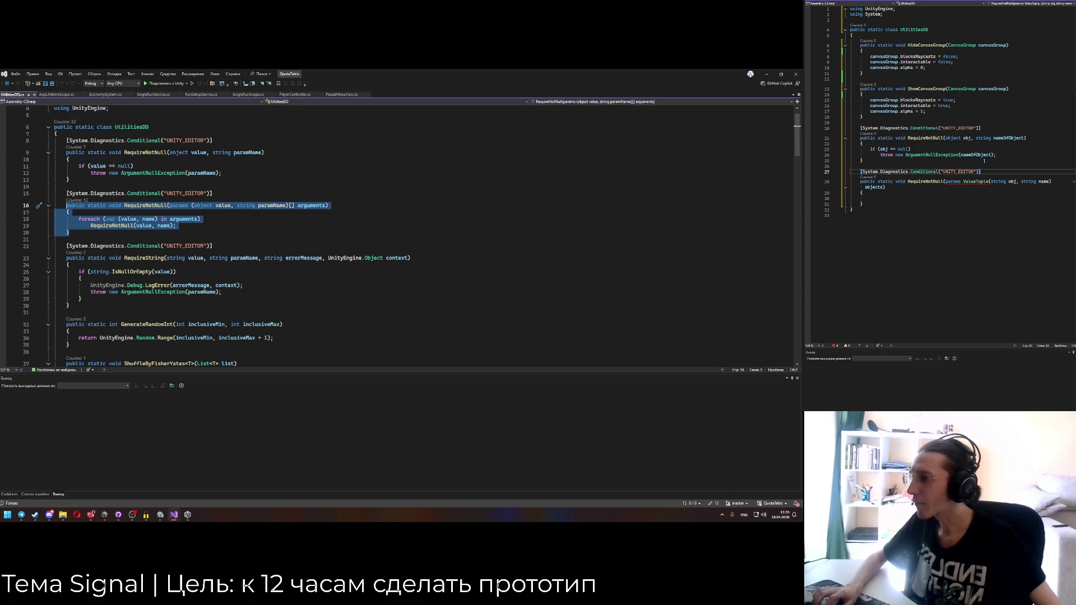
drag(864, 204, 862, 184)
key(ctrl+v)
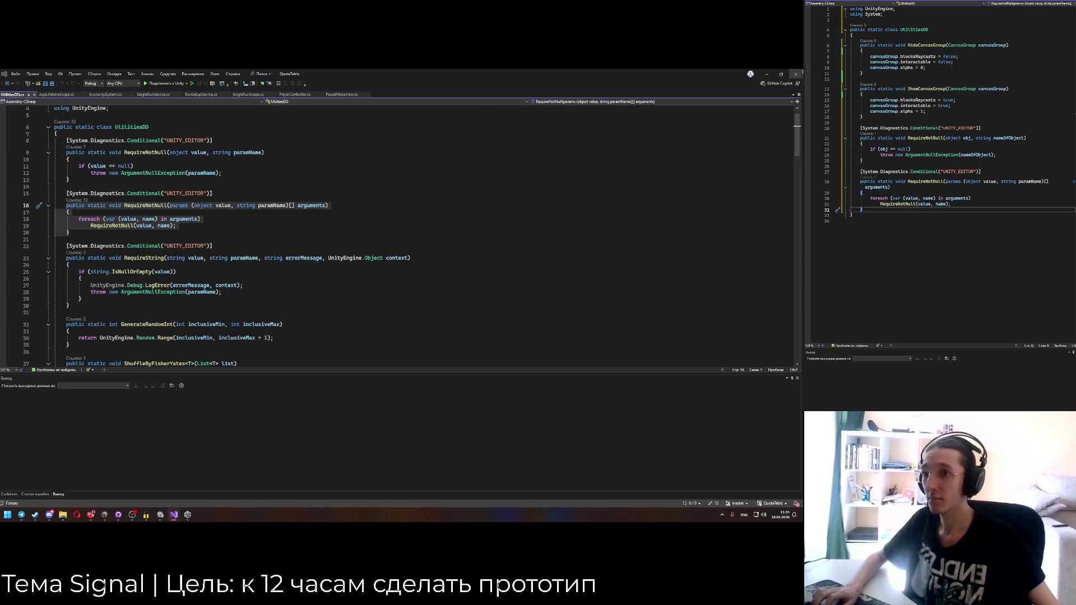
click(799, 73)
click(800, 73)
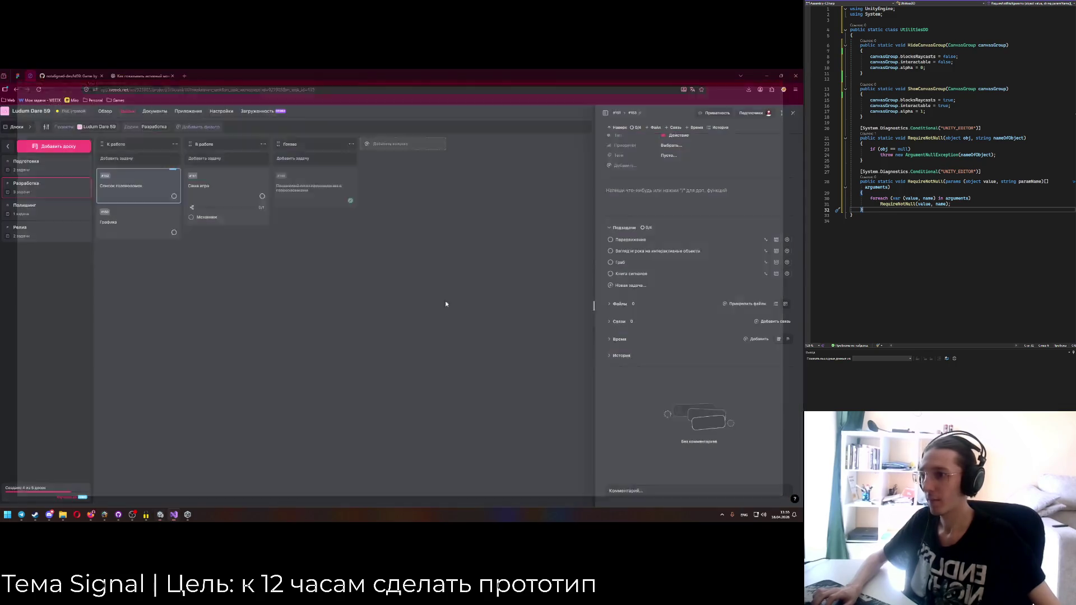
In MainMenuView.cs, change OnEnable and OnDisable from public to private.
click(160, 514)
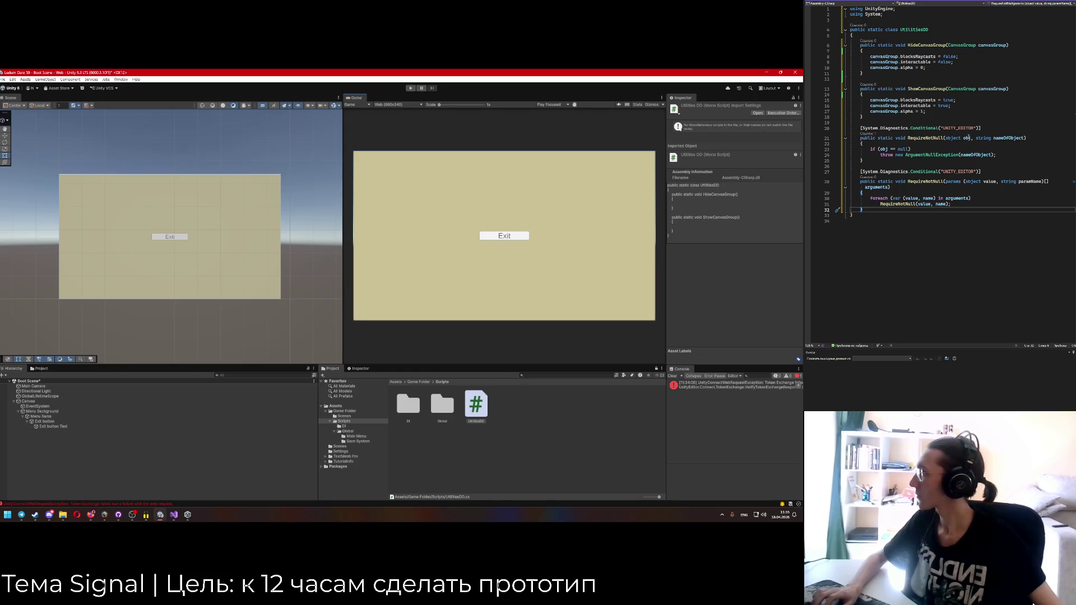
click(986, 181)
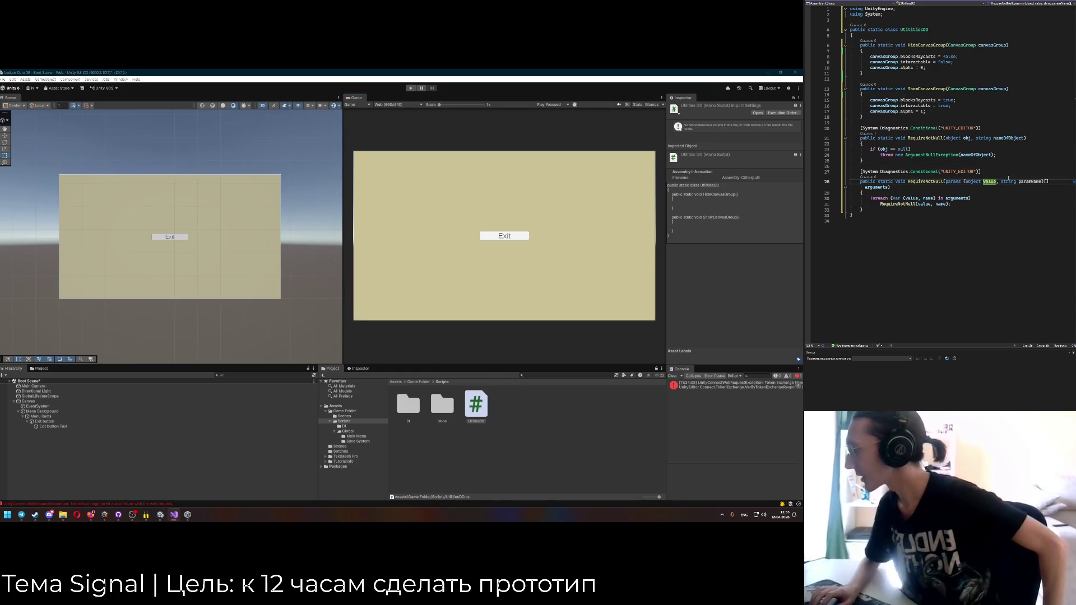
click(927, 182)
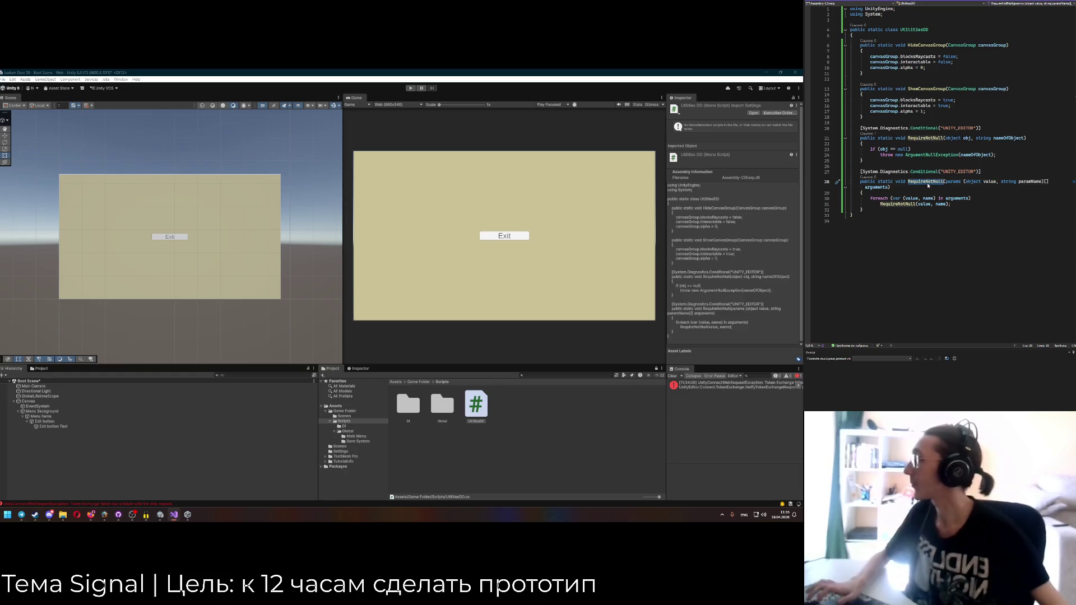
key(ctrl+Tab)
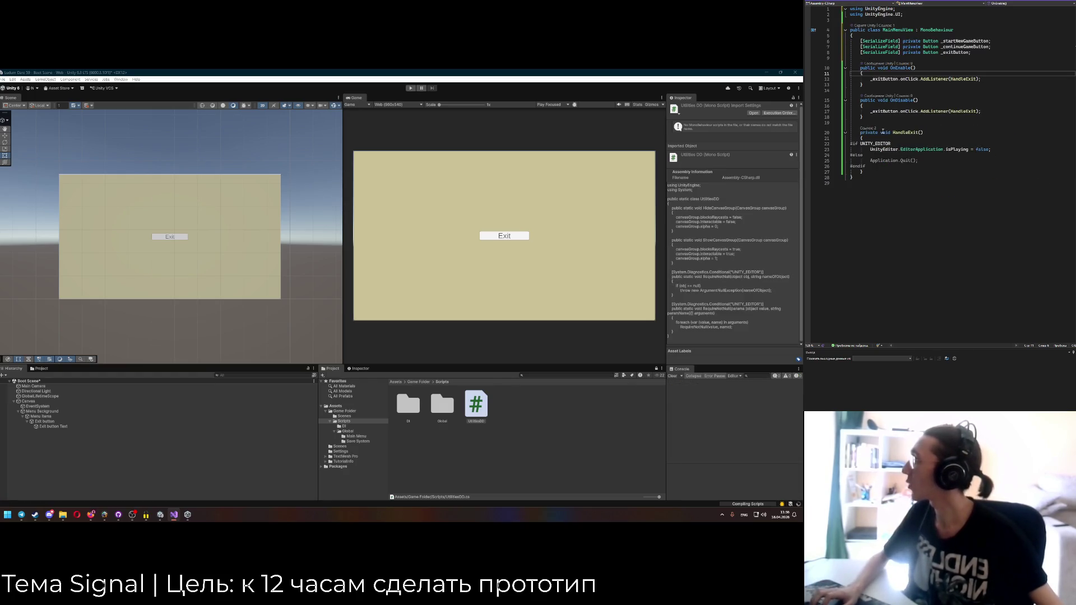
click(863, 116)
double_click(866, 68)
text(private)
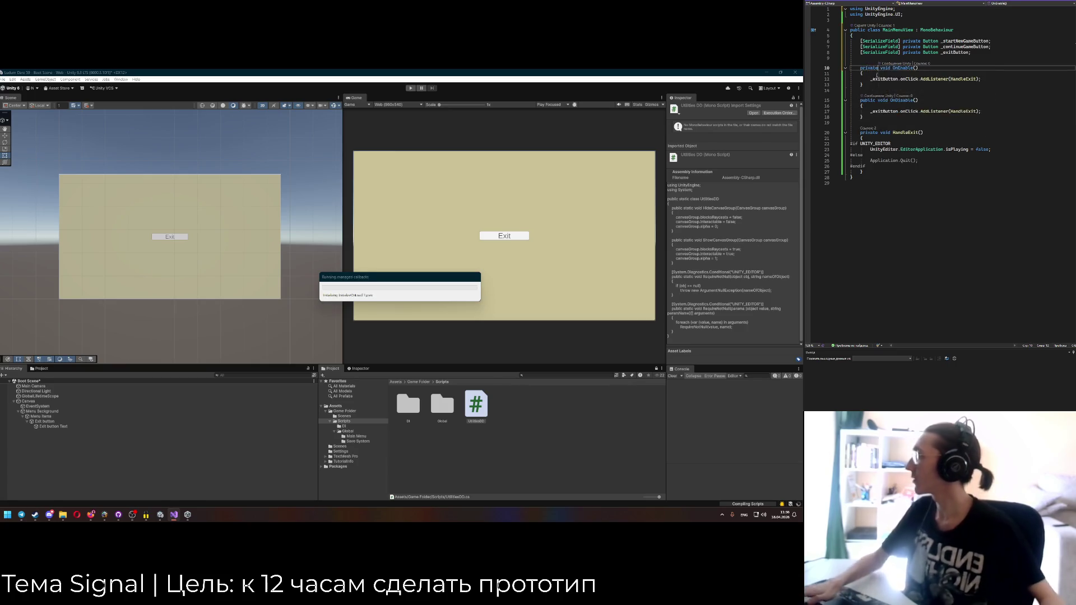
double_click(866, 99)
text(private)
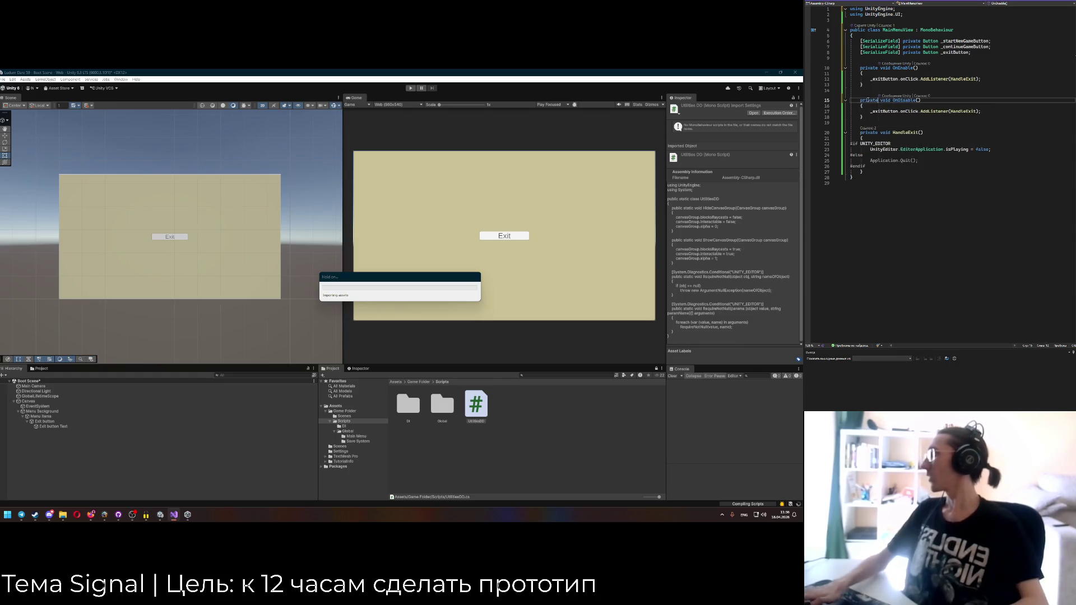
Add a private OnValidate method calling UtilitiesDD.RequireNotNull.
key(Down)
key(Down)
key(Down)
key(Return)
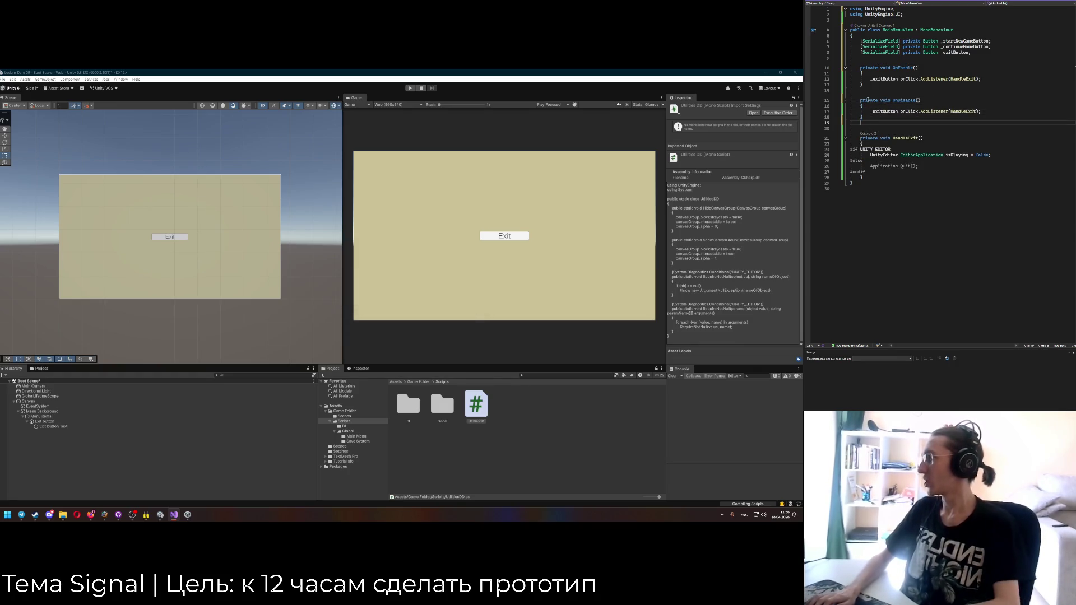
key(Return)
text(private voi)
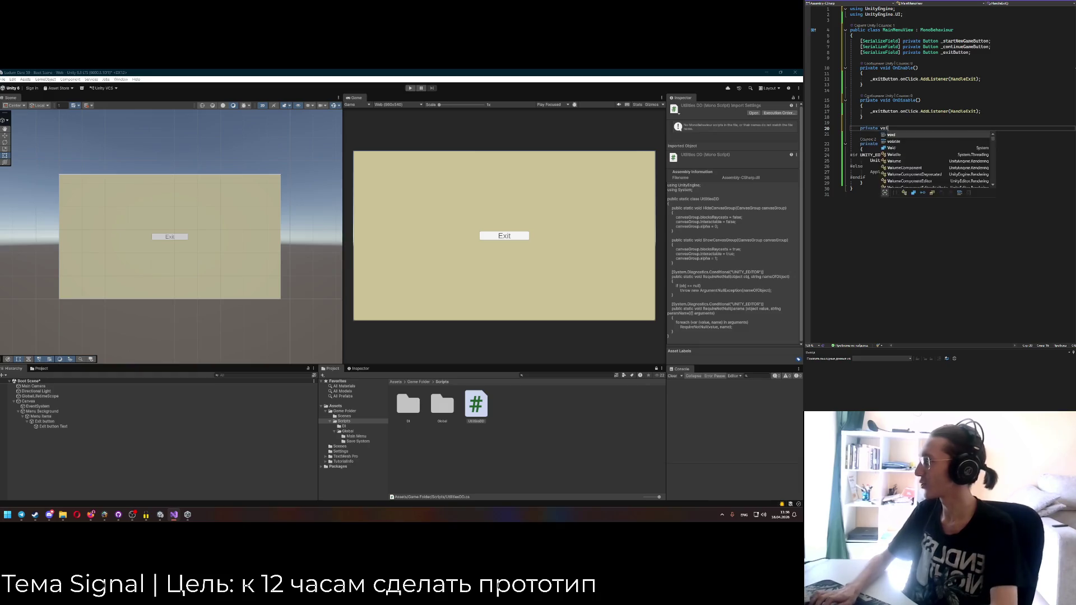
text(d )
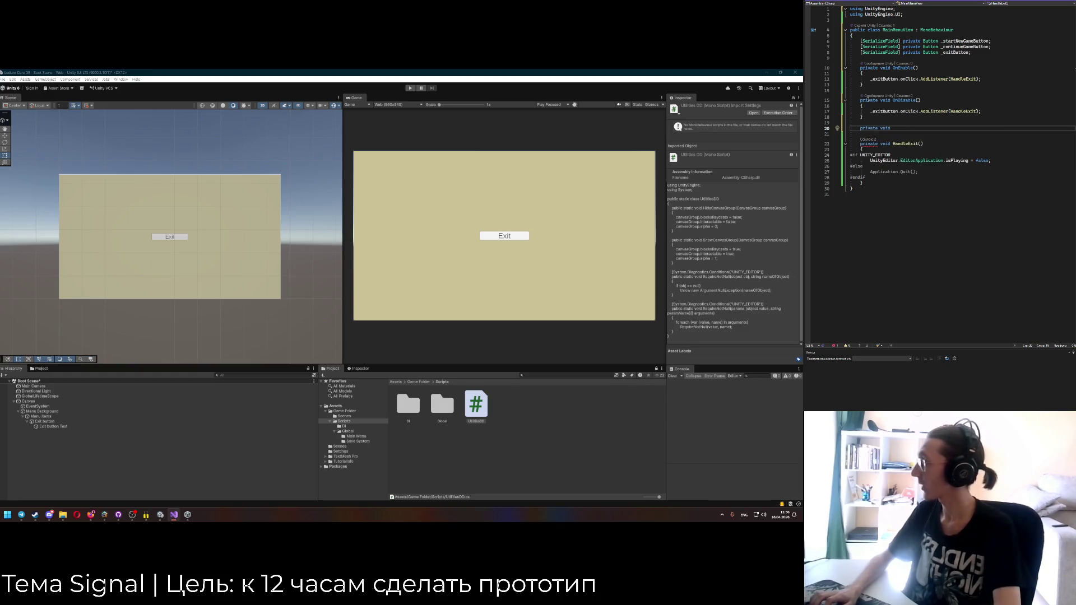
text(OnVal)
key(Tab)
text(RequireNotNull)
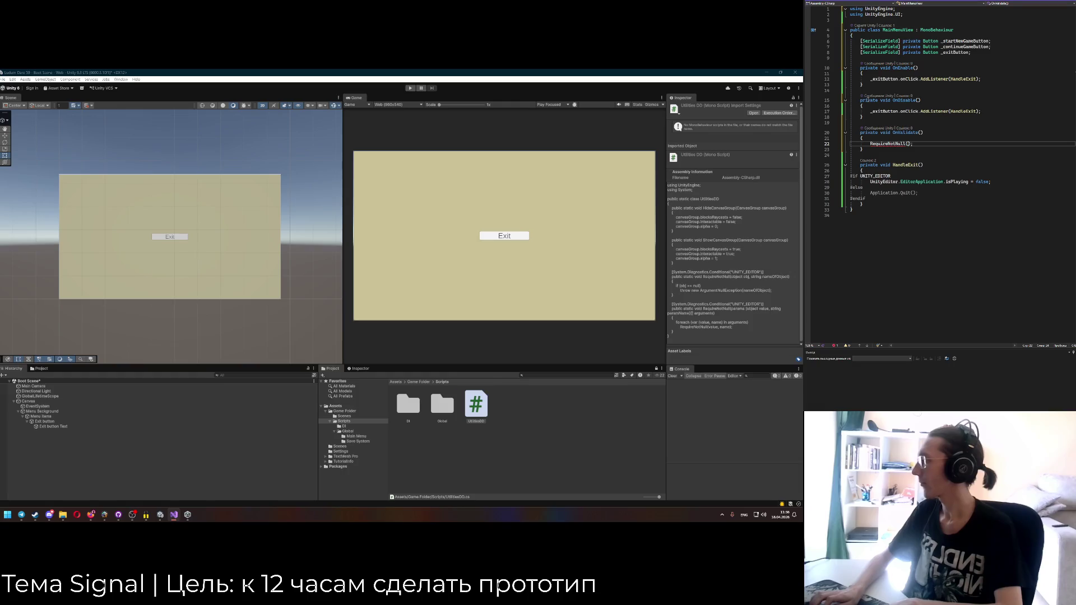
text(litiesDD.)
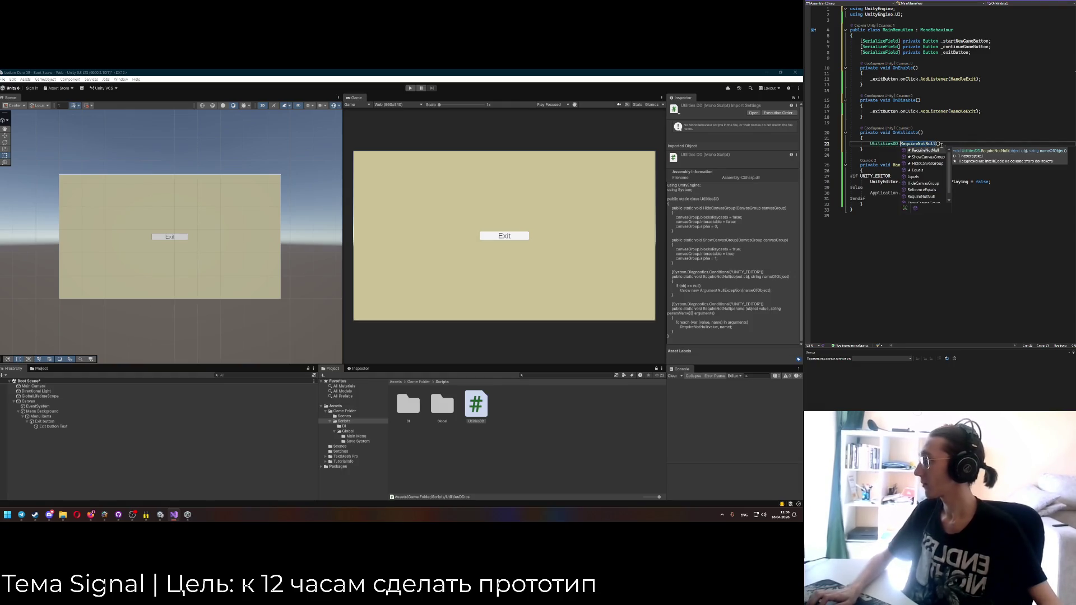
key(Escape)
Pass _startNewGameButton, _continueGameButton and _exitButton with nameof labels to RequireNotNull.
key(Return)
key(Return)
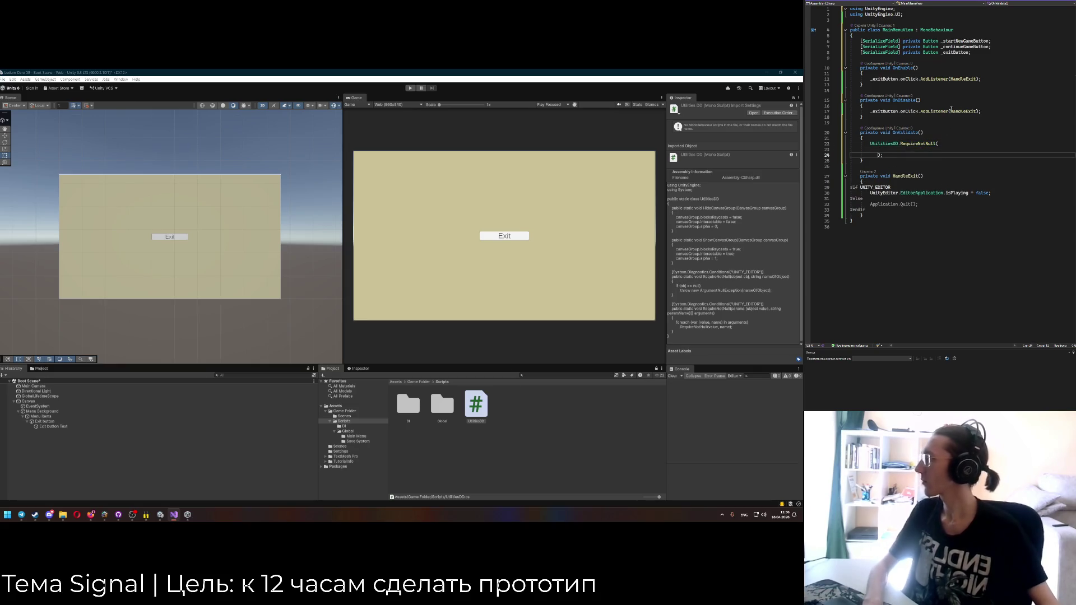
key(Up)
text(_startNewGameButton)
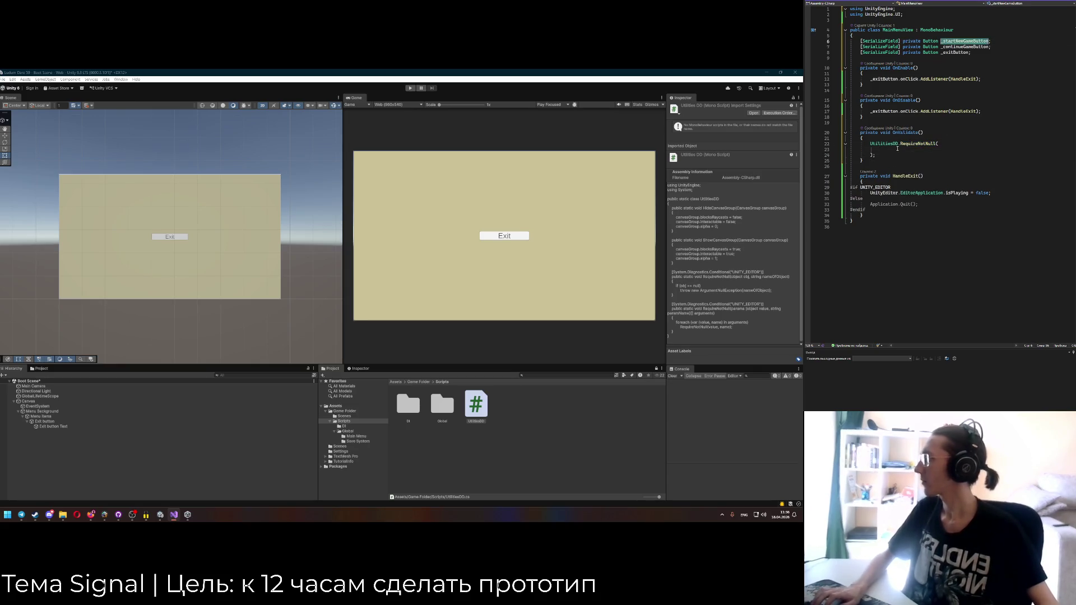
text(, n)
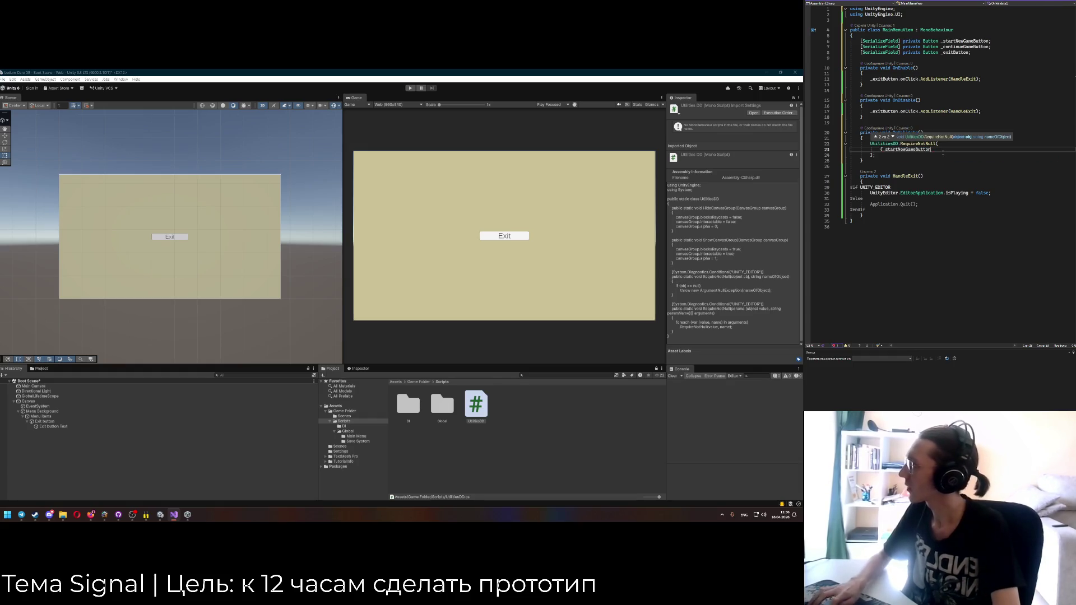
text(ameof(_startNewGameButton)),)
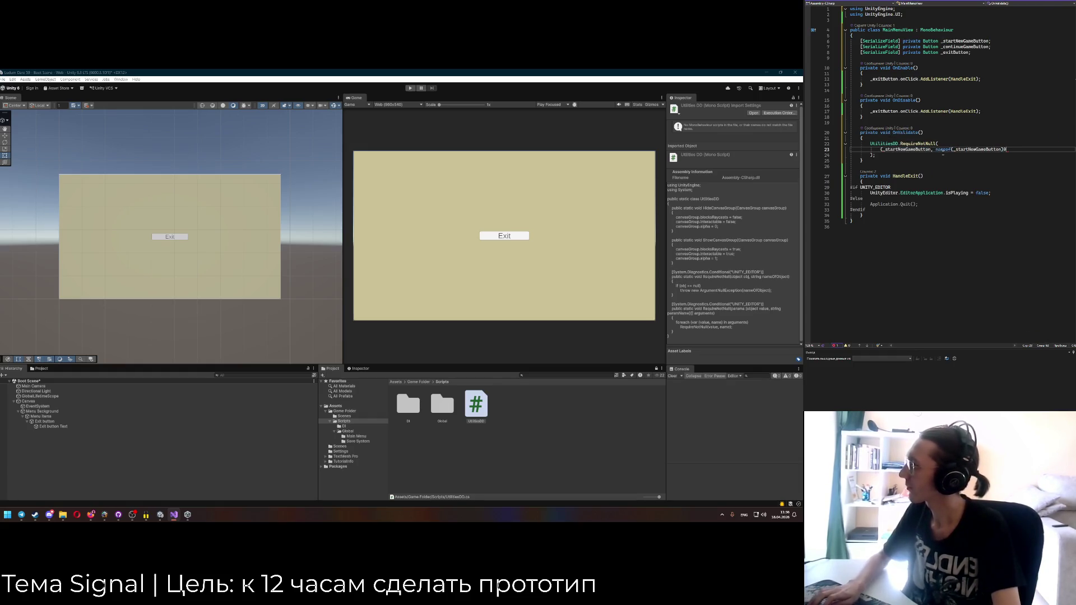
key(Return)
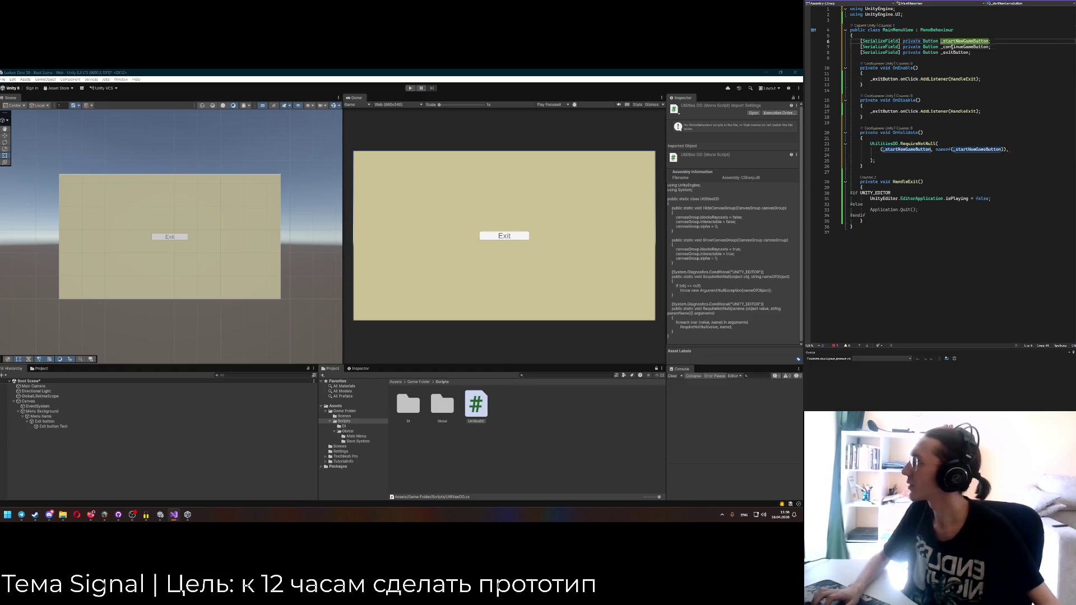
text((_continueGameButton, )
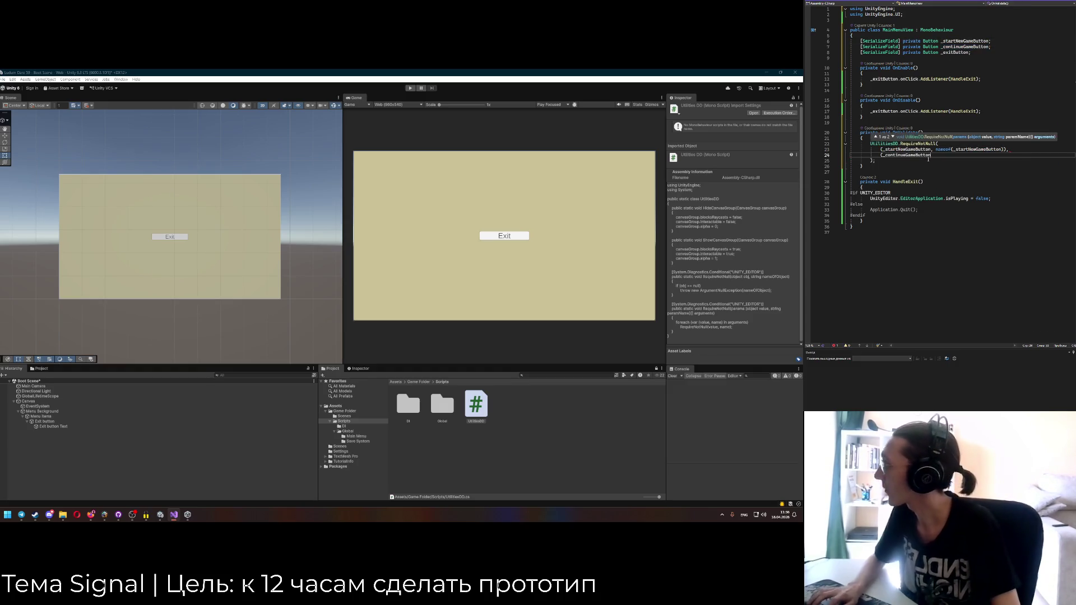
text(nameof(_continueGameButton)))
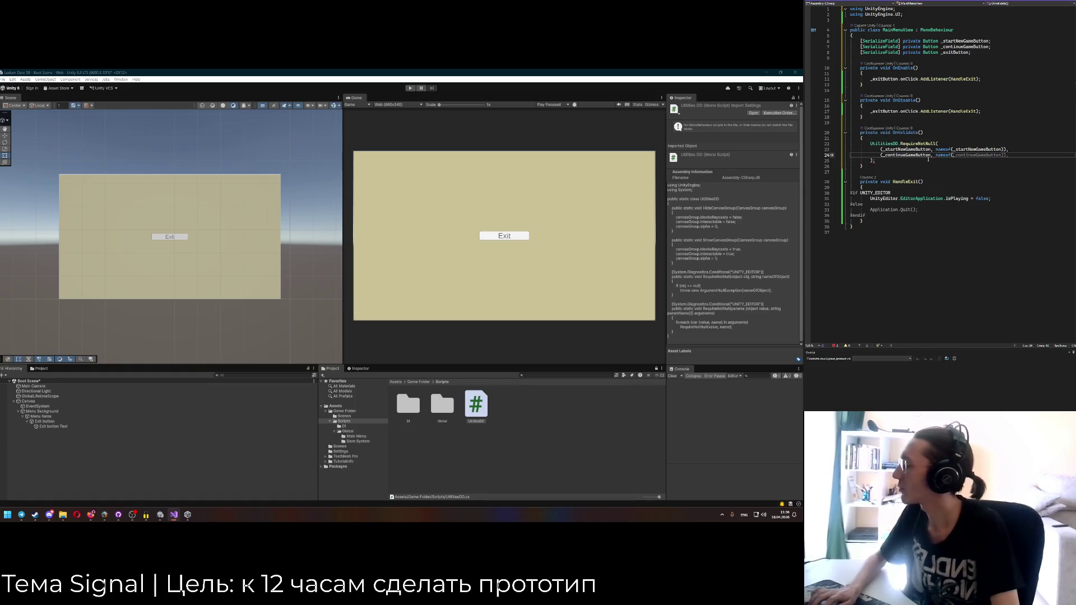
text(,)
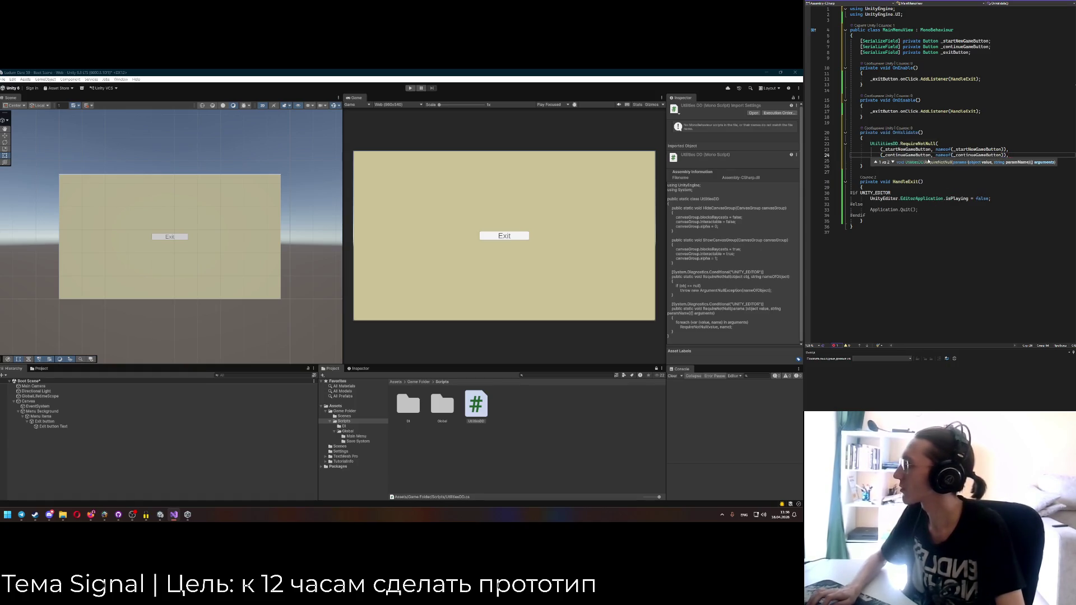
key(Return)
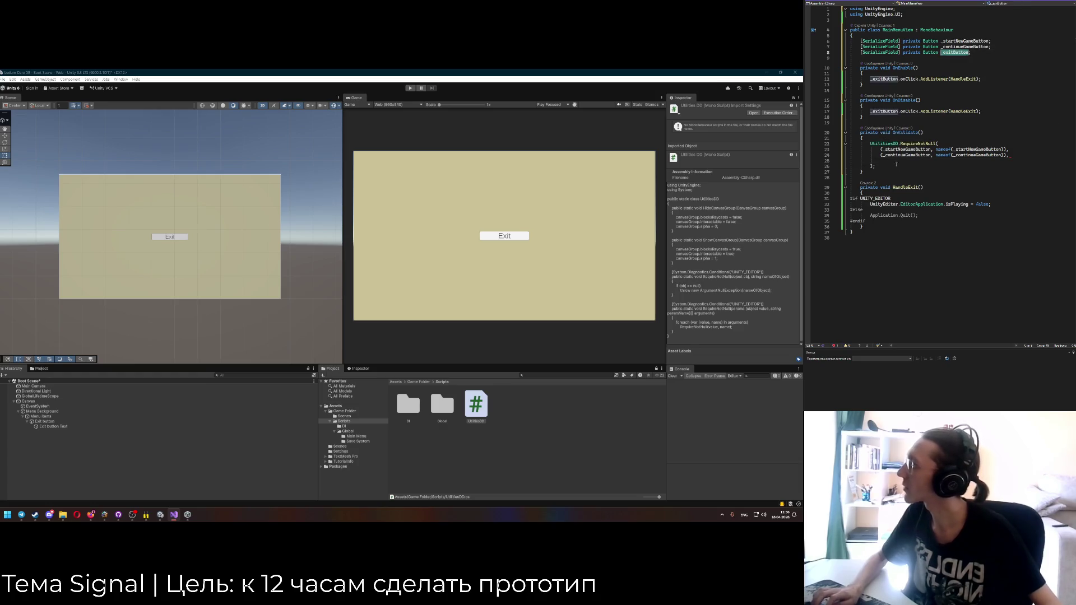
text((_exitButton, nameof)
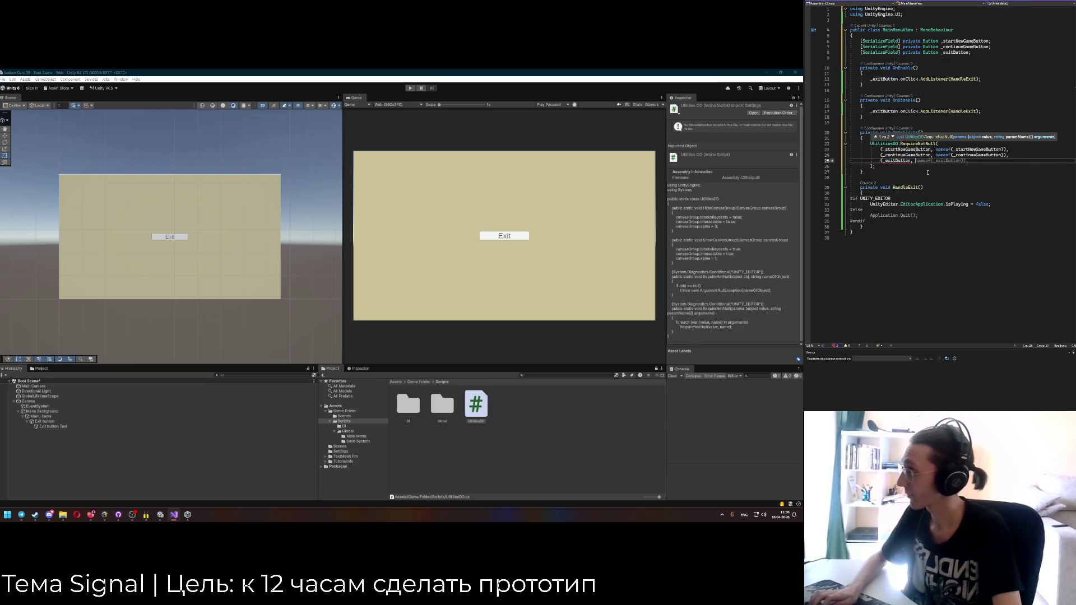
text((_exitButton)
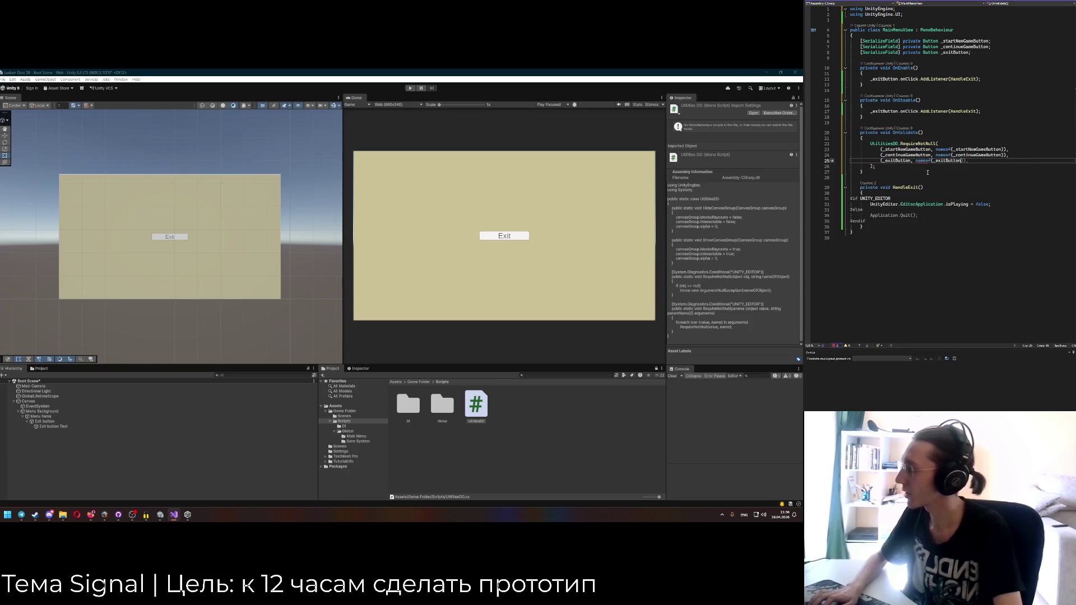
key(Down)
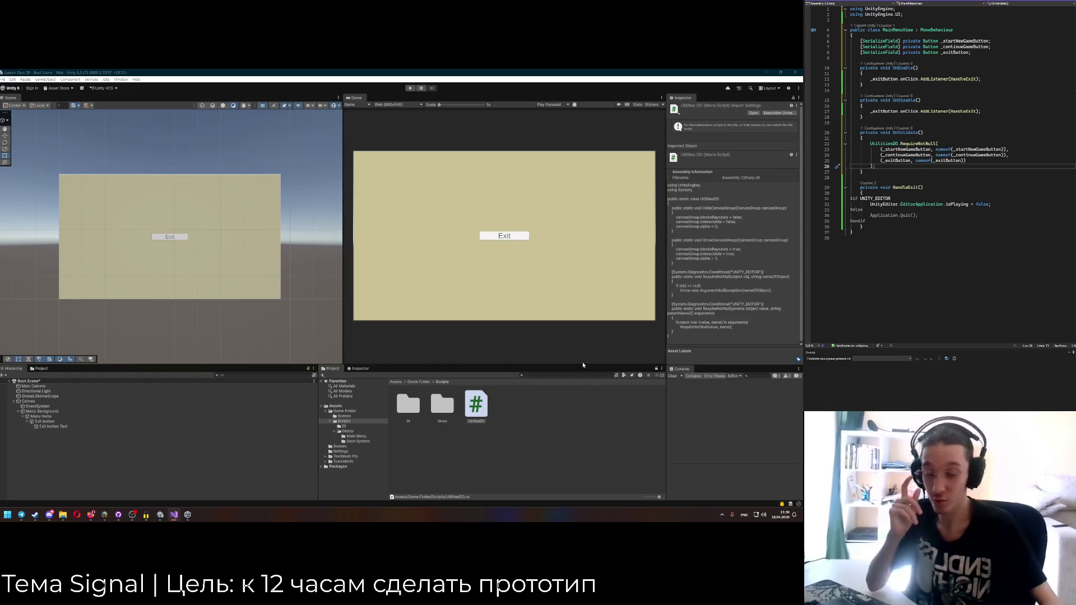
Finish the end of the _exitButton argument line in OnValidate.
scroll(897, 155, down, 1)
click(898, 155)
key(Up)
click(975, 143)
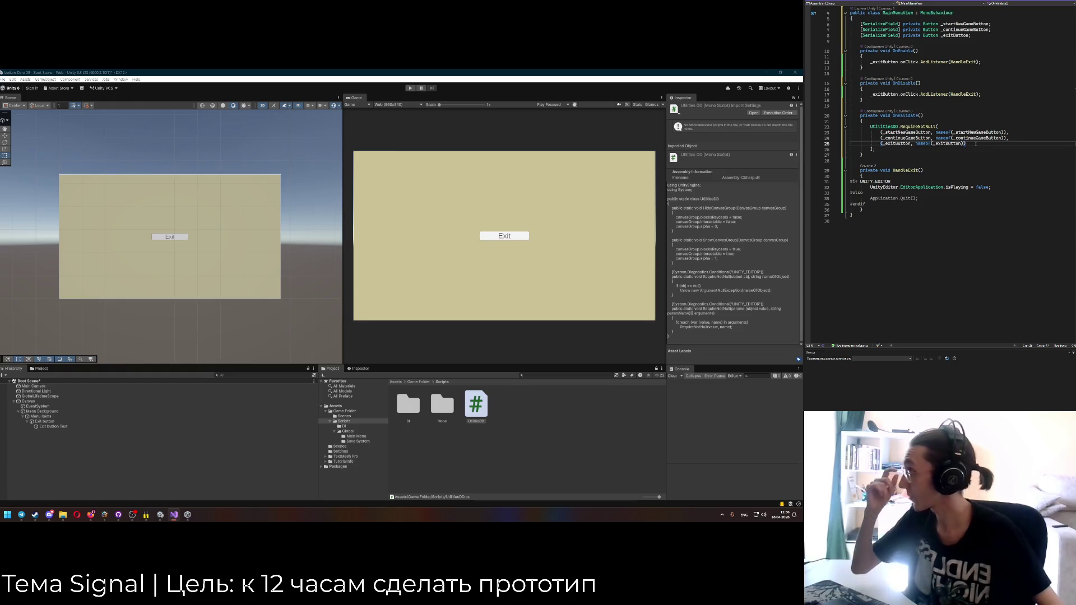
scroll(1041, 155, up, 1)
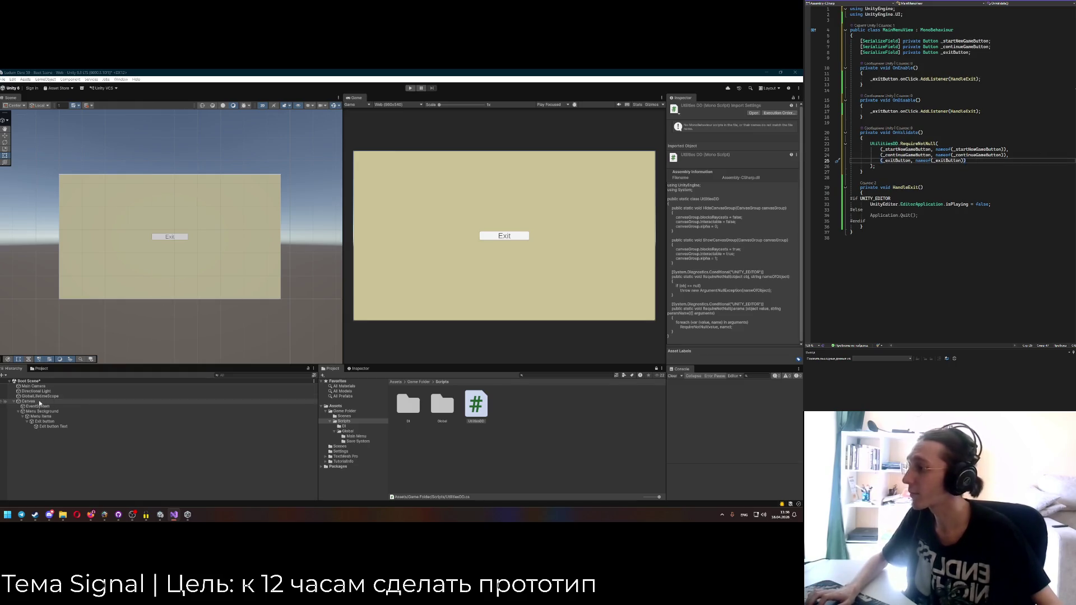
key(Down)
click(887, 161)
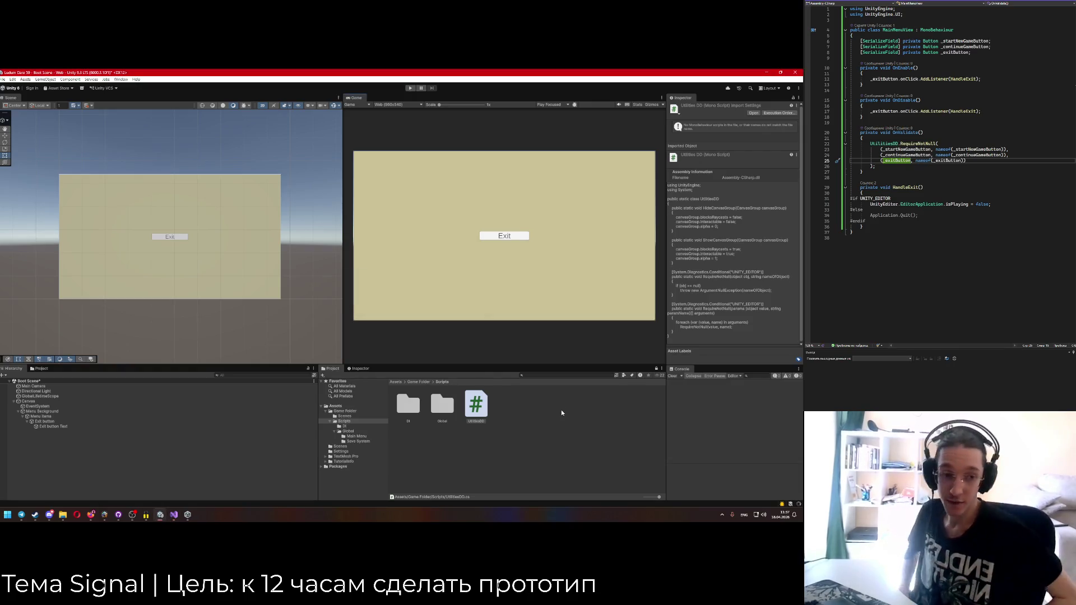
Locate MainMenuView in the Global > Main Menu folder and remove it from Menu Background.
click(561, 412)
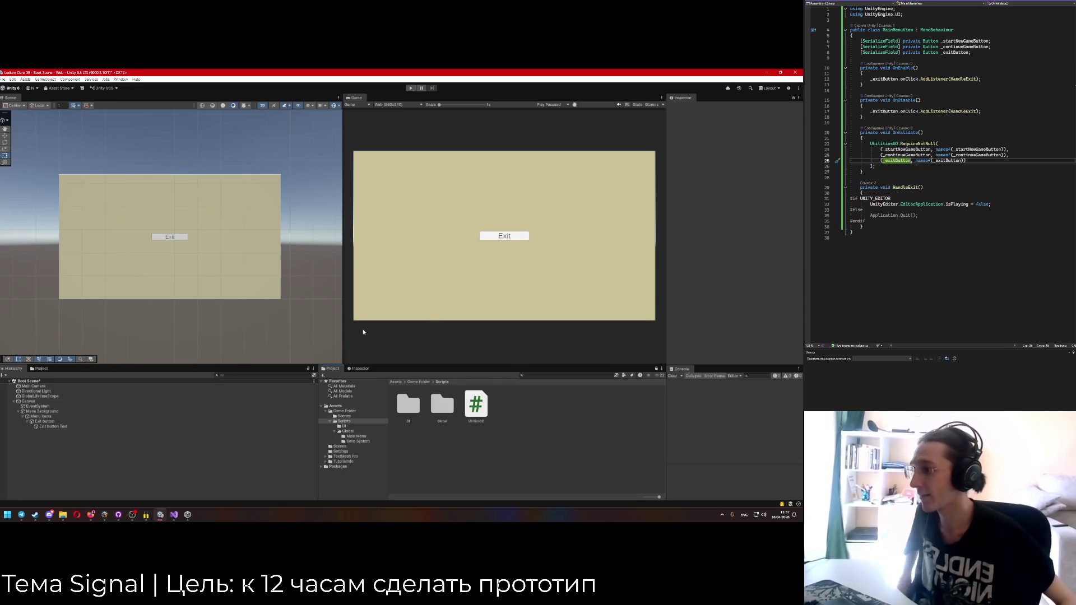
click(51, 412)
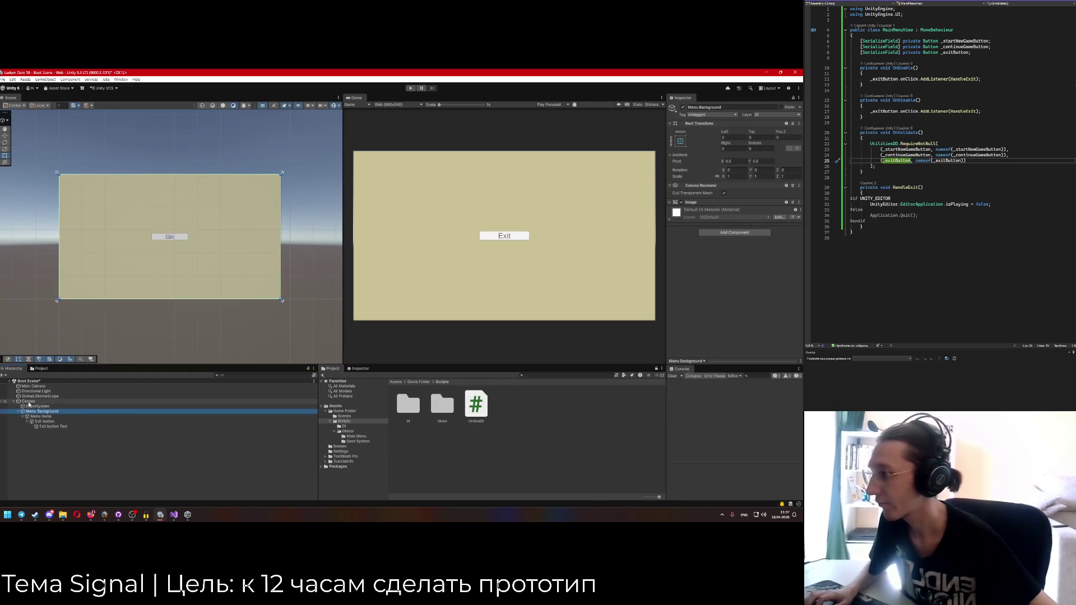
click(29, 402)
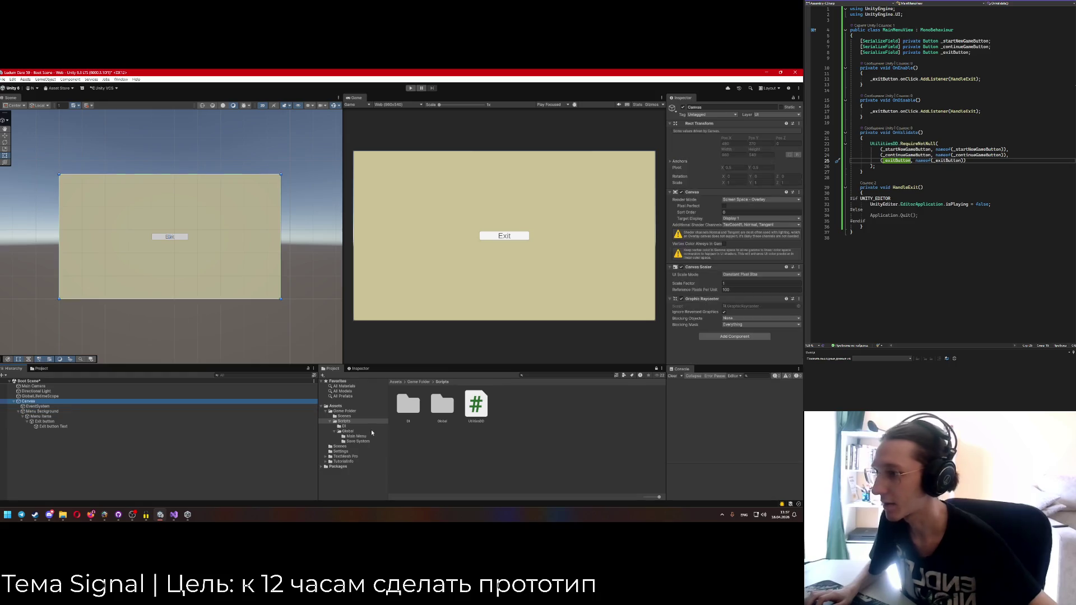
double_click(439, 404)
double_click(408, 404)
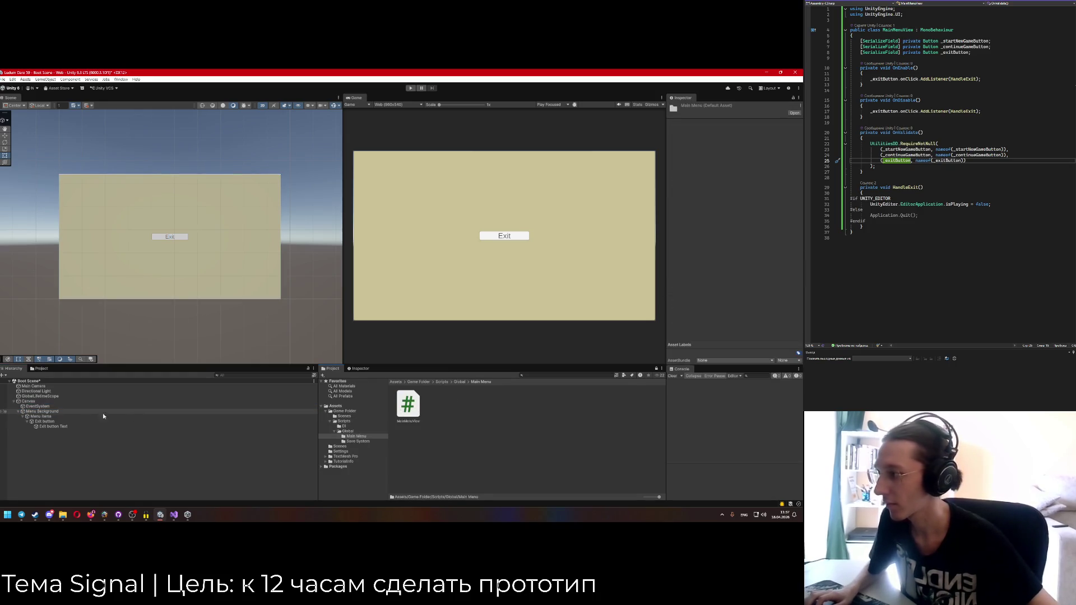
click(40, 411)
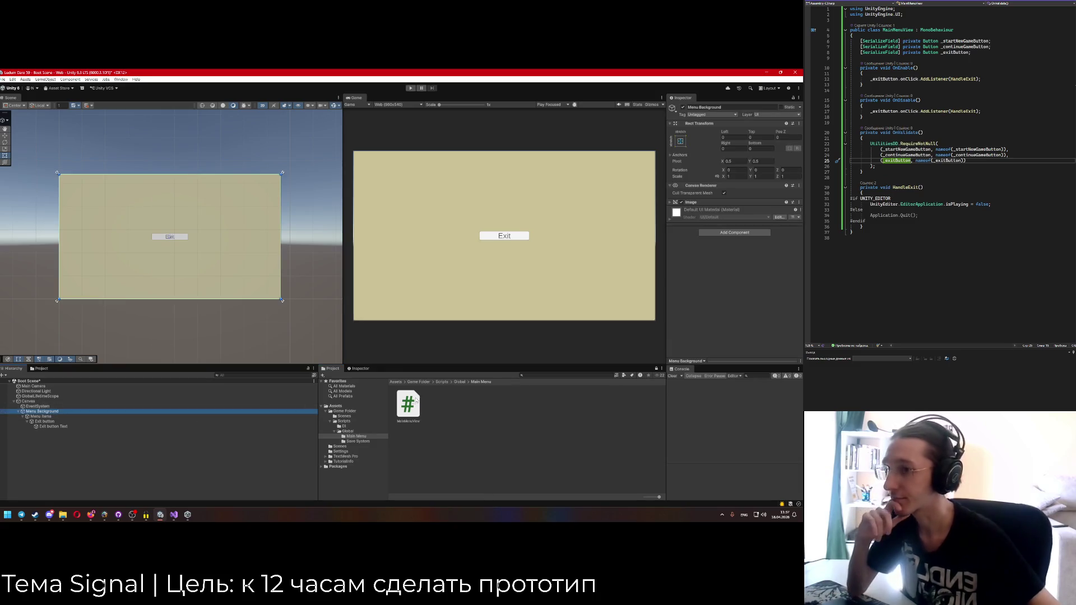
drag(731, 269, 735, 279)
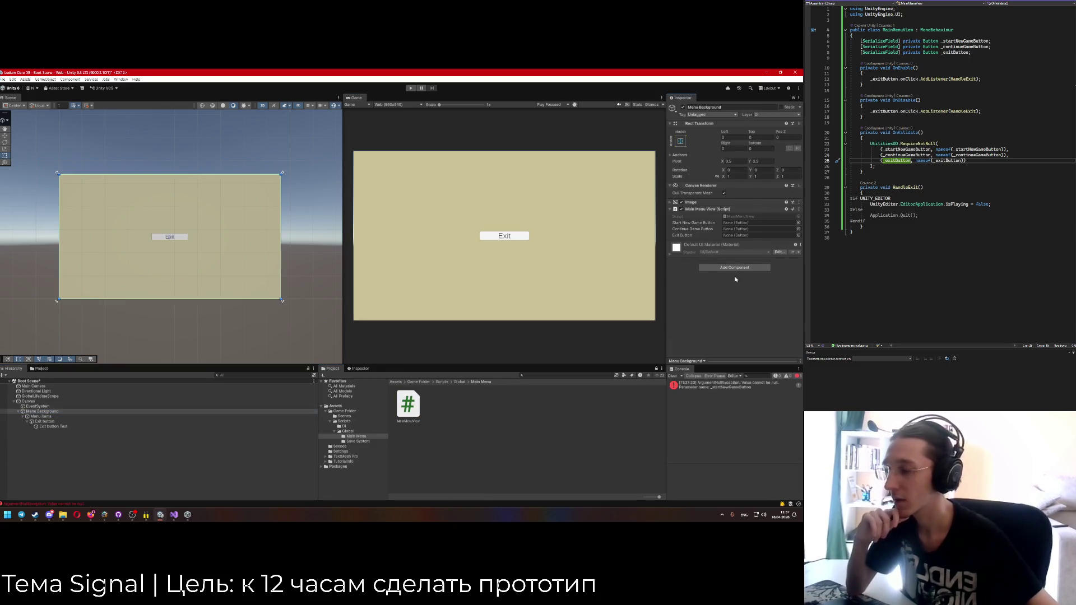
click(797, 209)
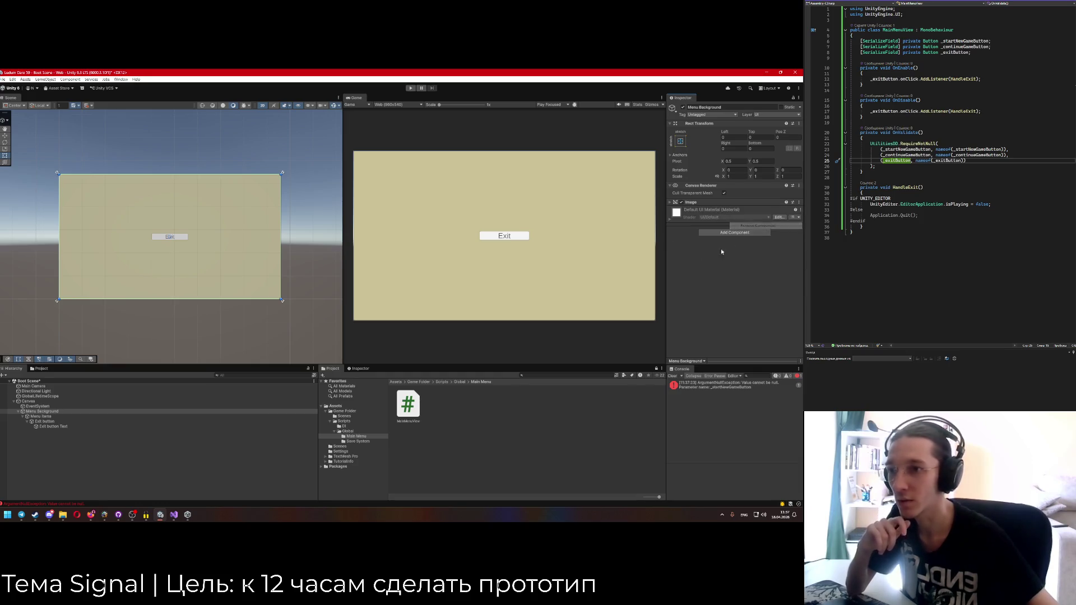
click(277, 400)
Attach MainMenuView to Canvas and assign the Exit button to its Exit Button field.
mouse_move(408, 403)
mouse_down()
mouse_move(589, 369)
mouse_move(697, 333)
mouse_move(696, 349)
mouse_up()
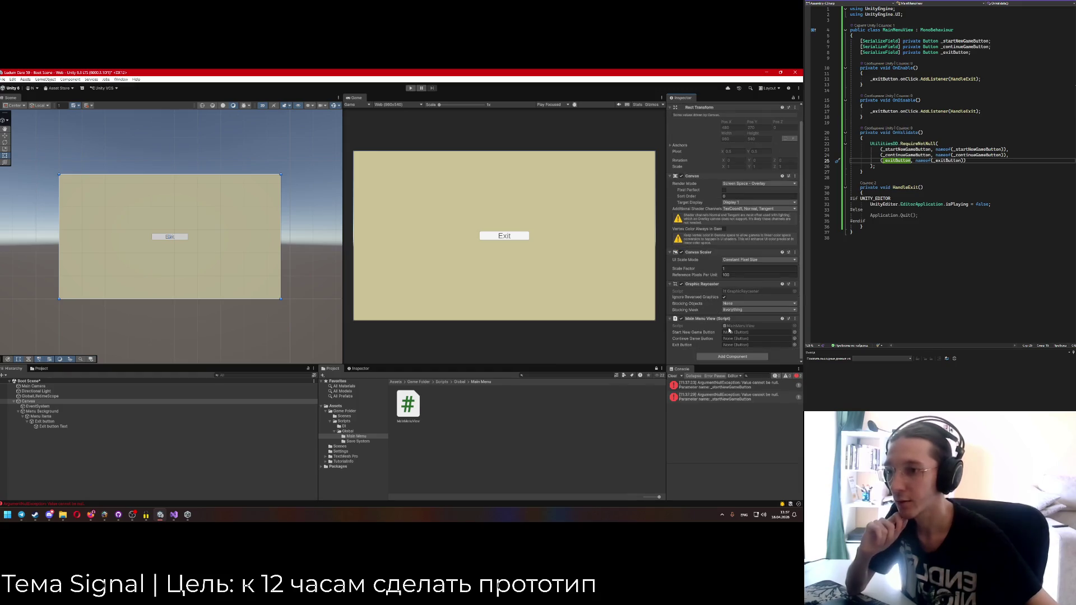
click(794, 346)
double_click(527, 229)
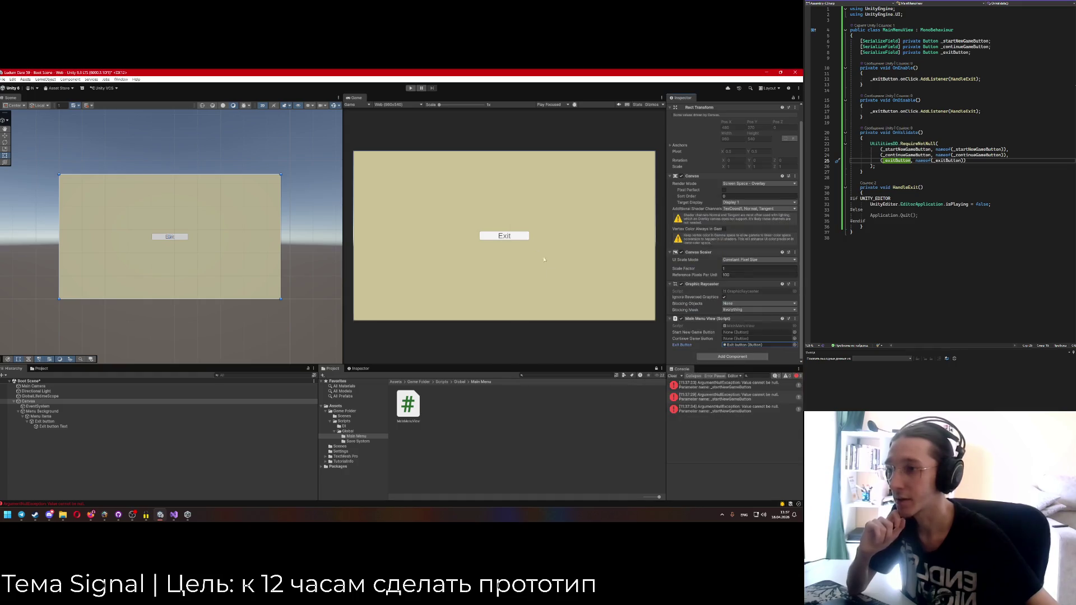
click(54, 422)
right_click(40, 416)
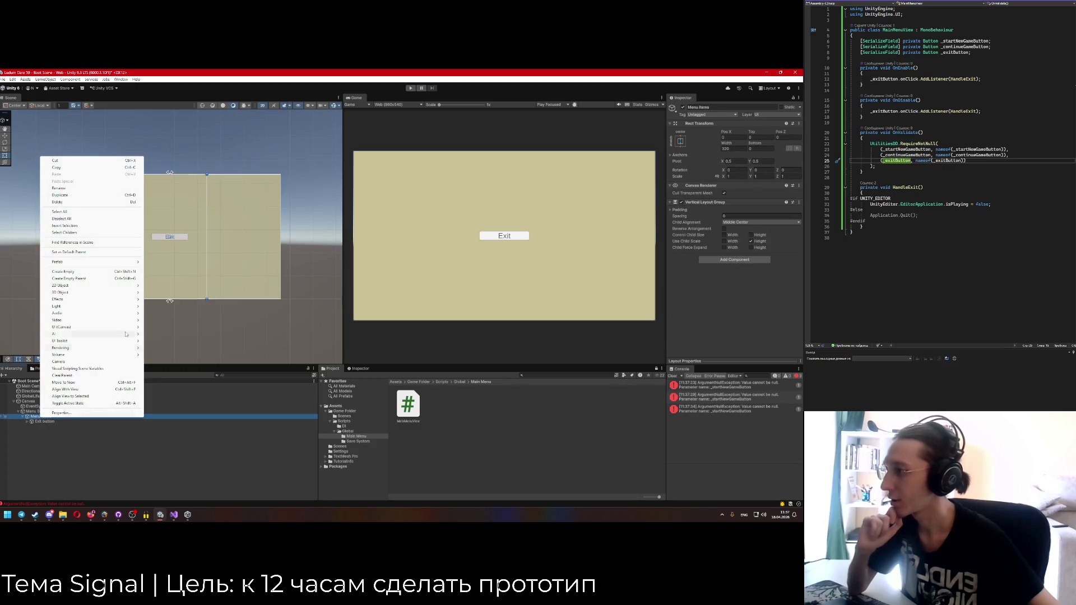
Add a UI button under Menu Items named Start New Game Button, placed above Exit.
mouse_move(128, 300)
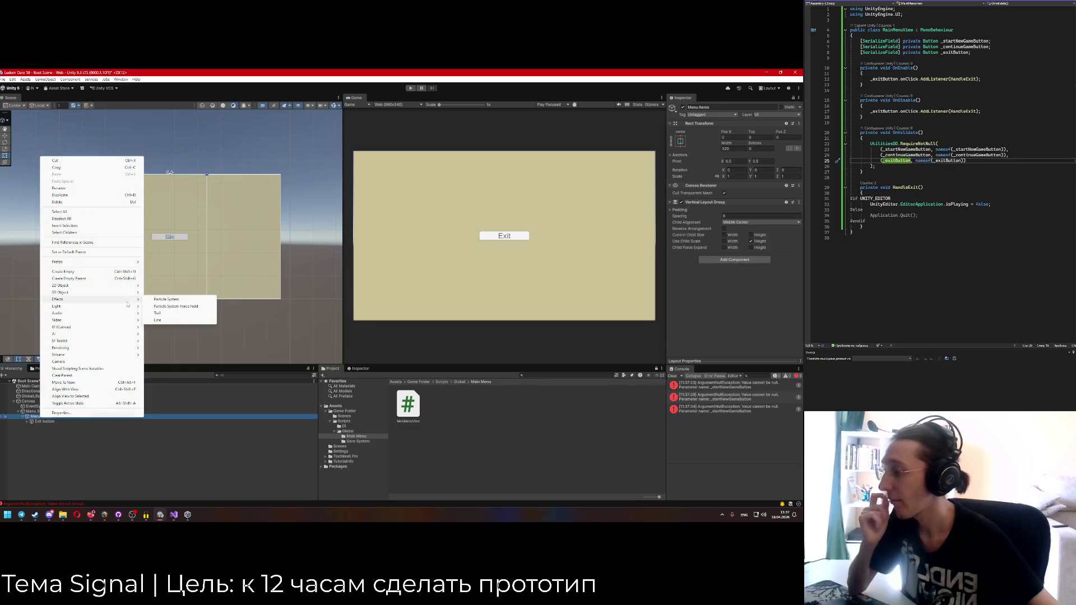
mouse_move(132, 328)
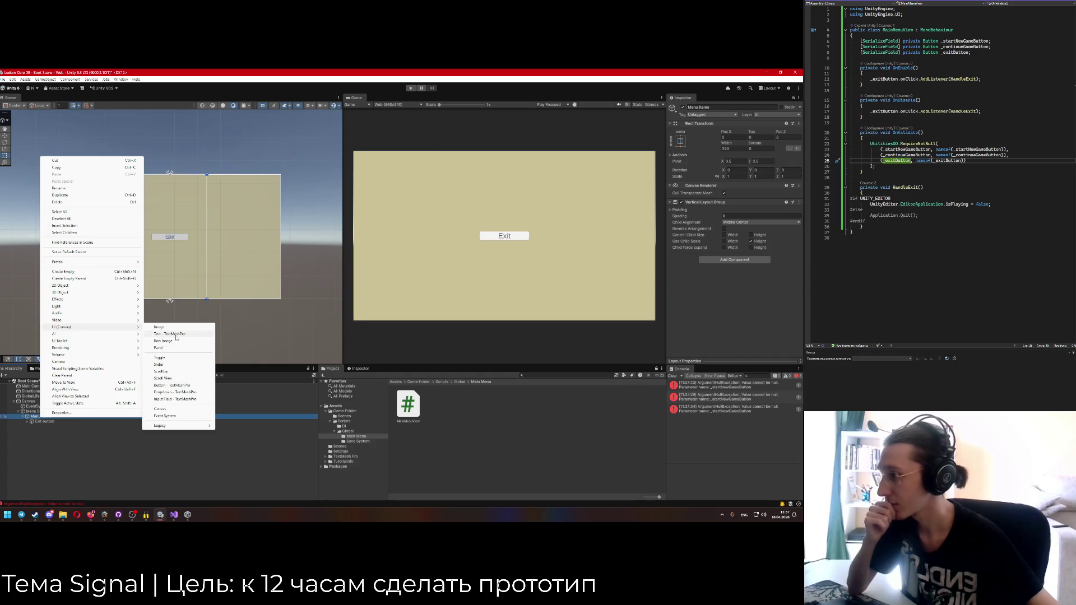
click(170, 385)
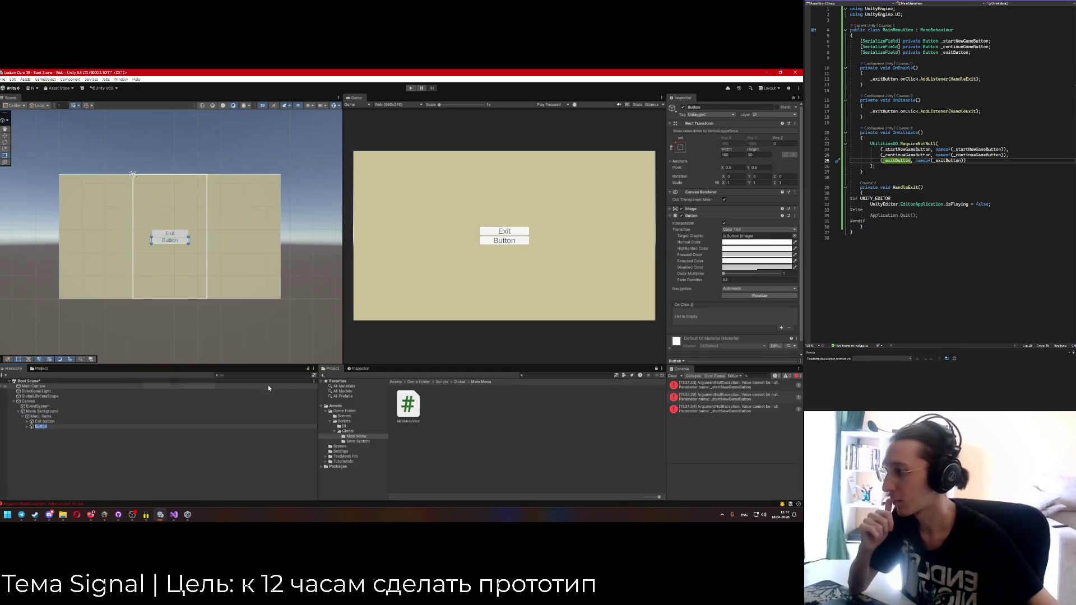
click(710, 106)
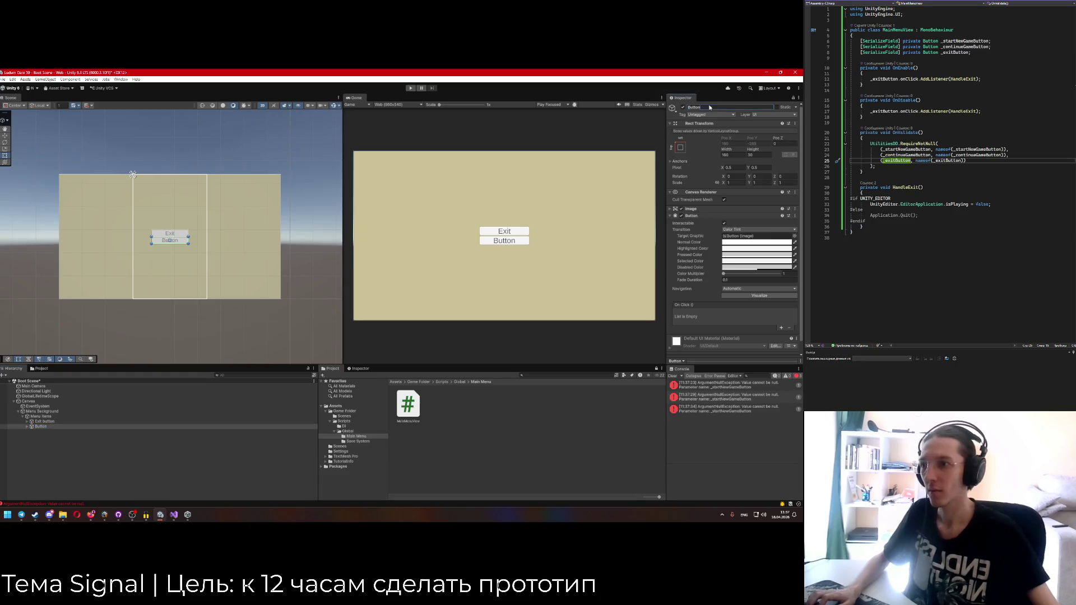
text(Start Ne)
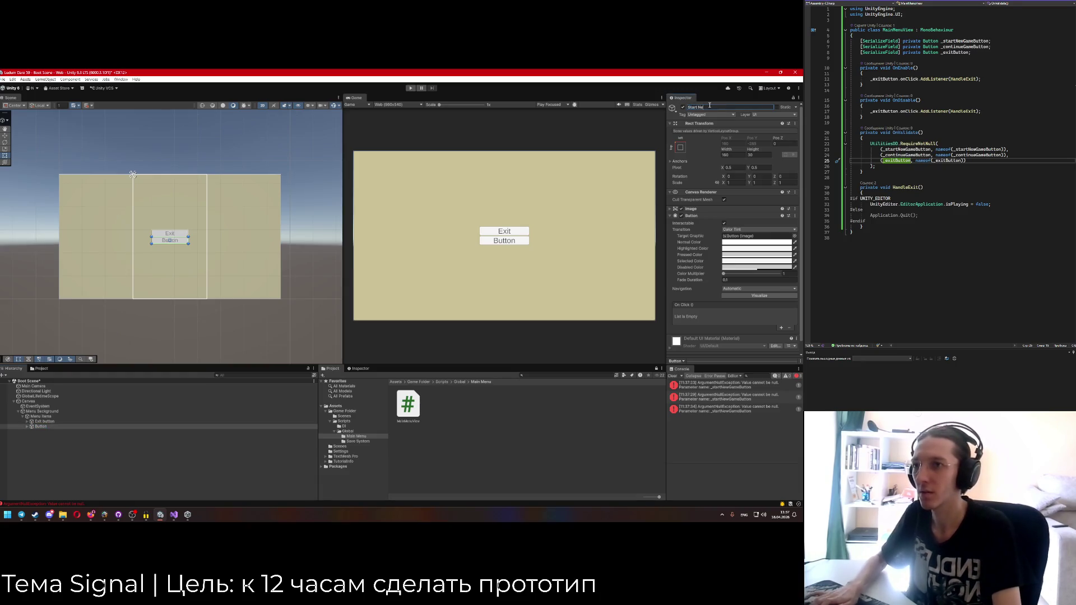
text(w Game Button)
key(Return)
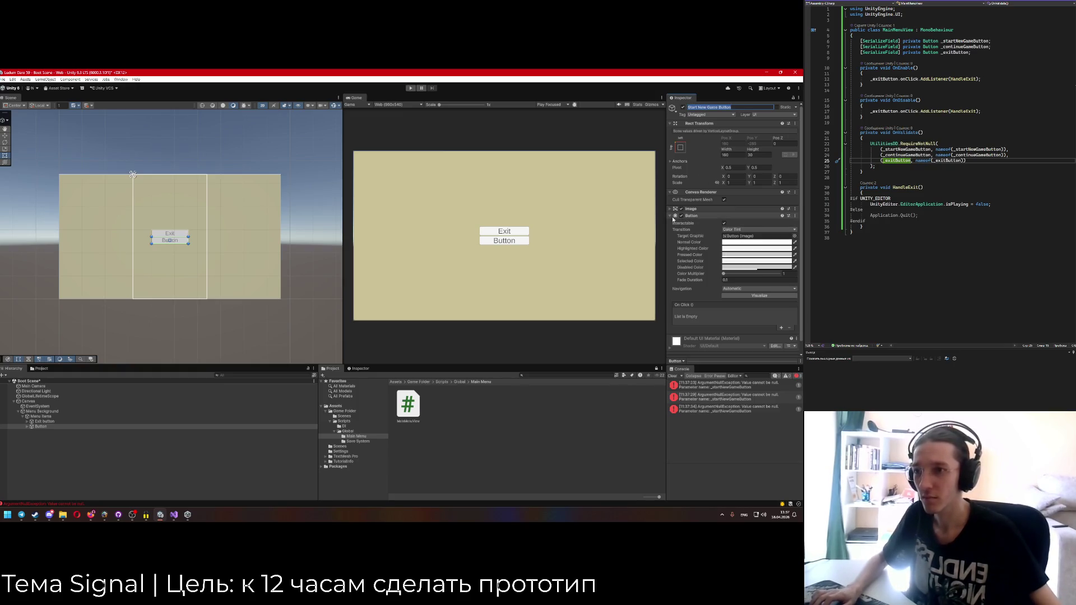
drag(123, 427, 38, 425)
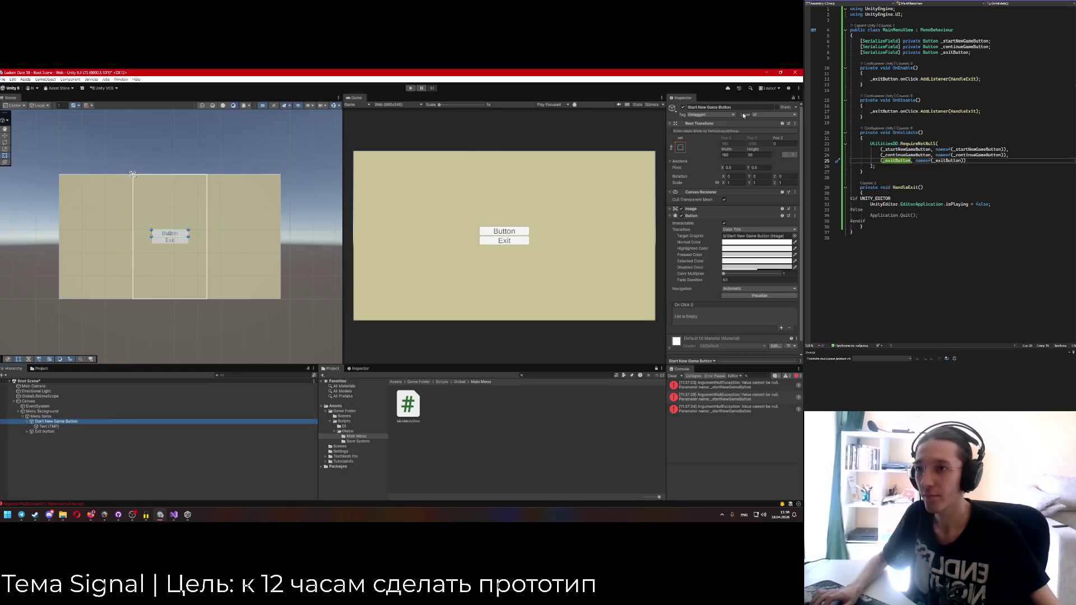
Rename the button's text object and change its label to 'Start New Game'.
click(72, 427)
click(741, 107)
text(Start New Game Button)
text(Text)
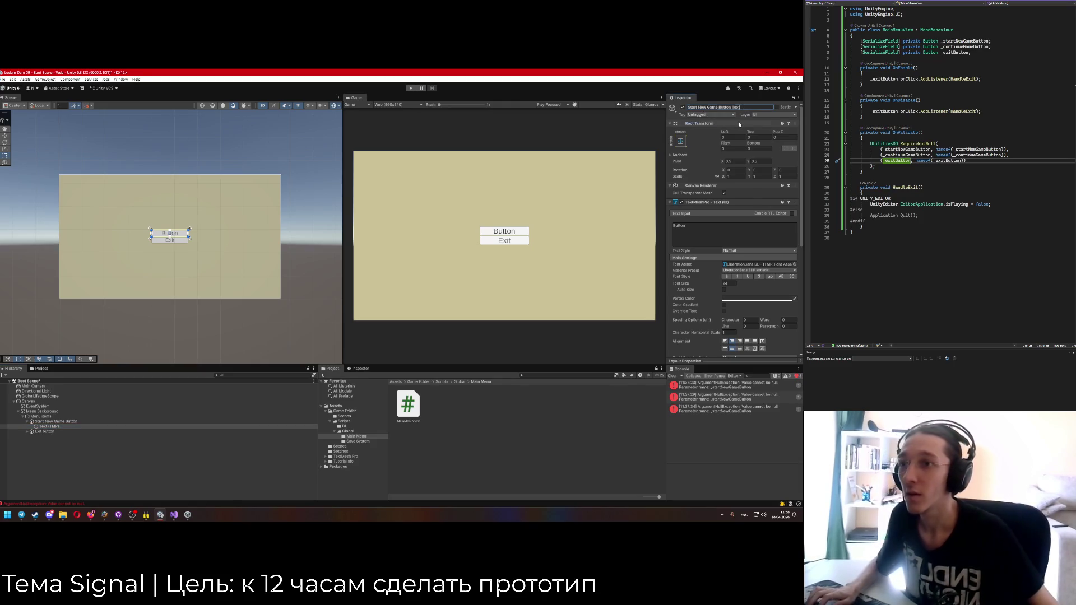
click(728, 123)
click(717, 187)
text(Start New Game)
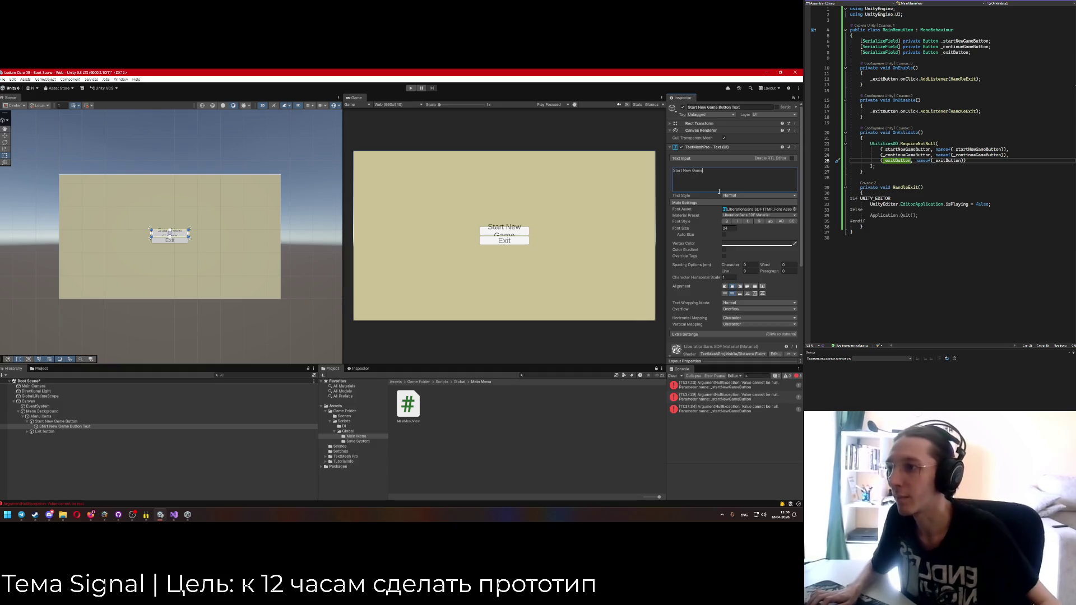
Widen the Start New Game button and set the Exit button's width to 180 to match.
click(90, 421)
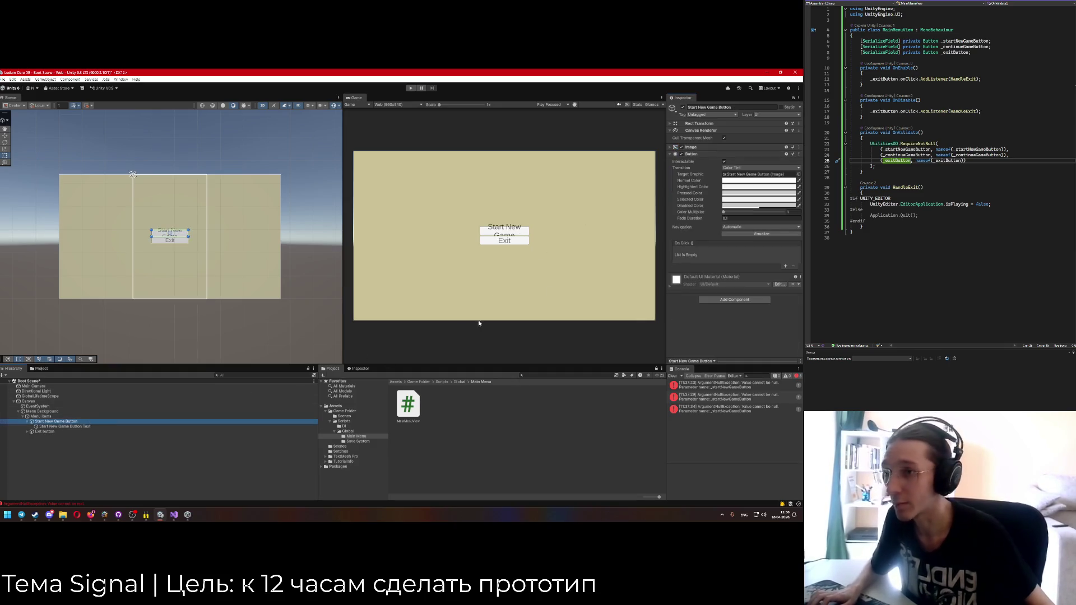
click(27, 421)
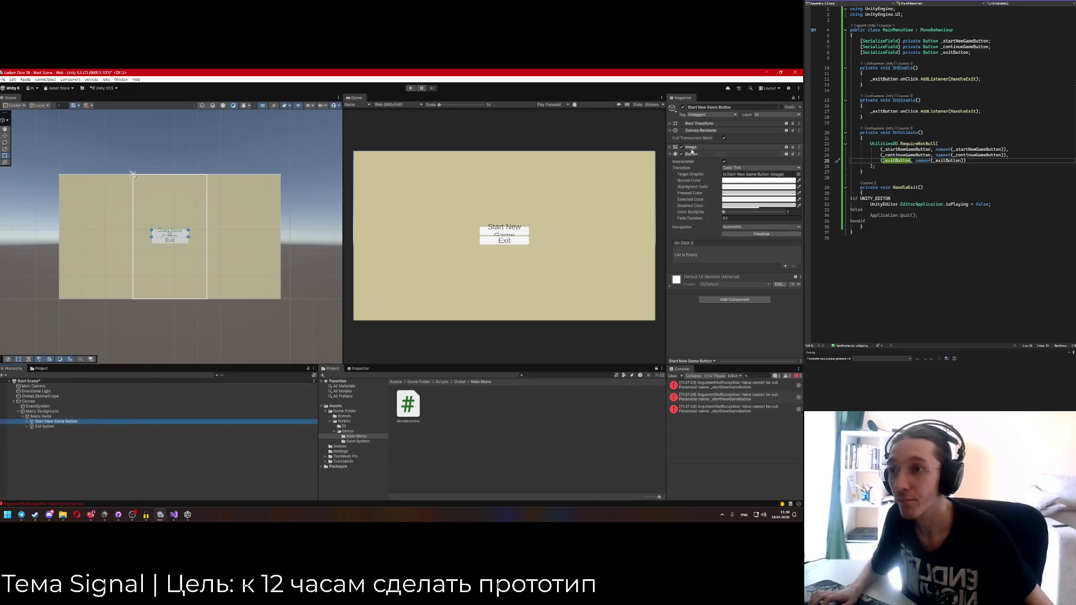
click(670, 155)
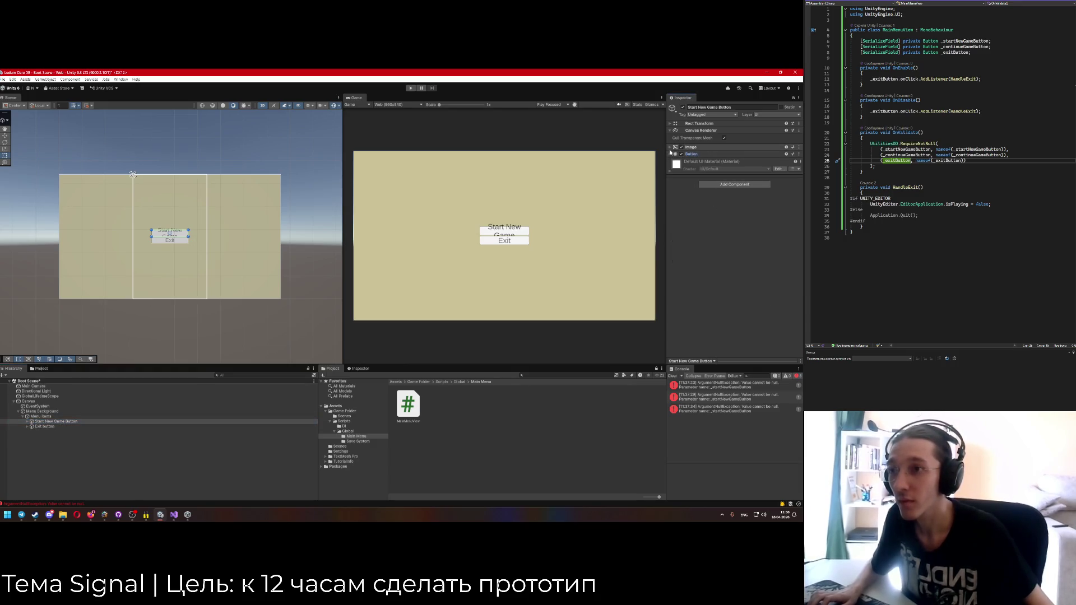
click(670, 130)
click(670, 123)
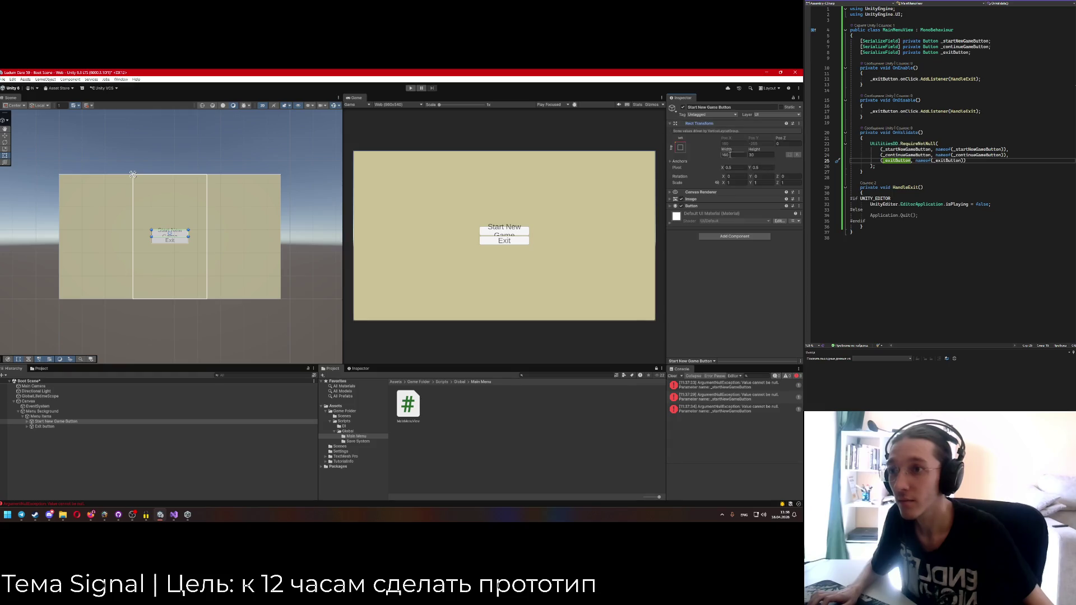
key(Return)
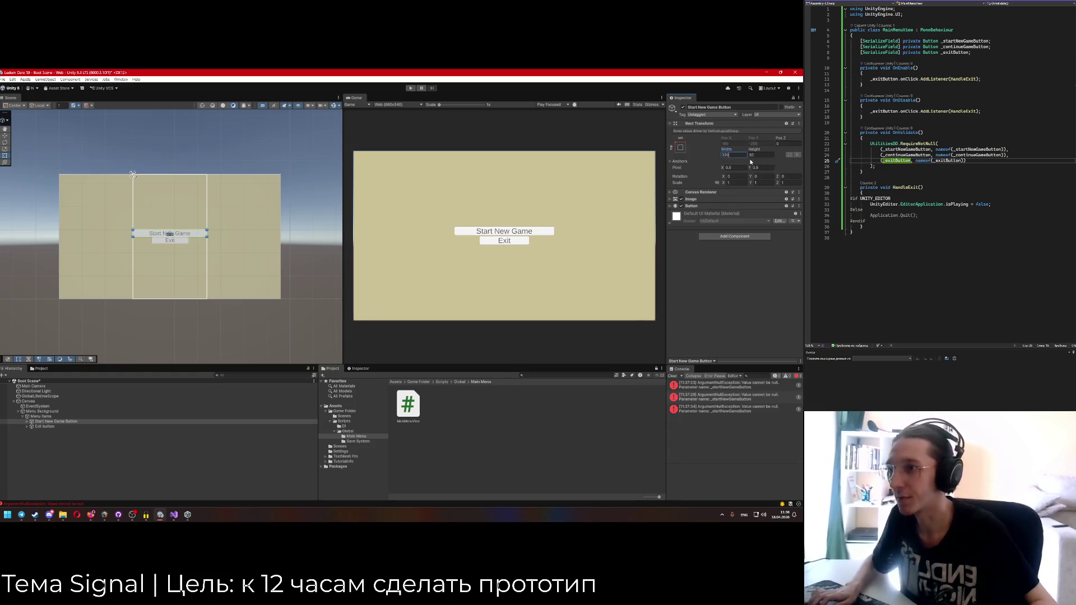
click(170, 240)
double_click(729, 155)
text(180)
key(Return)
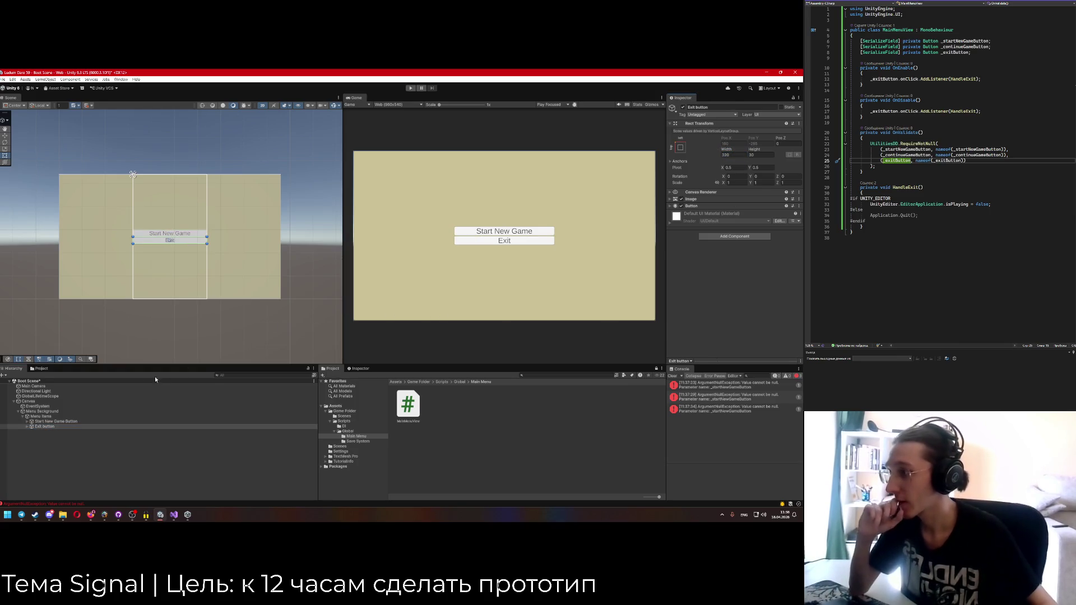
right_click(45, 417)
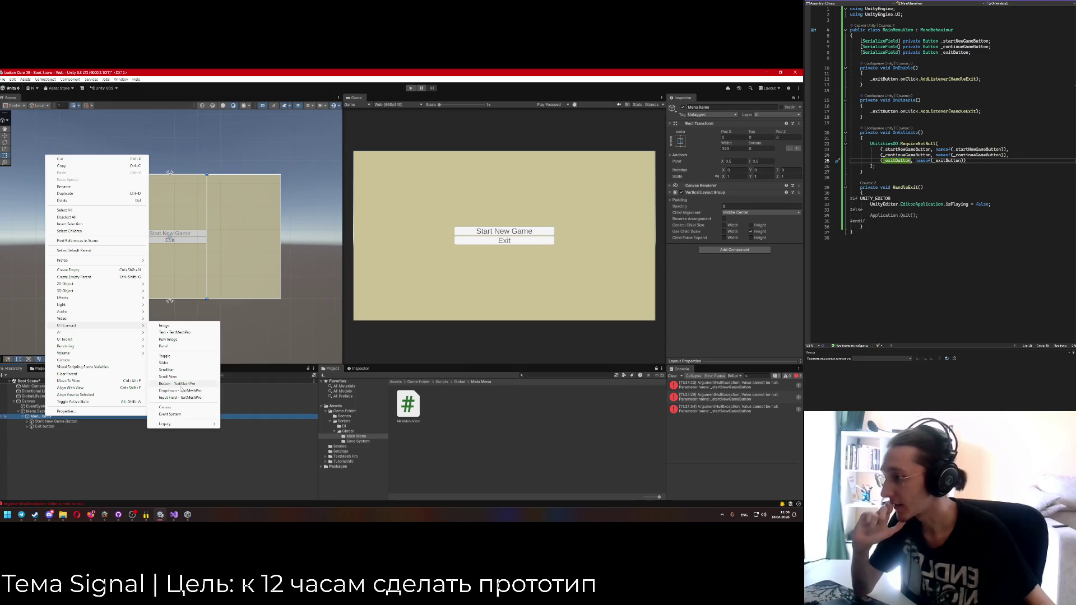
Add another button under Menu Items, width 320, named Continue Button.
click(180, 383)
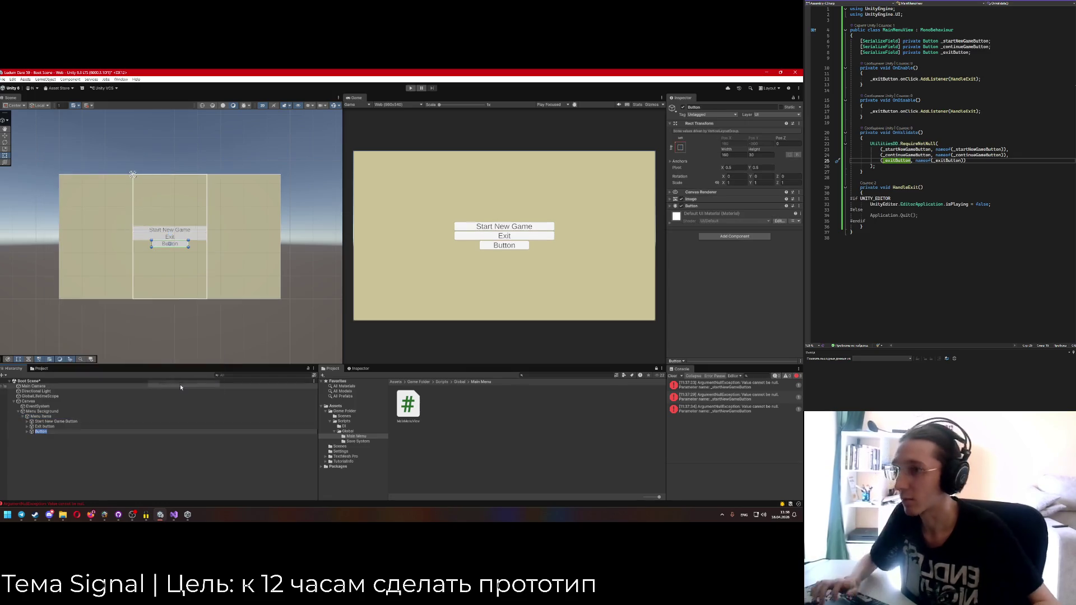
click(734, 155)
text(320)
click(719, 107)
text(Continue)
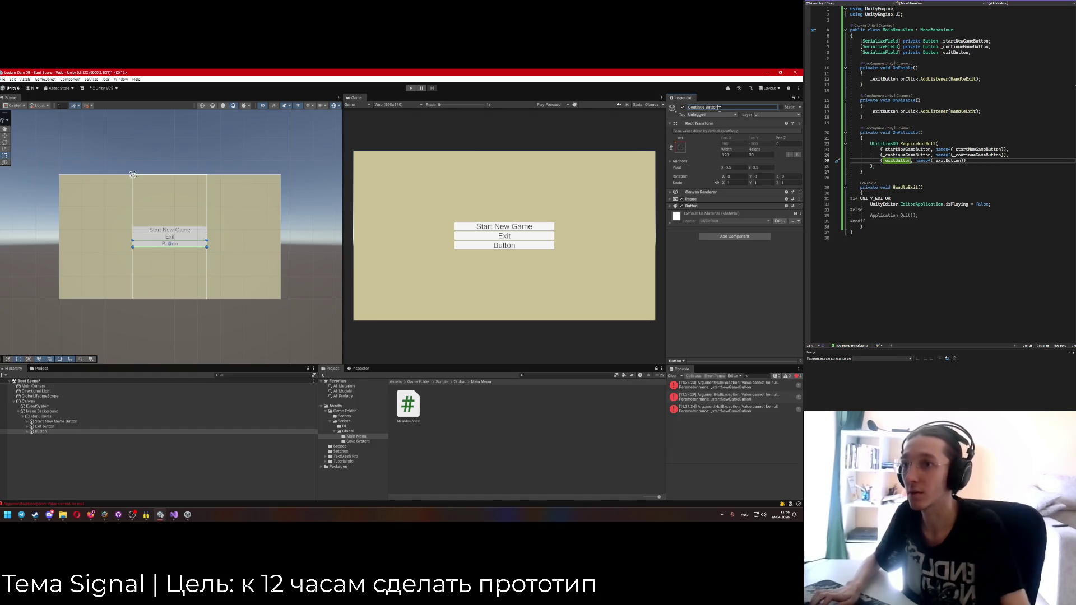
key(Return)
Rename the Continue Button's text object and set its label to 'Continue'.
click(27, 432)
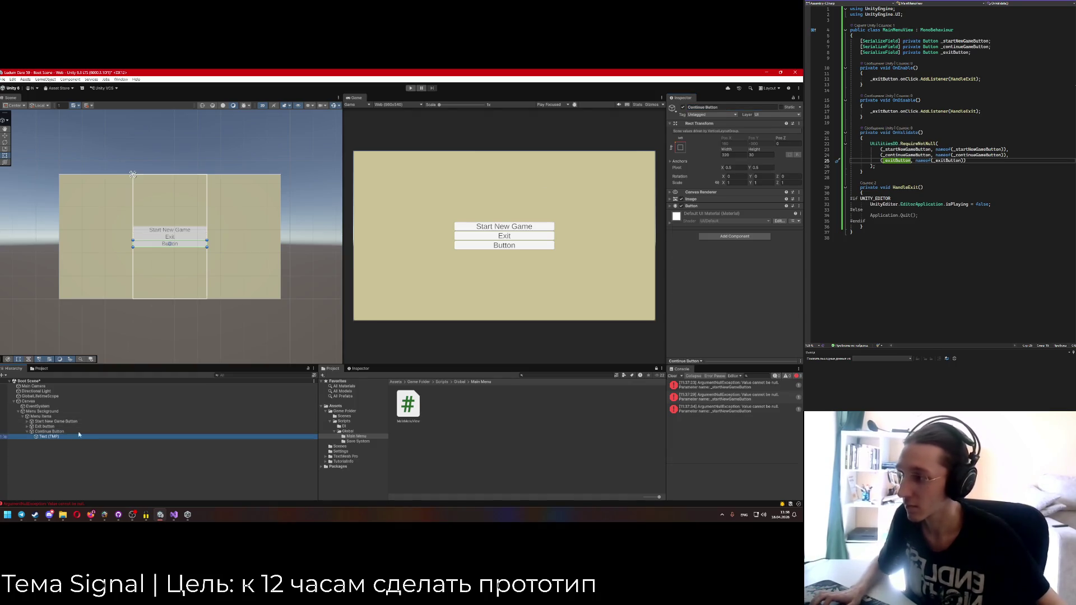
click(49, 436)
click(717, 107)
text(Continue Button)
text(Text)
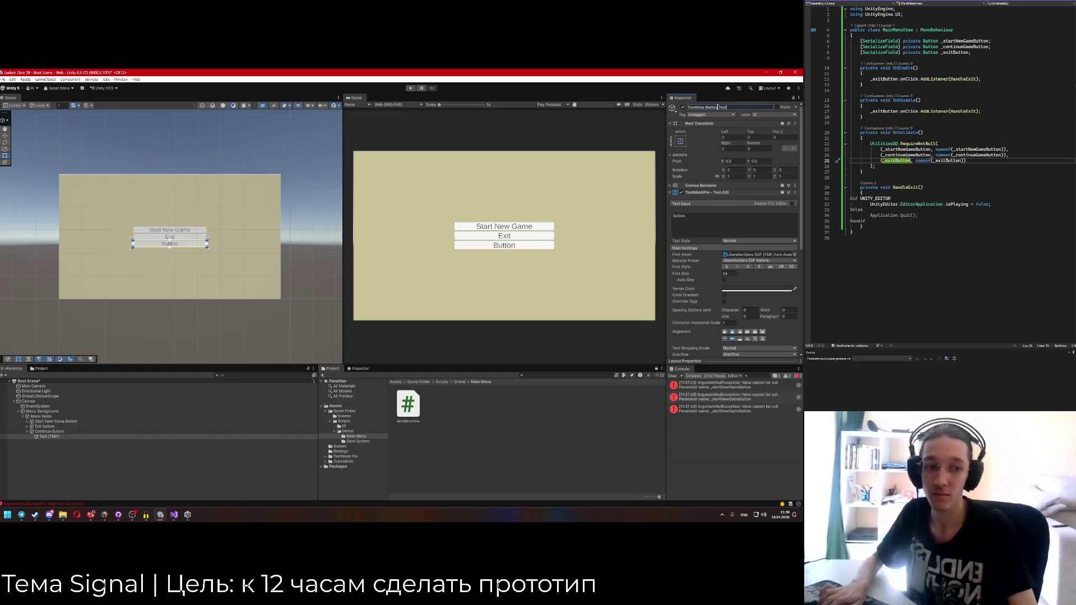
click(703, 220)
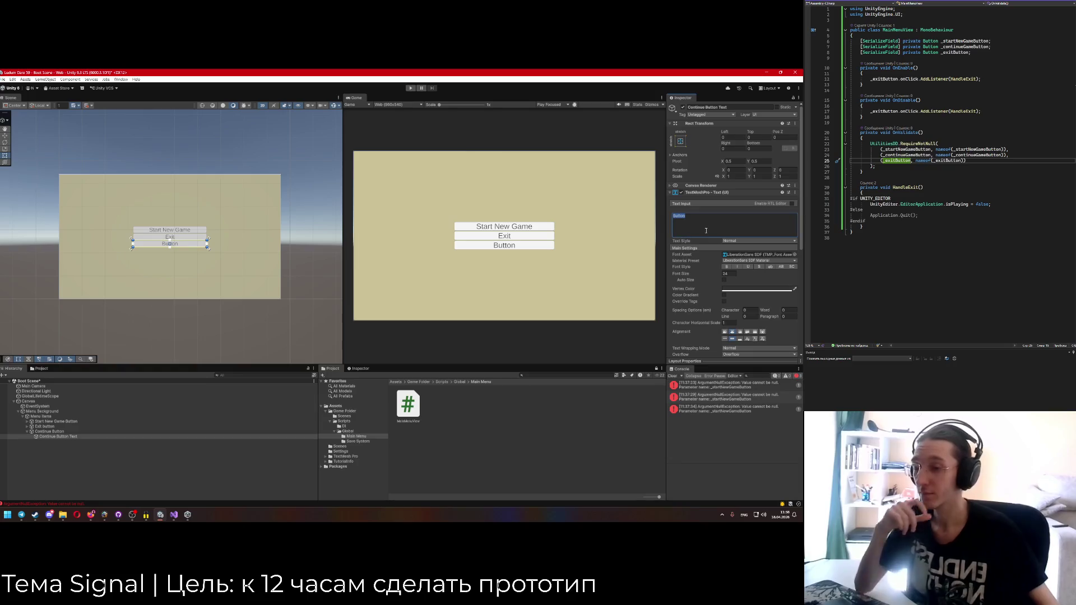
text(Continue)
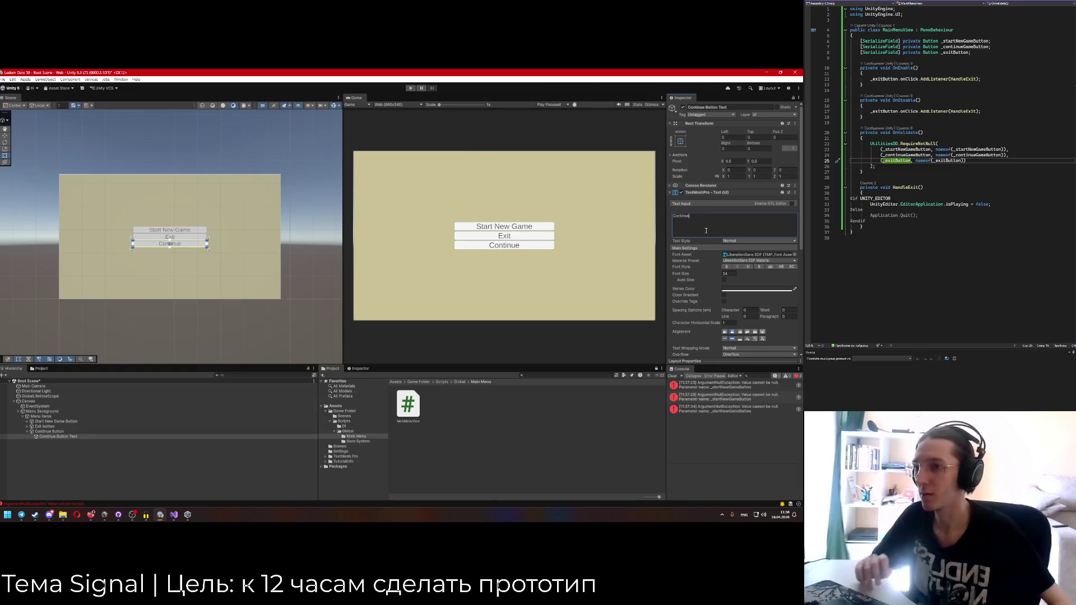
Place the Continue button above Exit and deactivate it.
click(643, 412)
drag(49, 431, 46, 426)
click(47, 427)
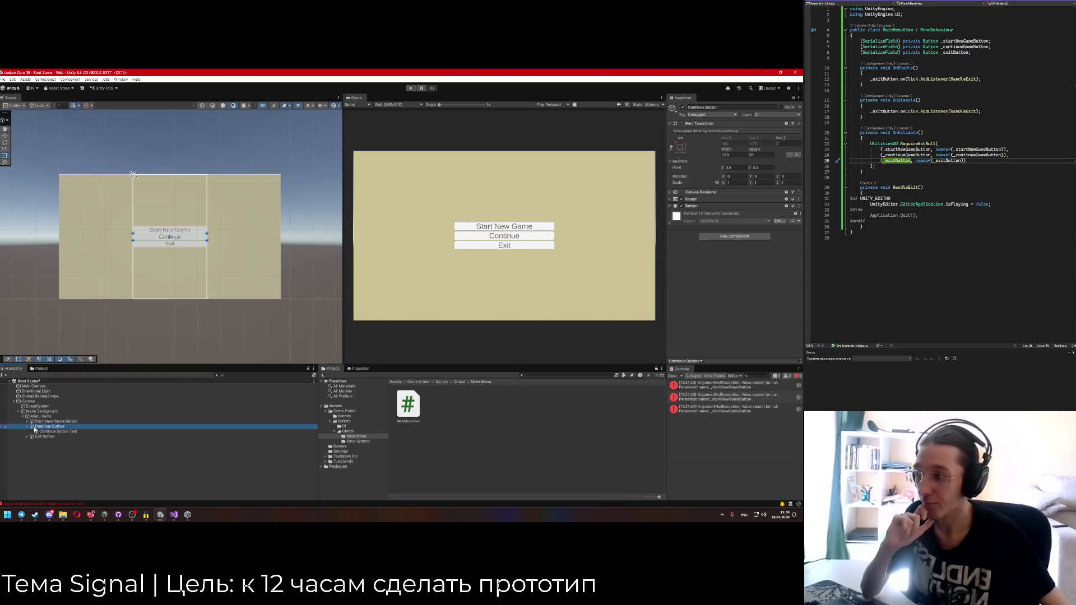
key(alt+shift+a)
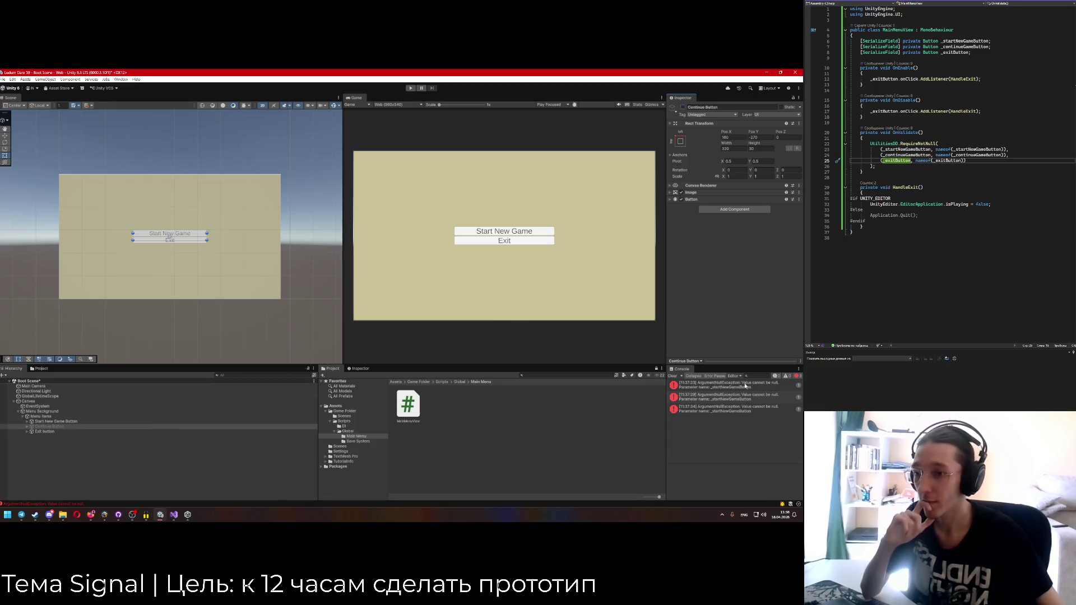
Assign the Start New Game and Continue buttons in the Canvas's Main Menu View and clear the console.
click(34, 401)
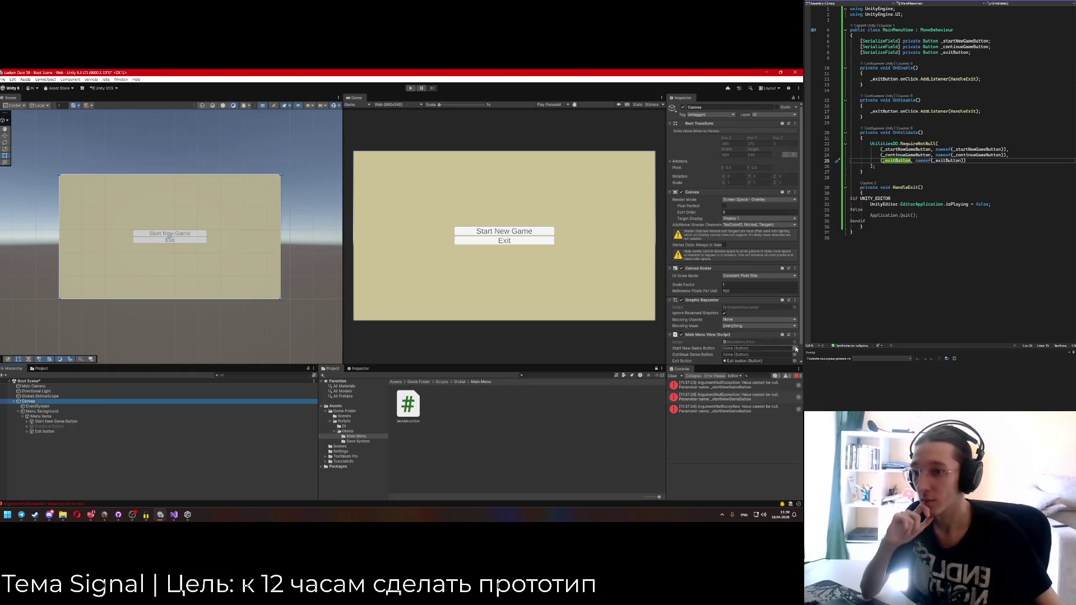
click(794, 348)
click(531, 230)
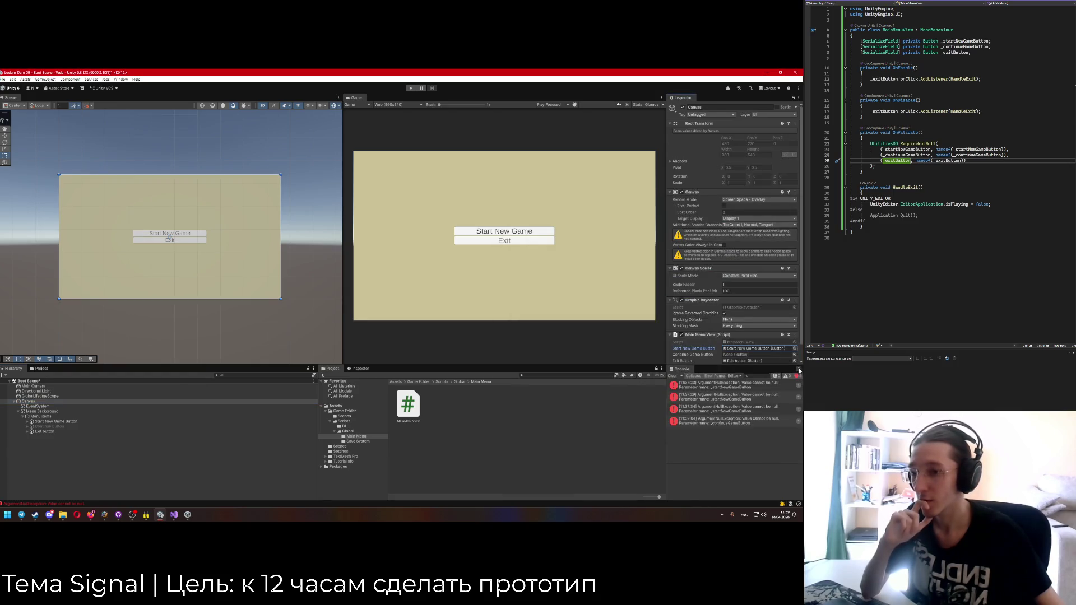
double_click(535, 234)
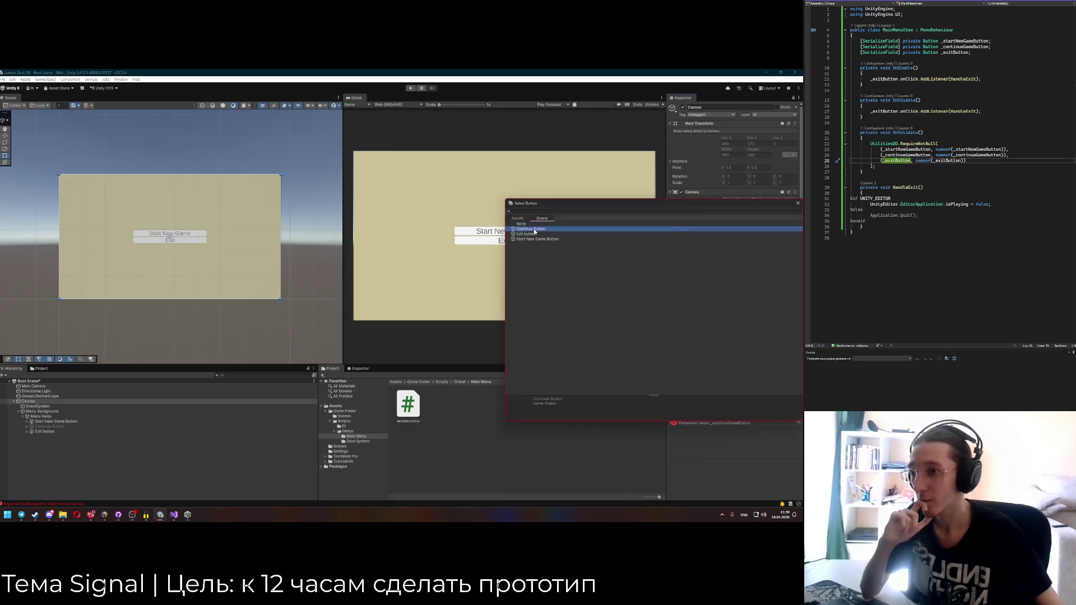
scroll(710, 353, down, 1)
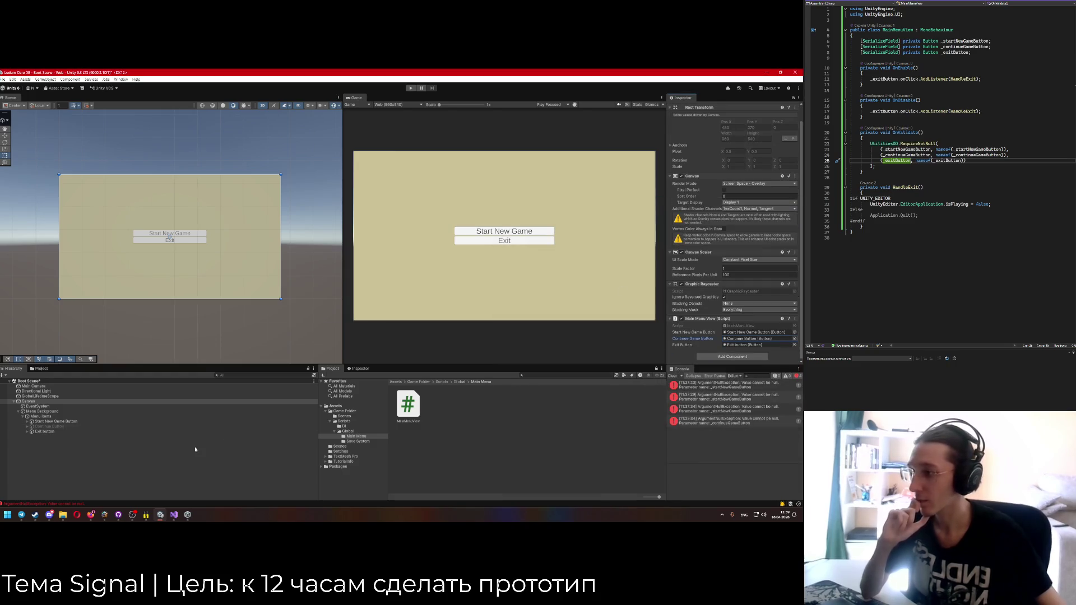
click(672, 375)
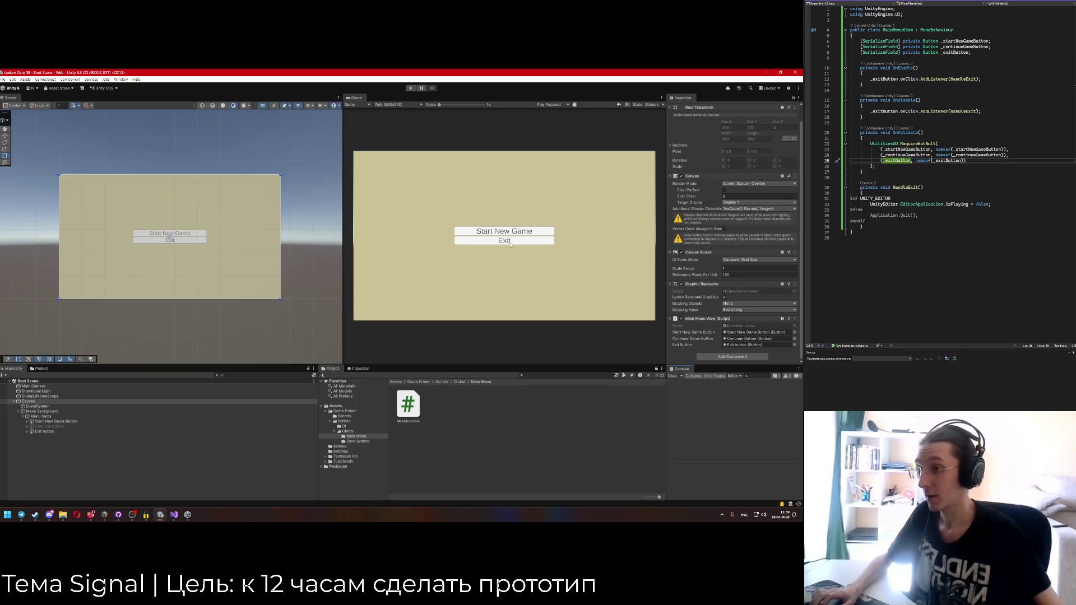
drag(982, 111, 977, 106)
key(ctrl+c)
Duplicate the exit listener as a HandleStart listener in OnEnable and OnDisable.
click(960, 73)
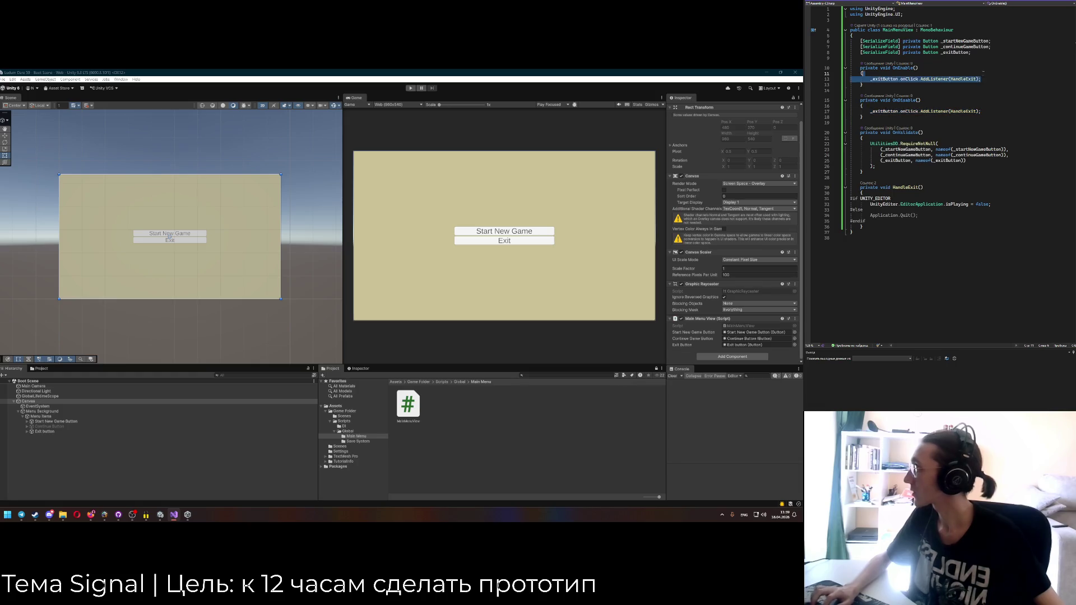
key(ctrl+v)
click(952, 80)
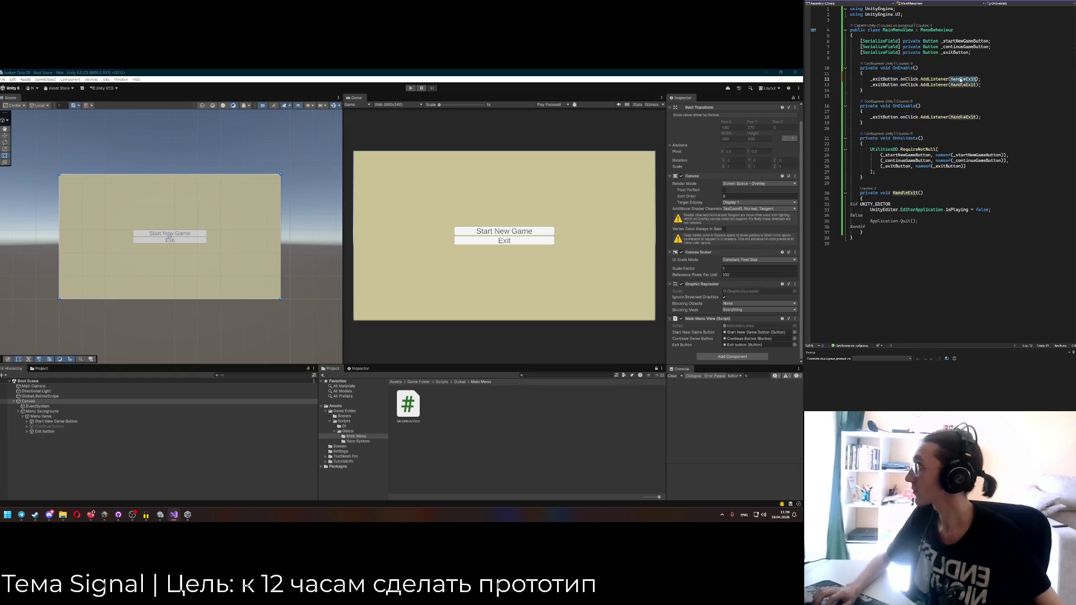
text(HandleStar)
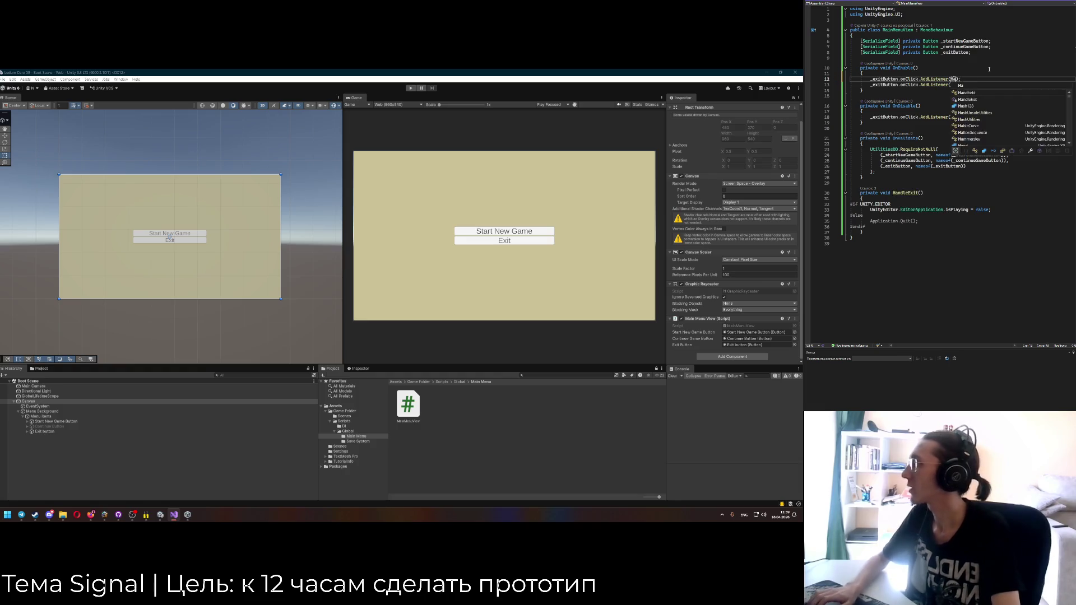
text(t)
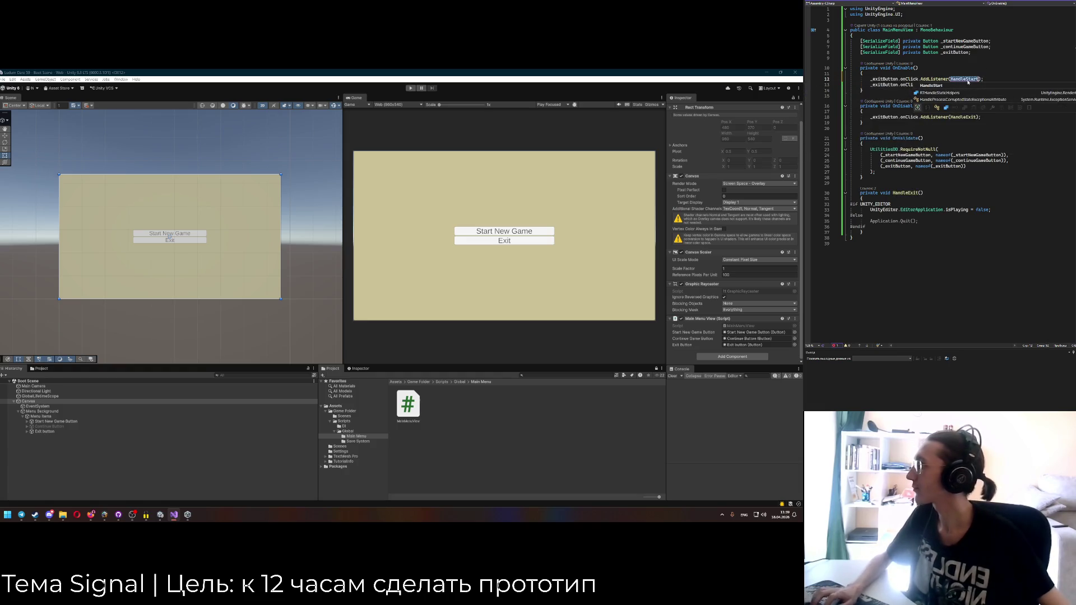
key(ctrl+c)
key(Down)
key(Down)
key(Down)
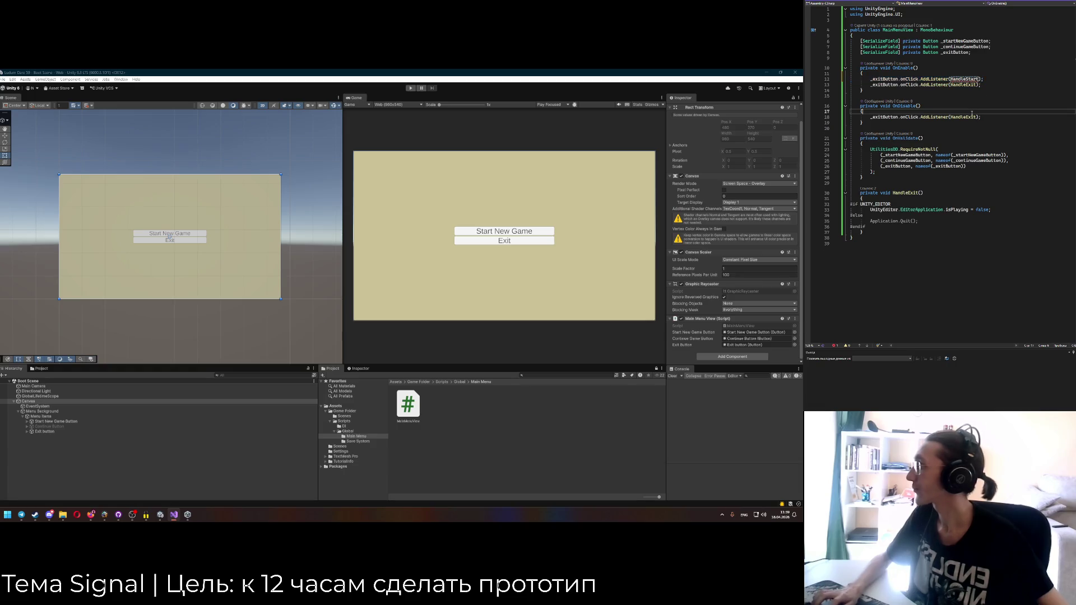
key(ctrl+v)
Add an empty private void HandleStart() method above HandleExit.
click(879, 196)
key(Return)
key(Return)
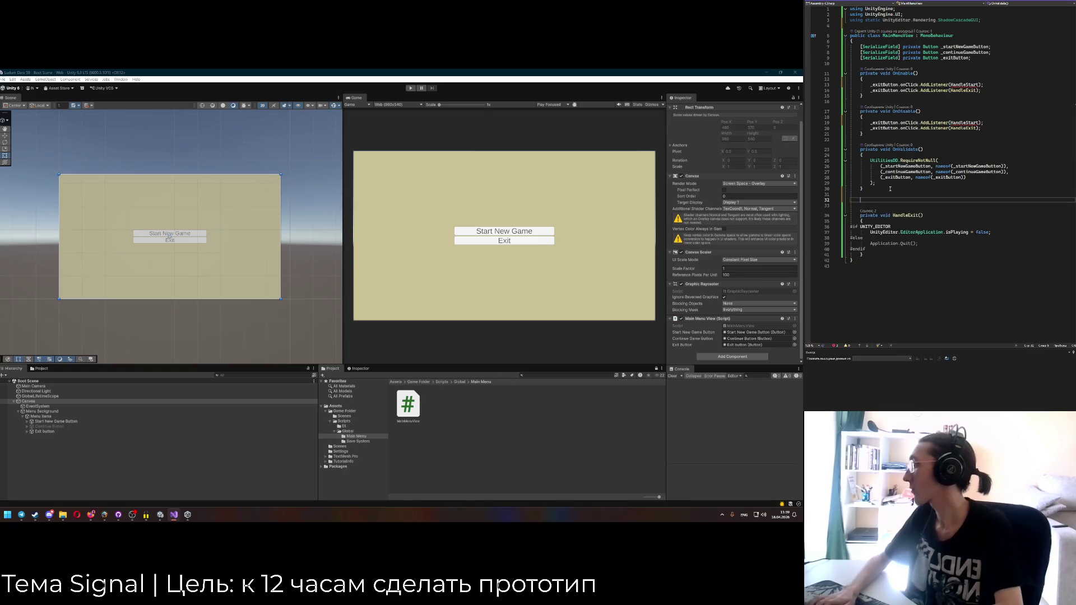
text(private void HandleStart() {)
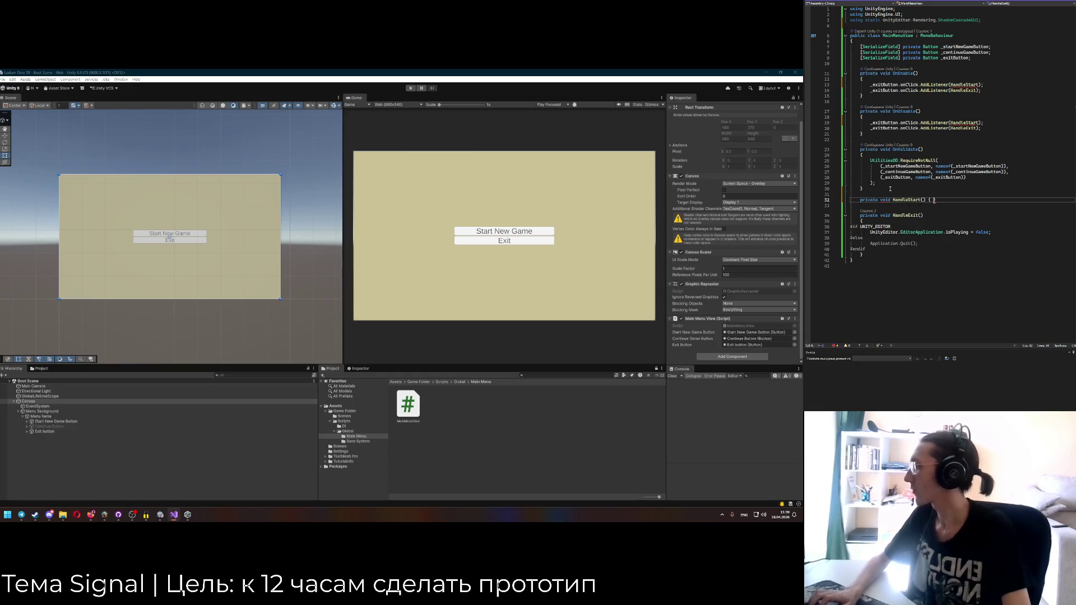
key(Return)
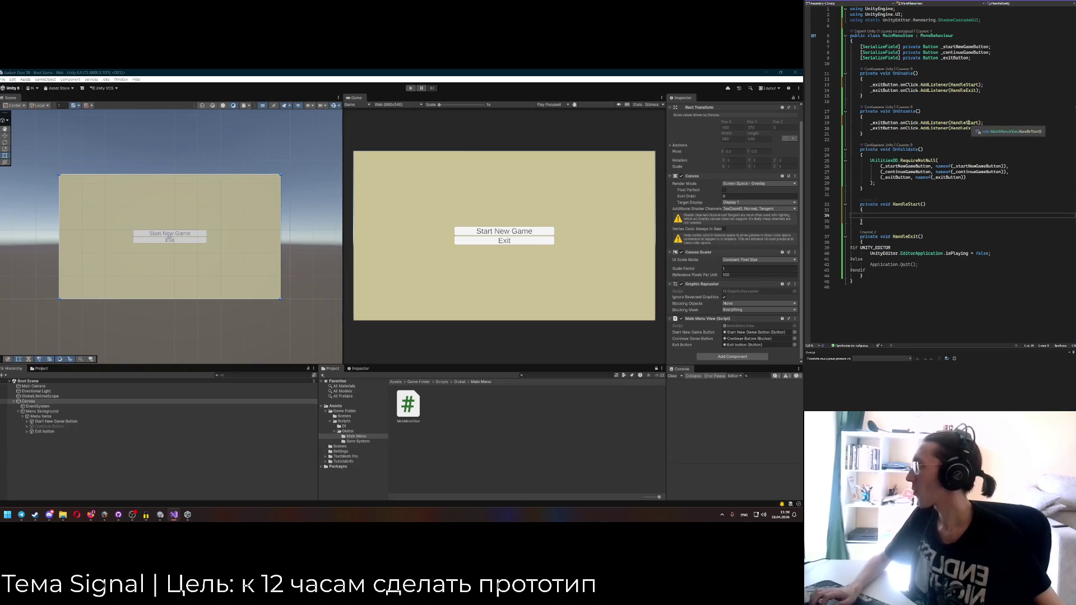
Delete the unused using static line at the top of the script.
key(ctrl+Home)
key(Down)
key(Down)
key(shift+End)
key(BackSpace)
key(BackSpace)
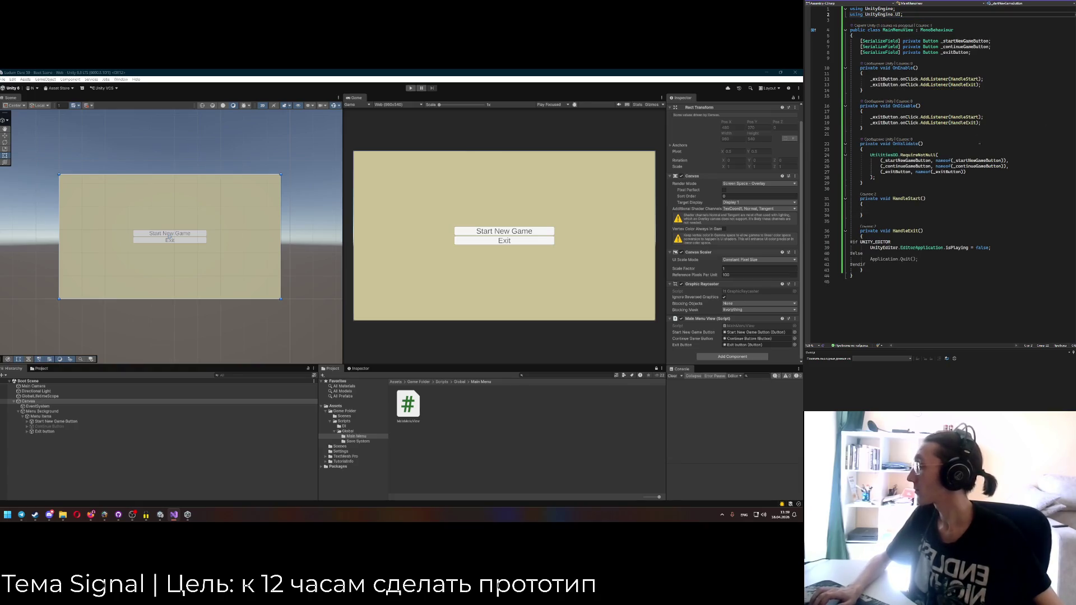
click(927, 210)
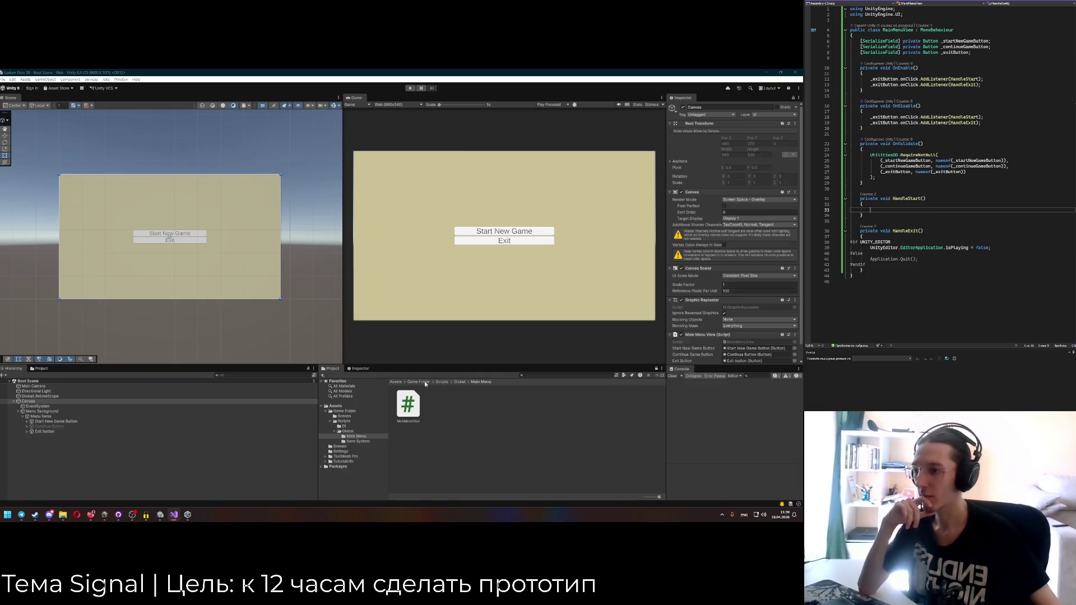
click(396, 382)
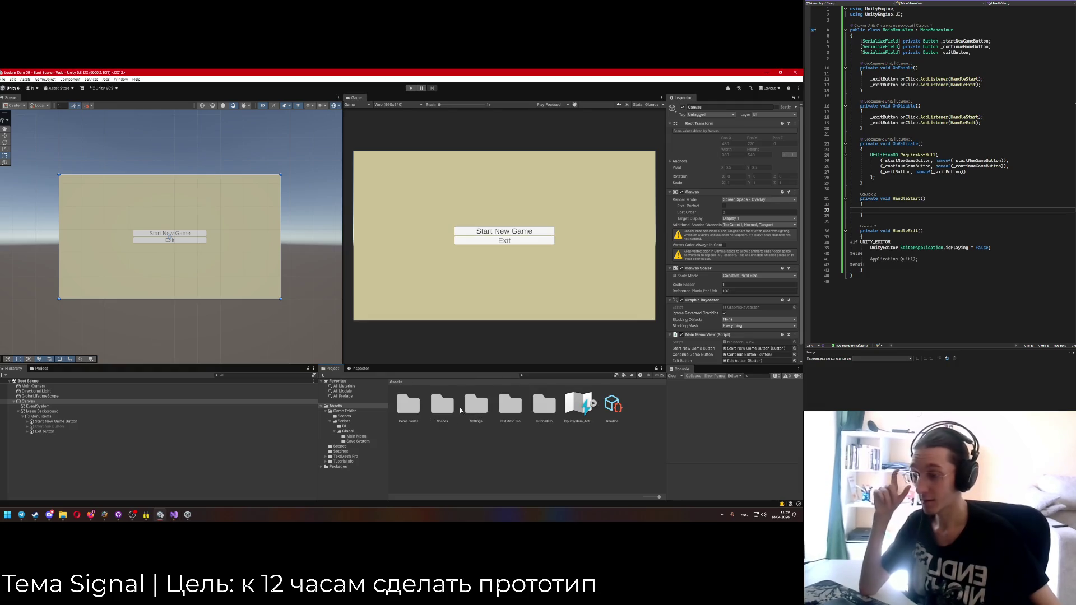
Create a new scene named WholeGameScene in Assets/Game Folder/Scenes.
double_click(442, 406)
right_click(439, 421)
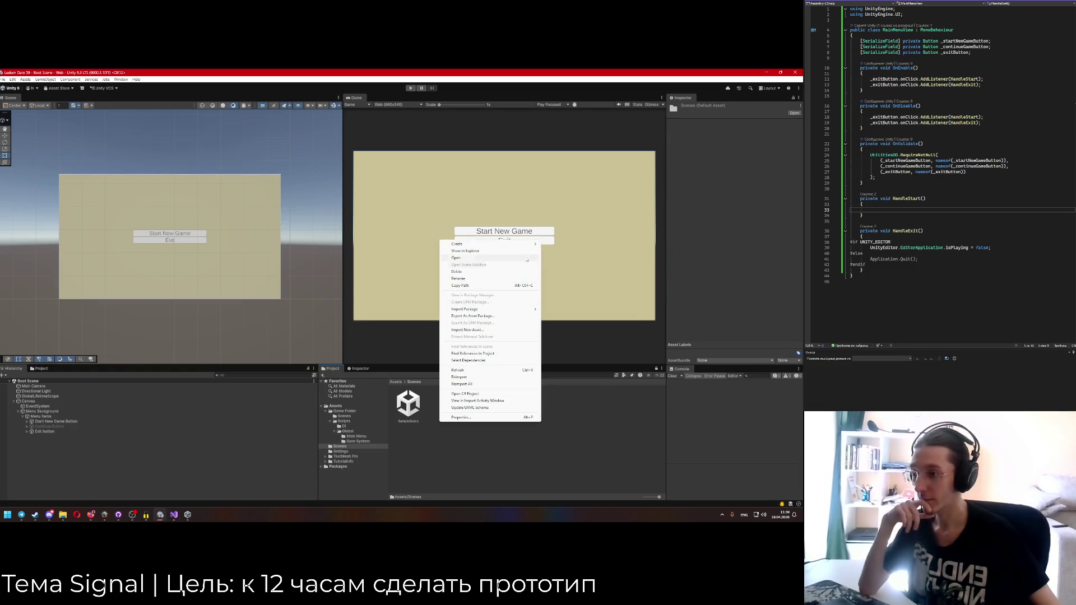
mouse_move(527, 245)
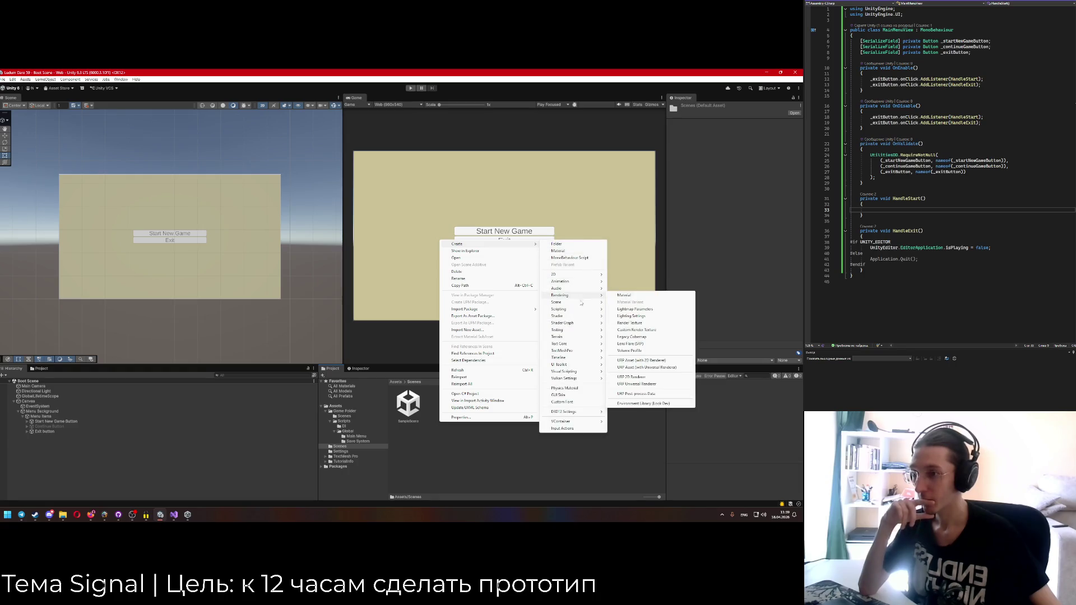
click(396, 382)
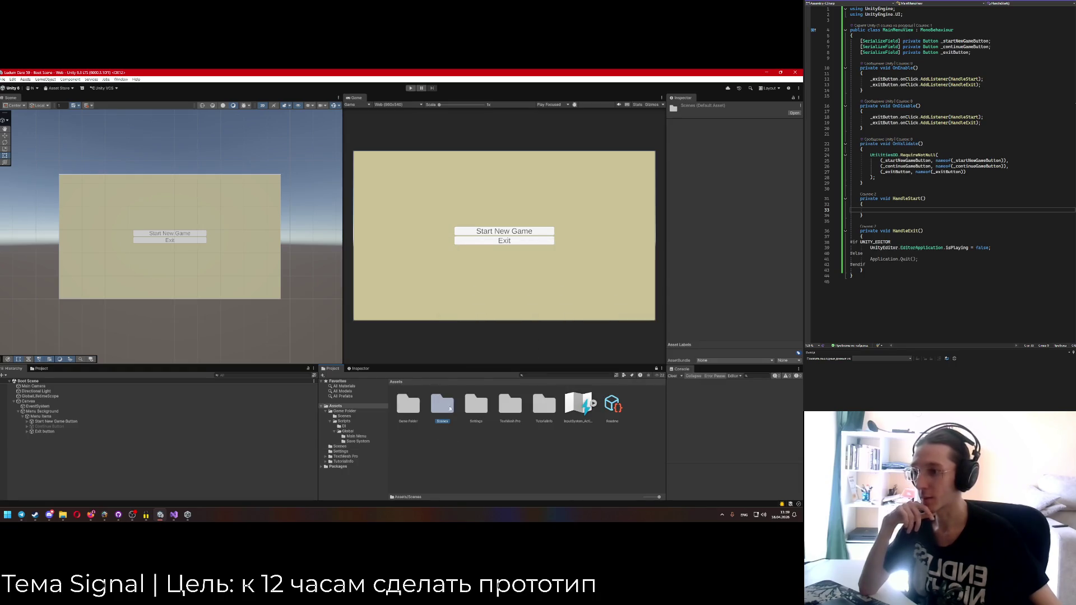
double_click(408, 405)
double_click(408, 405)
right_click(459, 428)
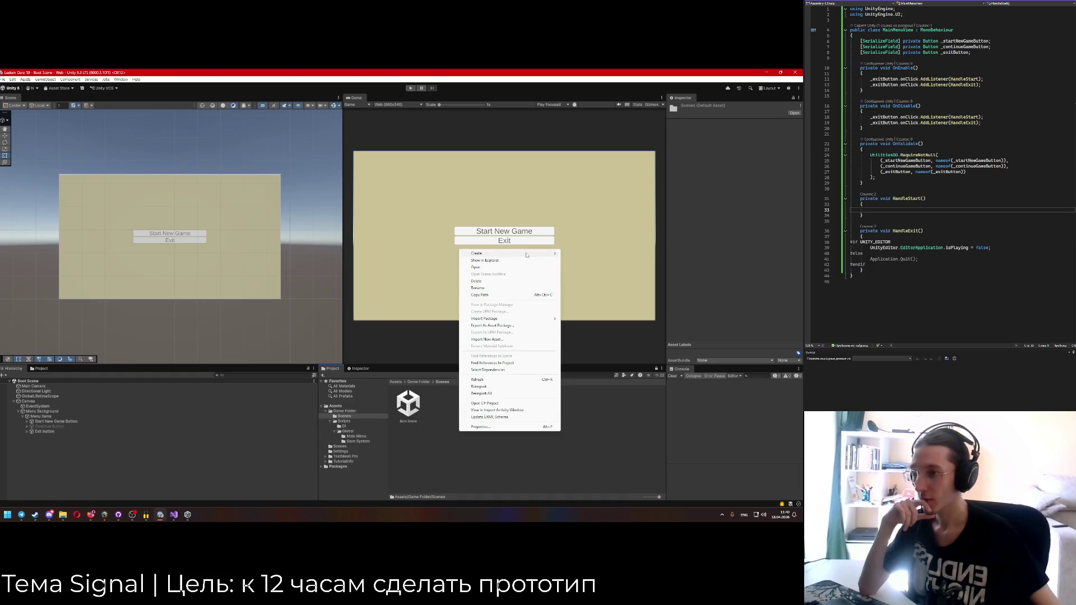
mouse_move(554, 256)
mouse_move(598, 322)
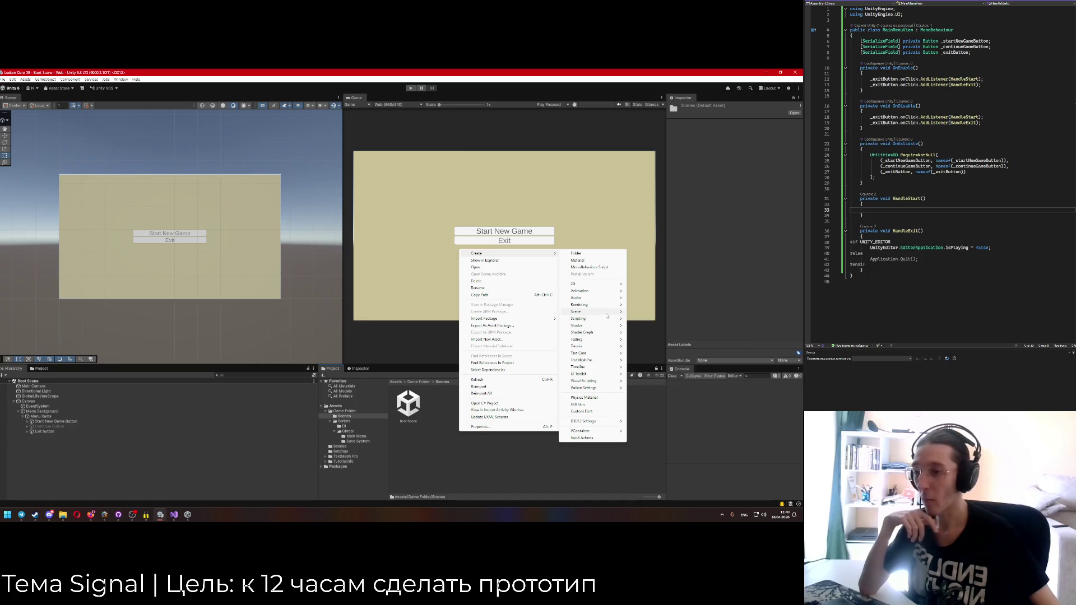
click(644, 314)
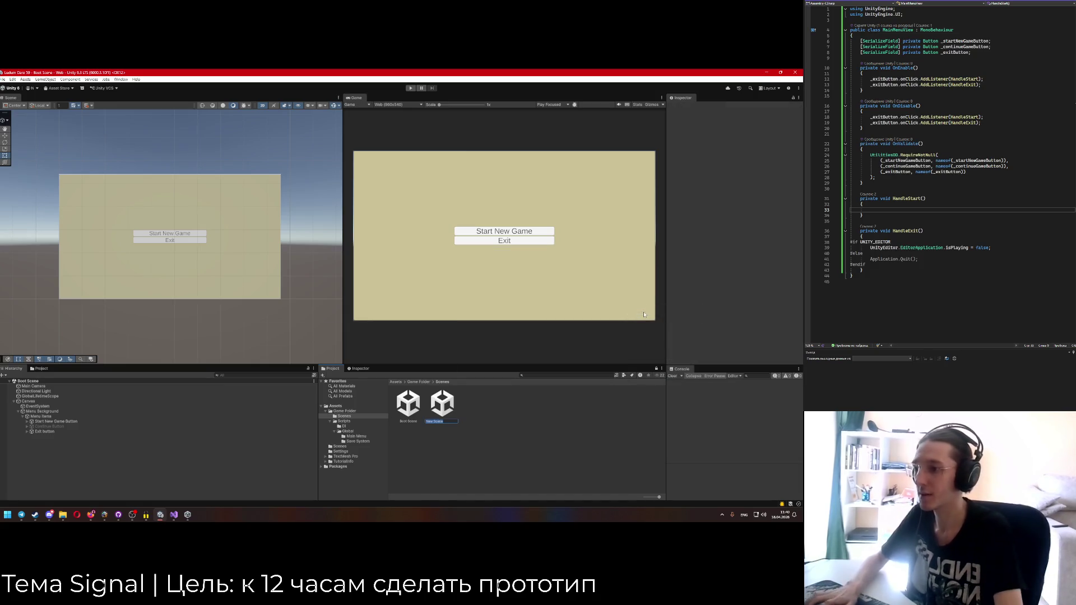
text(GameSce)
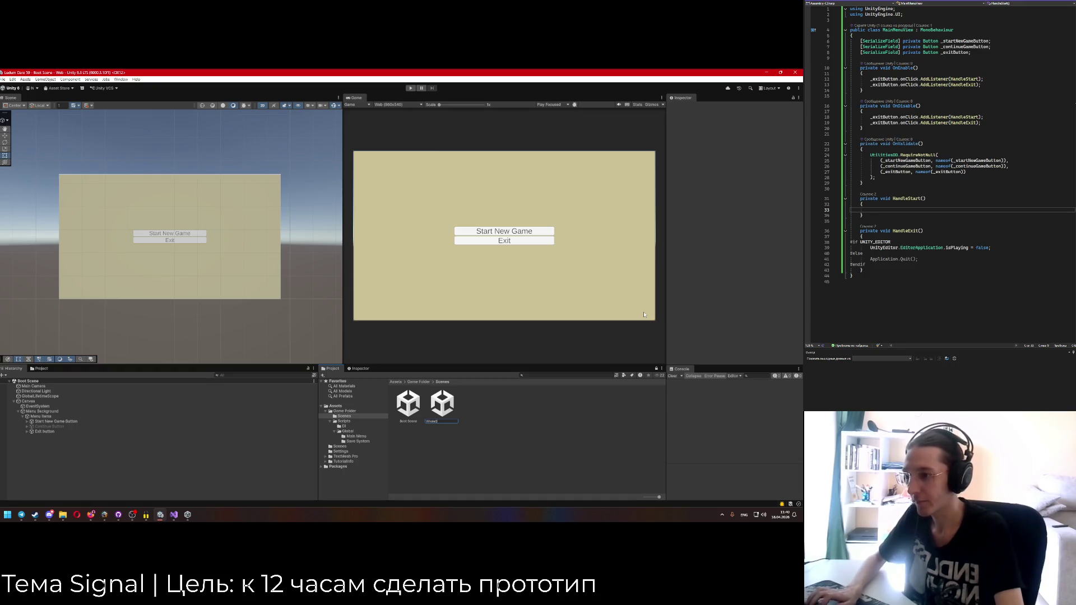
text(ne)
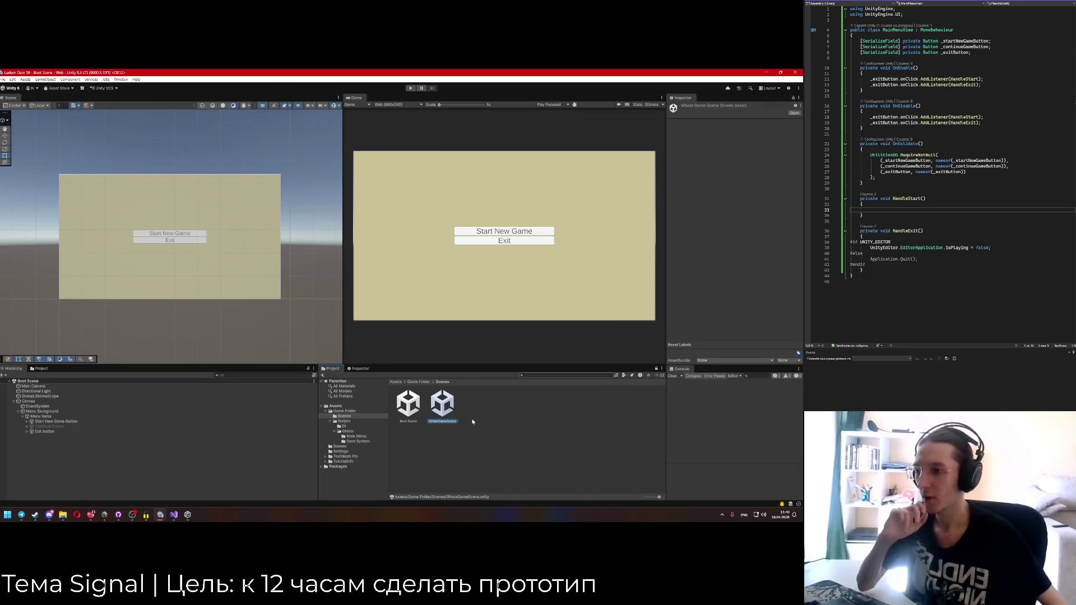
Delete the accidentally created New SceneTemplate asset and open WholeGameScene.
right_click(496, 419)
mouse_move(577, 243)
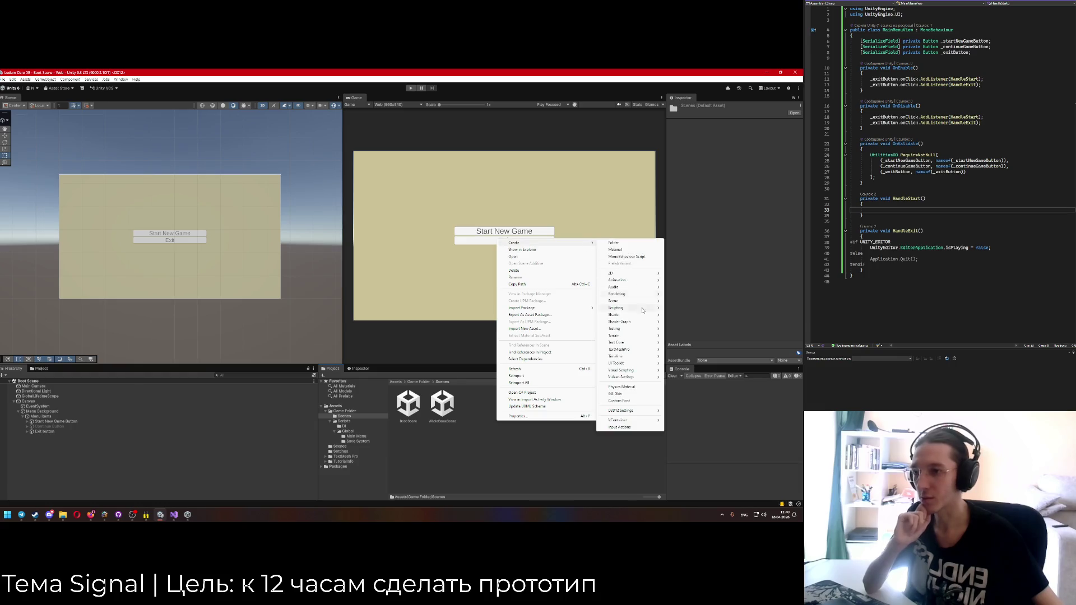
click(680, 307)
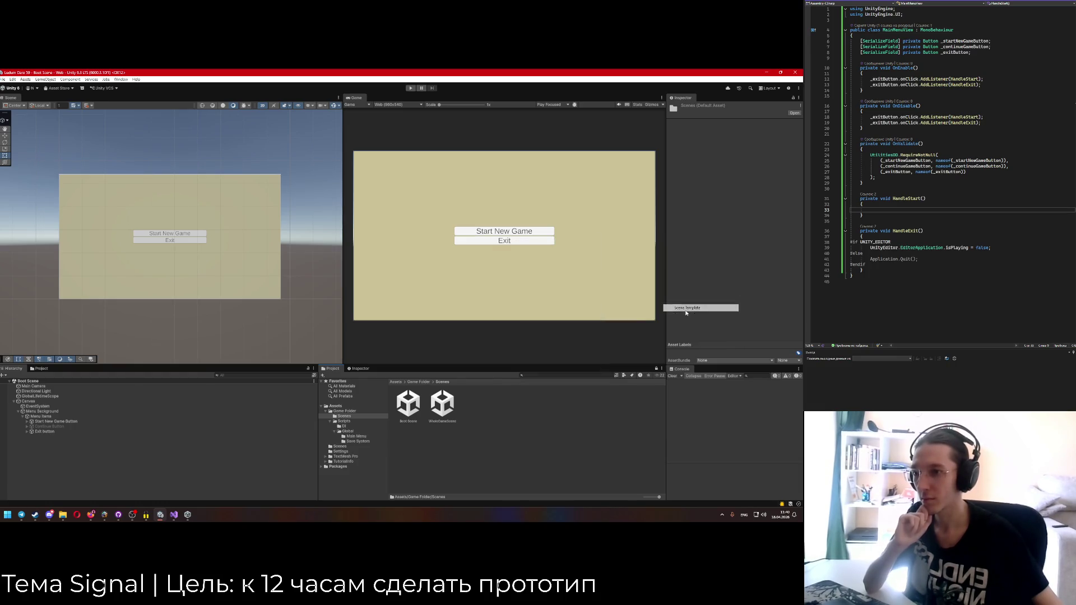
key(Return)
key(Delete)
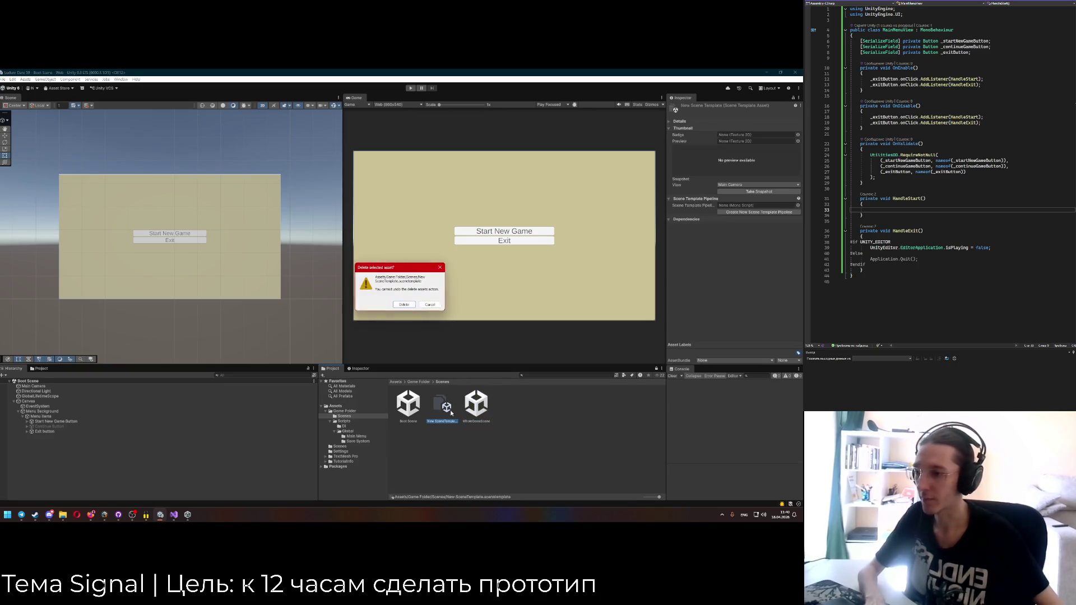
key(Return)
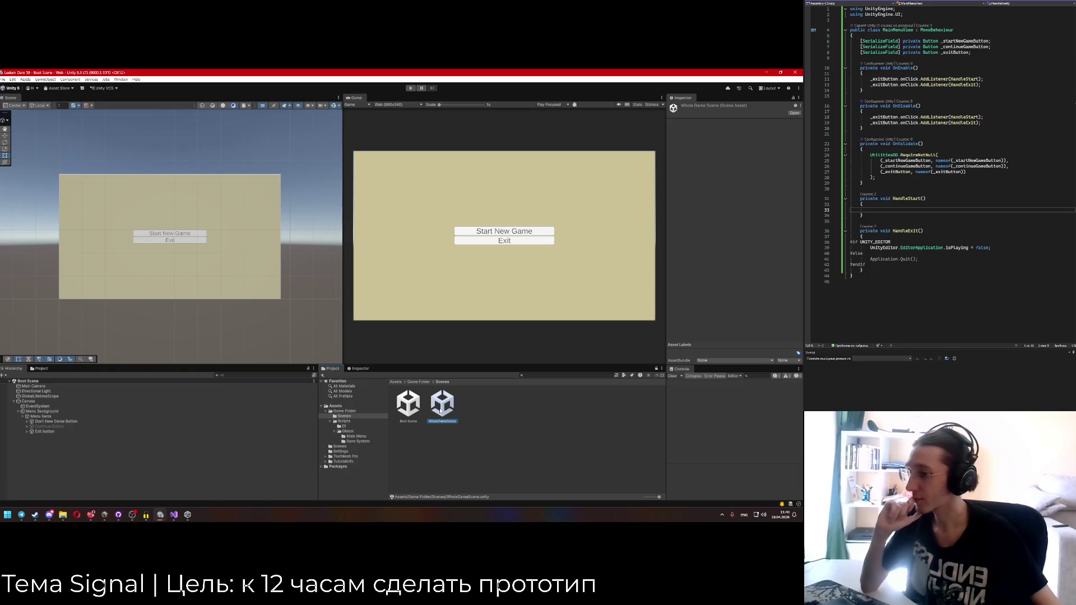
double_click(447, 427)
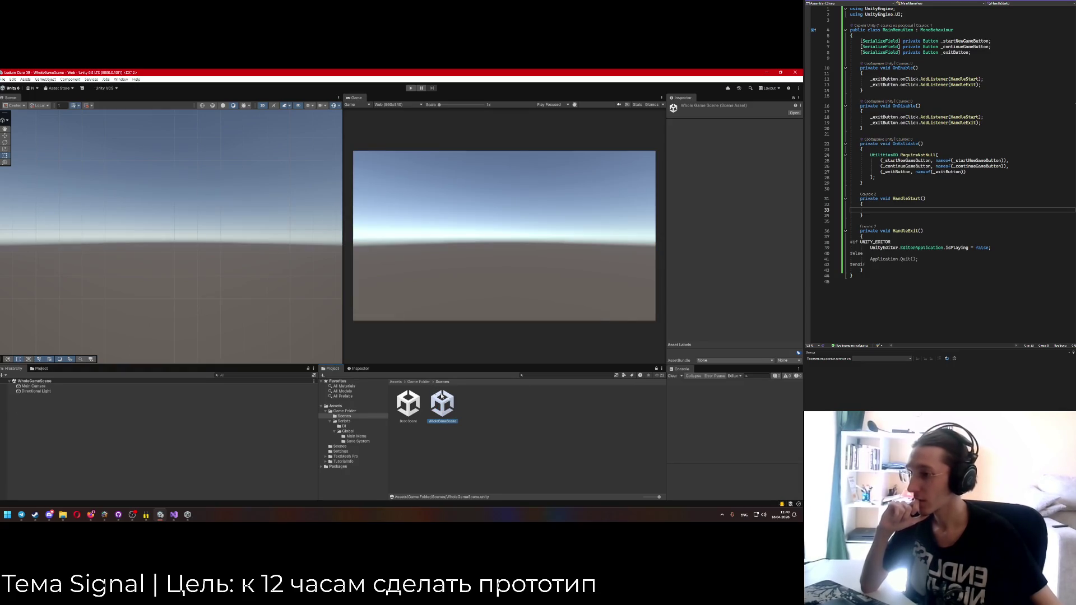
Create a Testing folder inside Scenes and move WholeGameScene into it.
right_click(498, 429)
click(606, 241)
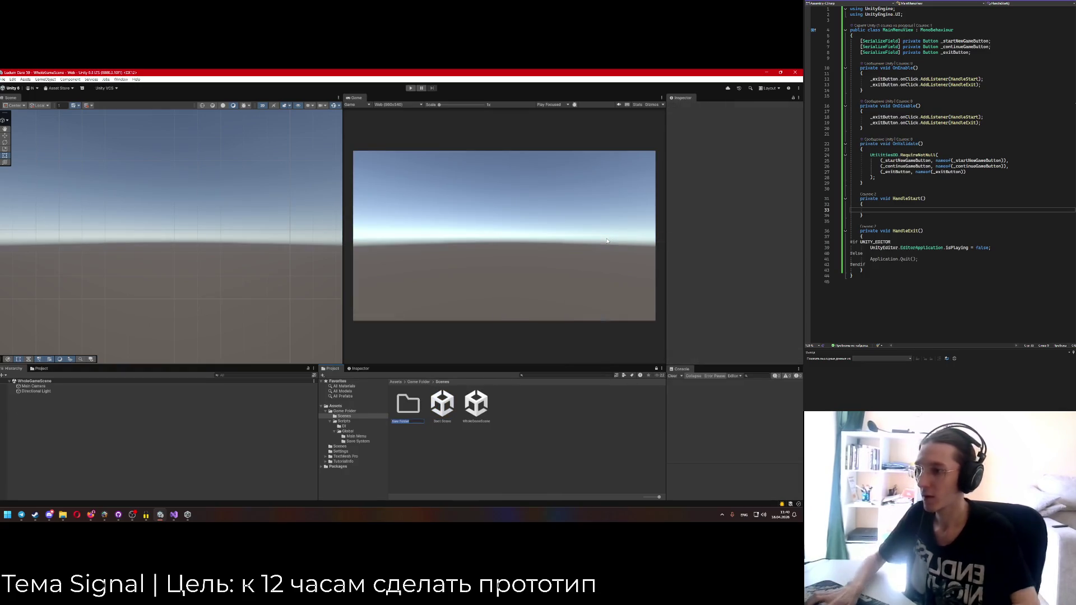
text(Testing)
key(Return)
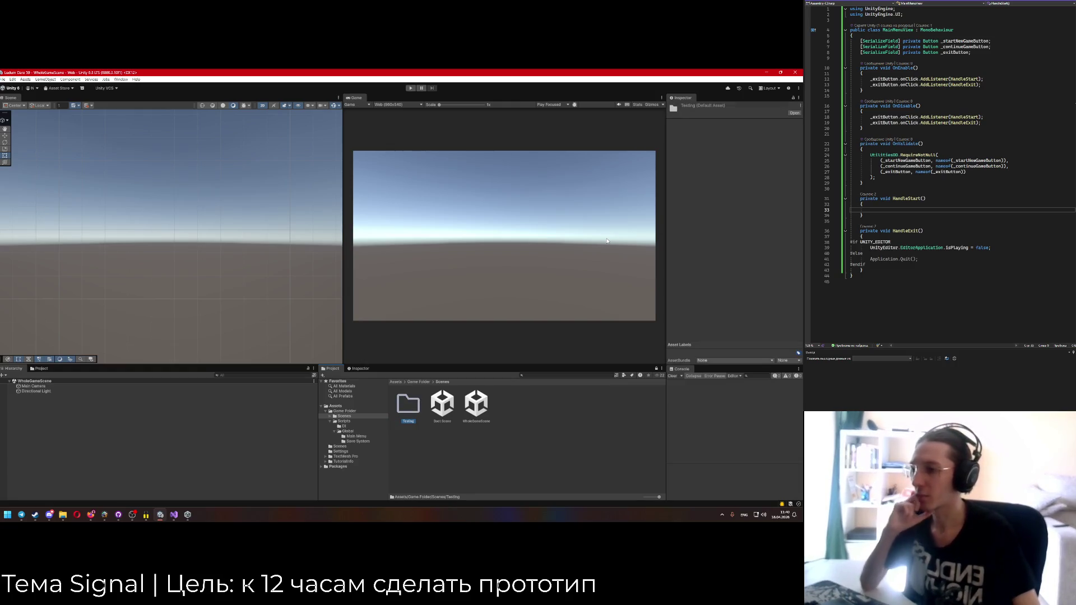
drag(476, 405, 408, 403)
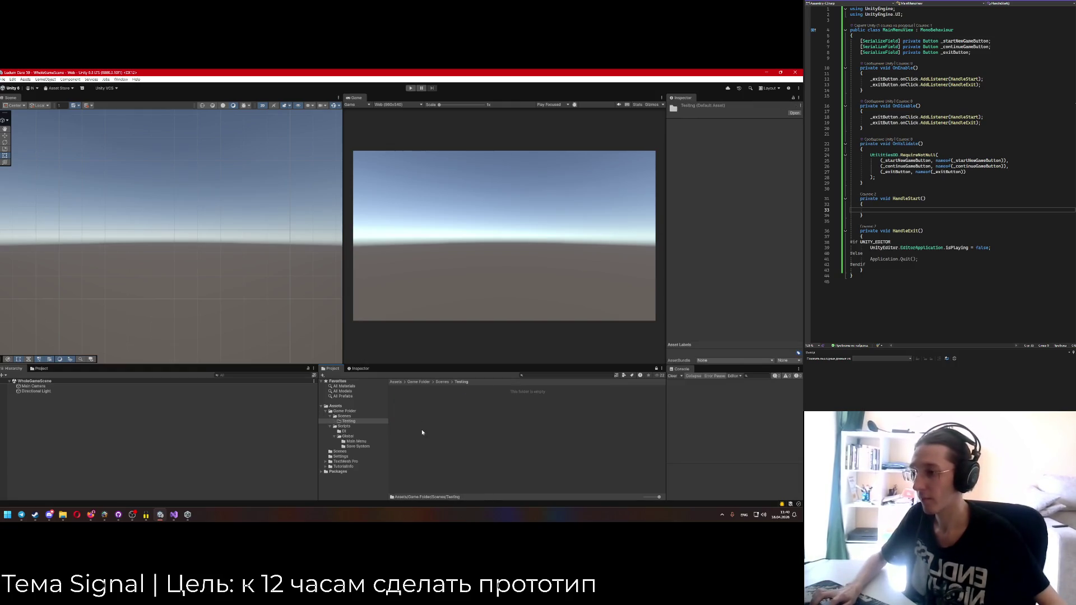
Rename the scene to WholeGameSceneWithMenu.
right_click(414, 407)
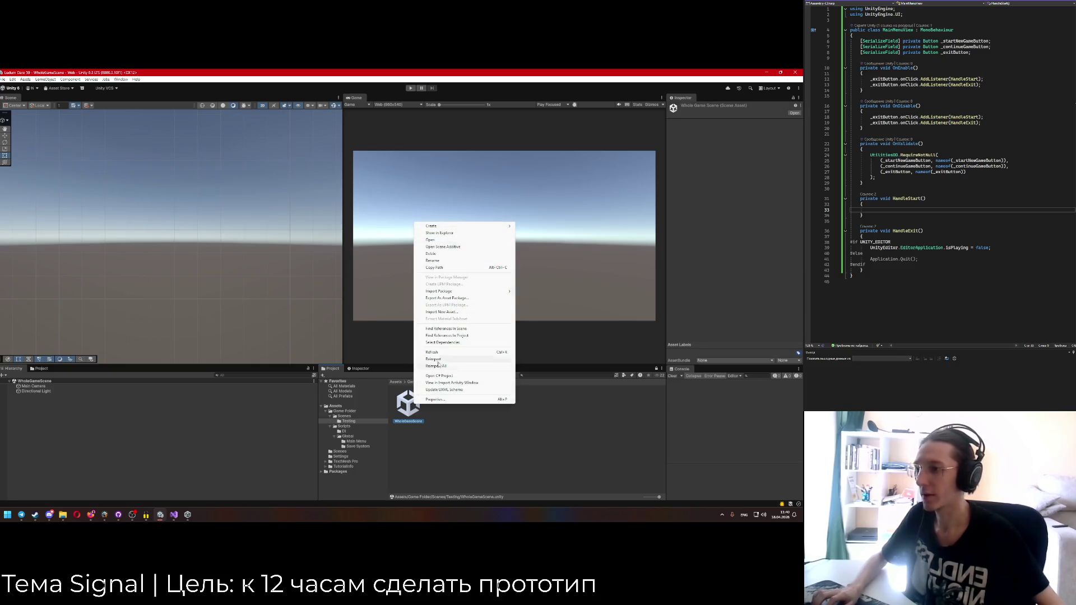
click(440, 260)
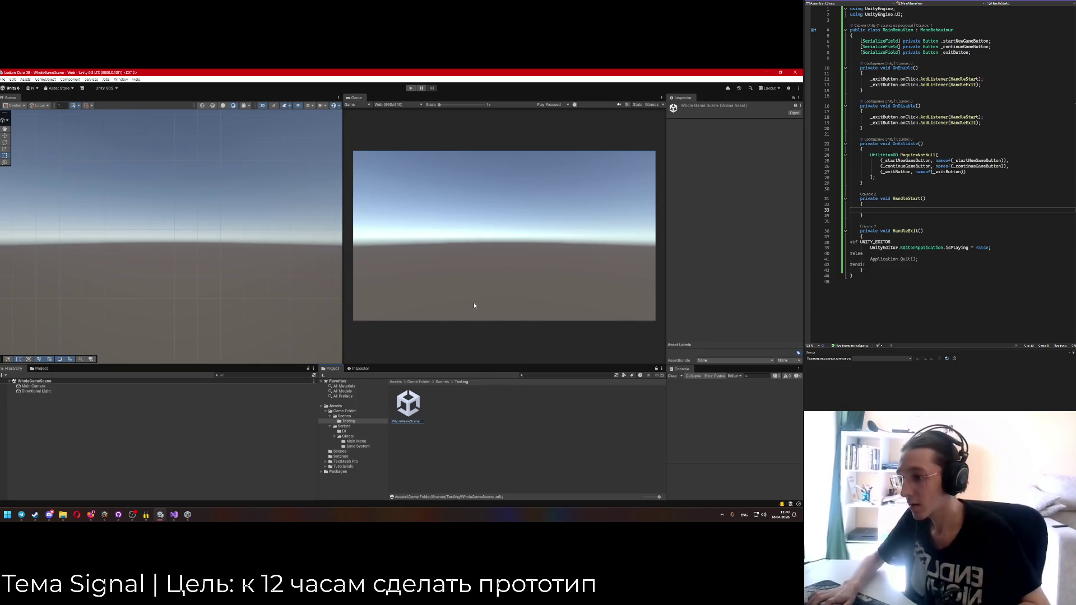
text(thMenu)
key(Return)
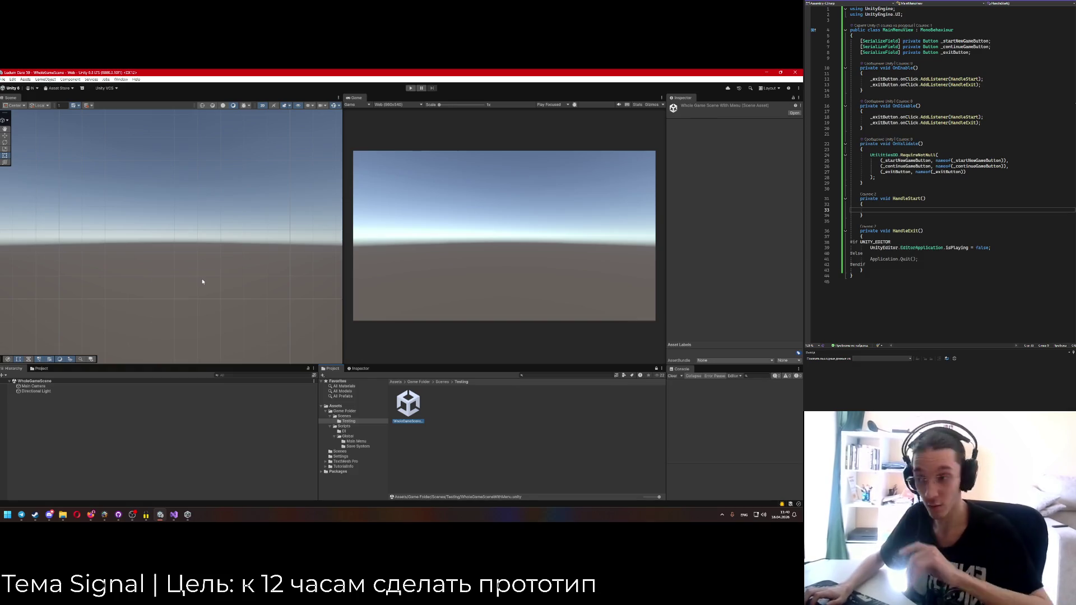
Dismiss the tool settings overlay and frame the Main Camera in the scene view.
right_click(146, 298)
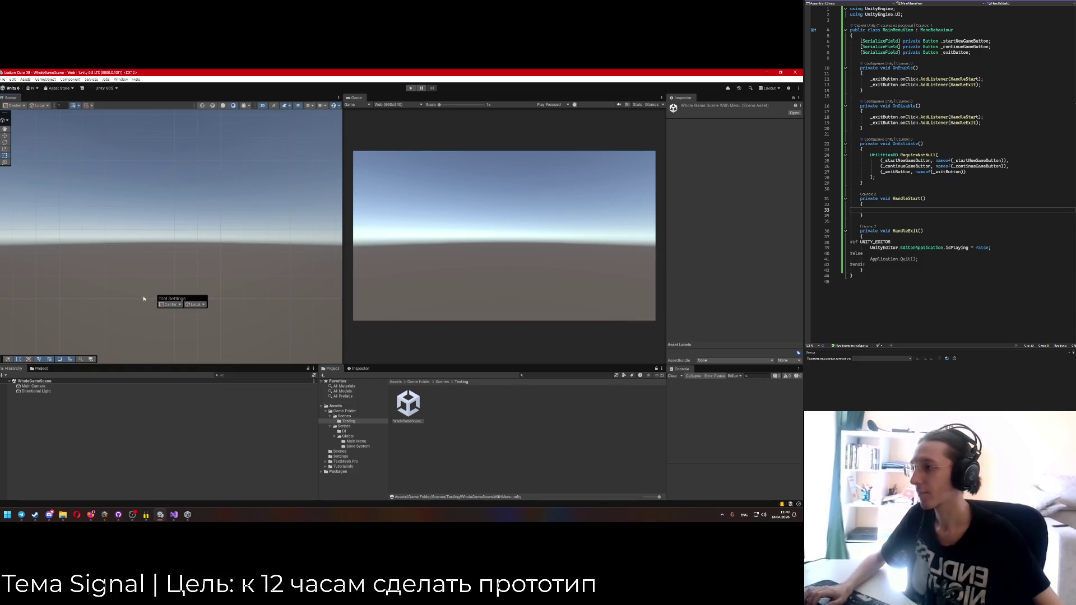
click(175, 266)
mouse_move(260, 119)
mouse_down()
mouse_move(222, 219)
mouse_move(183, 235)
mouse_move(57, 249)
mouse_move(751, 270)
mouse_up()
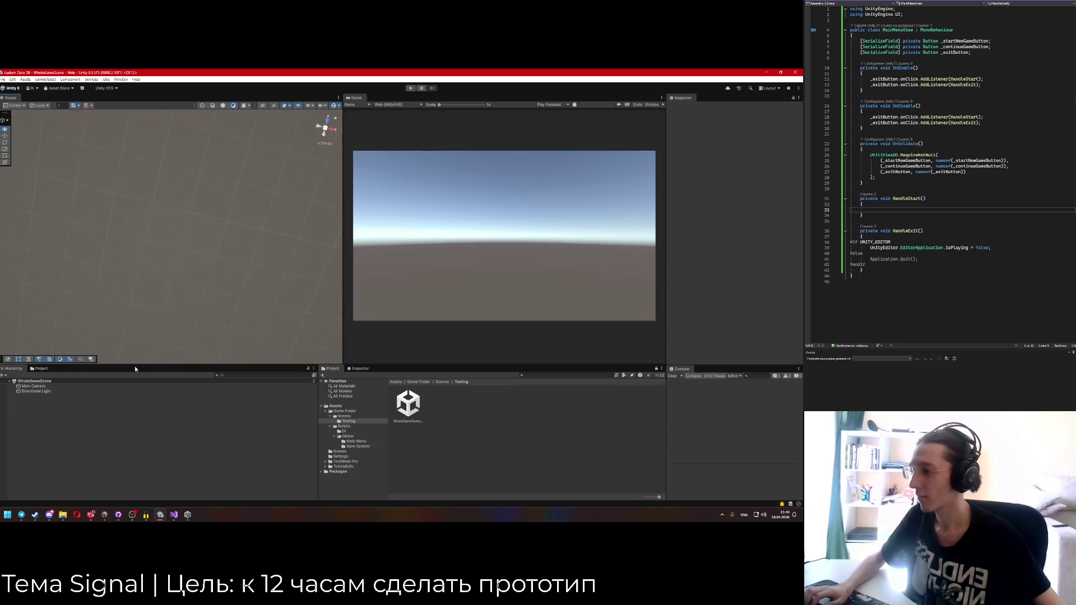
double_click(34, 386)
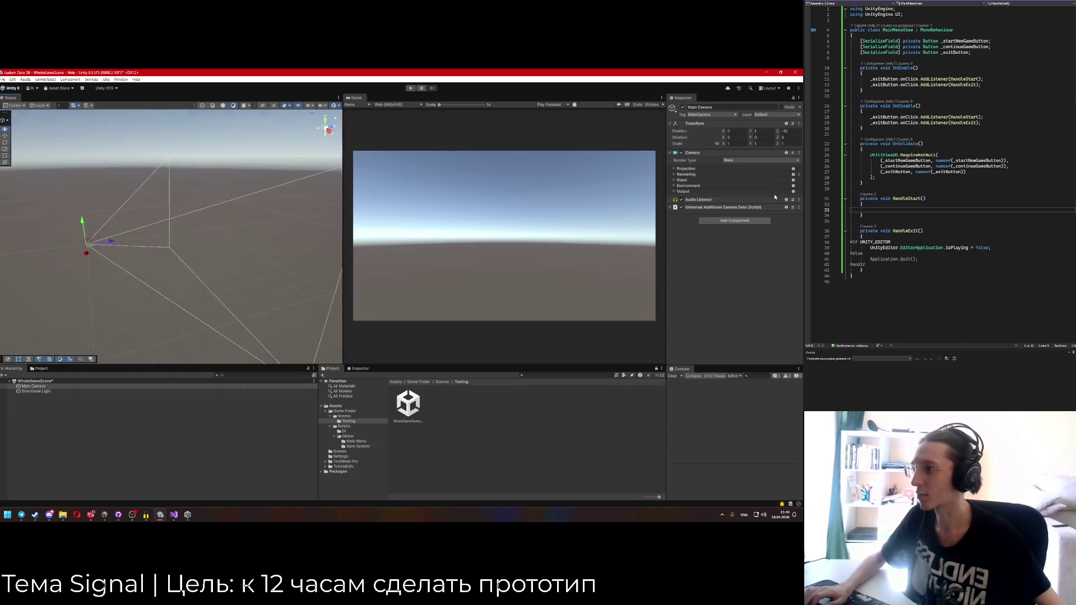
mouse_move(209, 254)
mouse_down()
mouse_move(180, 255)
mouse_move(176, 241)
mouse_move(161, 247)
mouse_move(84, 221)
mouse_move(89, 241)
mouse_move(74, 245)
mouse_move(157, 233)
mouse_move(252, 243)
mouse_move(179, 241)
mouse_up()
scroll(179, 255, up, 2)
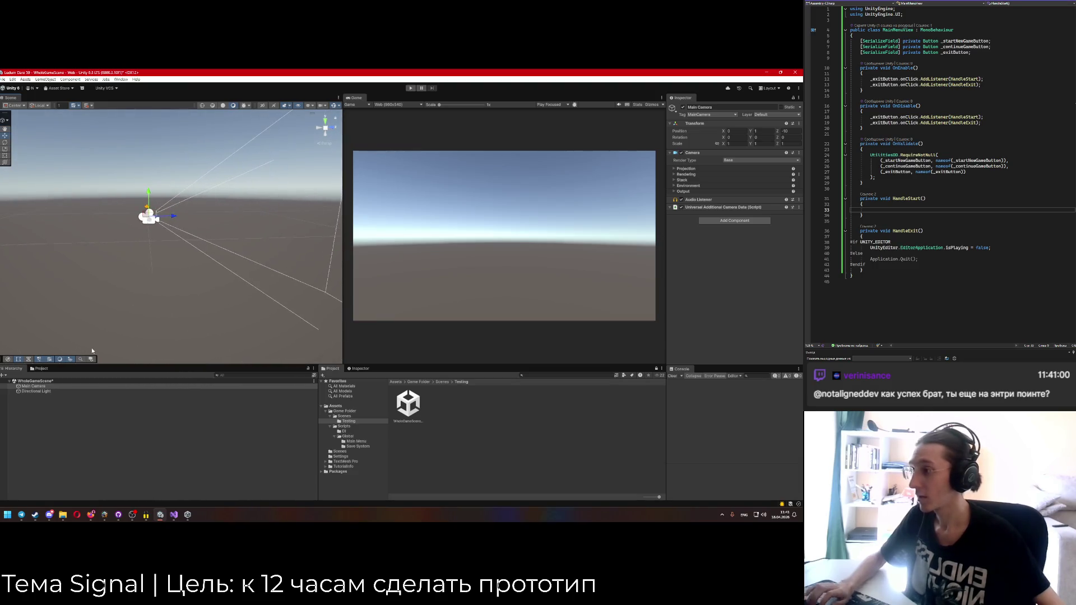
Create an empty Level object with an empty child named Layout.
right_click(33, 408)
click(116, 314)
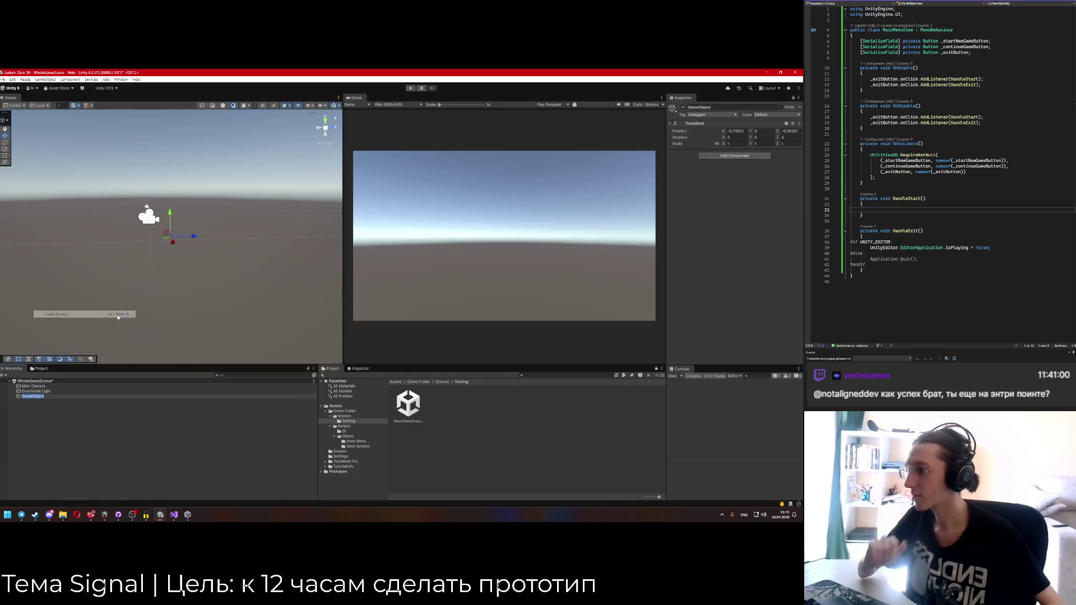
text(Level)
key(Return)
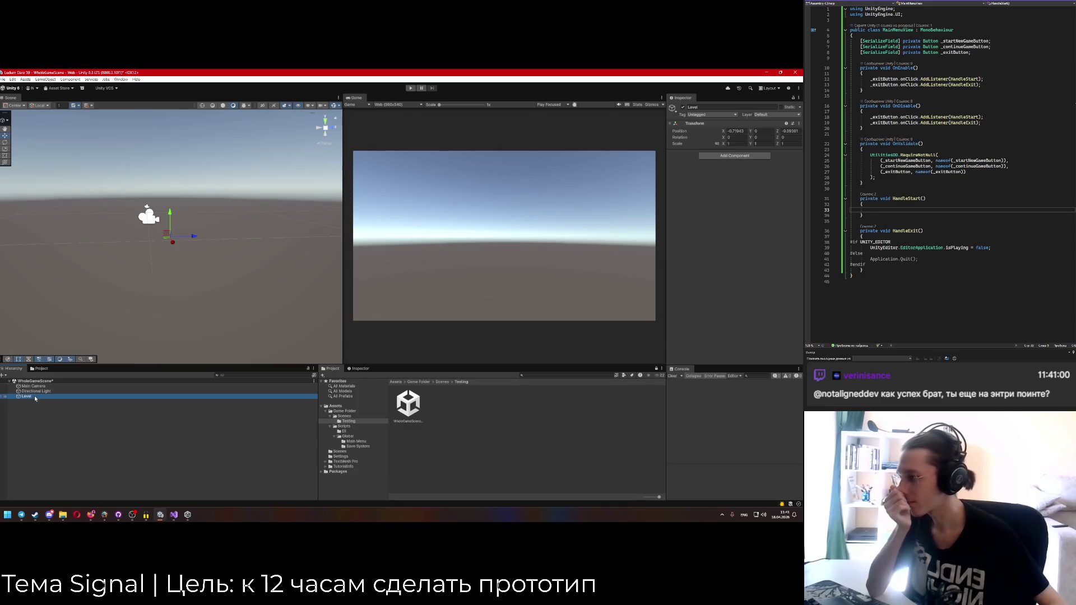
right_click(35, 397)
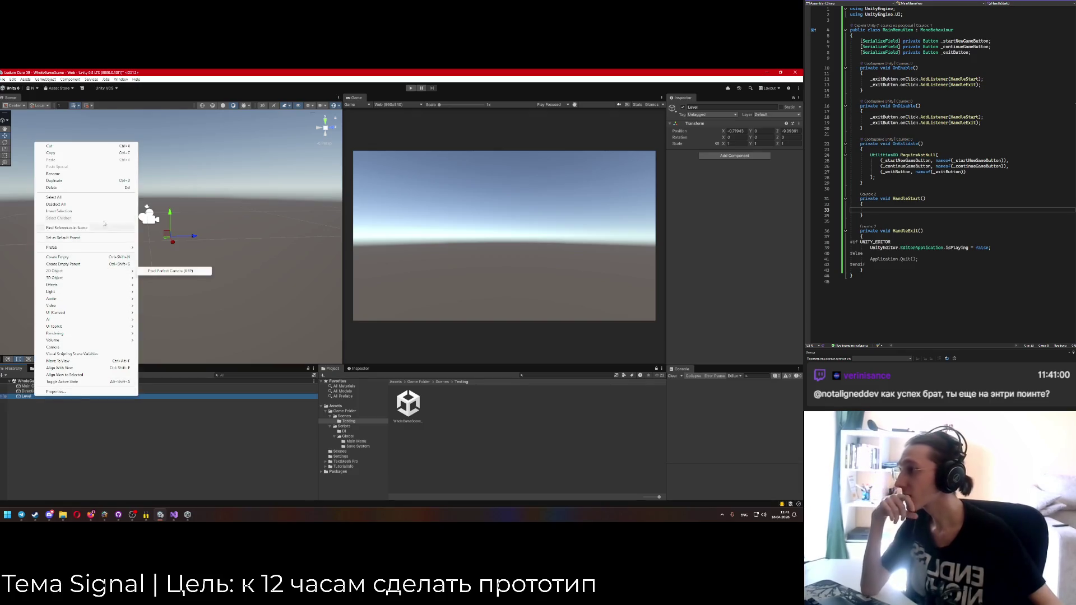
click(77, 256)
text(Layout)
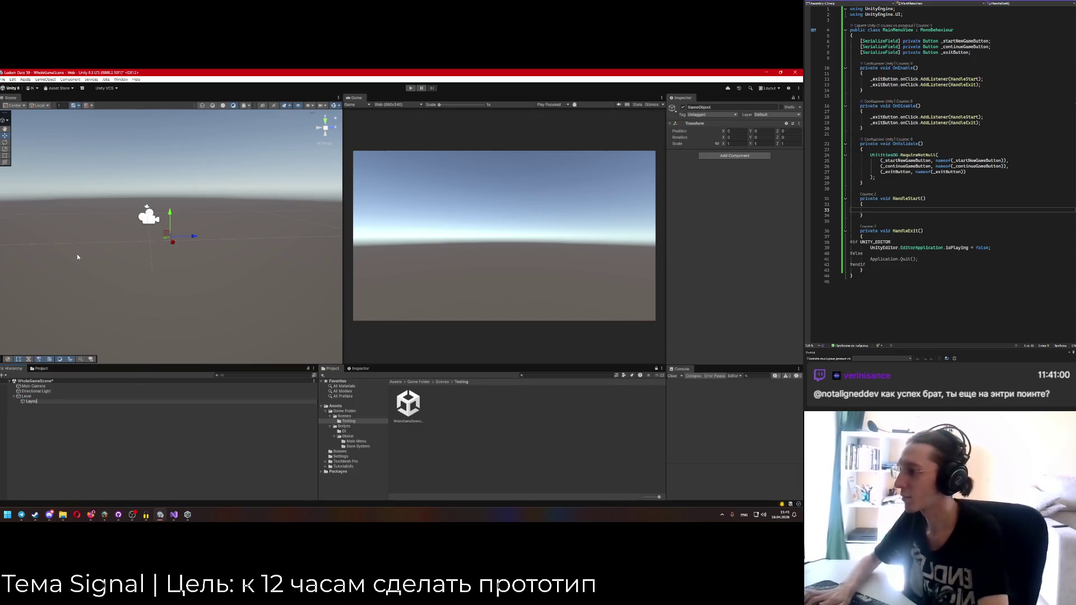
key(Return)
Add a Plane under Layout and rename it Floor.
right_click(43, 403)
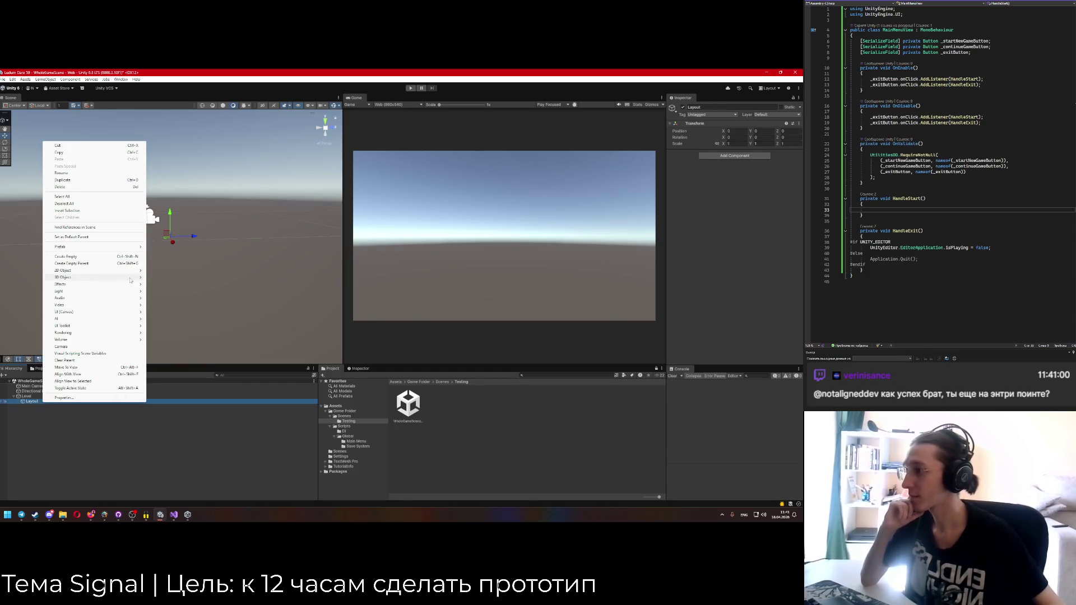
mouse_move(132, 277)
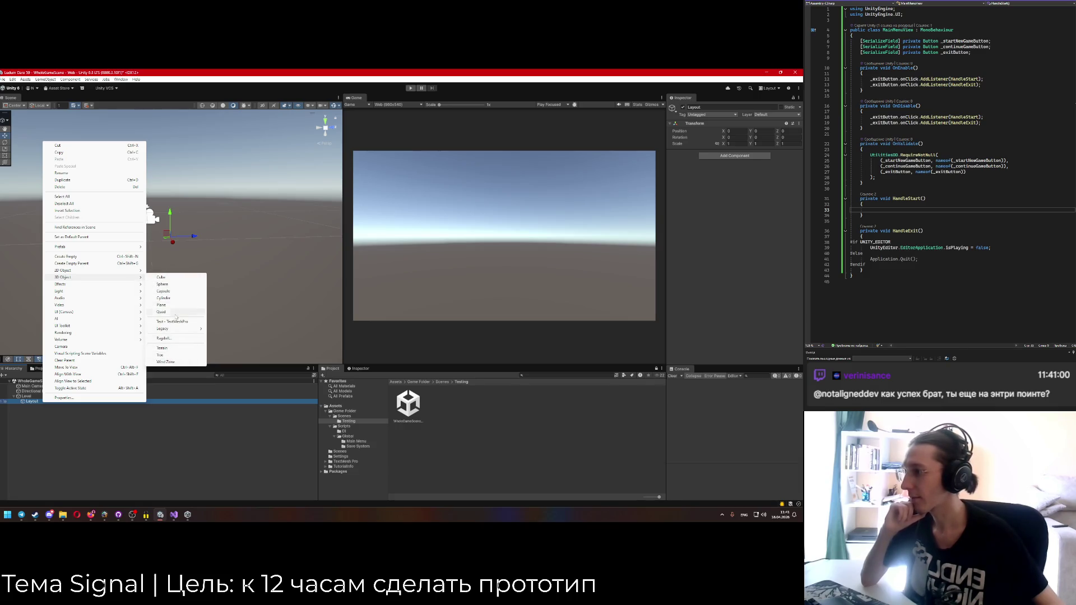
click(162, 304)
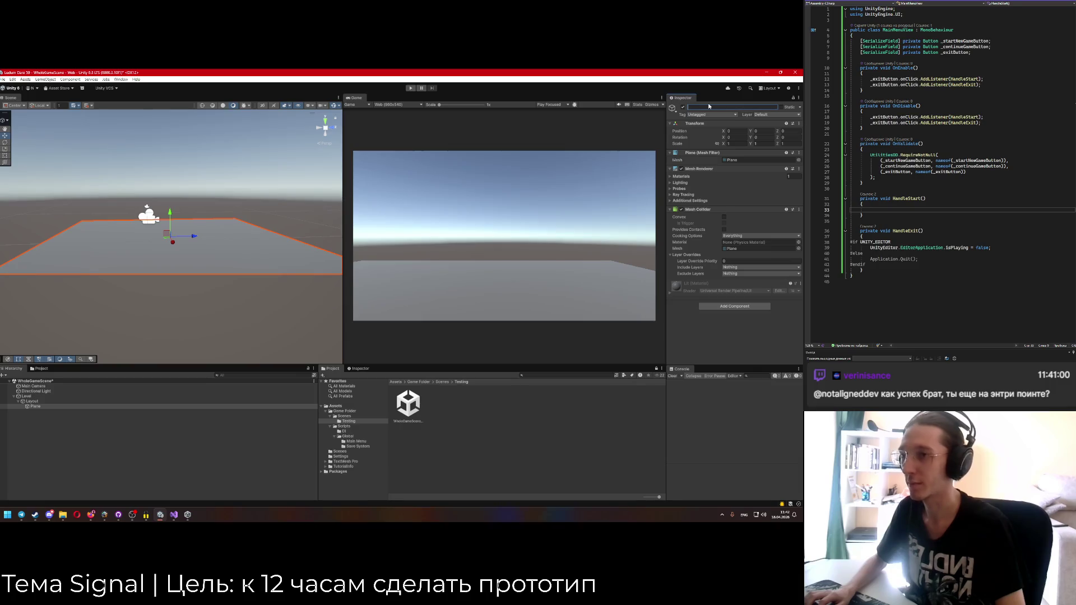
key(BackSpace)
key(BackSpace)
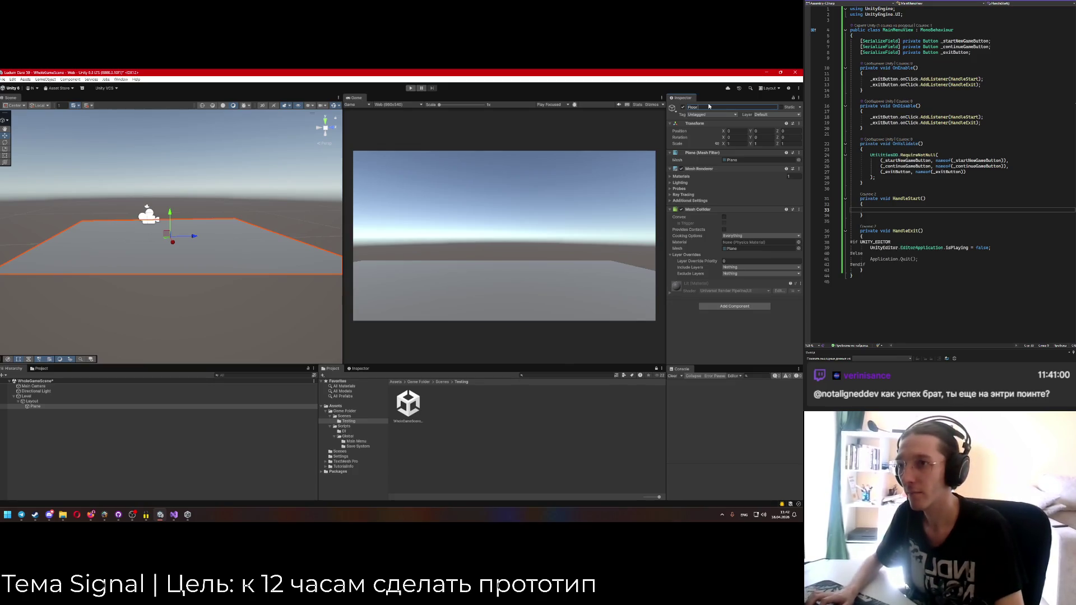
Create an empty Room 1 under Layout and move Floor into it.
right_click(31, 401)
click(127, 259)
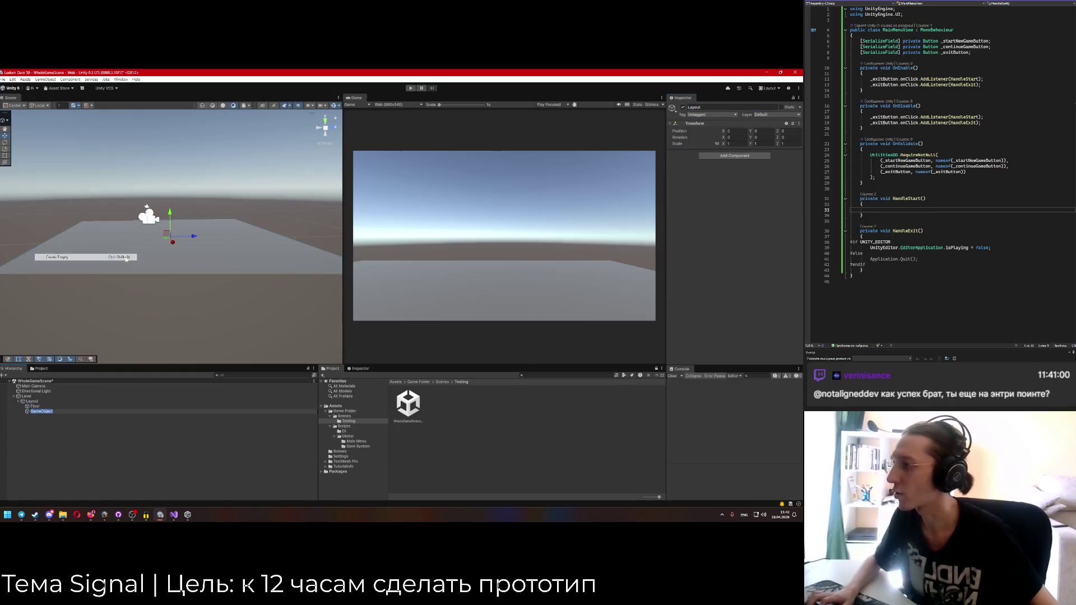
text(Room 1)
key(Return)
drag(33, 406, 37, 411)
click(23, 407)
Stretch the Floor along its Z axis to a scale of 1.68.
click(38, 411)
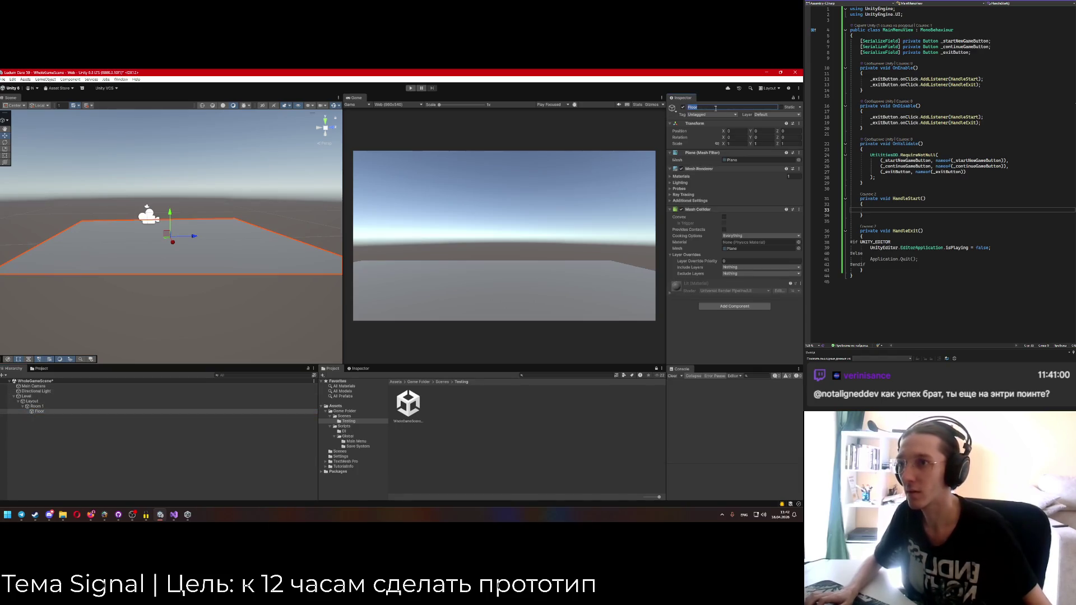
mouse_move(129, 320)
mouse_down()
mouse_move(216, 308)
mouse_move(123, 354)
mouse_move(308, 192)
mouse_move(305, 139)
mouse_move(115, 349)
mouse_up()
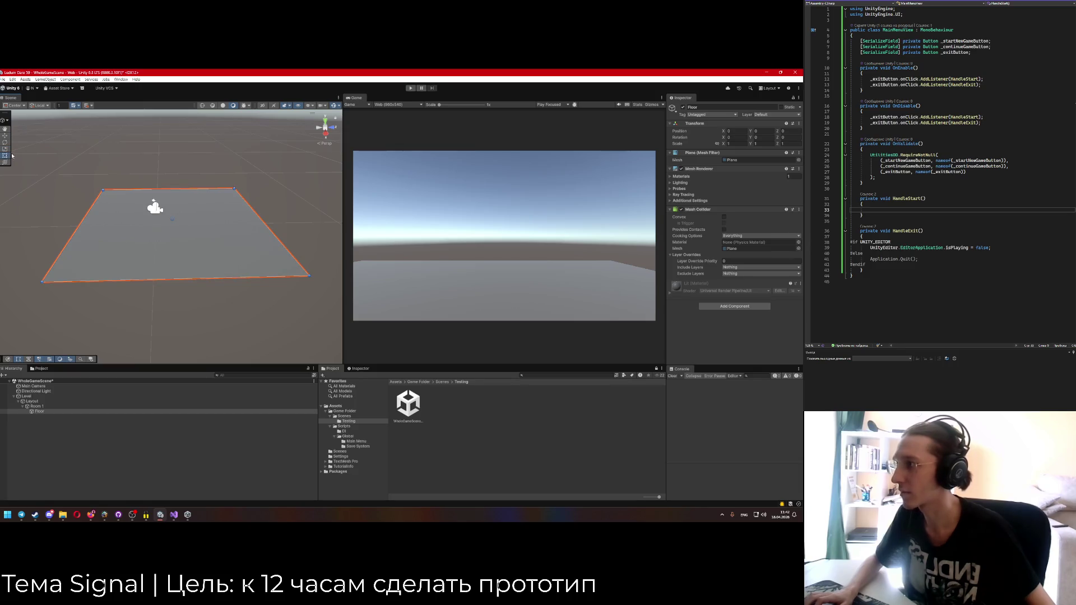
drag(196, 219, 216, 218)
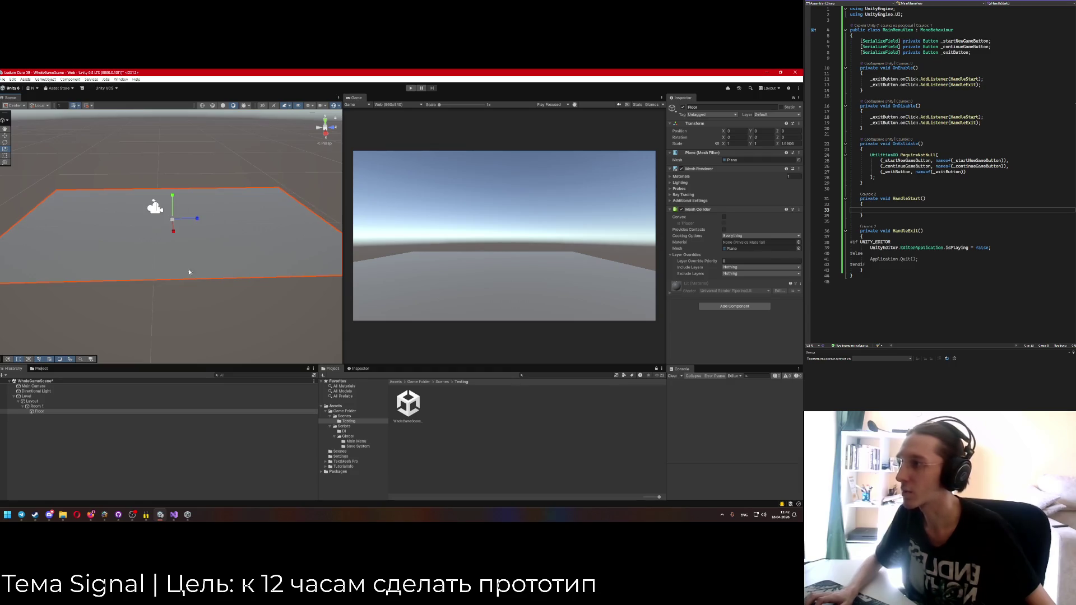
Add a Plane under Room 1 named Wall 1.
right_click(36, 408)
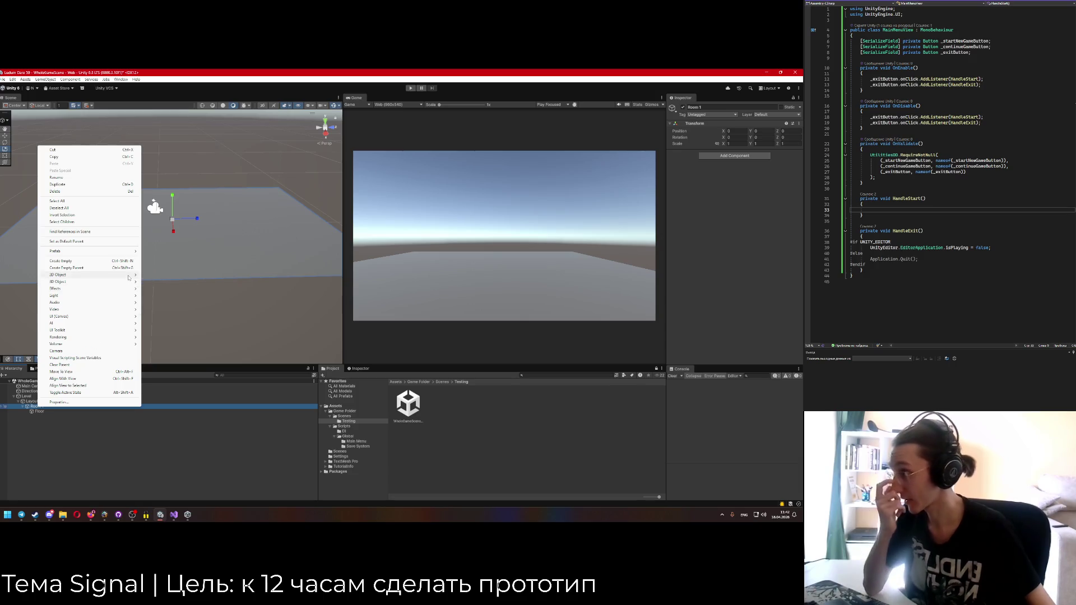
mouse_move(128, 281)
click(167, 309)
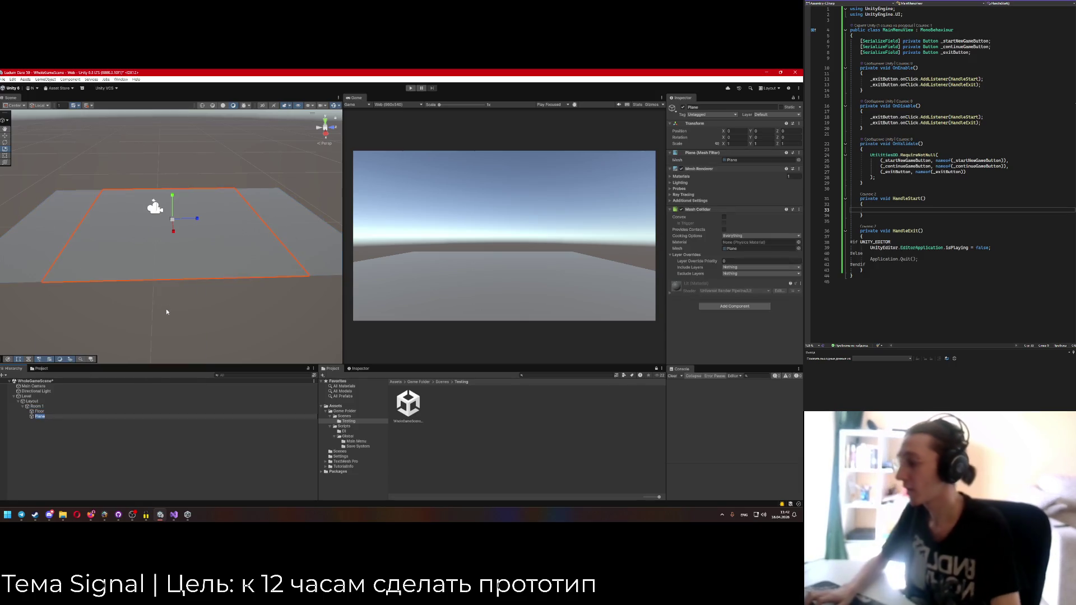
text(Wall 1)
key(Return)
click(717, 107)
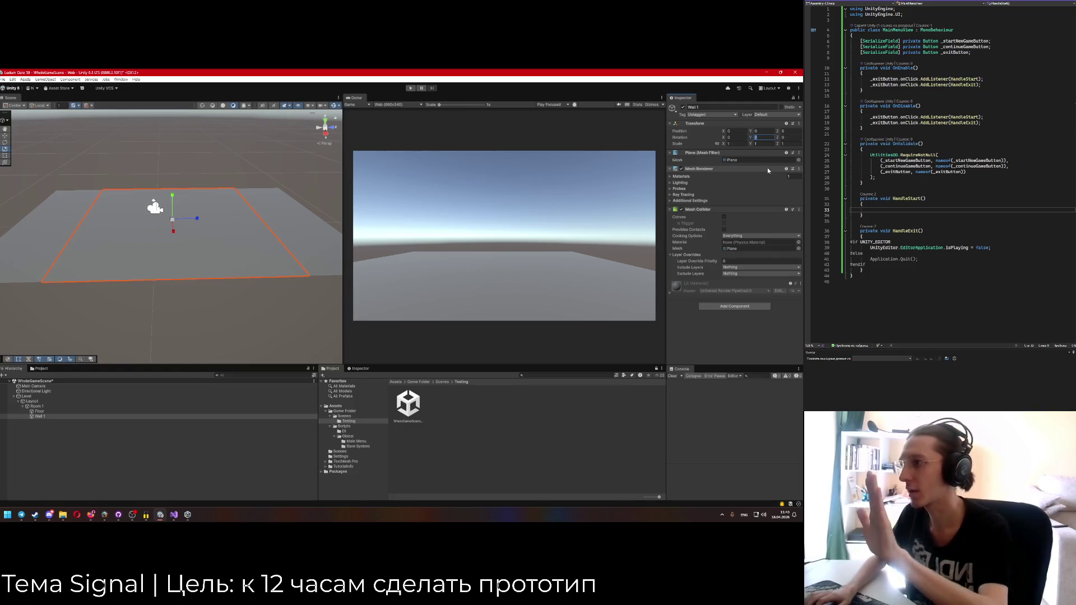
Stand Wall 1 upright with a 90° Z rotation and move it to the floor's right edge.
click(791, 137)
text(90)
mouse_move(177, 324)
mouse_down()
mouse_move(240, 302)
mouse_move(190, 304)
mouse_up()
mouse_move(167, 248)
mouse_down()
mouse_move(263, 251)
mouse_move(180, 263)
mouse_move(232, 270)
mouse_up()
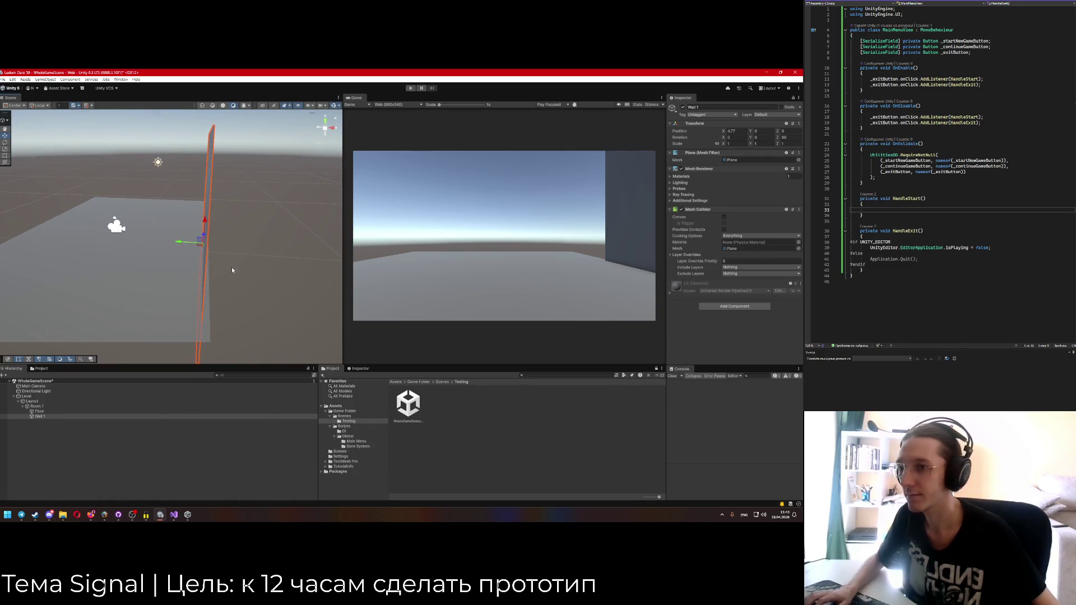
Collapse Wall 1's mesh components and stretch the wall wider along its length with the Scale tool.
click(671, 209)
click(670, 169)
click(669, 153)
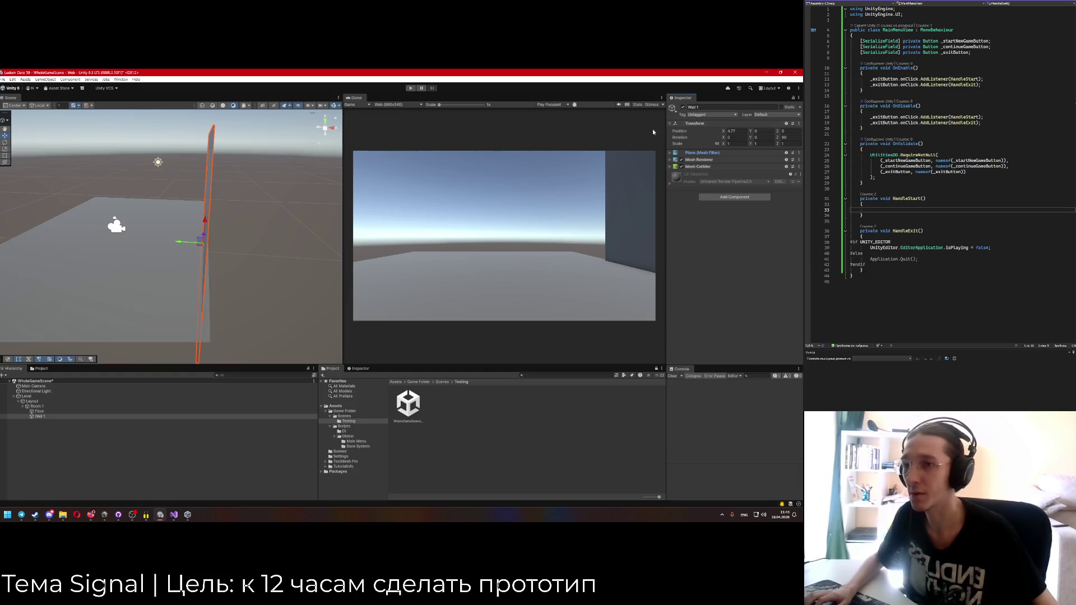
click(744, 144)
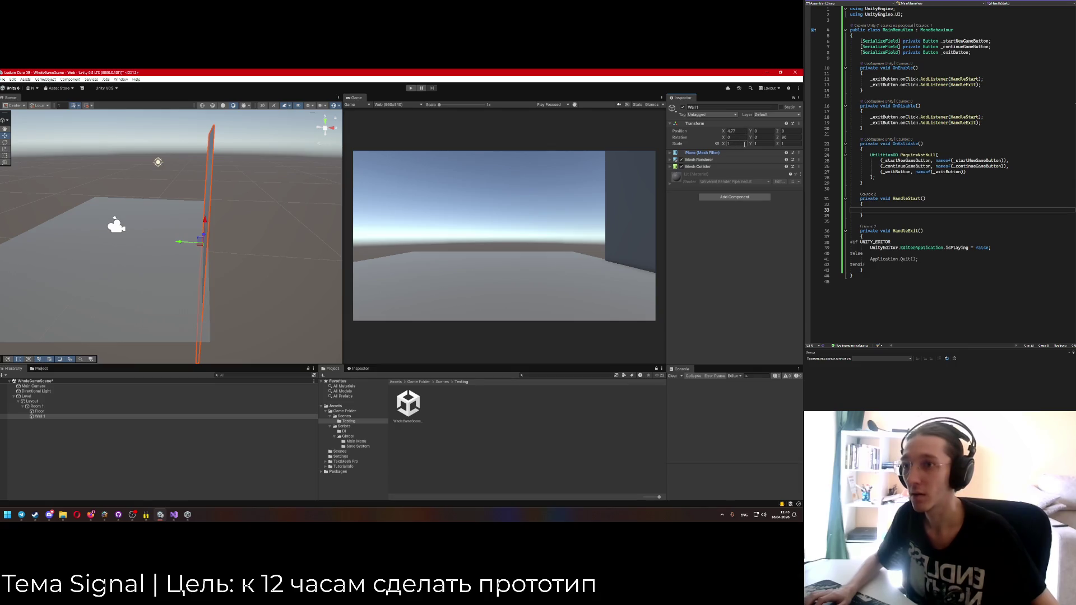
mouse_move(297, 261)
mouse_down()
mouse_move(185, 310)
mouse_move(259, 319)
mouse_move(235, 328)
mouse_up()
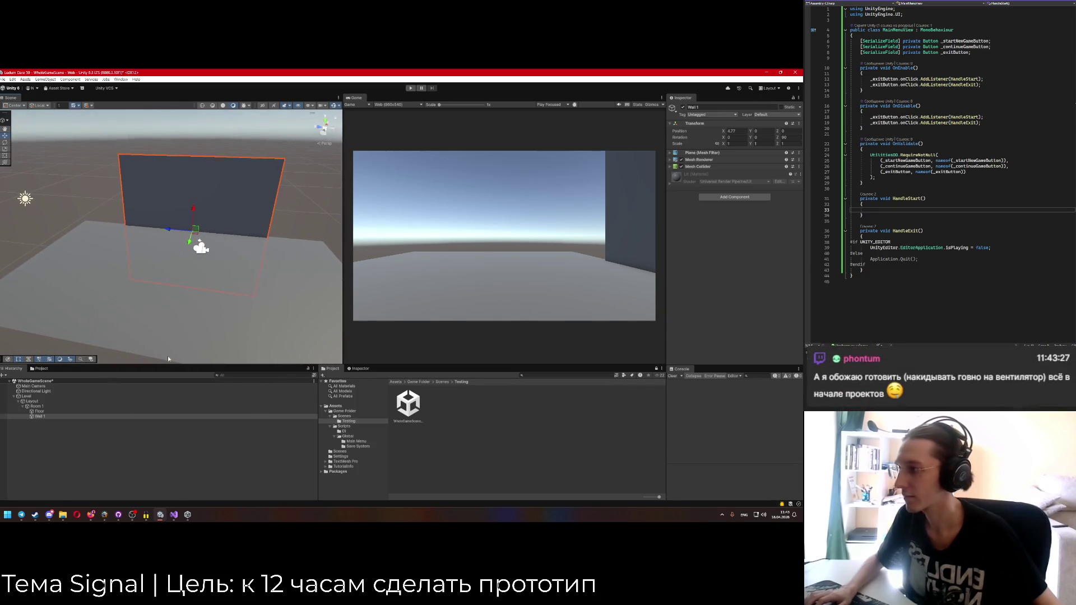
key(r)
mouse_move(163, 230)
mouse_down()
mouse_move(151, 229)
mouse_move(194, 212)
mouse_move(193, 226)
mouse_move(193, 167)
mouse_up()
drag(124, 192, 53, 216)
Duplicate Wall 1 and name the copy Wall 2.
click(40, 416)
key(ctrl+d)
click(712, 107)
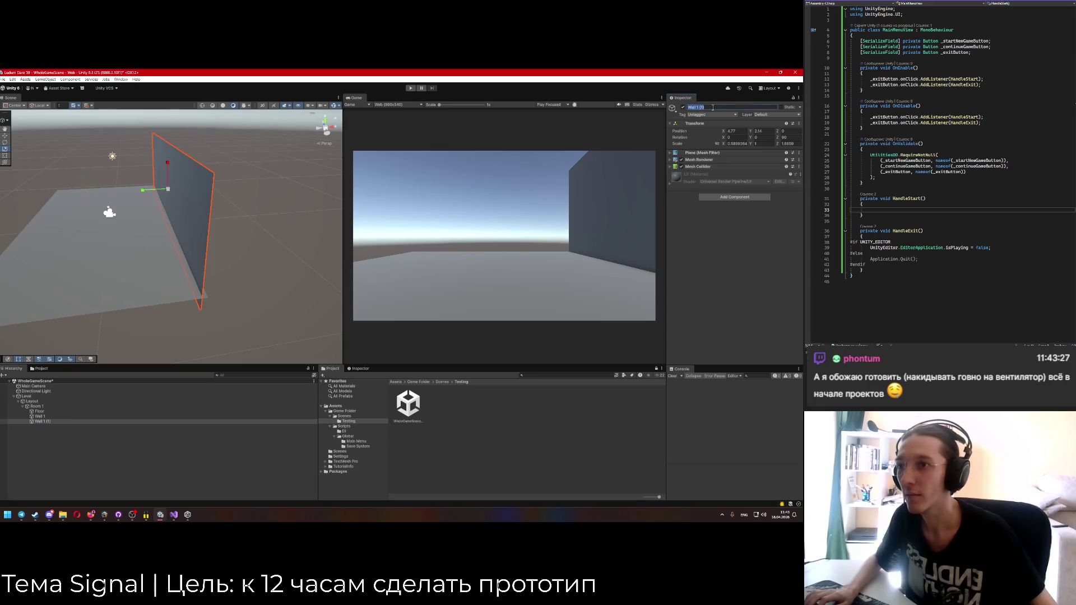
text(Wall 2)
key(Return)
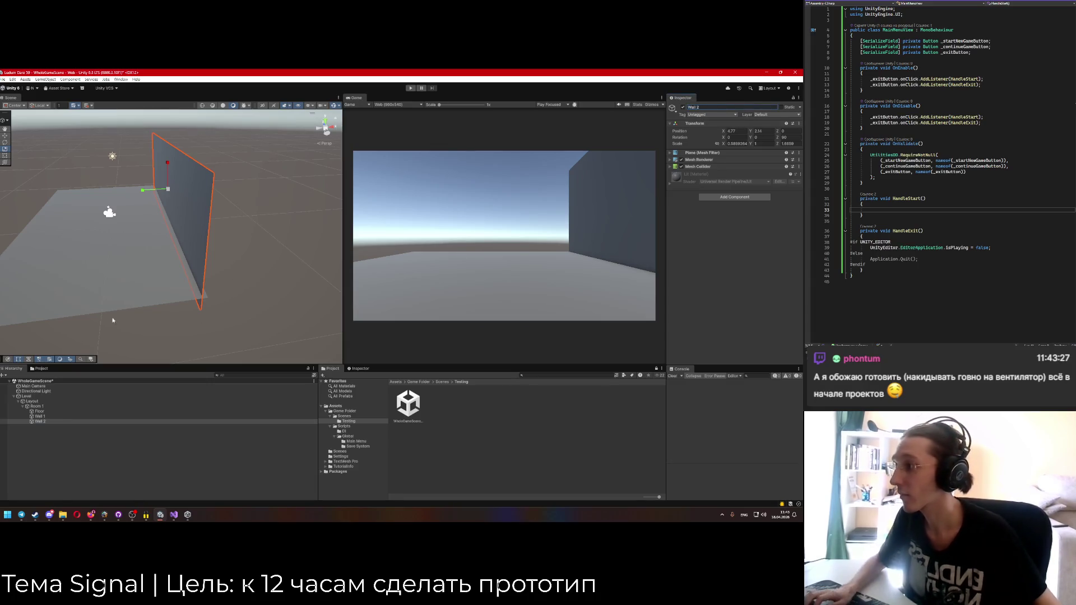
Move Wall 2 to the opposite side of the floor and set its rotation to 180.
click(6, 135)
drag(193, 198, 44, 198)
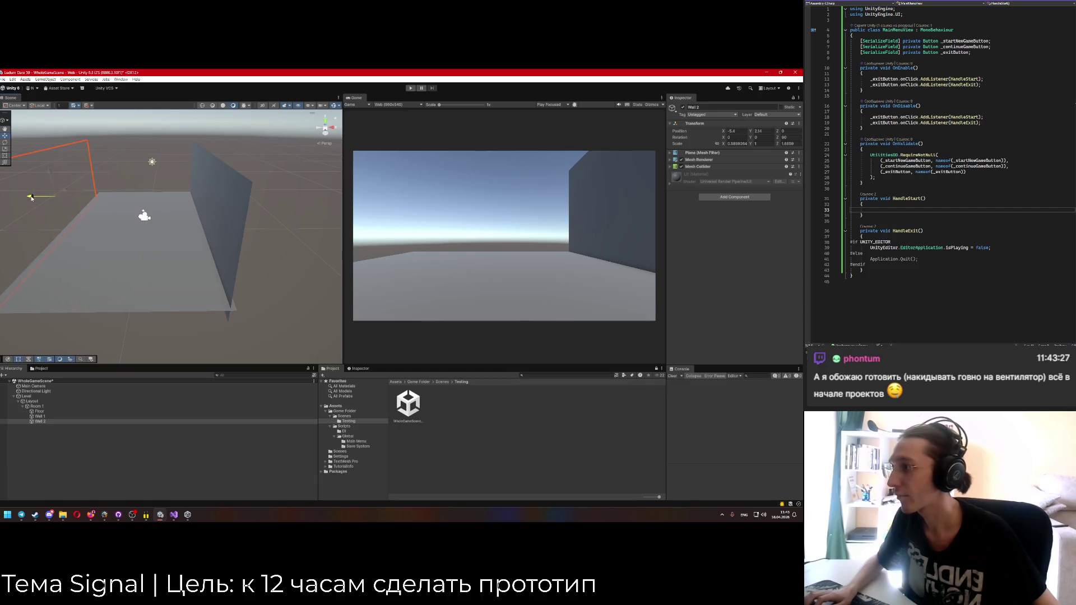
click(792, 138)
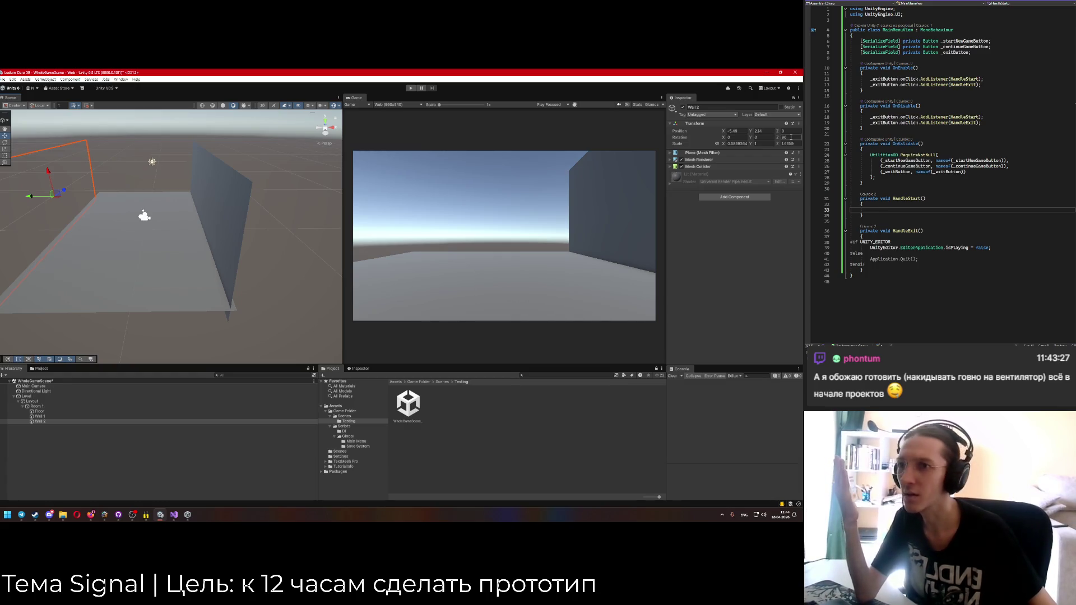
text(180)
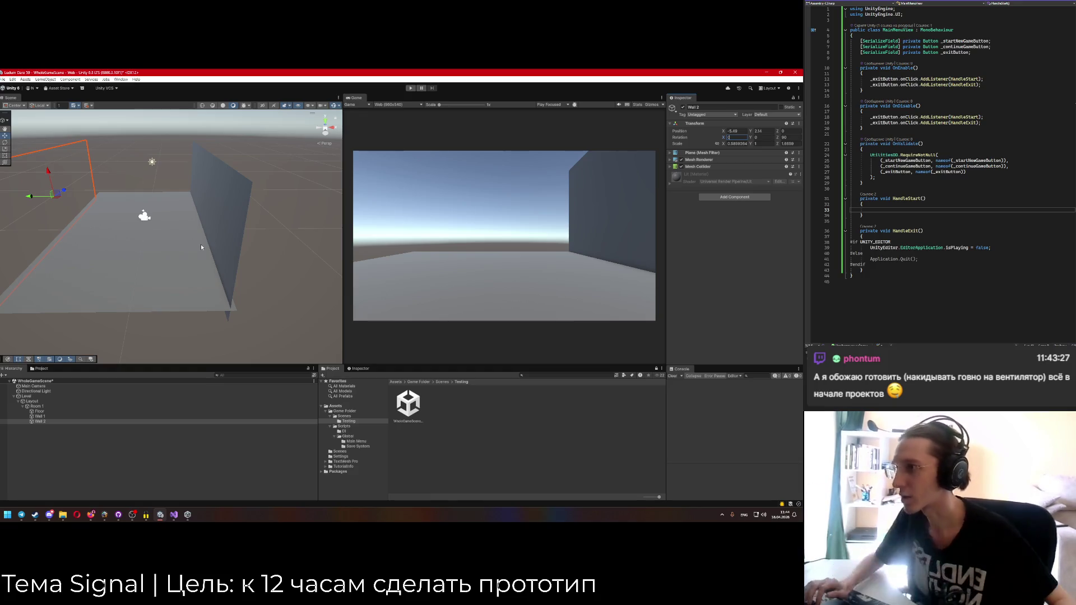
text(90)
text(180)
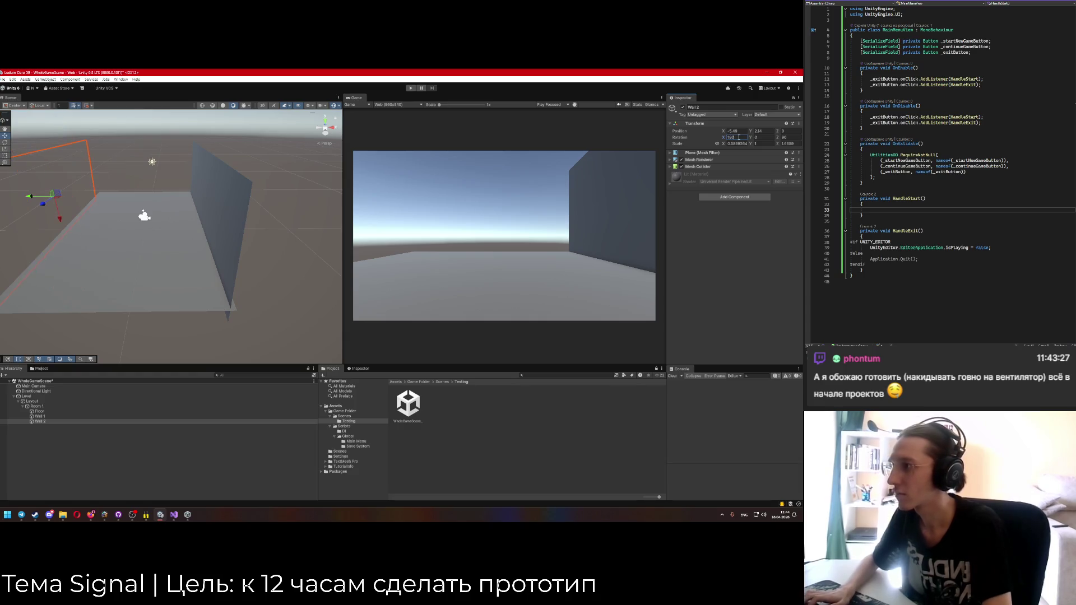
text(0)
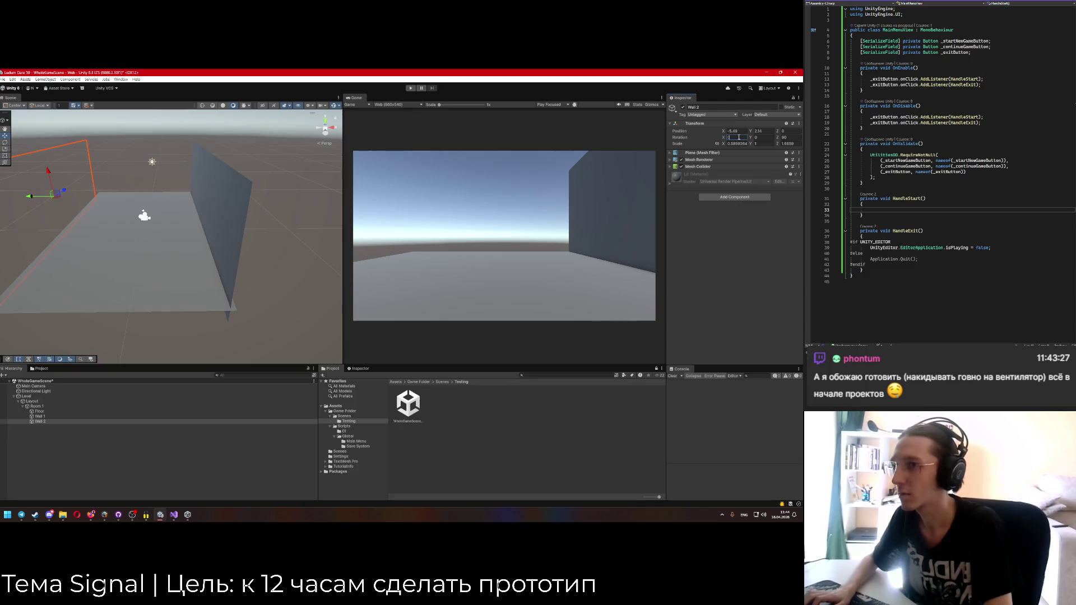
text(180)
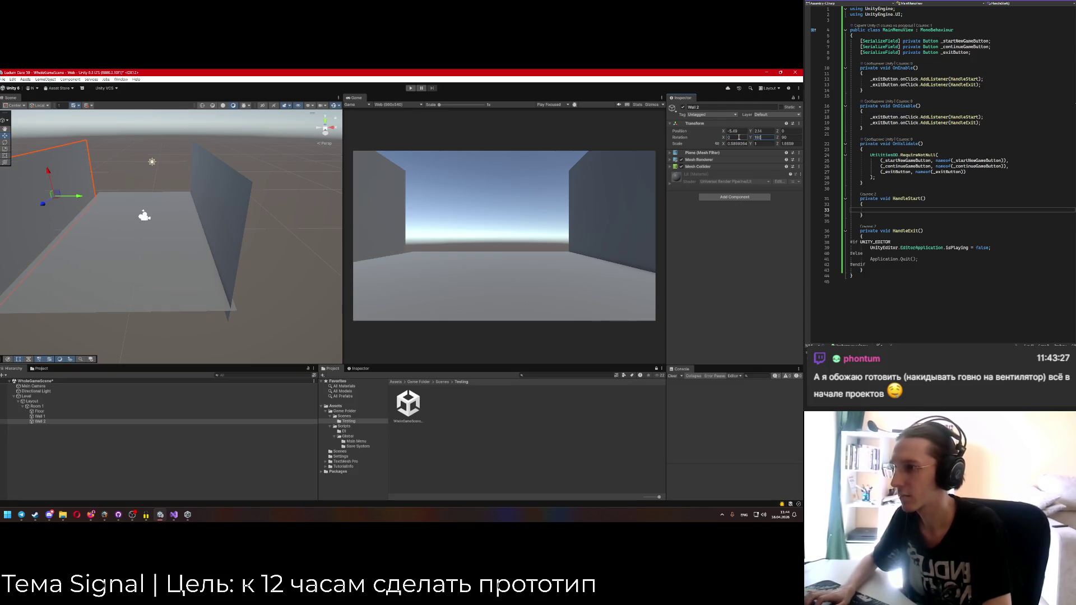
mouse_move(185, 224)
mouse_down()
mouse_move(169, 221)
mouse_move(192, 167)
mouse_up()
drag(199, 247, 200, 247)
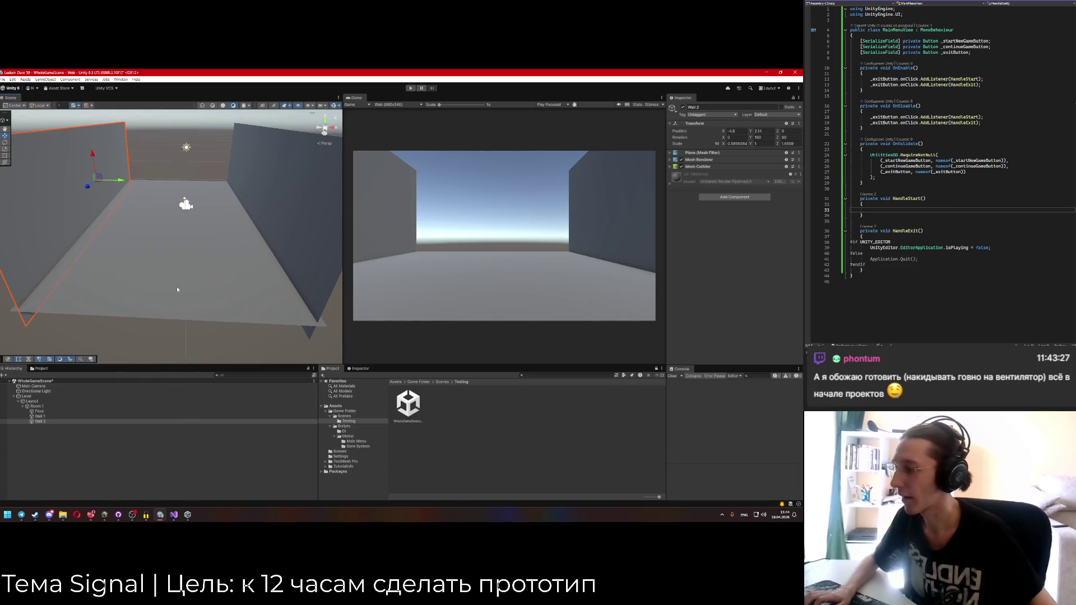
Duplicate the Floor into a plane named Ceil and raise it to wall height.
click(113, 275)
key(f)
key(ctrl+d)
double_click(729, 107)
text(Ceil)
drag(184, 194, 184, 134)
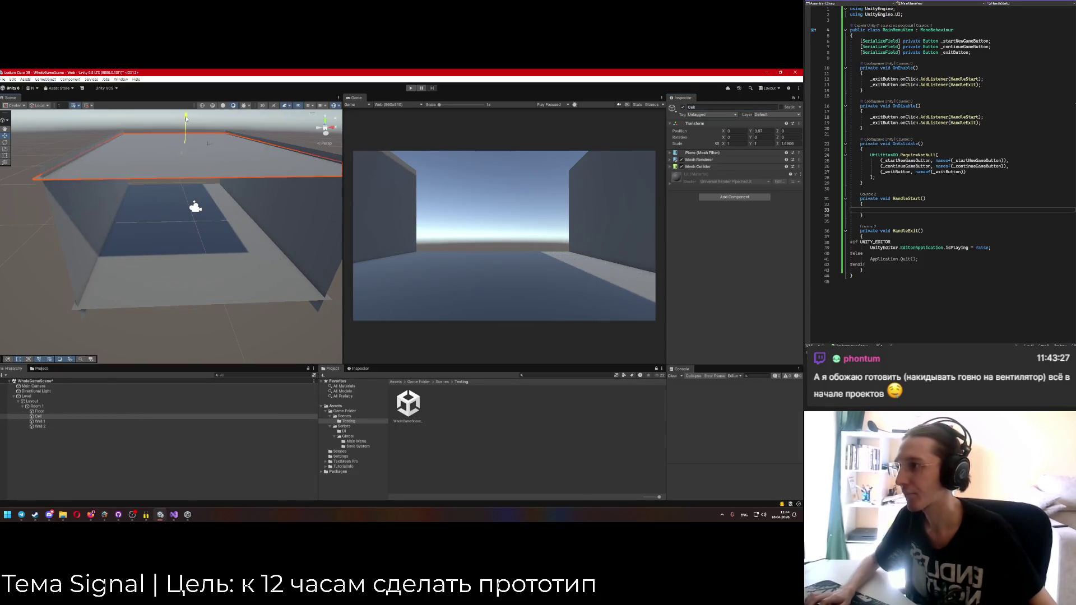
mouse_move(185, 224)
mouse_down()
mouse_move(189, 254)
mouse_move(170, 253)
mouse_up()
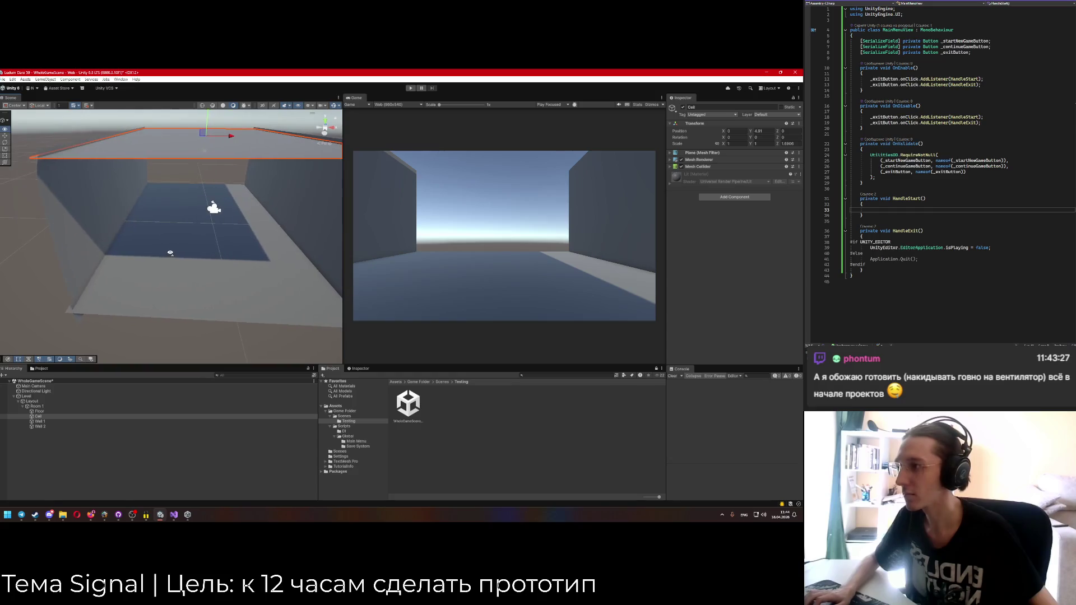
Duplicate Wall 2 and name the copy Wall 3.
click(98, 215)
key(ctrl+d)
click(700, 107)
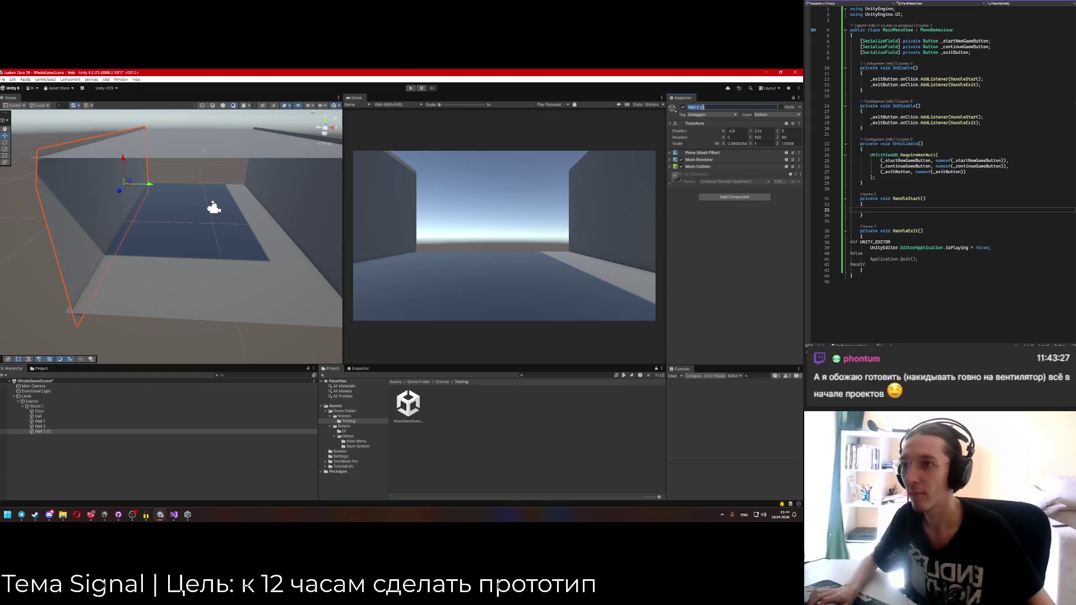
text(Wall 3)
key(Return)
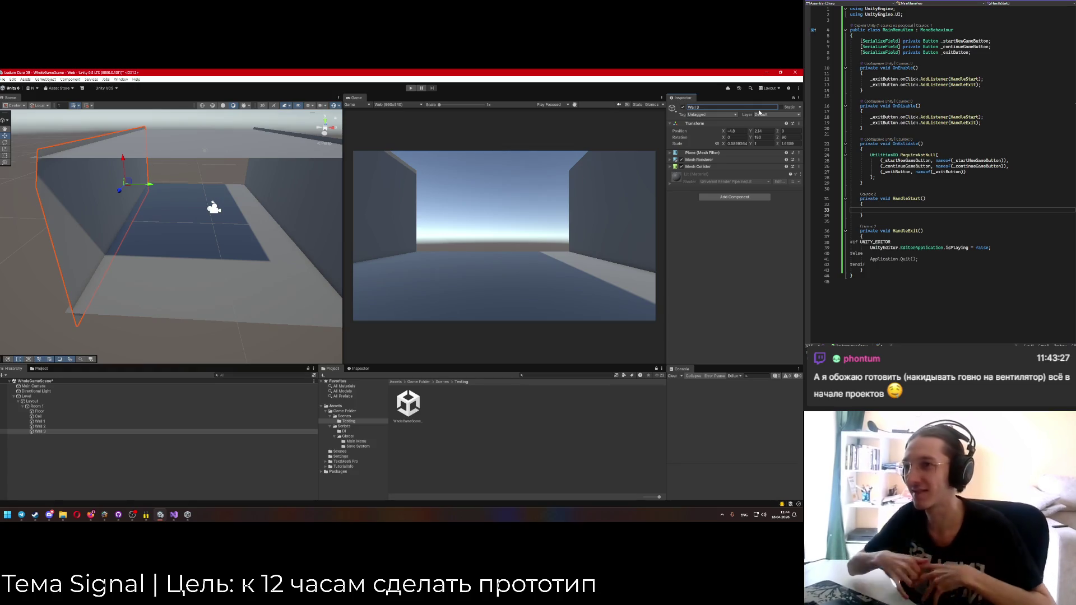
Rotate Wall 3 90° on Y and slide it across the end of the room.
mouse_move(140, 246)
mouse_down()
mouse_move(108, 240)
mouse_move(198, 255)
mouse_move(125, 250)
mouse_move(168, 246)
mouse_up()
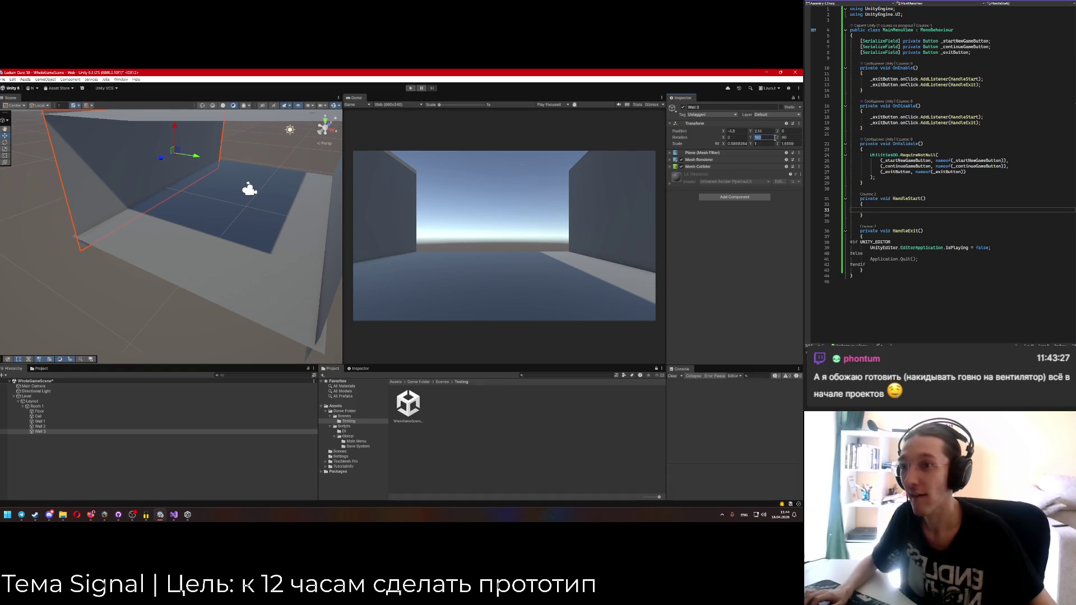
text(90)
drag(301, 244, 202, 235)
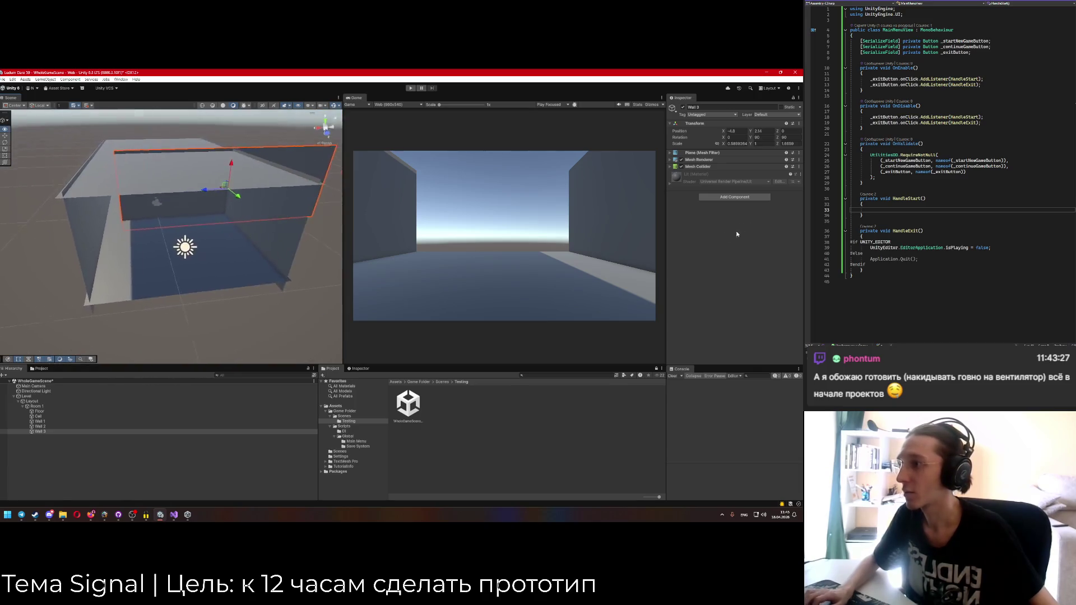
key(f)
mouse_move(222, 191)
mouse_down()
mouse_move(210, 163)
mouse_move(143, 161)
mouse_move(156, 162)
mouse_up()
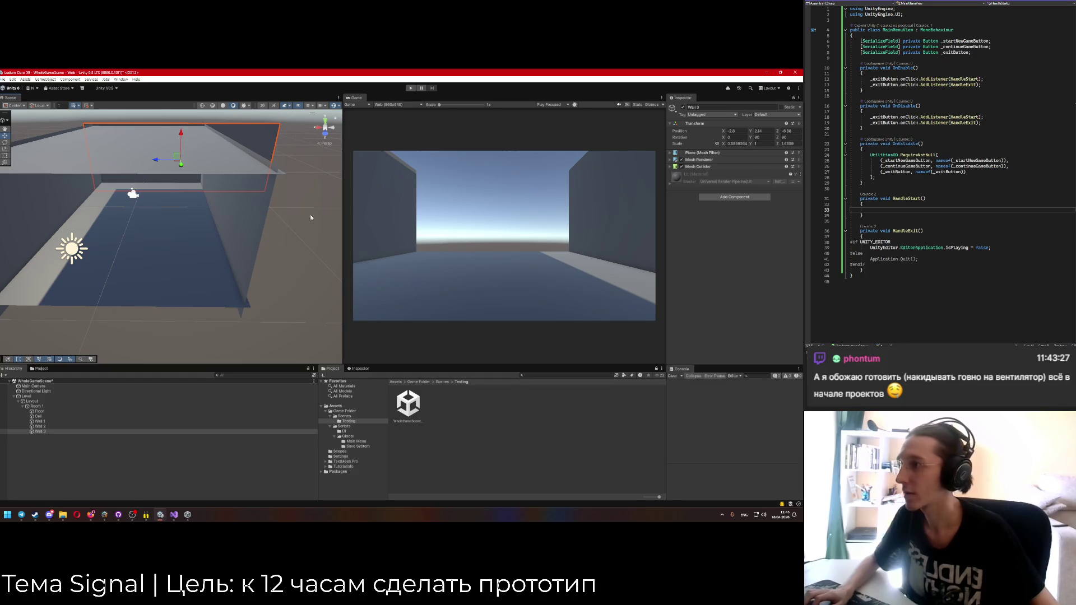
mouse_move(160, 165)
mouse_down()
mouse_move(124, 162)
mouse_move(133, 160)
mouse_up()
click(5, 148)
click(65, 431)
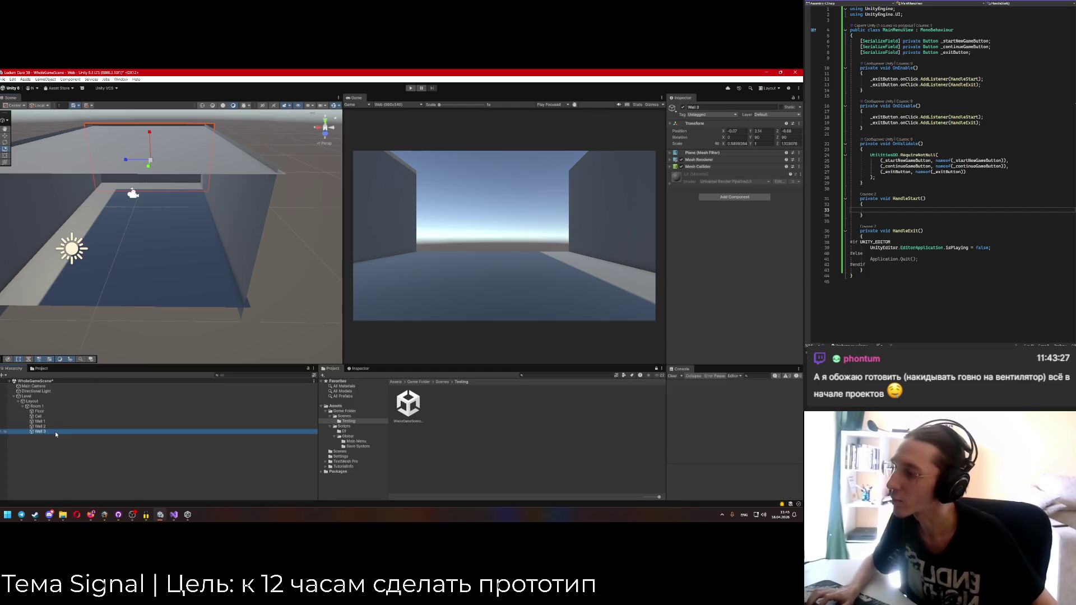
Duplicate Wall 3 as Wall 4, position it, and set its Y rotation to -90.
key(ctrl+d)
click(763, 107)
text(Wall 4)
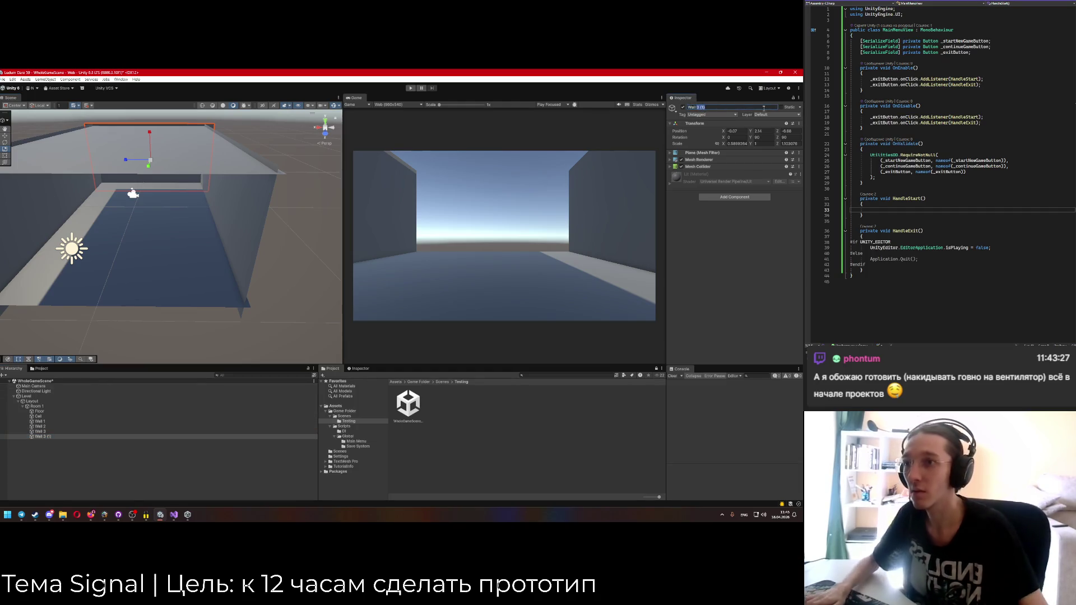
mouse_move(55, 266)
mouse_down()
mouse_move(113, 196)
mouse_move(277, 301)
mouse_move(299, 332)
mouse_move(185, 257)
mouse_up()
drag(140, 231, 141, 232)
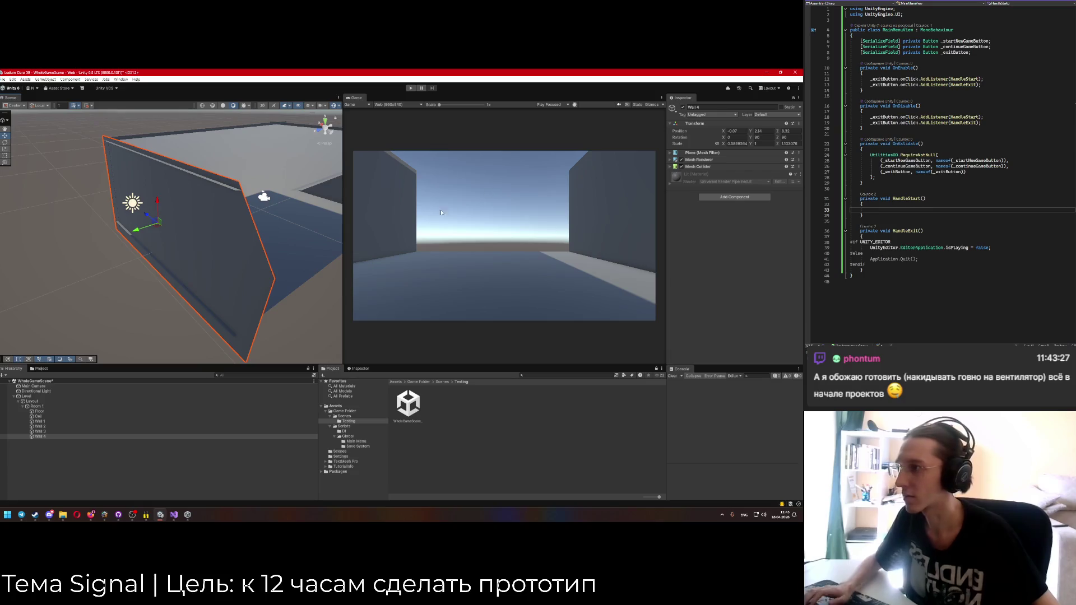
click(757, 136)
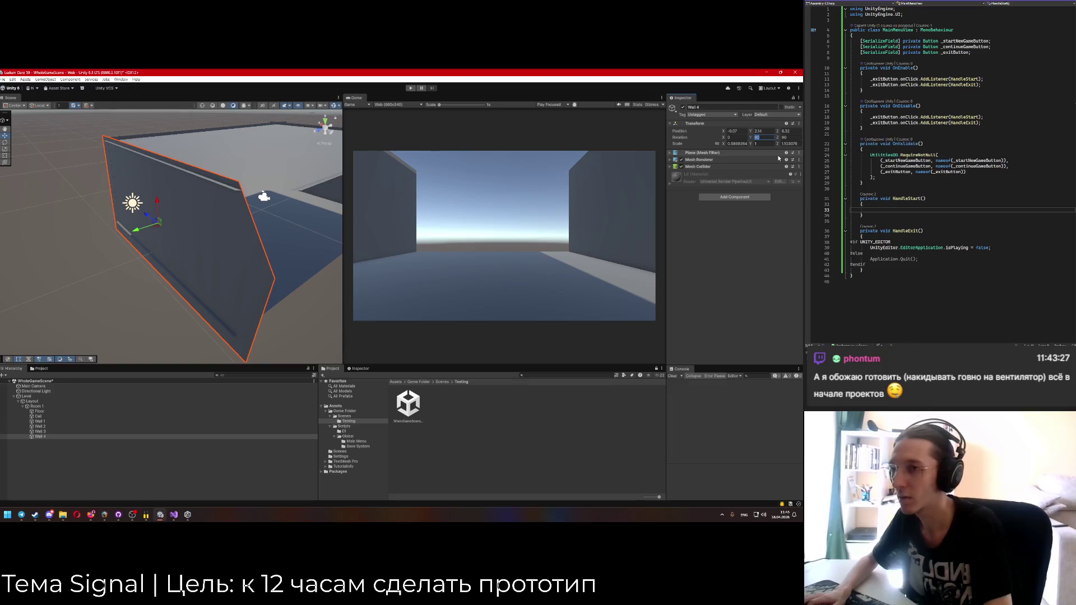
text(-90)
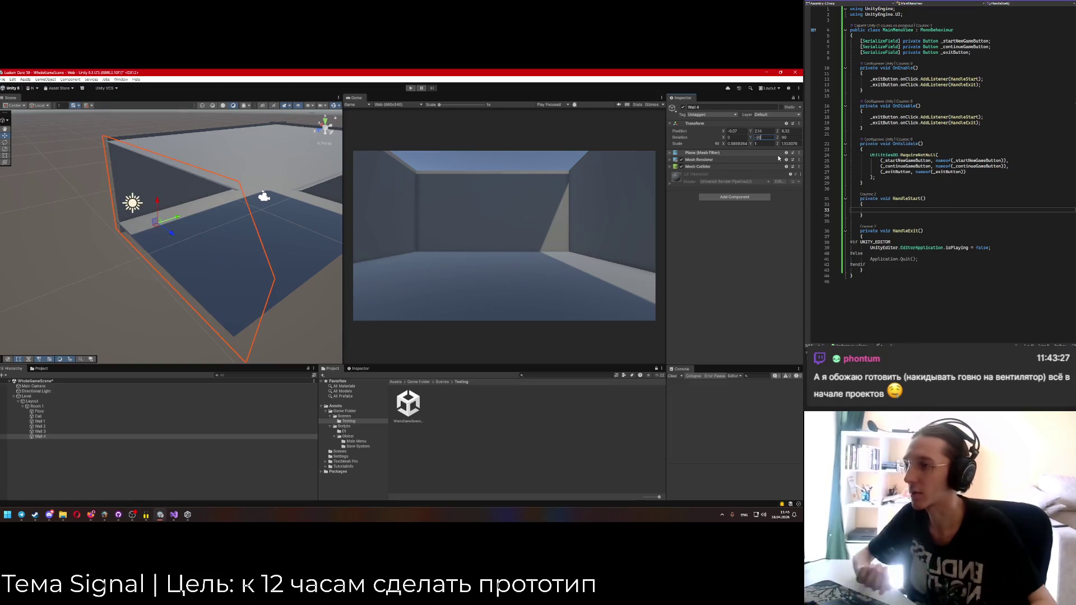
scroll(227, 244, up, 3)
mouse_move(232, 240)
mouse_down()
mouse_move(312, 336)
mouse_move(15, 211)
mouse_move(81, 312)
mouse_up()
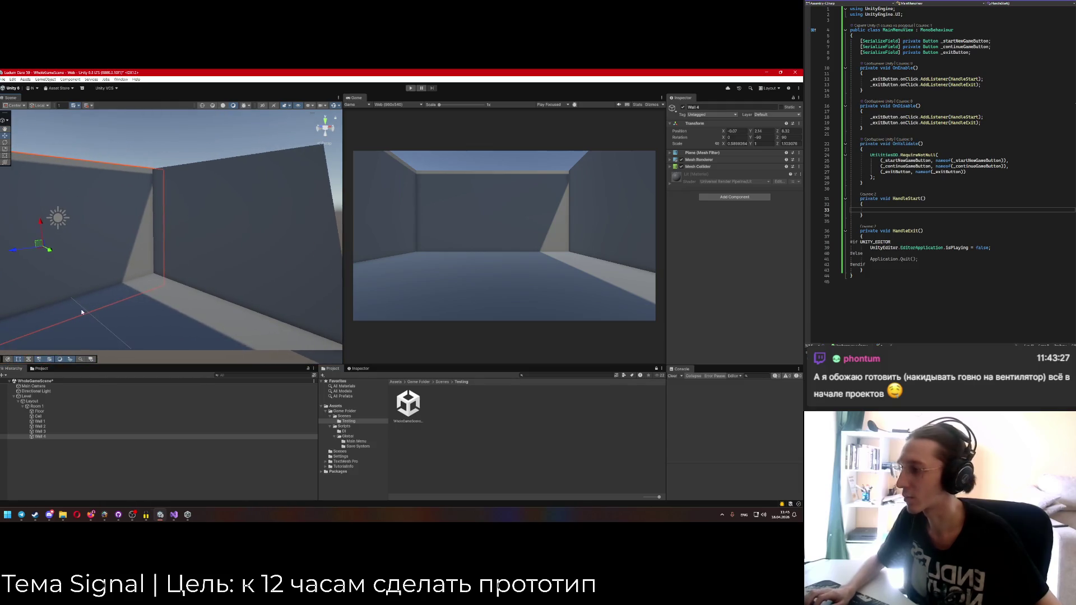
Flip the Ceil plane with X rotation 180, collapse Room 1 and show the Scenes folder.
click(46, 416)
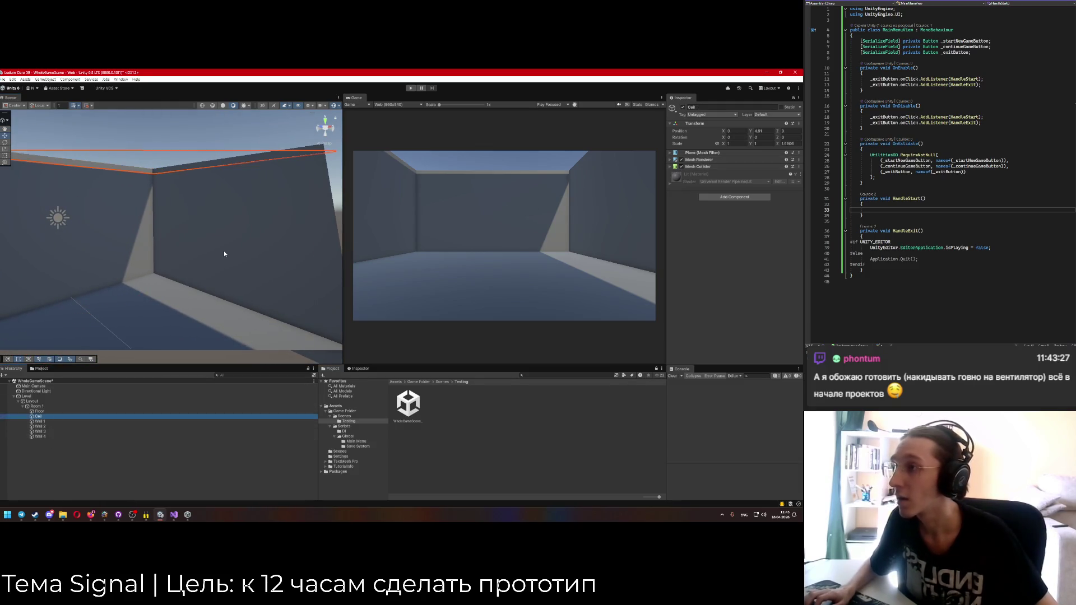
click(734, 137)
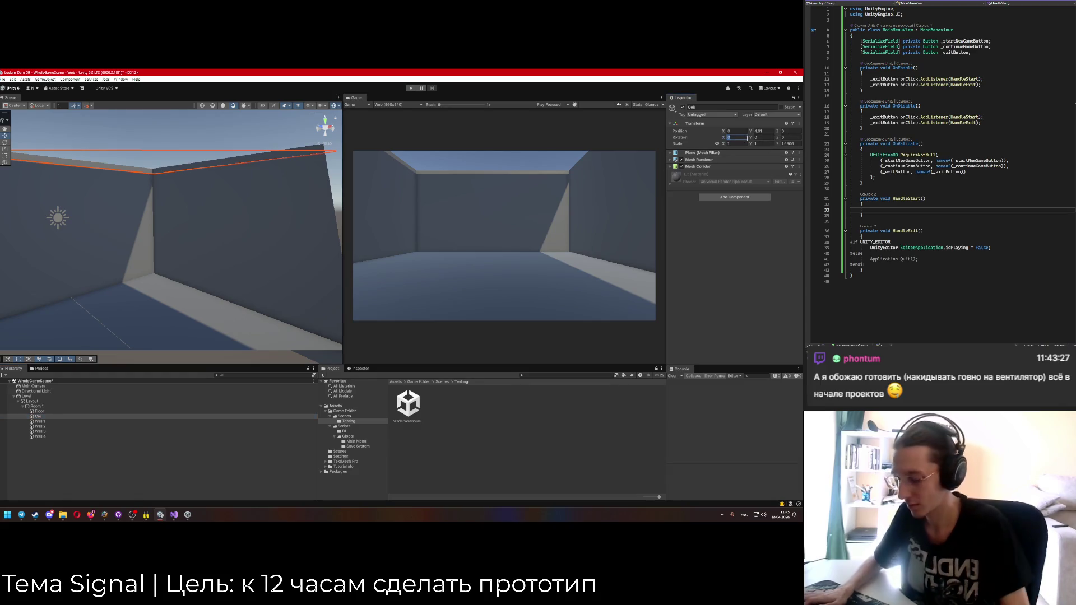
text(180)
key(Return)
mouse_move(240, 249)
mouse_down()
mouse_move(142, 286)
mouse_move(143, 300)
mouse_move(408, 145)
mouse_up()
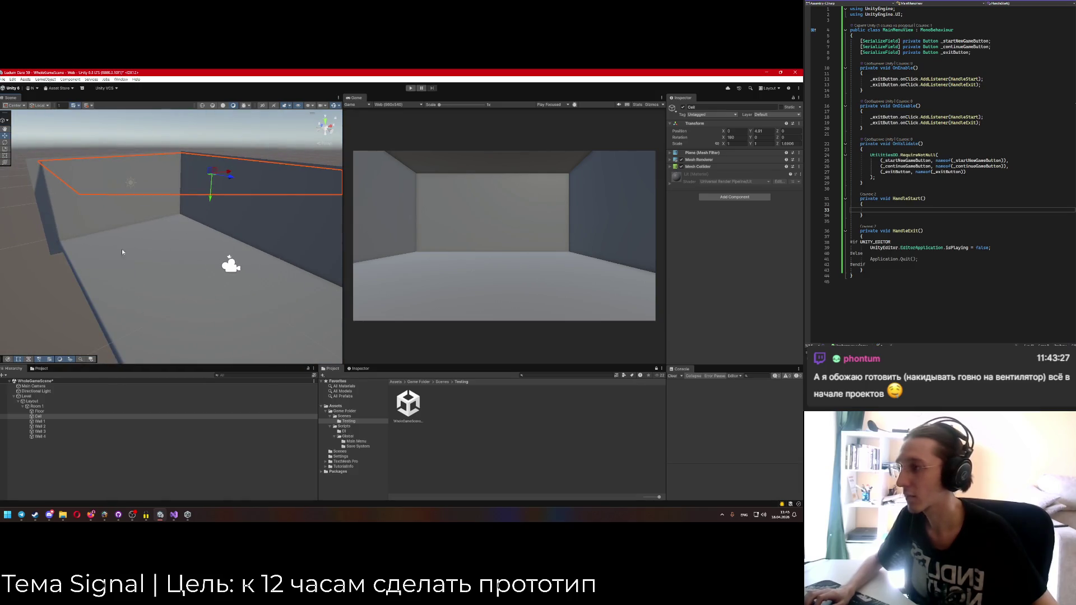
click(23, 407)
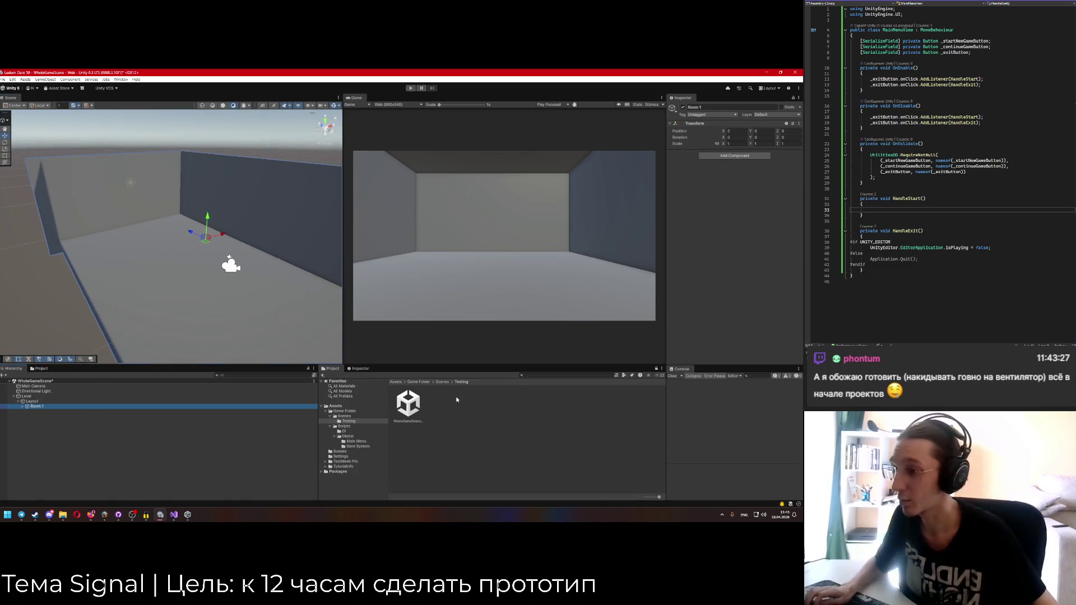
click(443, 381)
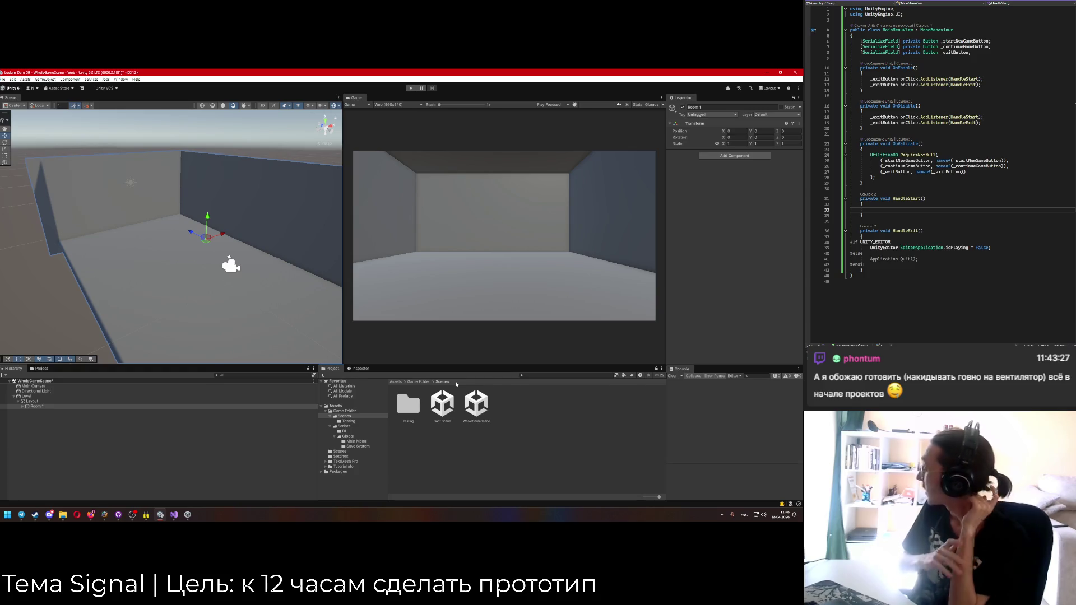
In HandleStart, accept the SceneManagement completion to import UnityEngine.SceneManagement.
click(914, 211)
text(Scen)
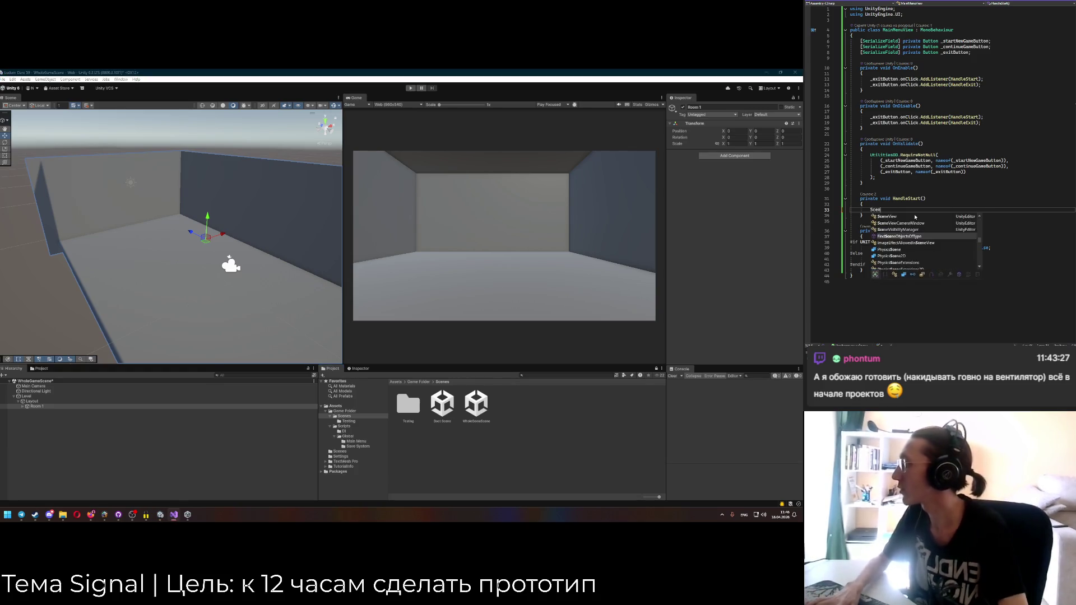
text(eLoad)
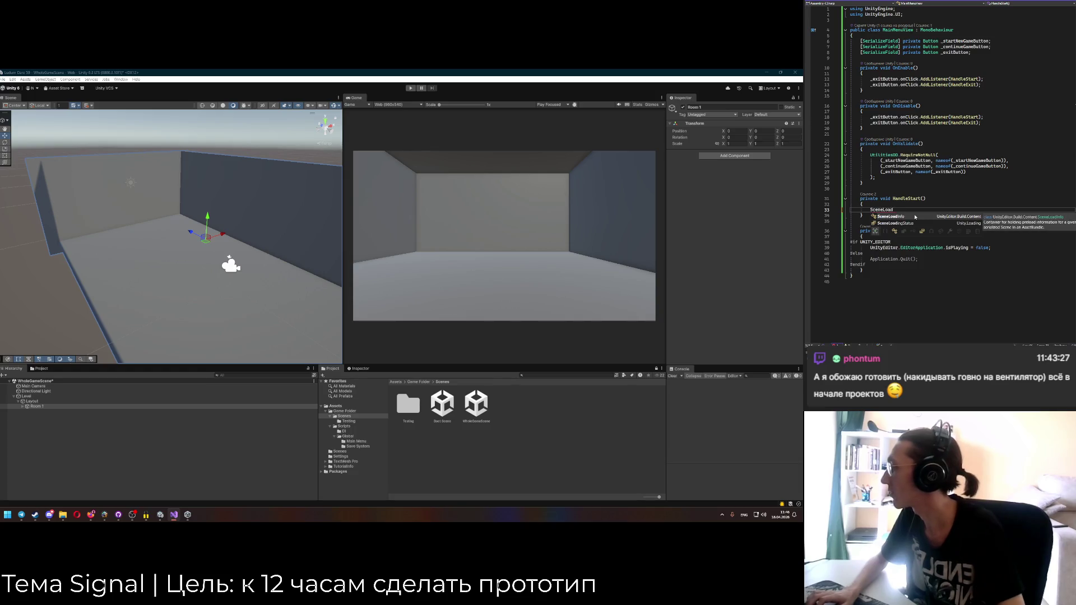
key(BackSpace)
key(BackSpace)
key(BackSpace)
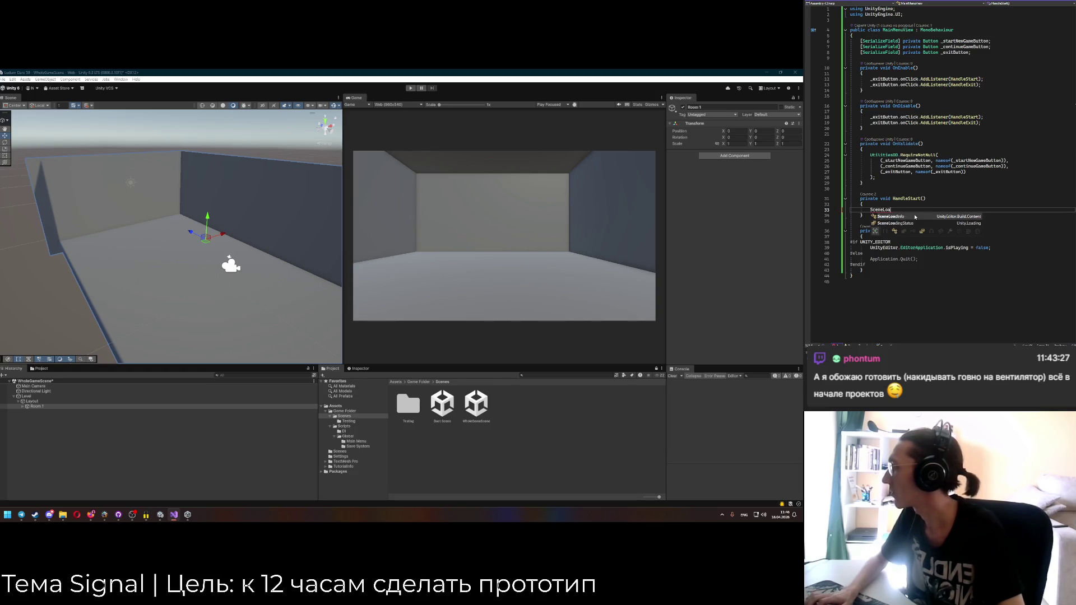
key(Down)
key(Down)
key(Down)
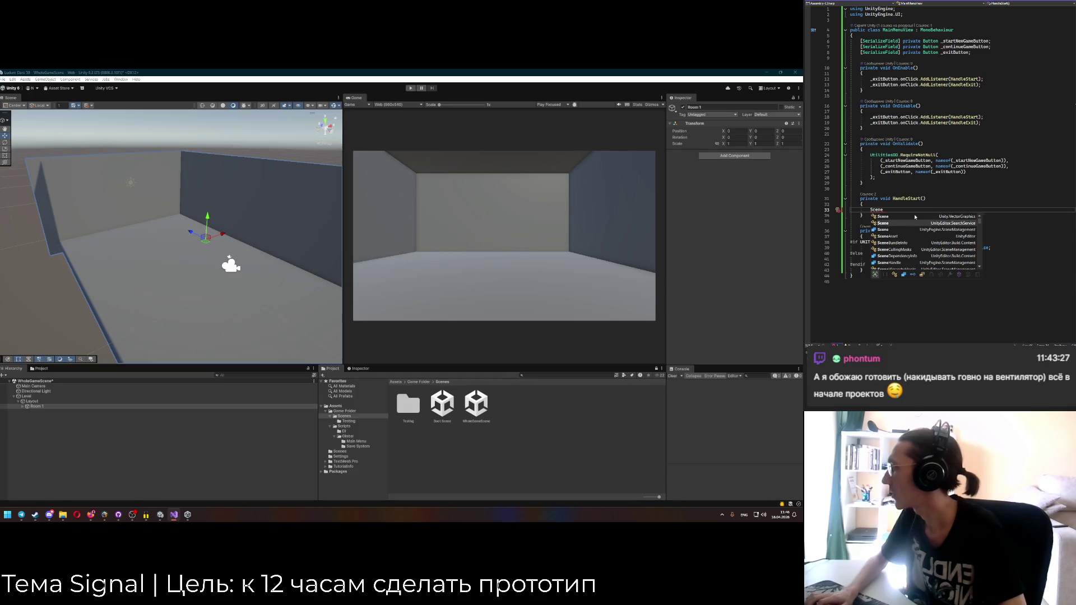
key(Up)
key(Up)
key(Up)
key(Up)
key(Down)
key(Down)
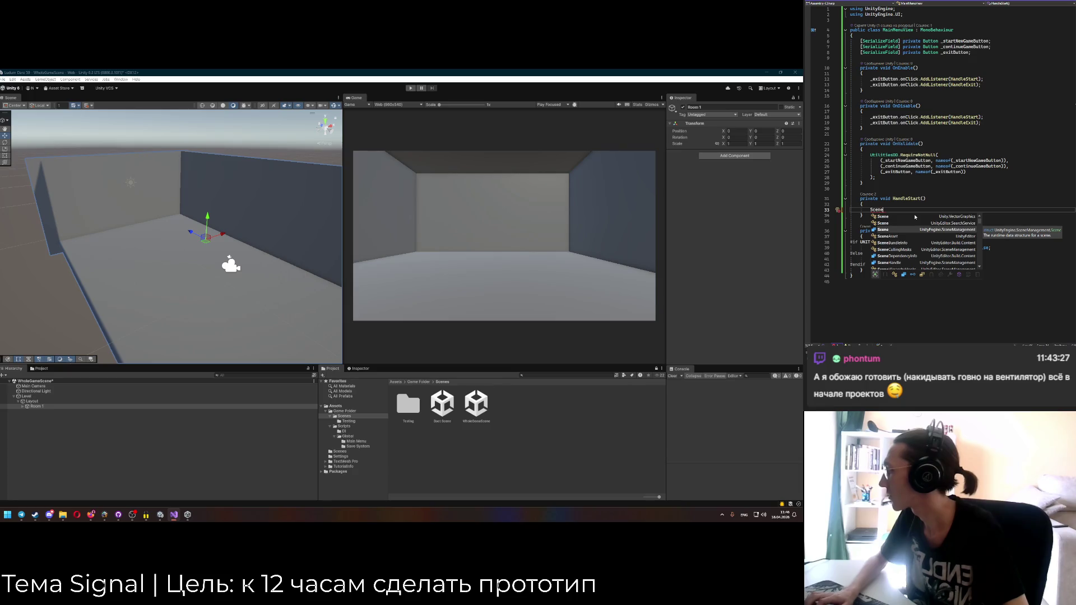
key(Tab)
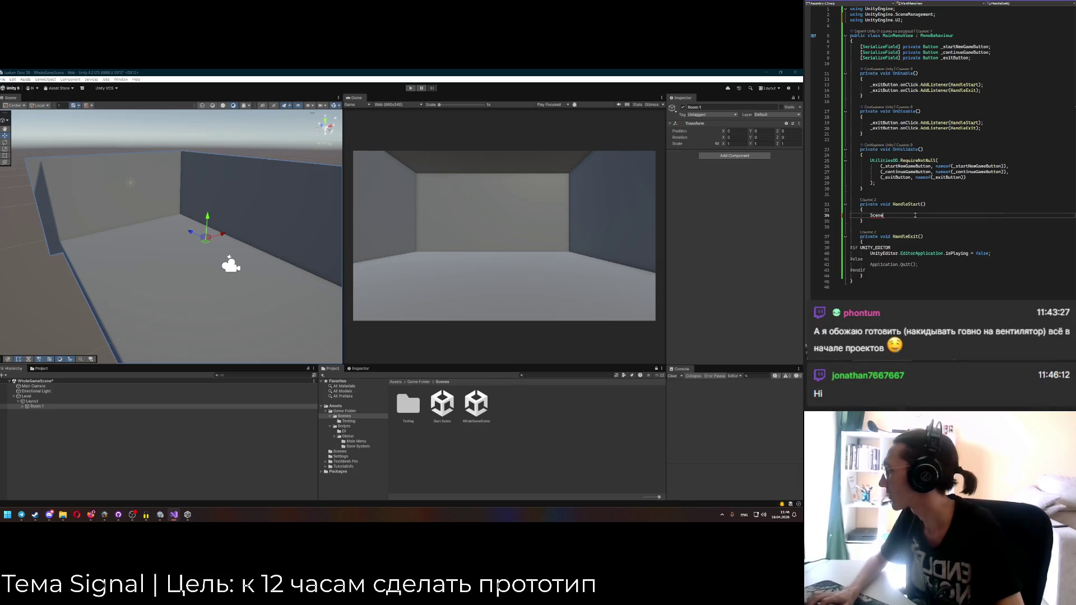
Continue typing 'Scene' and browse the Scene-related completion suggestions.
text(ene)
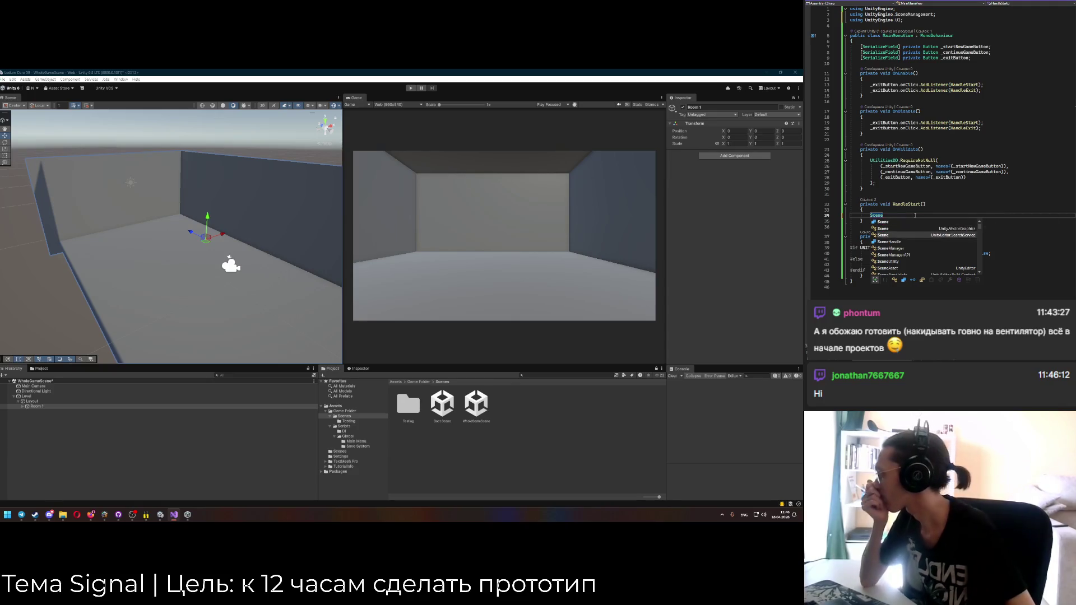
key(Down)
key(Down)
key(Down)
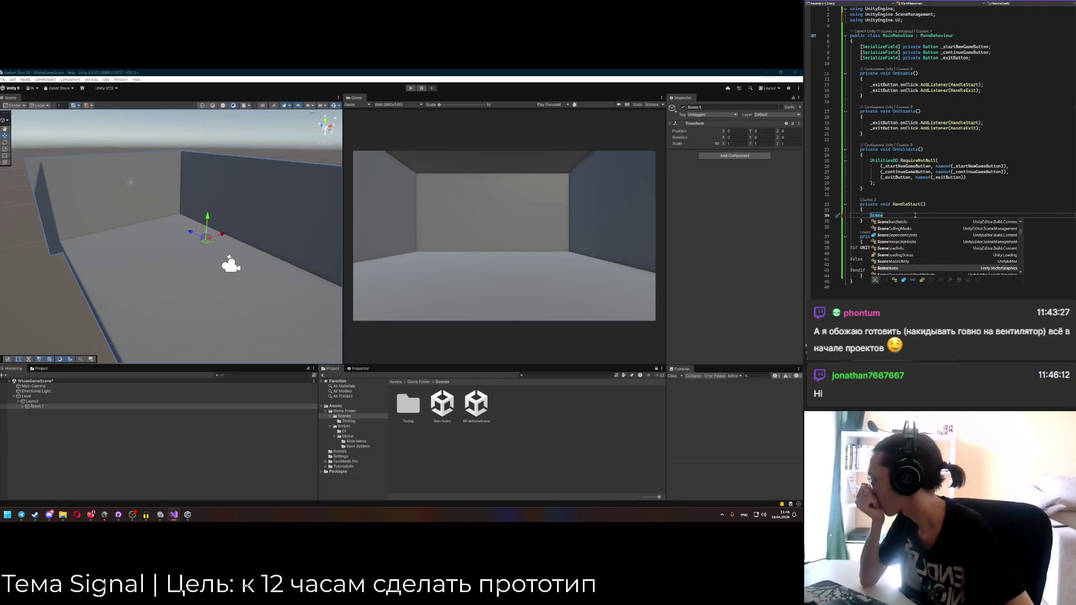
key(Down)
key(Down)
key(Down)
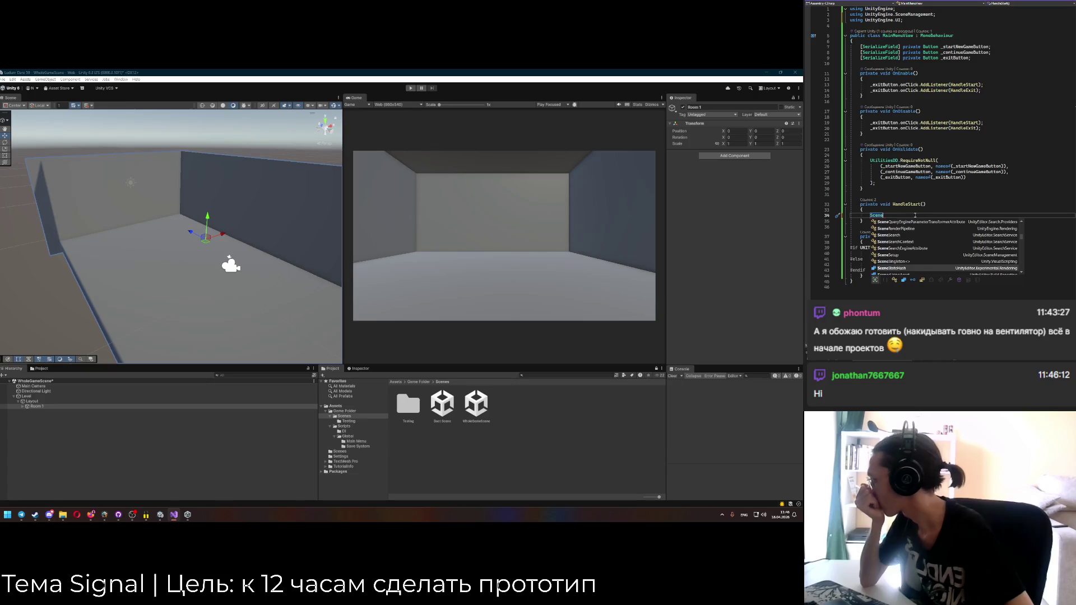
key(Down)
key(Up)
key(Up)
key(Up)
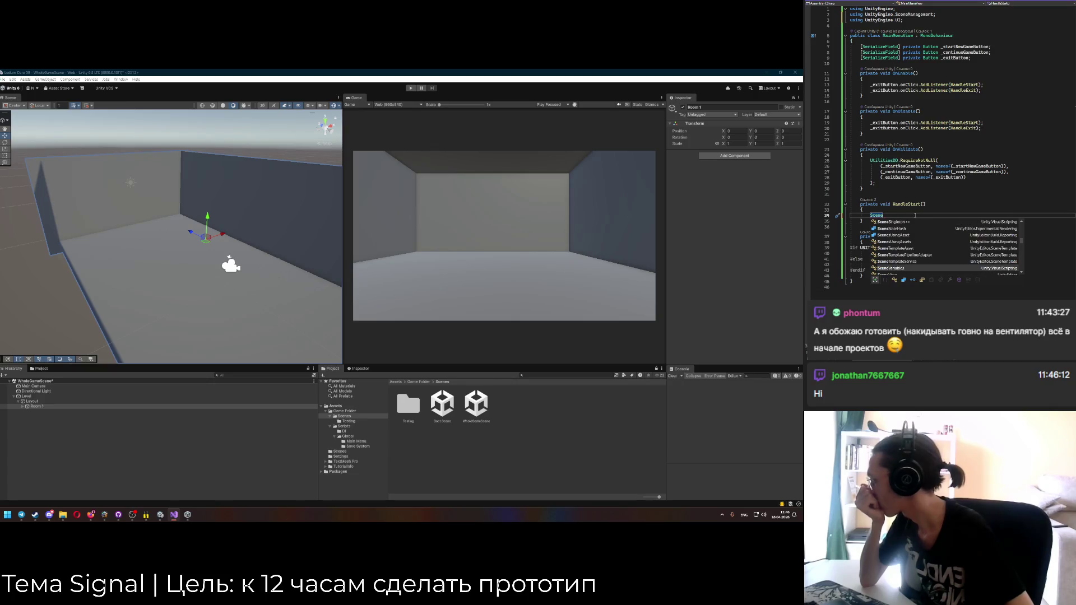
key(Up)
key(Up)
key(Up)
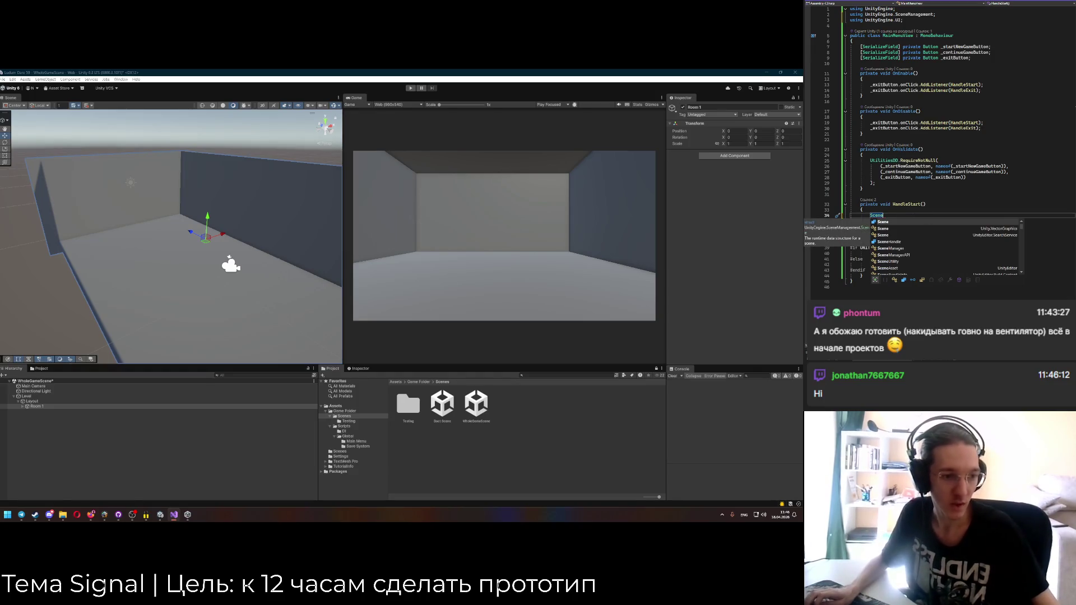
key(alt+Tab)
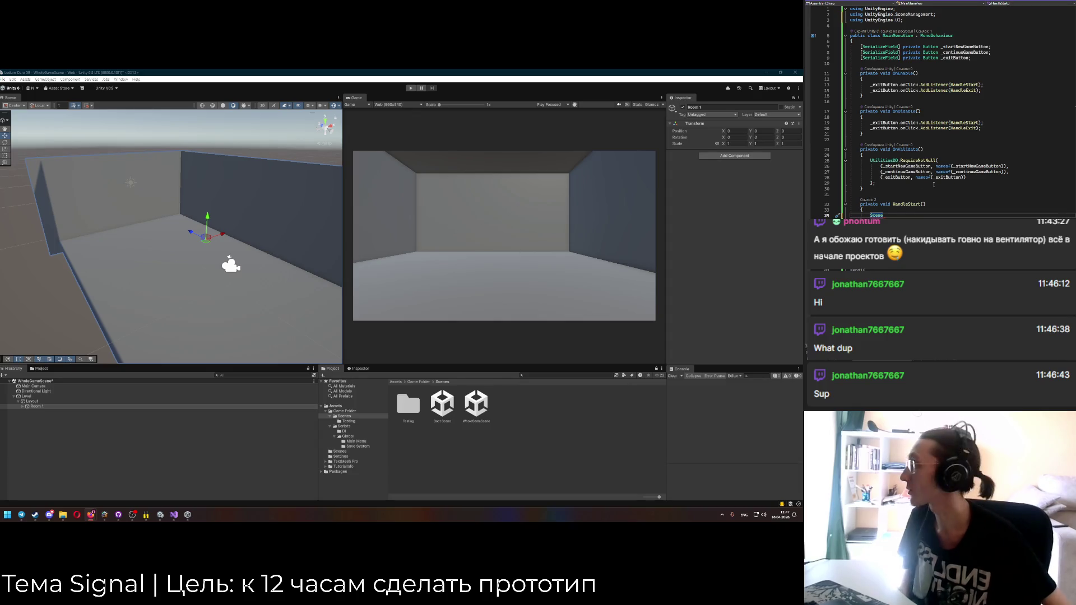
key(alt+Tab)
Extend the HandleStart line to SceneManager.LoadScene(" with the scene name still empty.
text(Manager.)
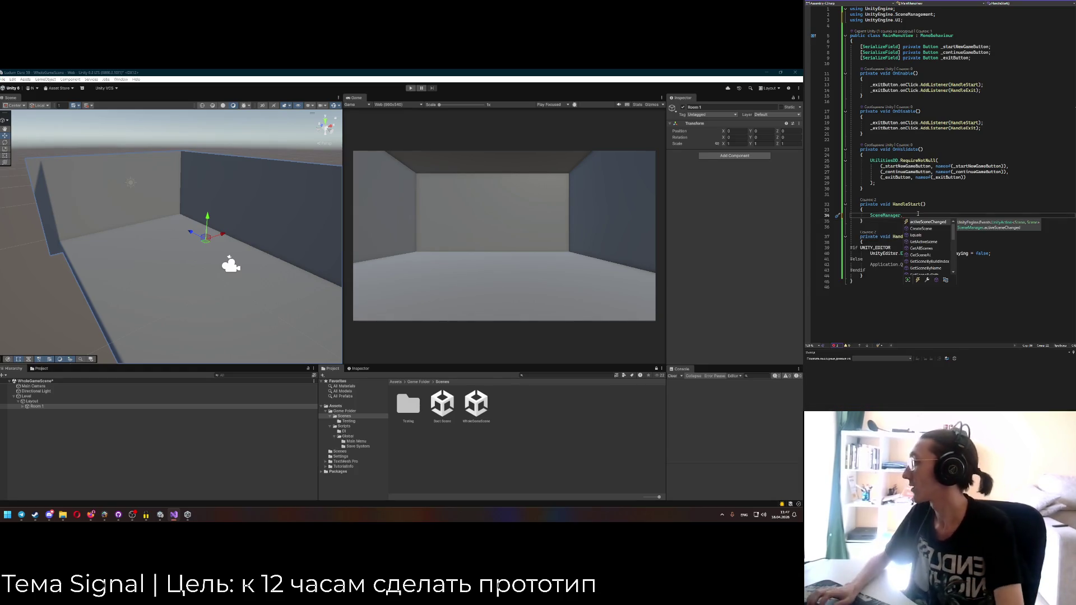
text(LoadScene()
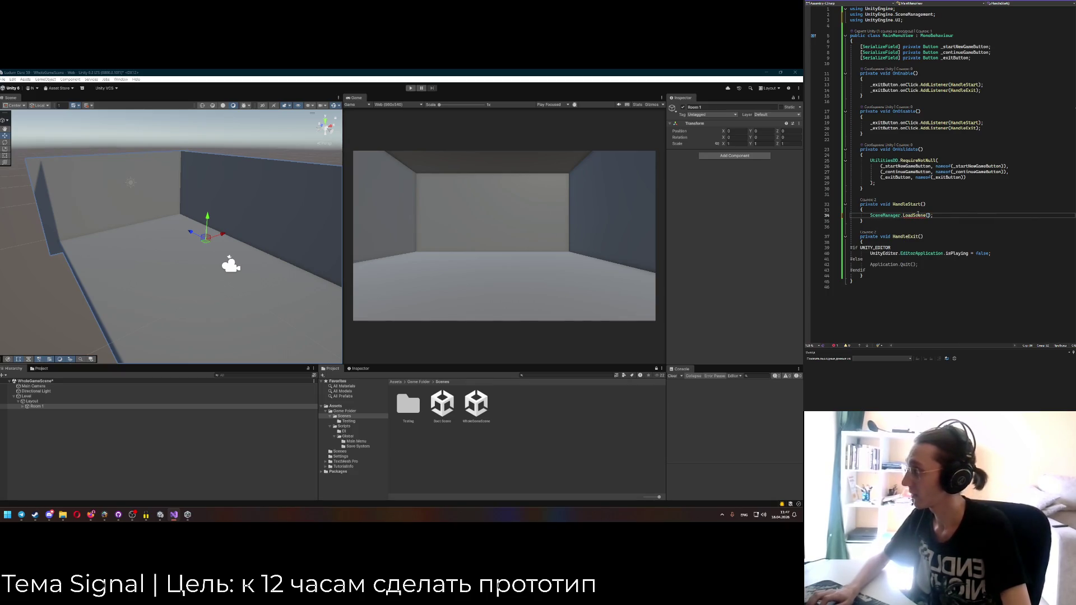
text(")
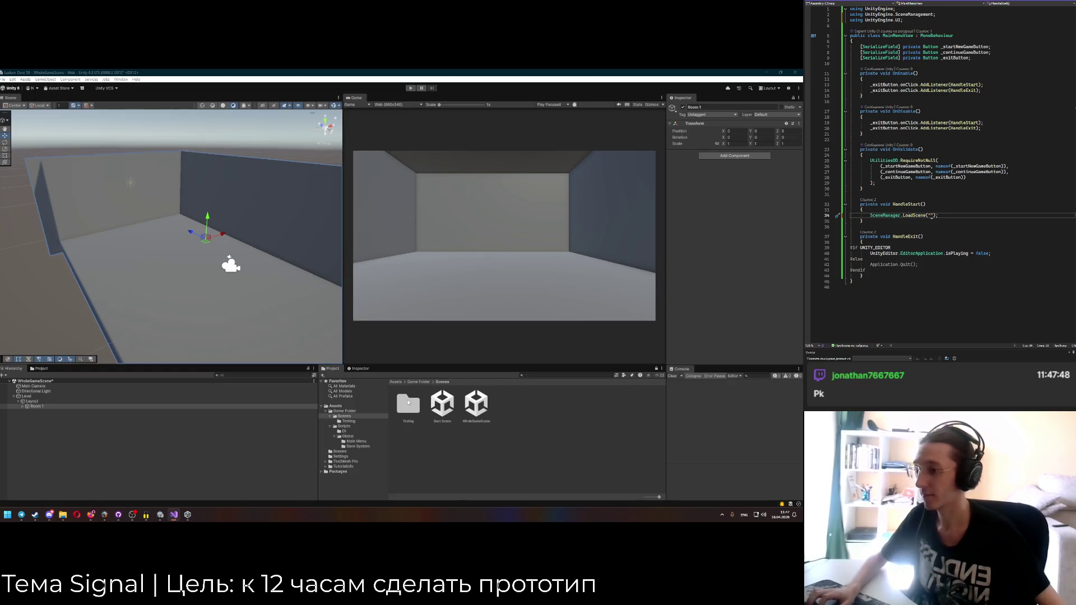
Open the Testing folder and make WholeGameSceneWithMenu's name editable to copy it.
double_click(408, 405)
right_click(419, 411)
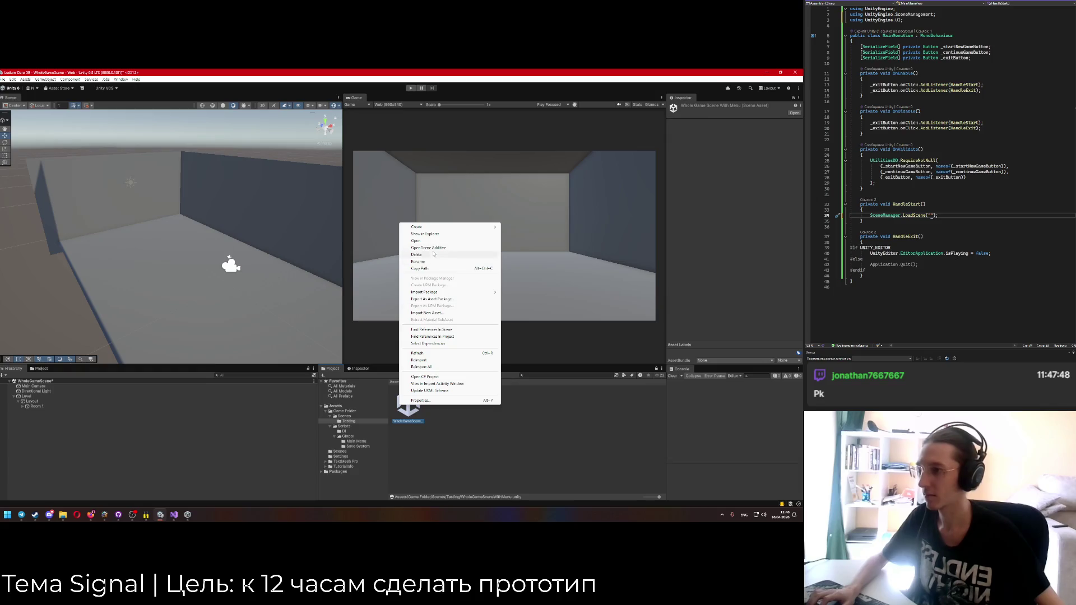
click(417, 261)
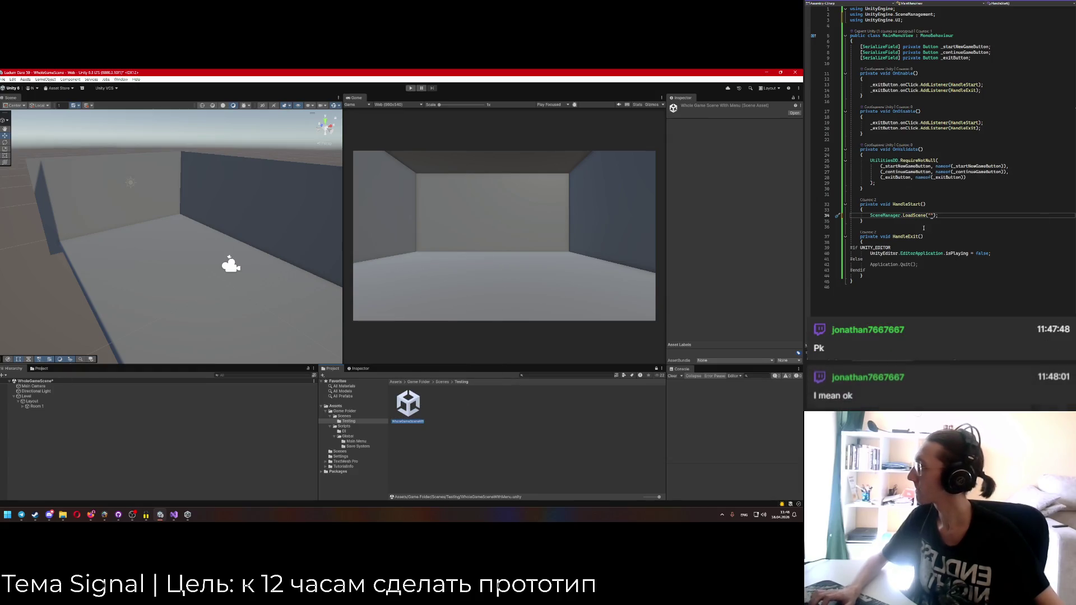
Add a private const StartingSceneName set to WholeGameSceneWithMenu, pass it to LoadScene, and save.
key(alt+Tab)
click(874, 41)
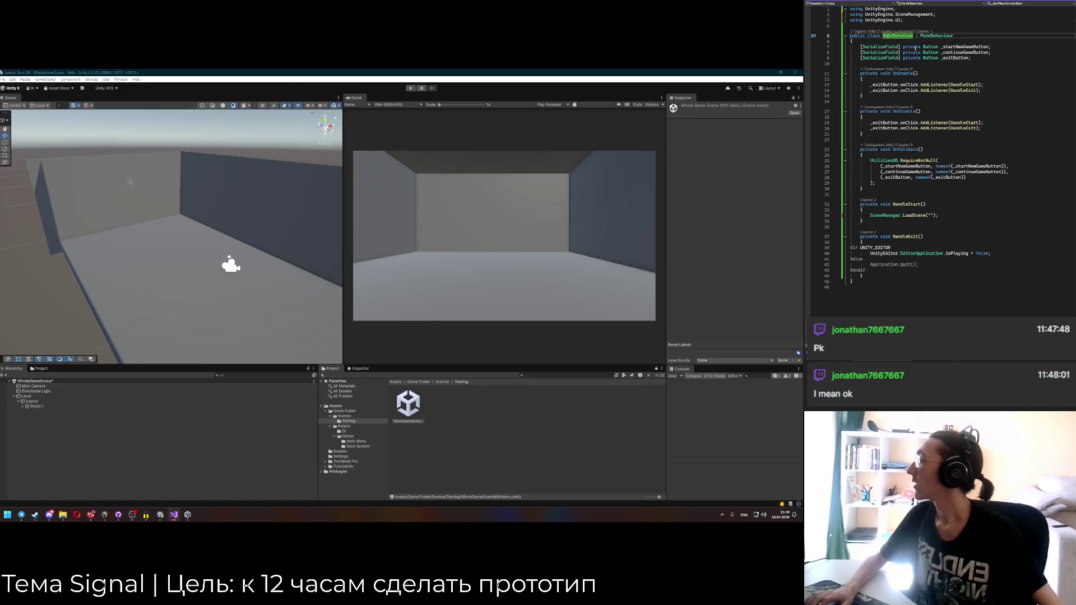
key(Return)
key(Return)
key(Up)
text(private const string )
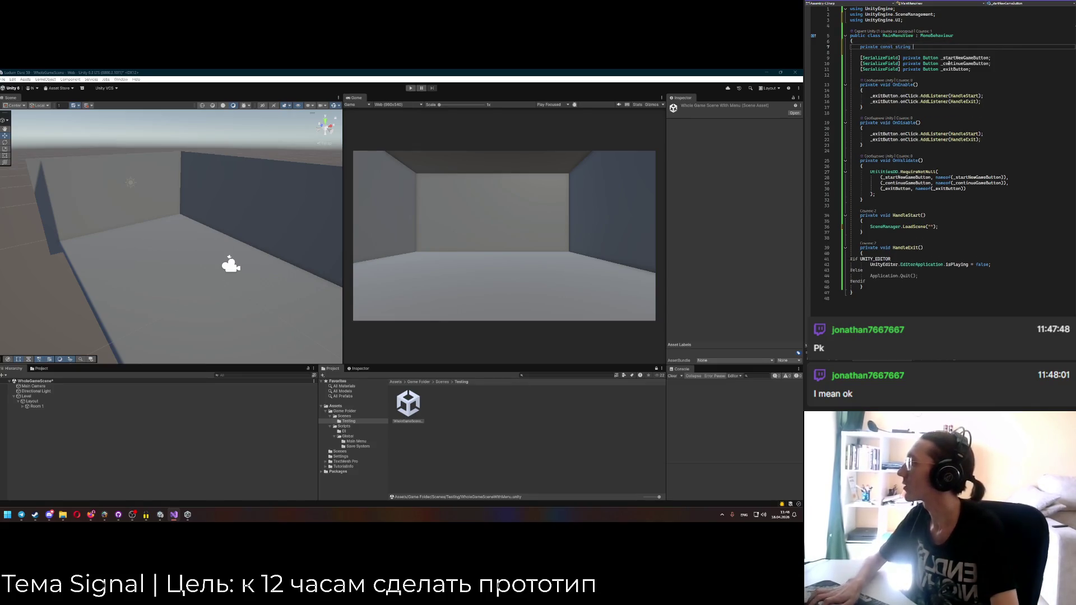
text(St)
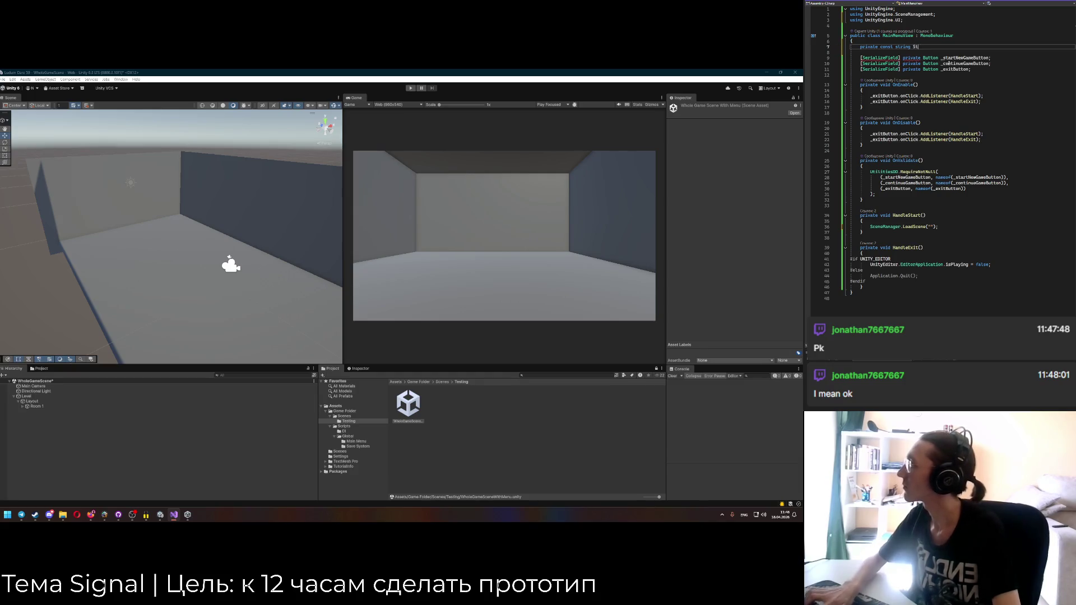
text(artingSceneName =)
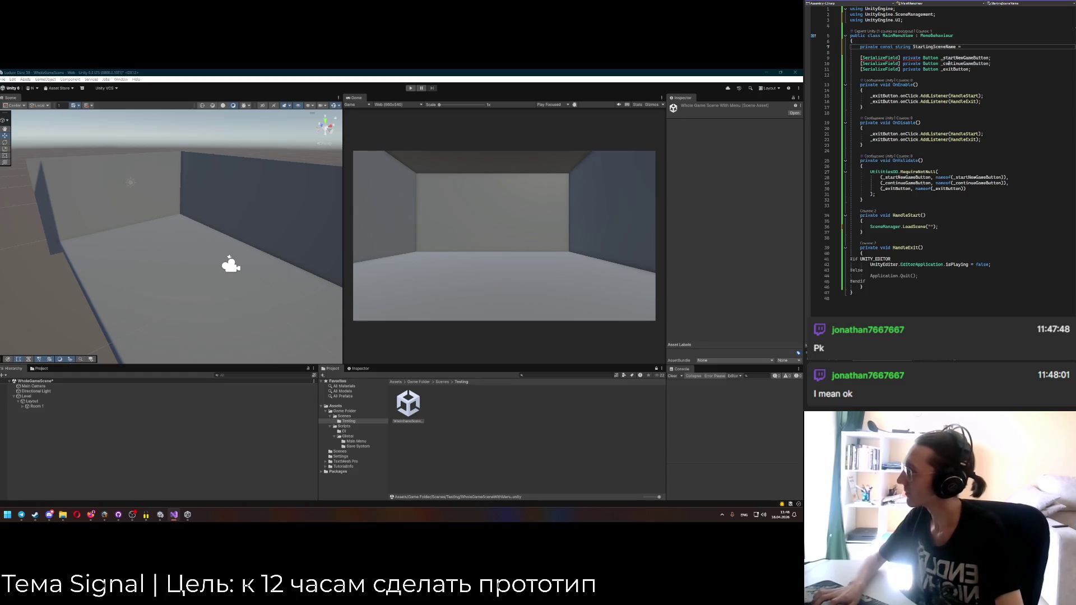
text(WholeGameSceneWithMenu)
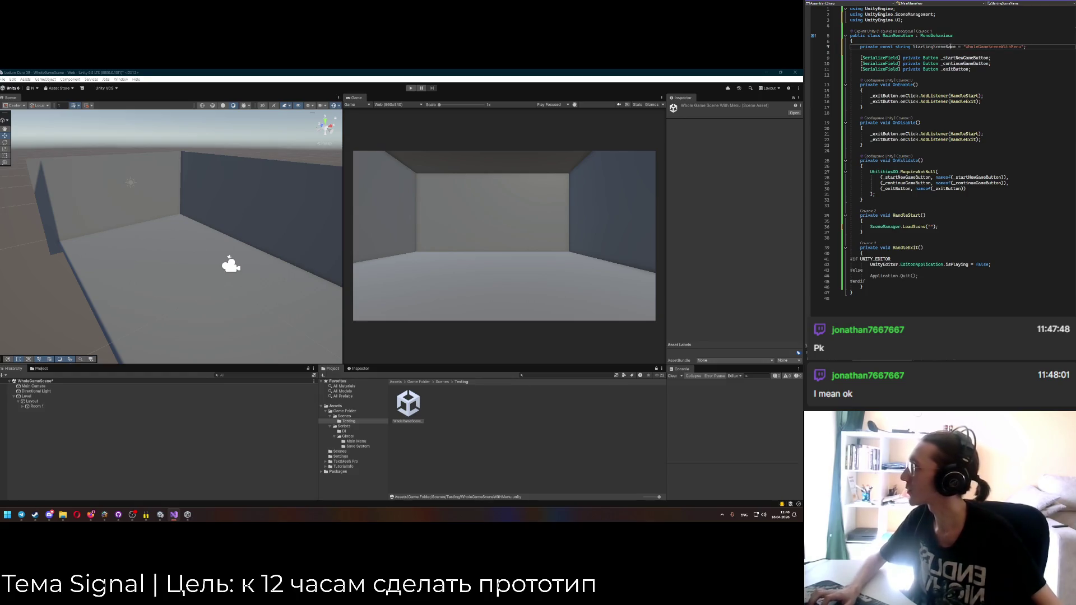
key(BackSpace)
text(StartingSceneName)
key(Down)
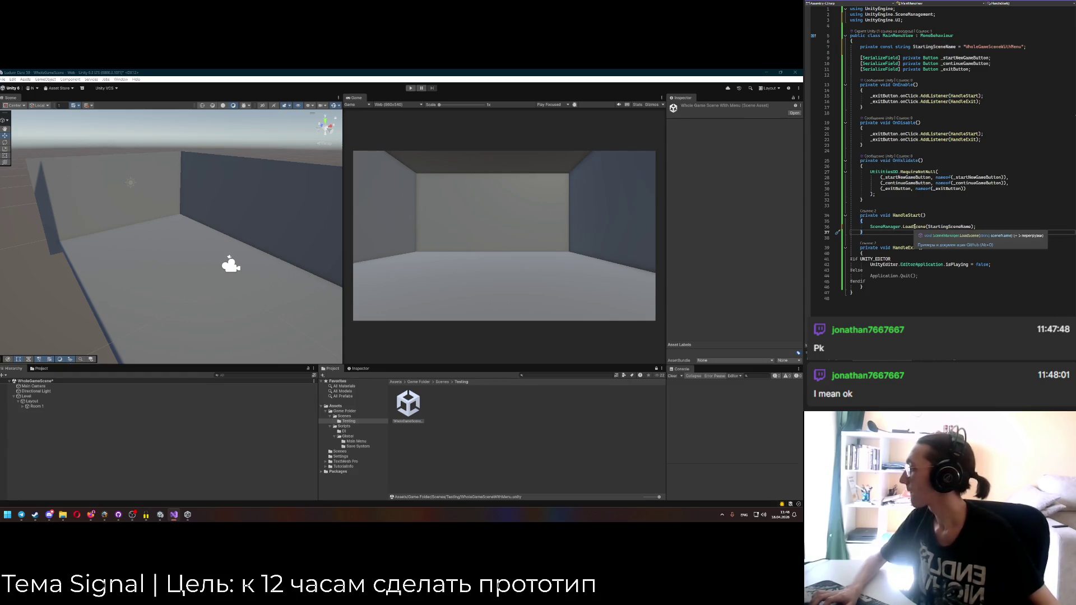
key(Up)
key(Up)
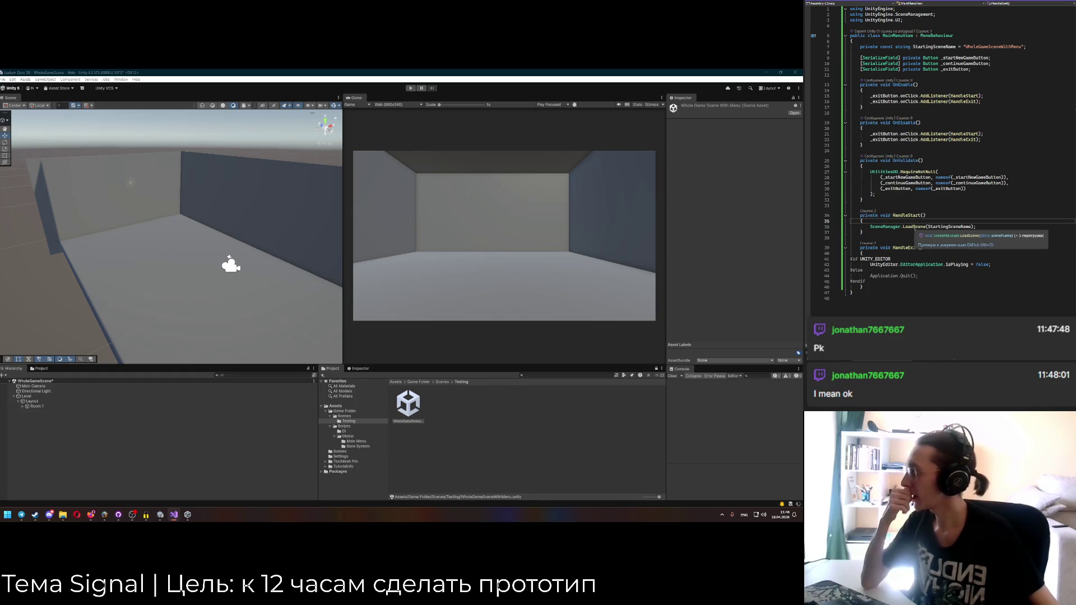
key(ctrl+s)
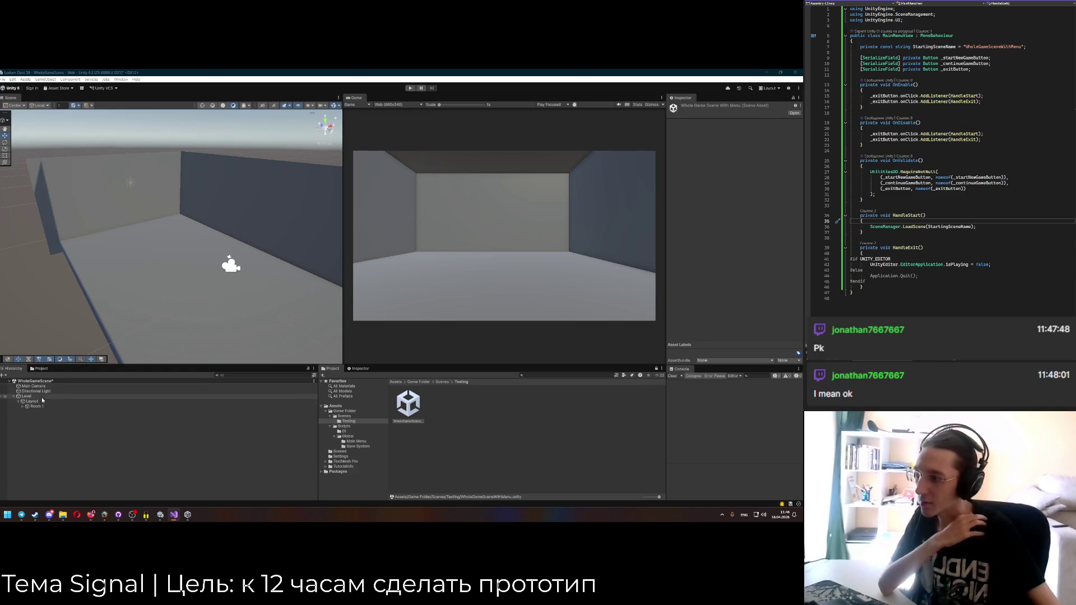
Open the Boot Scene, play-test its main menu, then bring up the File menu.
click(441, 381)
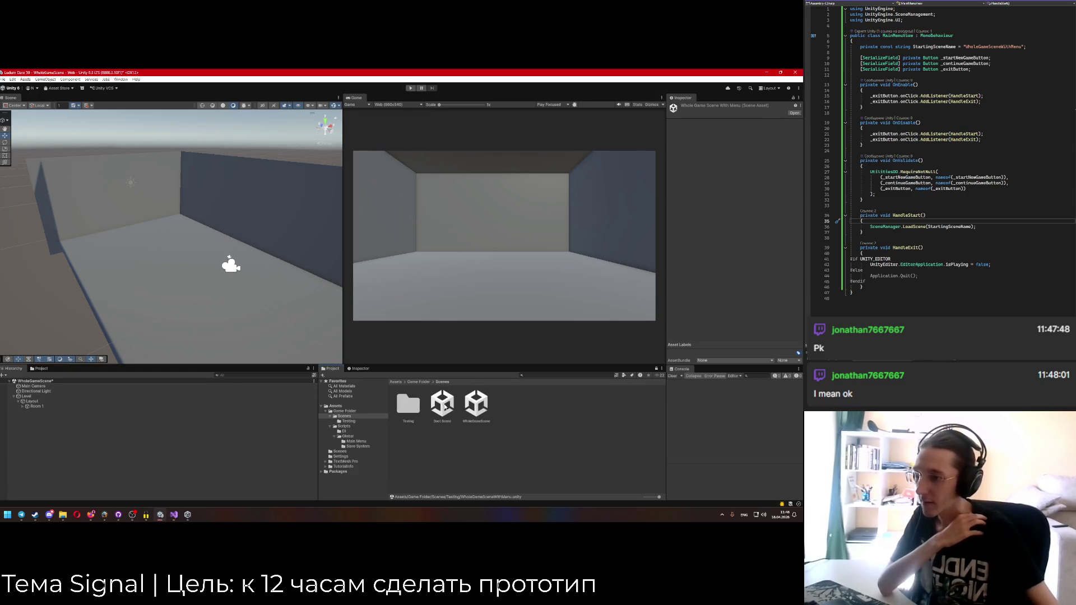
double_click(443, 406)
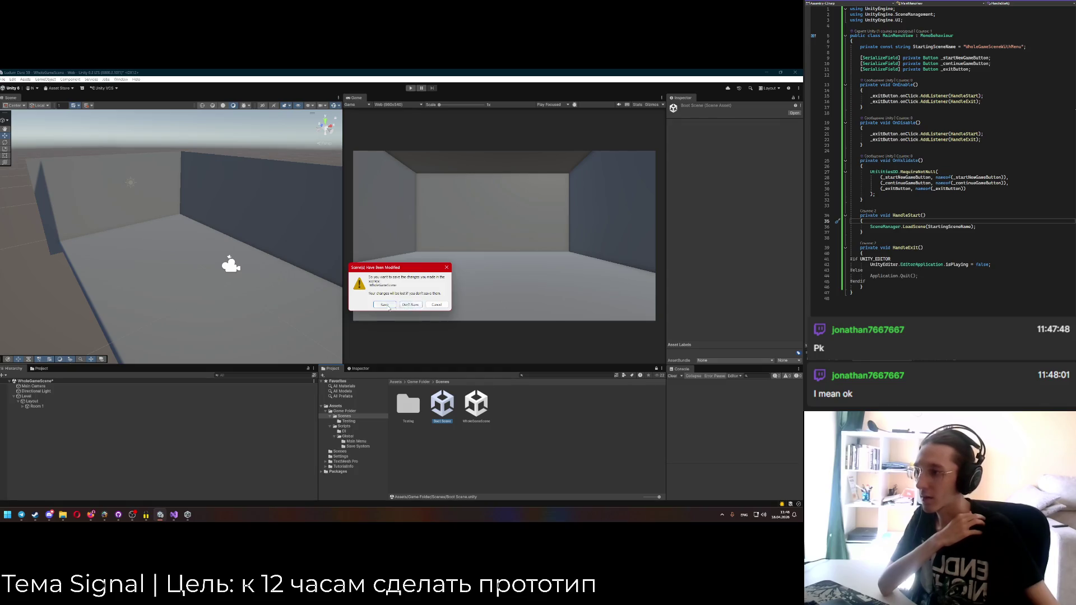
click(415, 304)
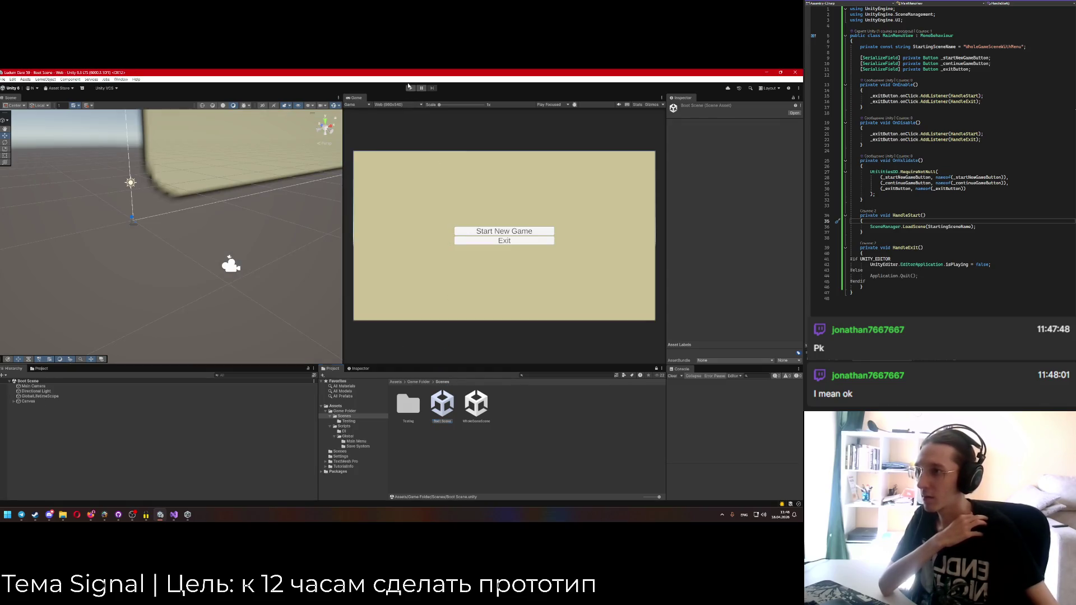
click(409, 88)
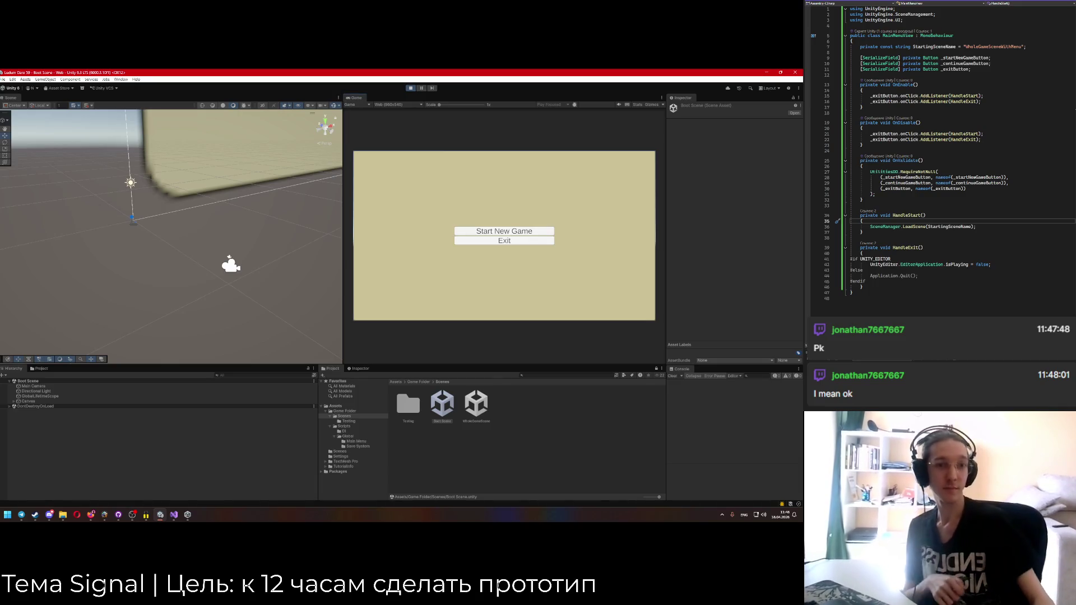
key(alt+Tab)
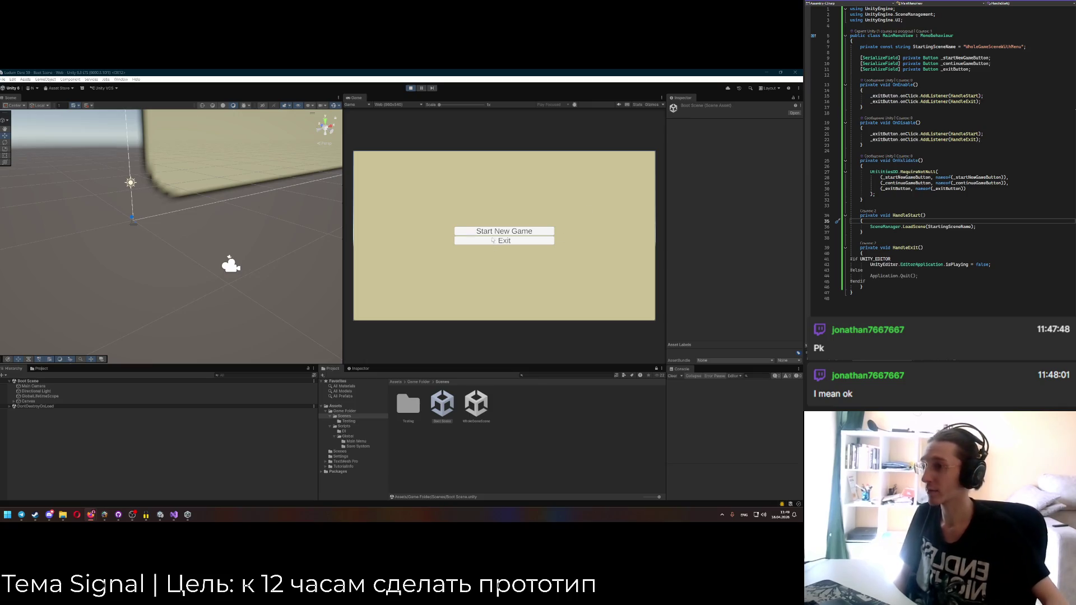
click(494, 201)
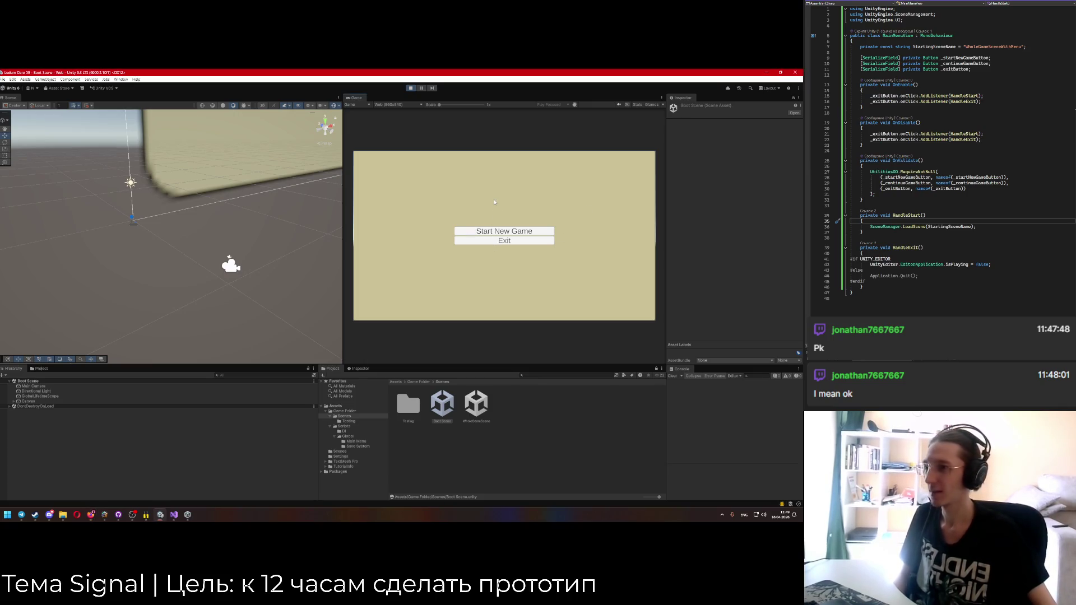
click(504, 240)
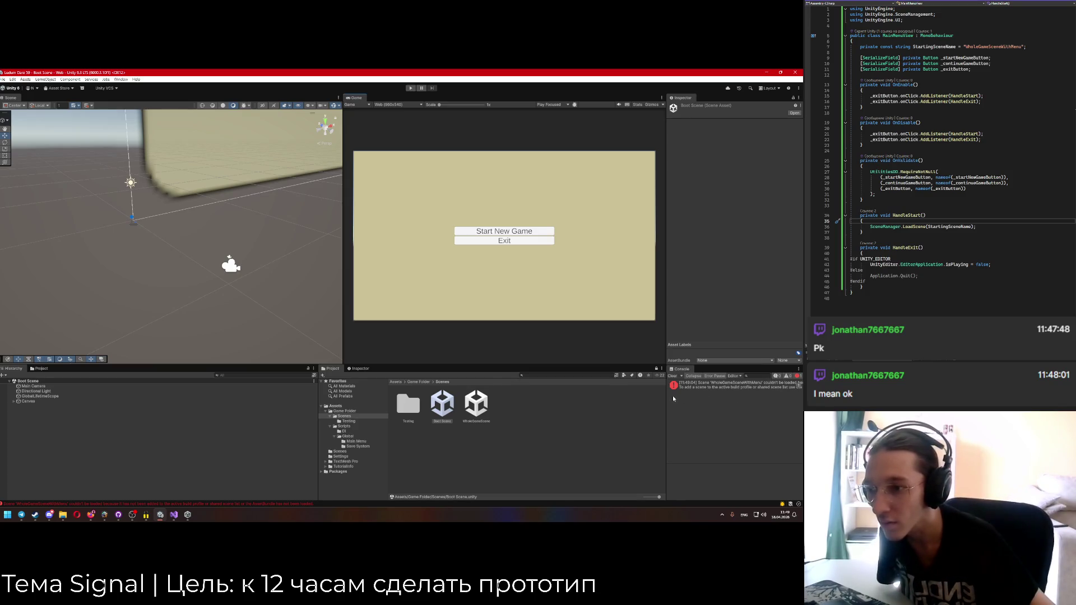
click(3, 81)
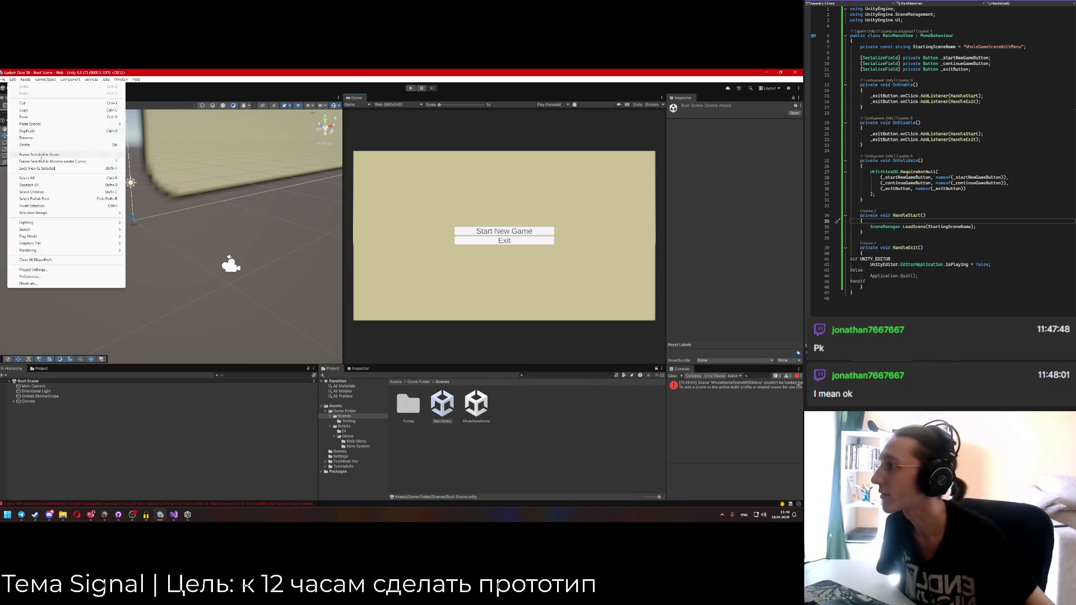
In Build Profiles, show the Web profile's scene list, uncheck SampleScene and add the open Boot Scene.
click(51, 147)
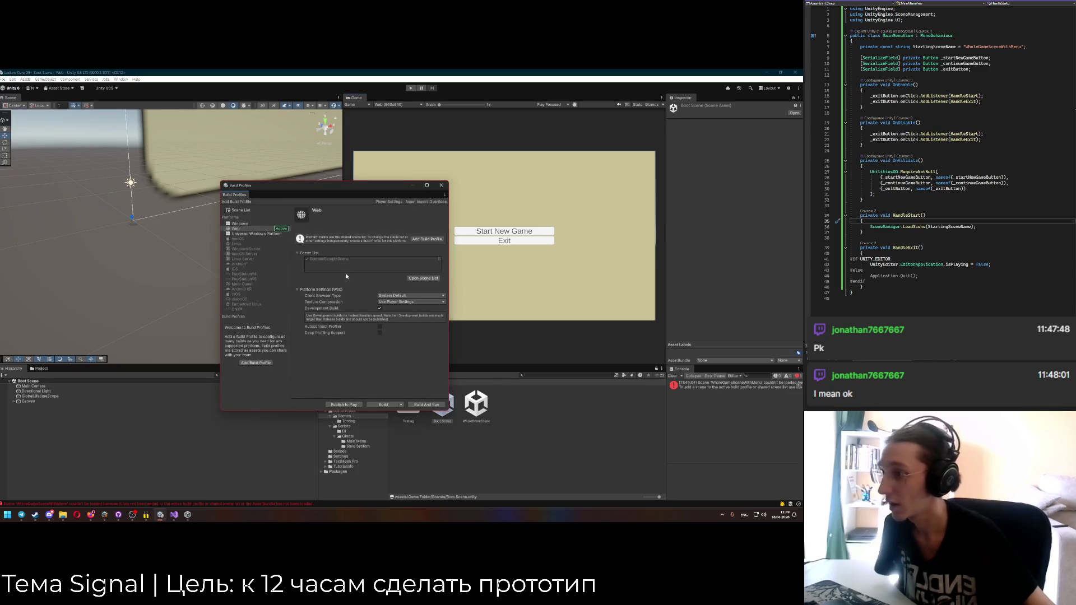
click(236, 234)
click(235, 228)
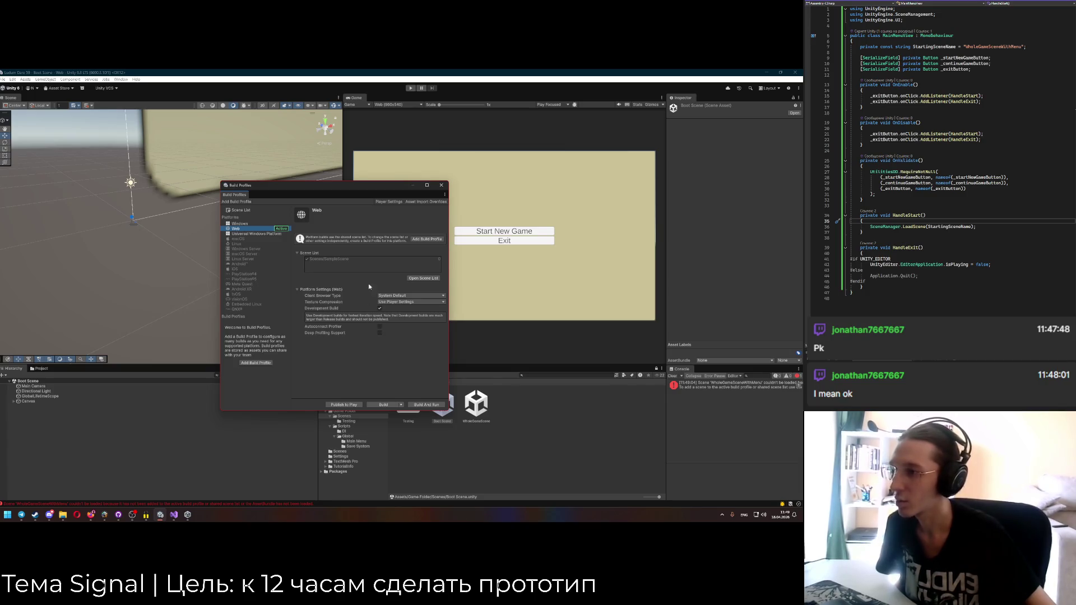
click(416, 278)
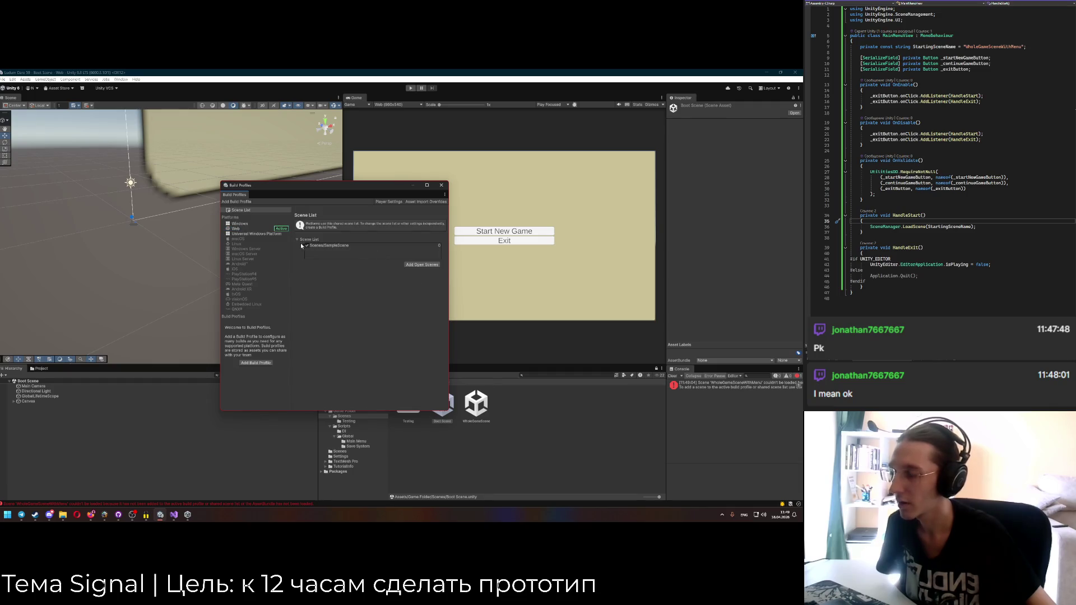
click(306, 245)
click(429, 265)
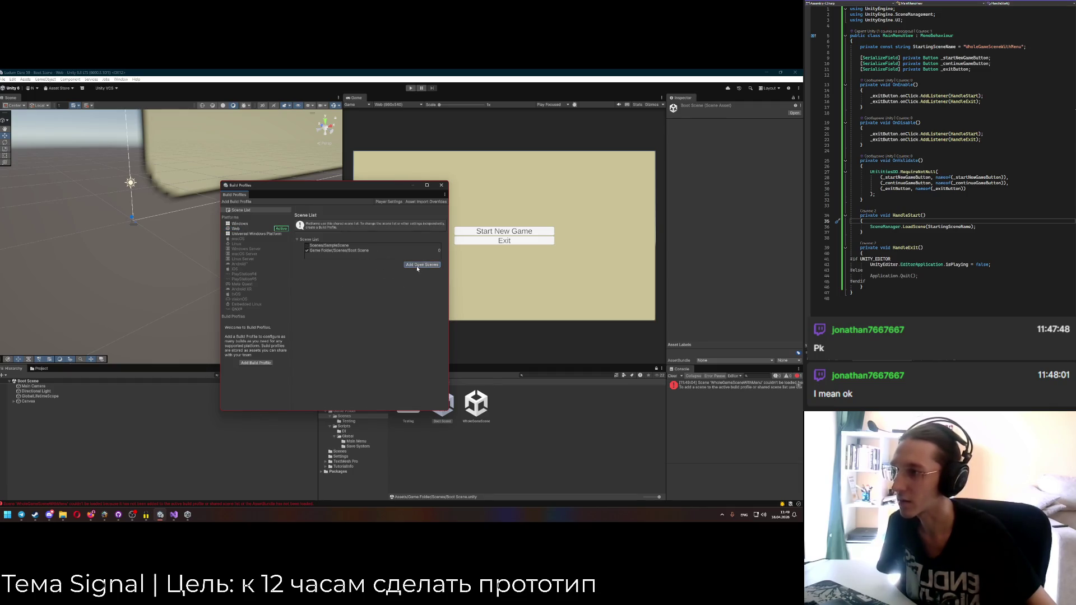
click(359, 253)
right_click(365, 251)
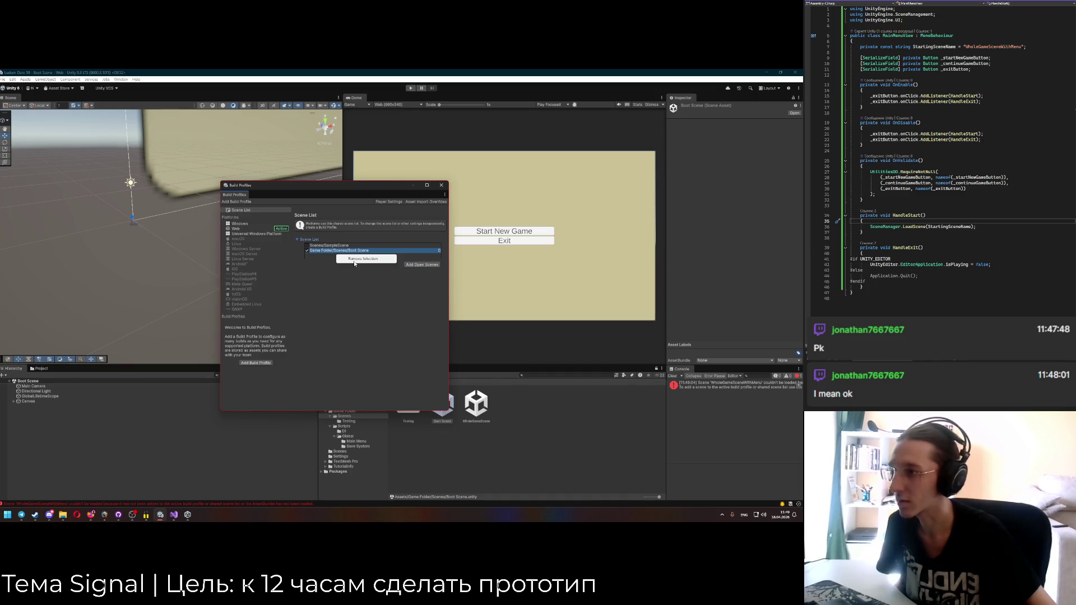
click(353, 262)
Drag WholeGameSceneWithMenu from the Testing folder into the scene list and close the window.
drag(380, 186, 281, 202)
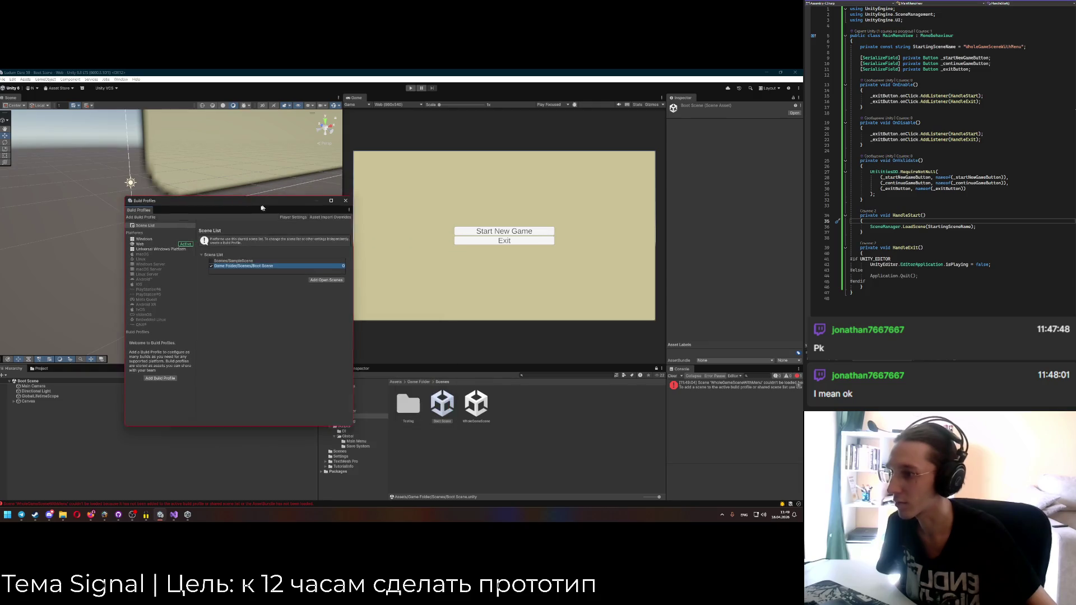
double_click(407, 402)
mouse_move(408, 402)
mouse_down()
mouse_move(232, 277)
mouse_move(239, 285)
mouse_up()
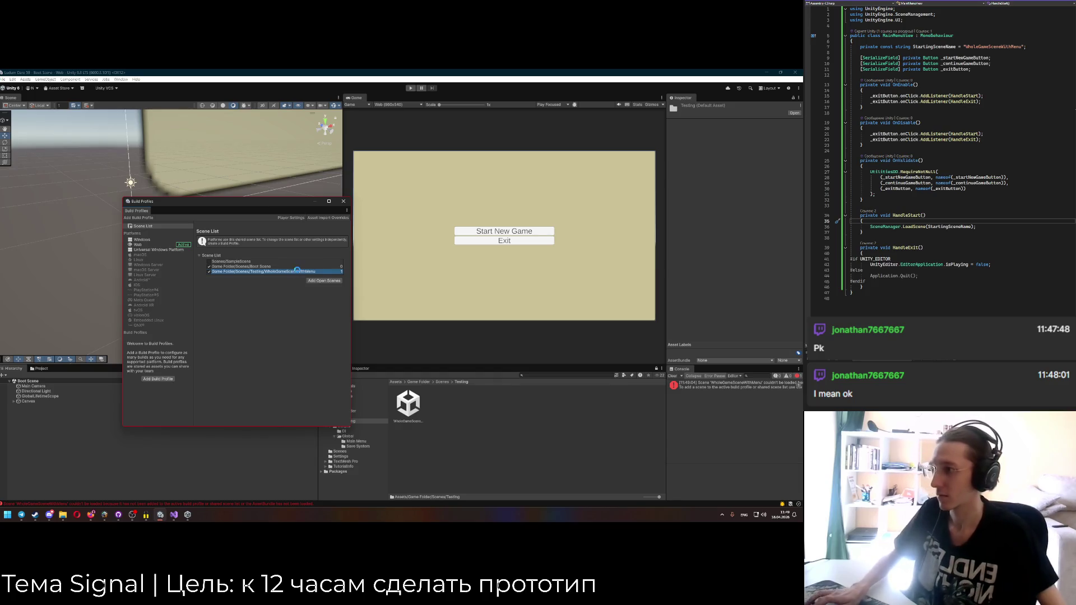
click(343, 201)
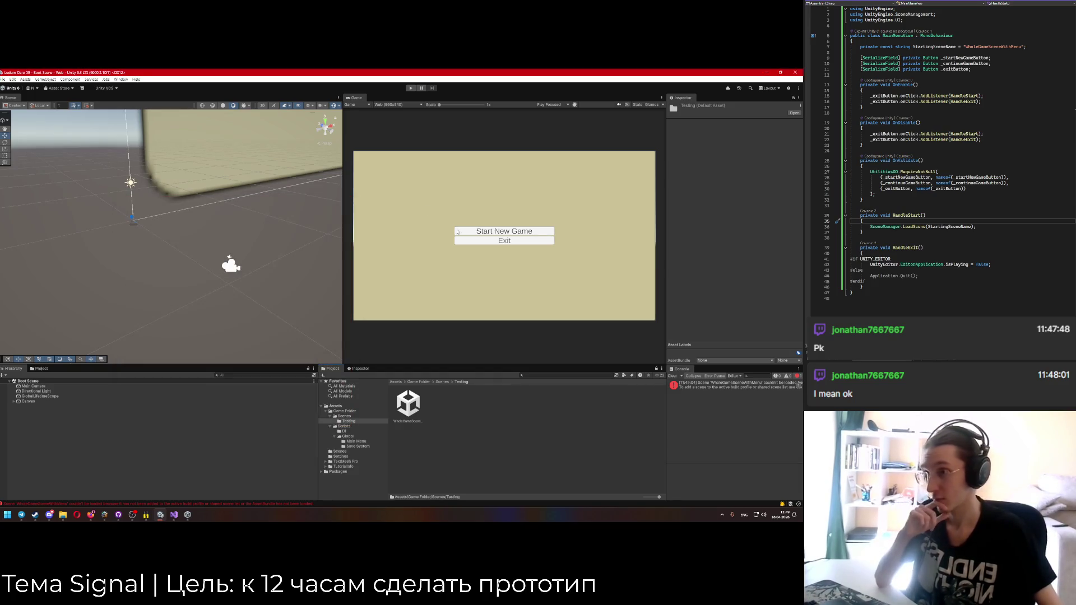
Enter play mode, quit through the menu's Exit button, then start play mode again.
key(ctrl+p)
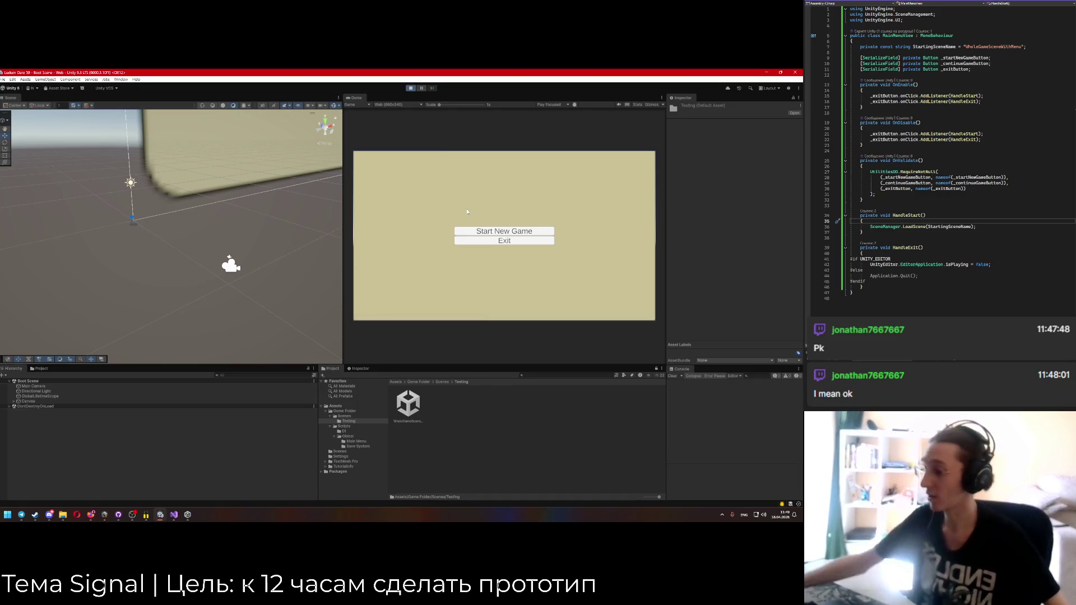
click(509, 242)
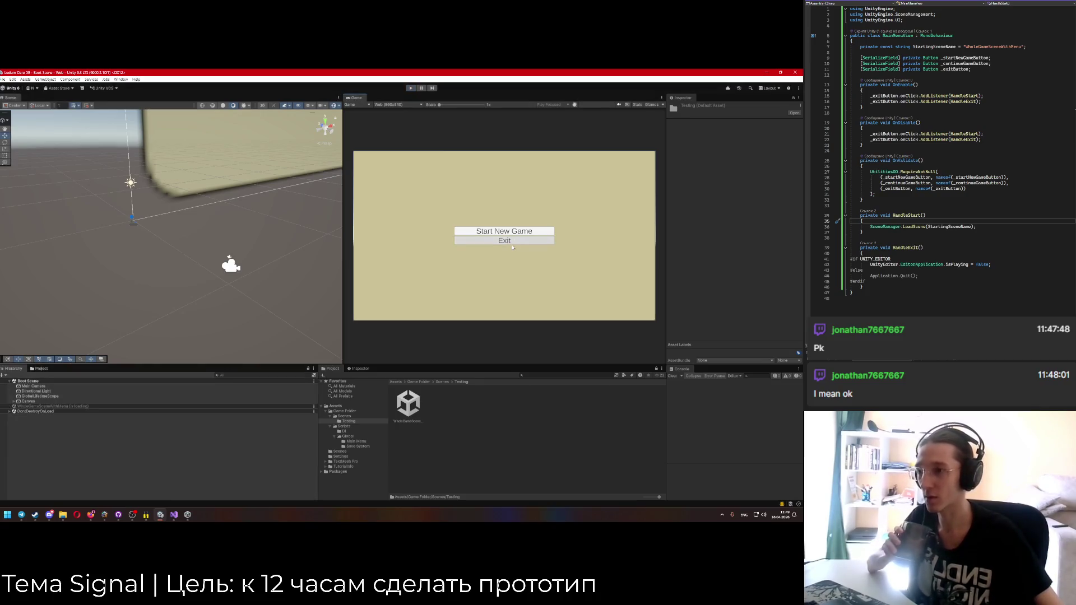
click(411, 89)
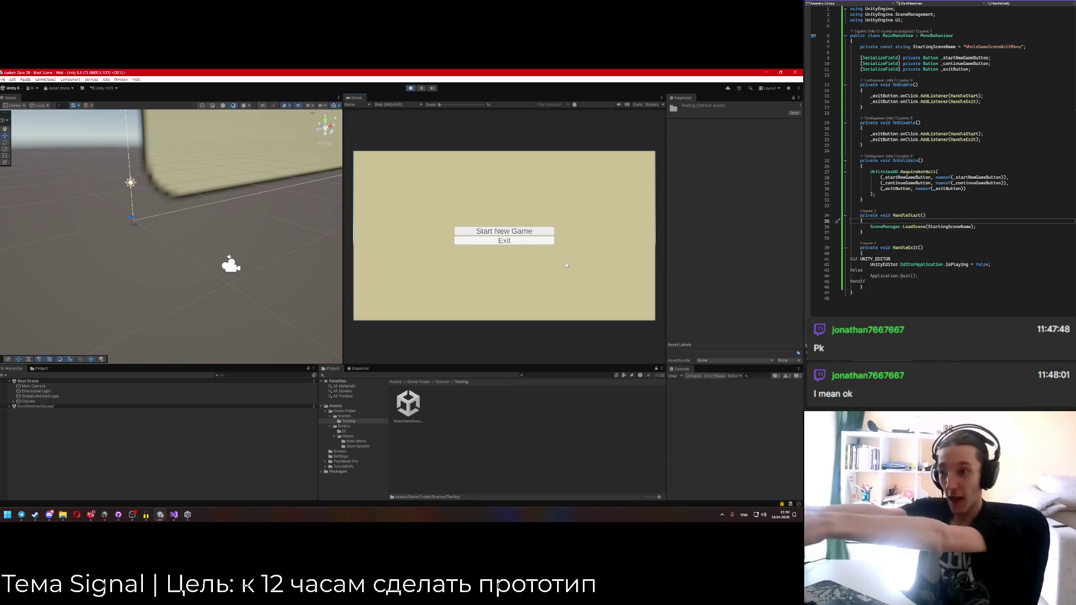
In OnDisable, change AddListener to RemoveListener for both the start and exit buttons.
click(895, 216)
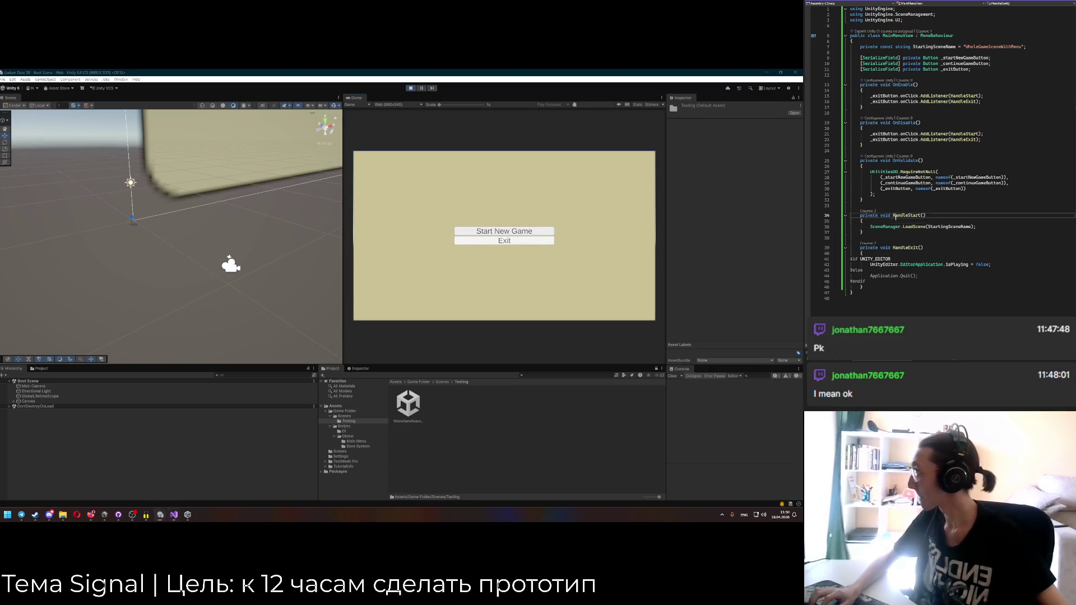
click(921, 134)
key(Delete)
key(Delete)
key(Delete)
text(Remove)
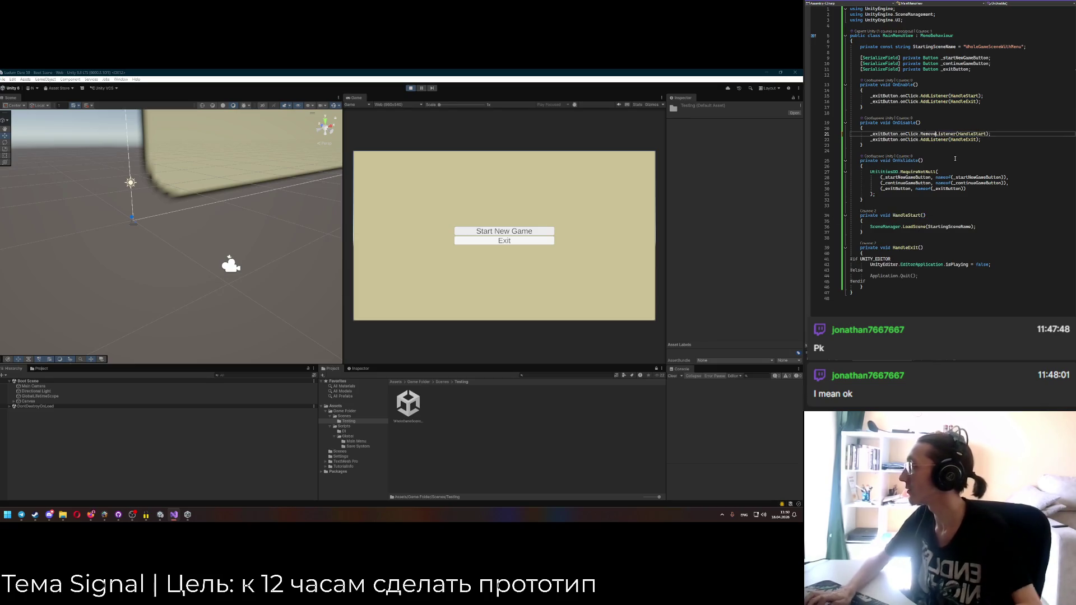
key(Down)
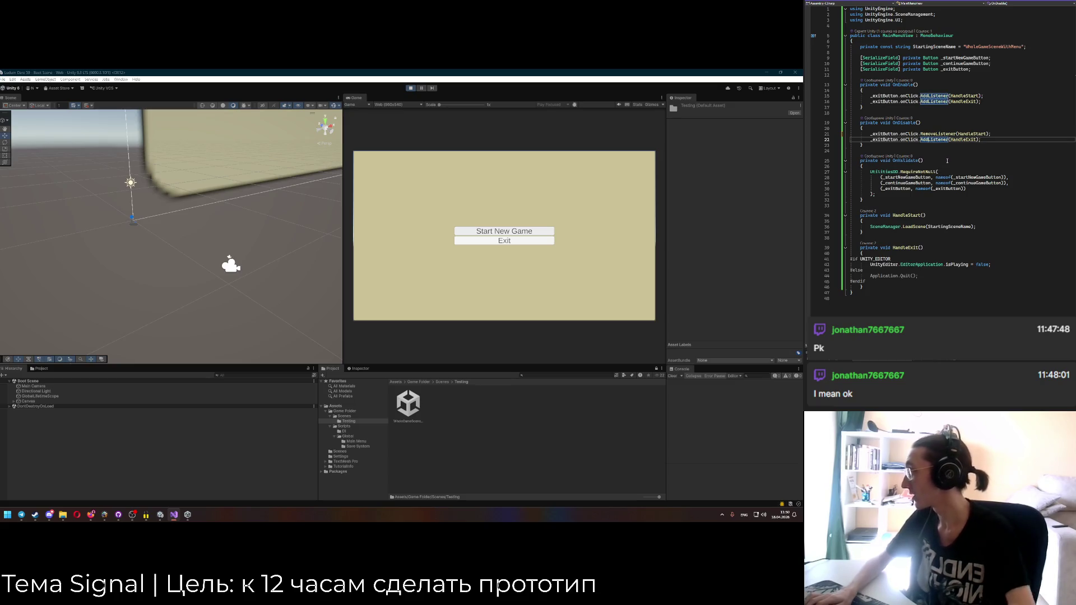
key(Delete)
key(Delete)
key(Delete)
text(Rem)
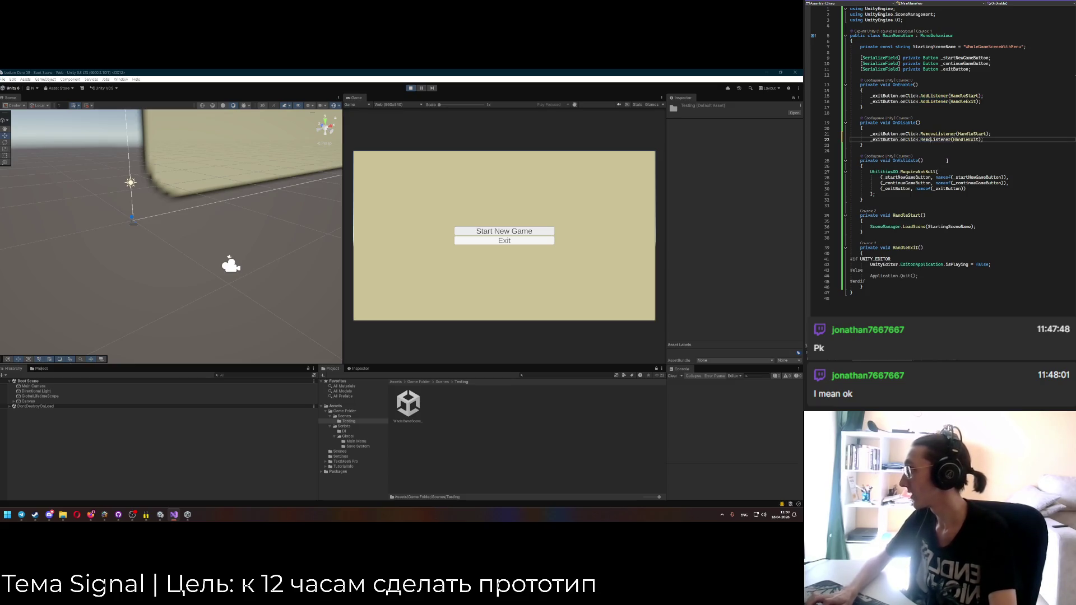
text(ove)
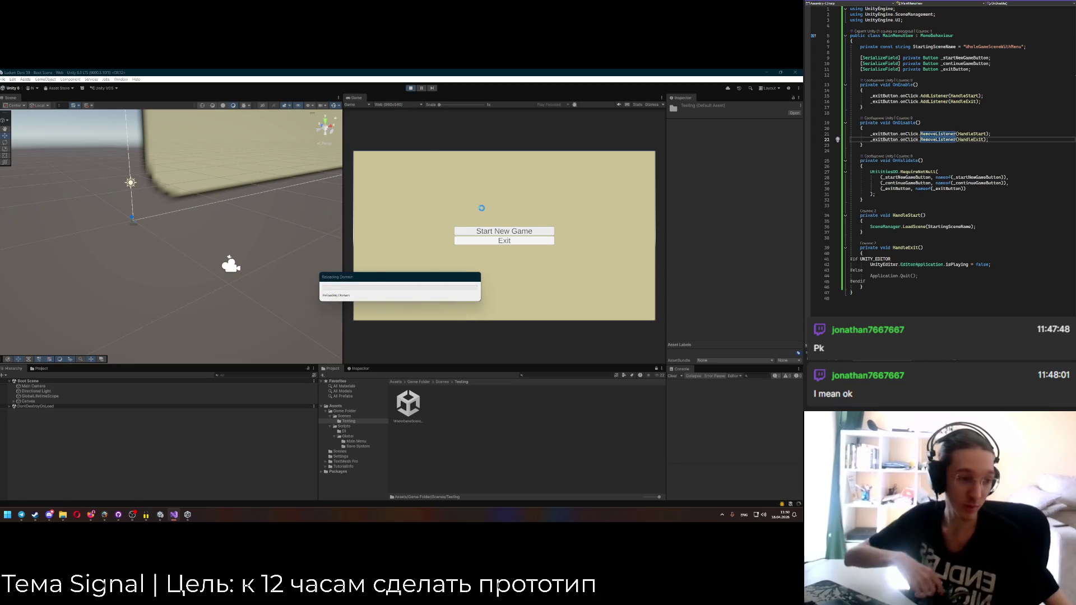
Retest the menu in play mode, clear the console, stop, and jump to StartingSceneName on line 7.
click(412, 90)
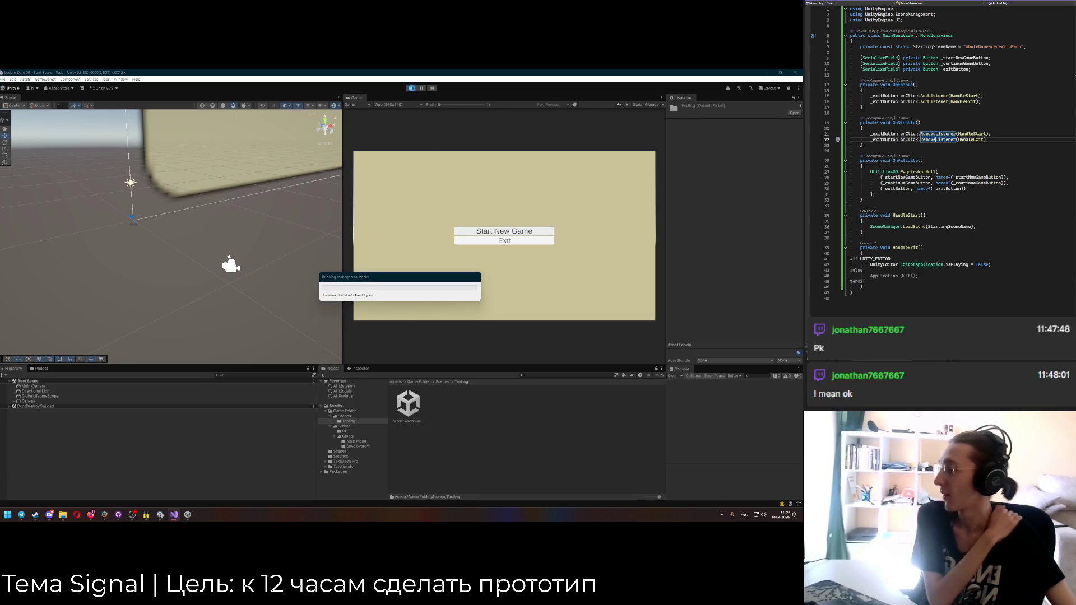
click(912, 226)
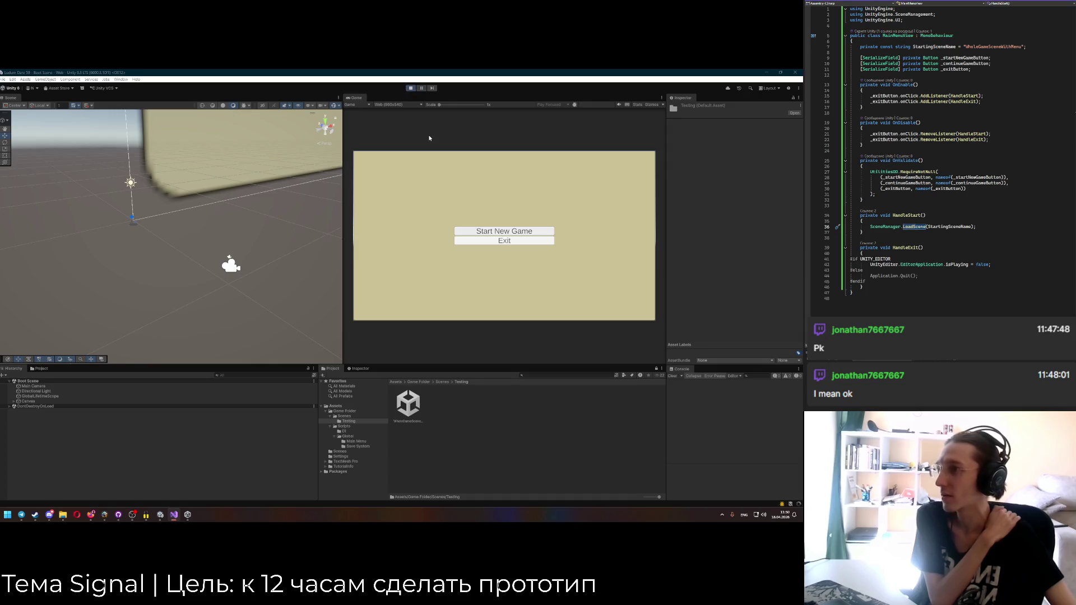
click(677, 376)
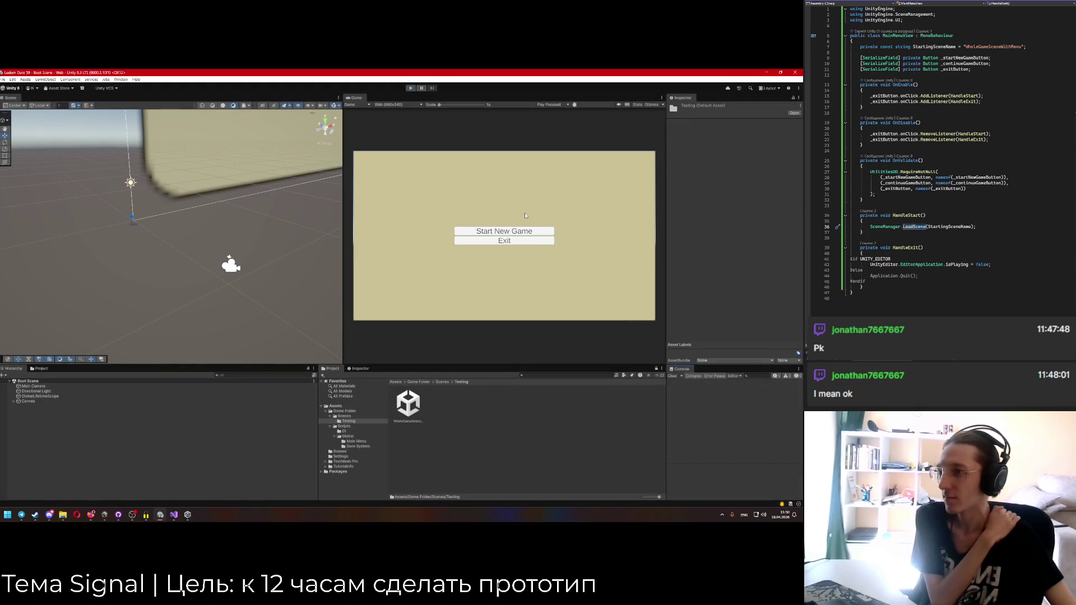
click(410, 88)
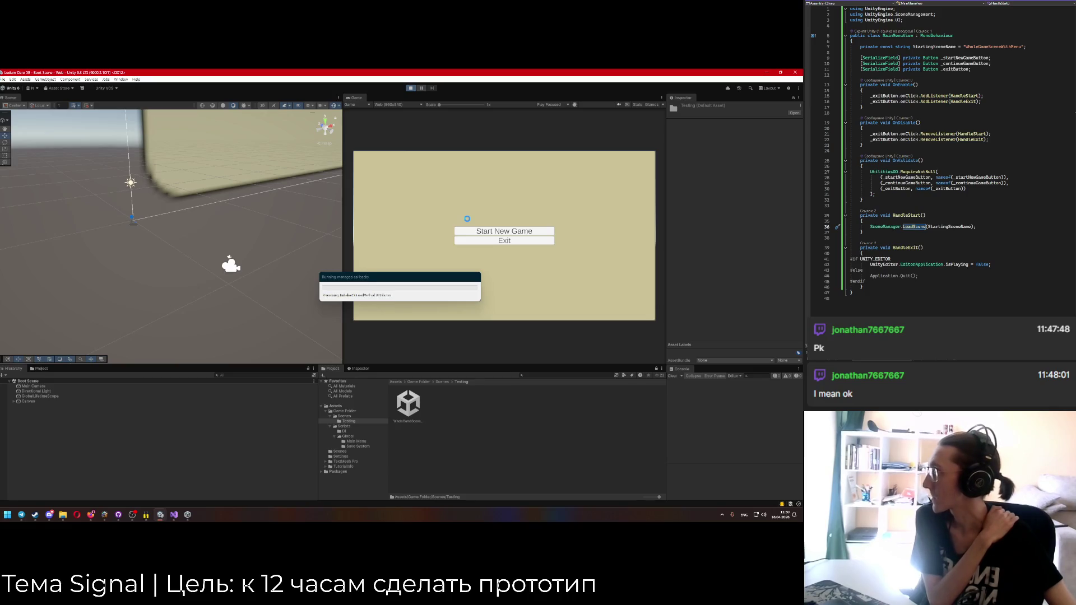
click(967, 46)
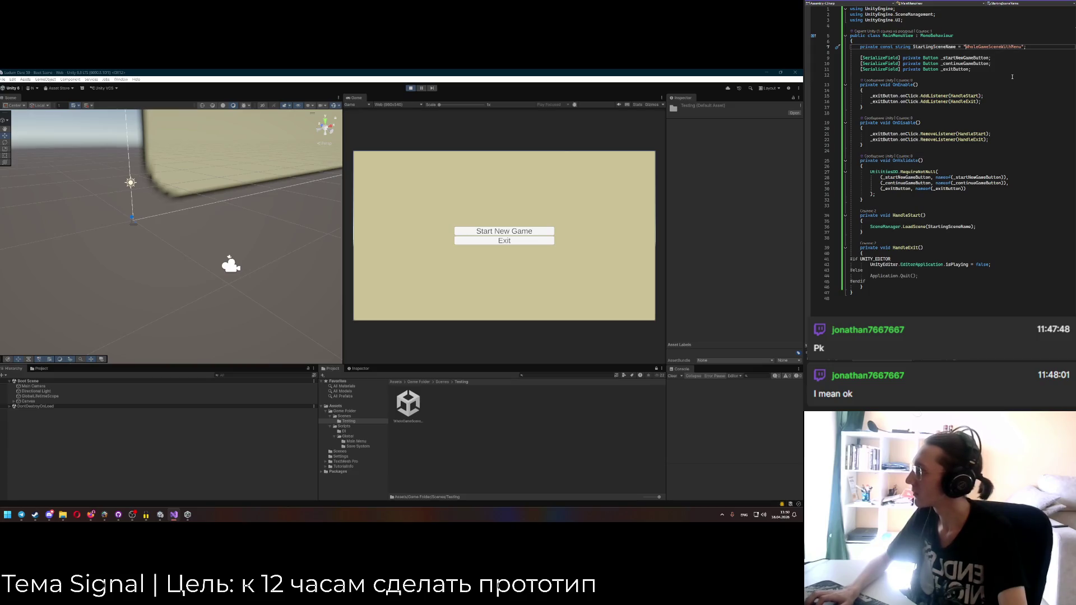
Prefix StartingSceneName with 'Game Folder/Scenes/Testing/' and switch back to Unity to recompile.
text(GameFo)
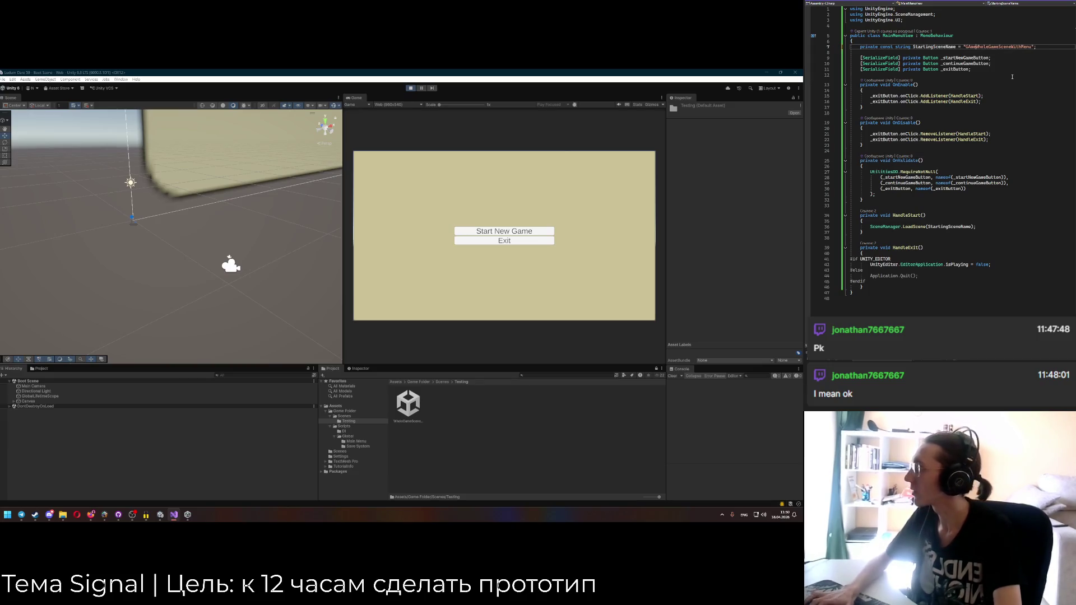
key(BackSpace)
key(BackSpace)
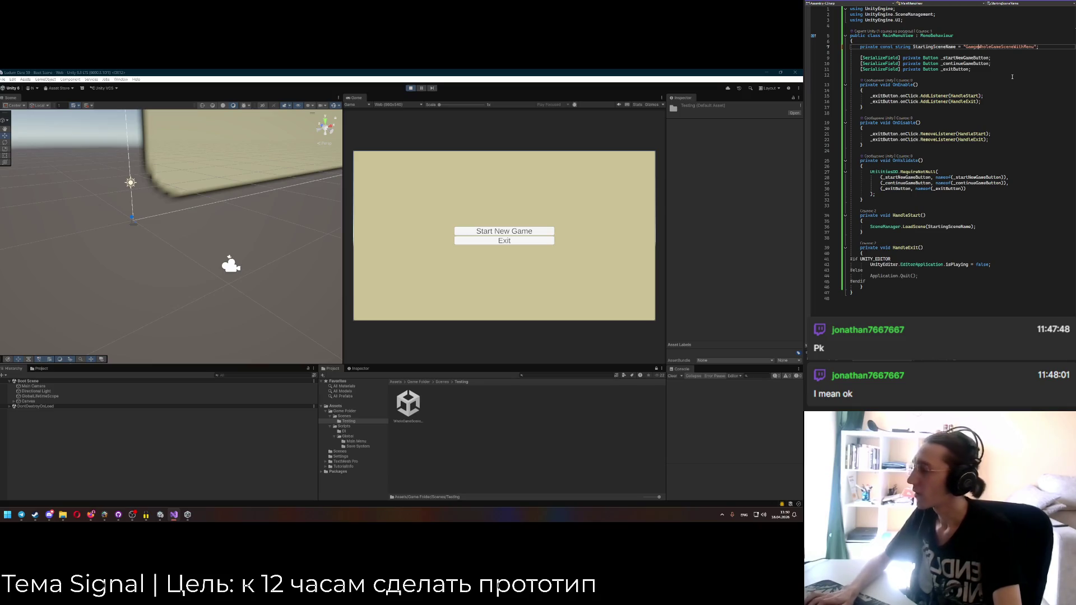
text(Folder/)
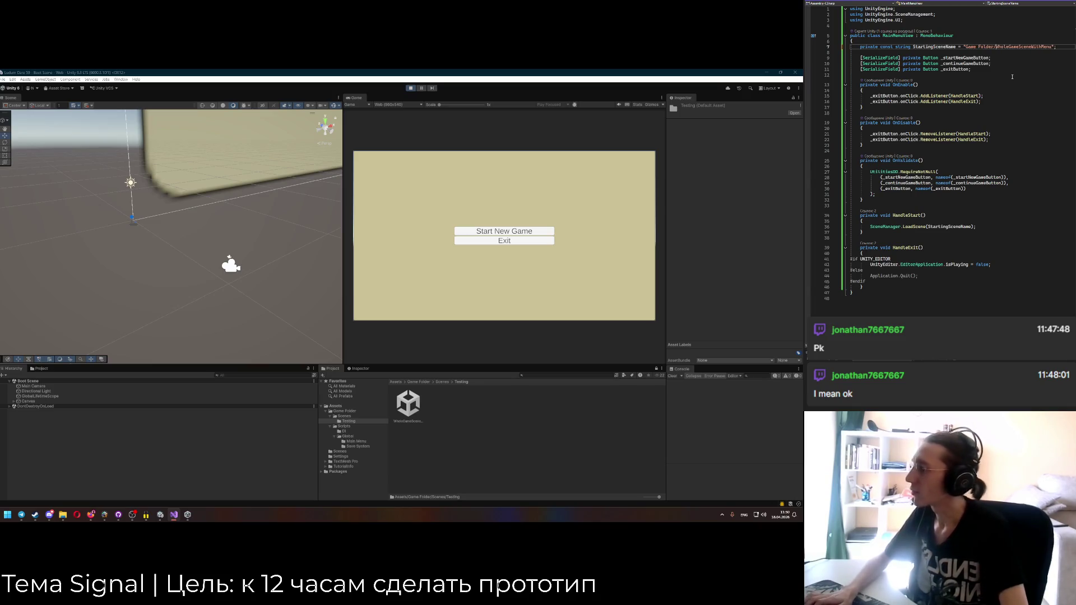
text(Scenes/)
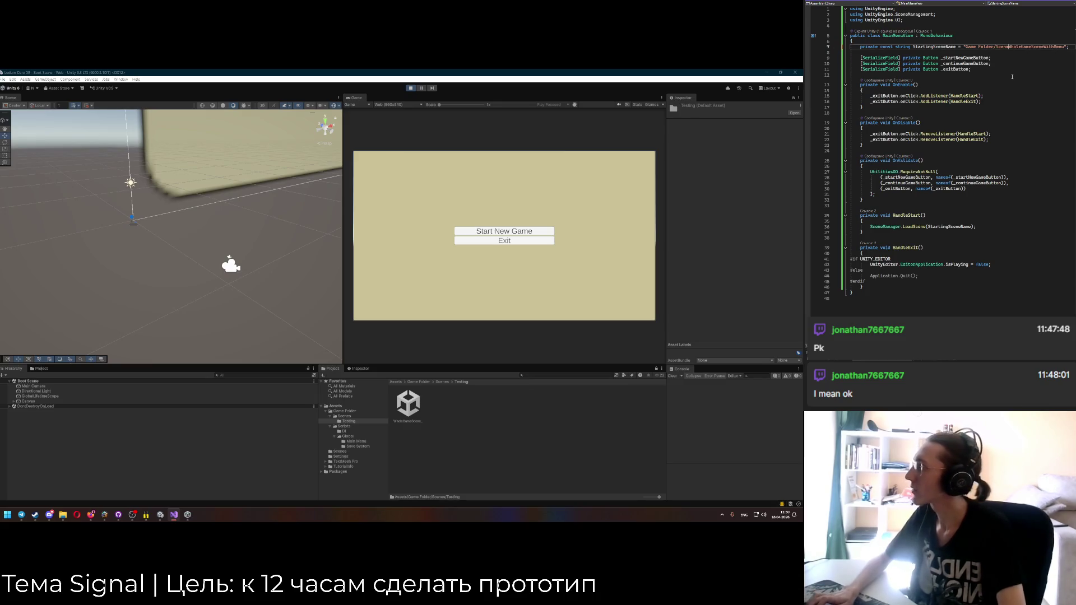
text(Testing/)
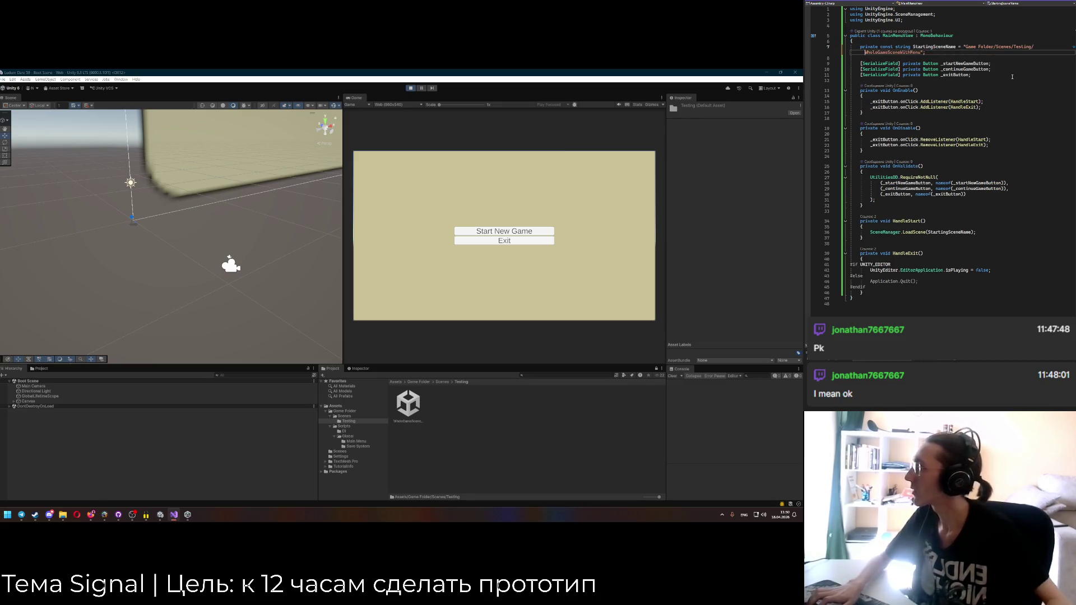
click(469, 187)
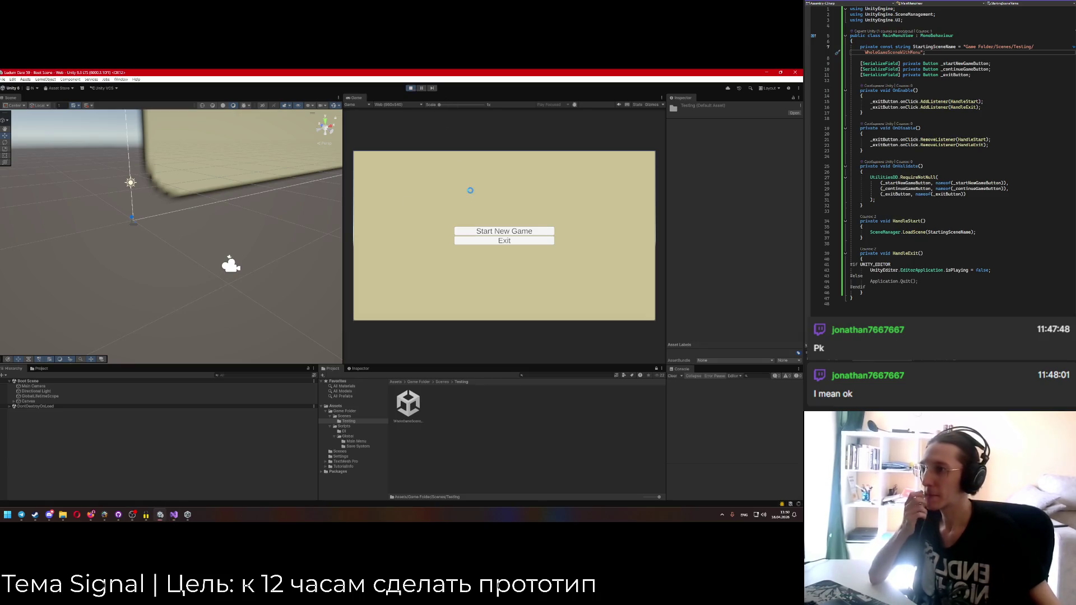
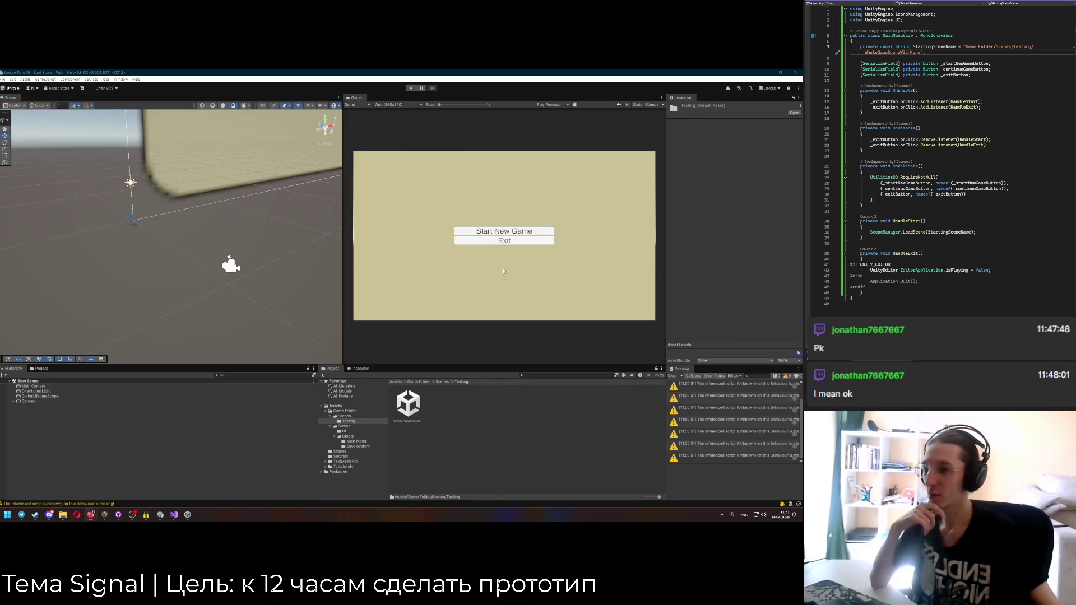
Clear the Console, enter Play mode, and try the Start New Game button twice.
click(673, 375)
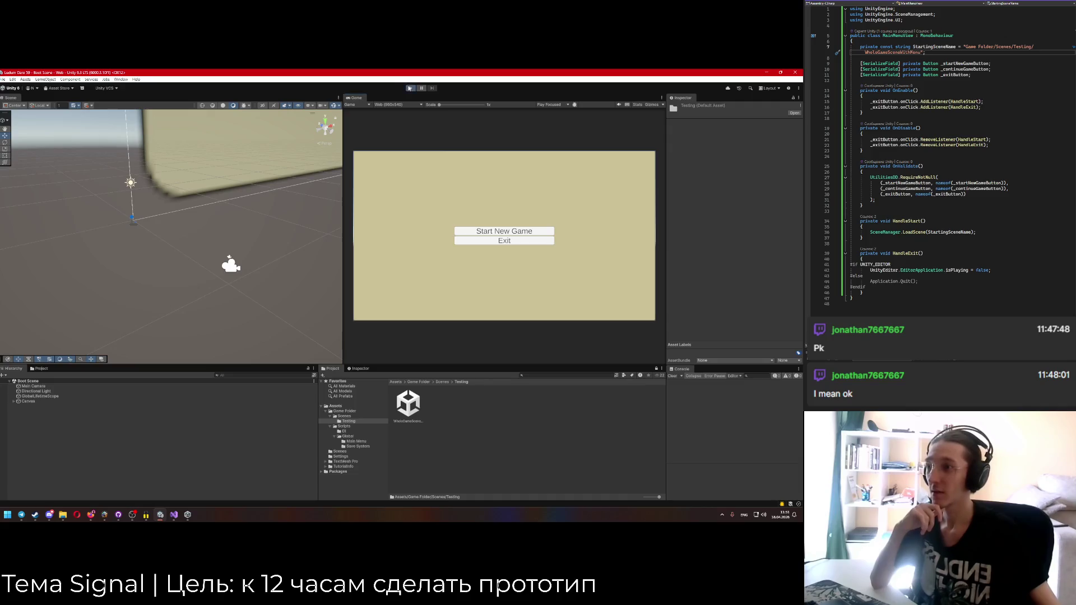
click(409, 88)
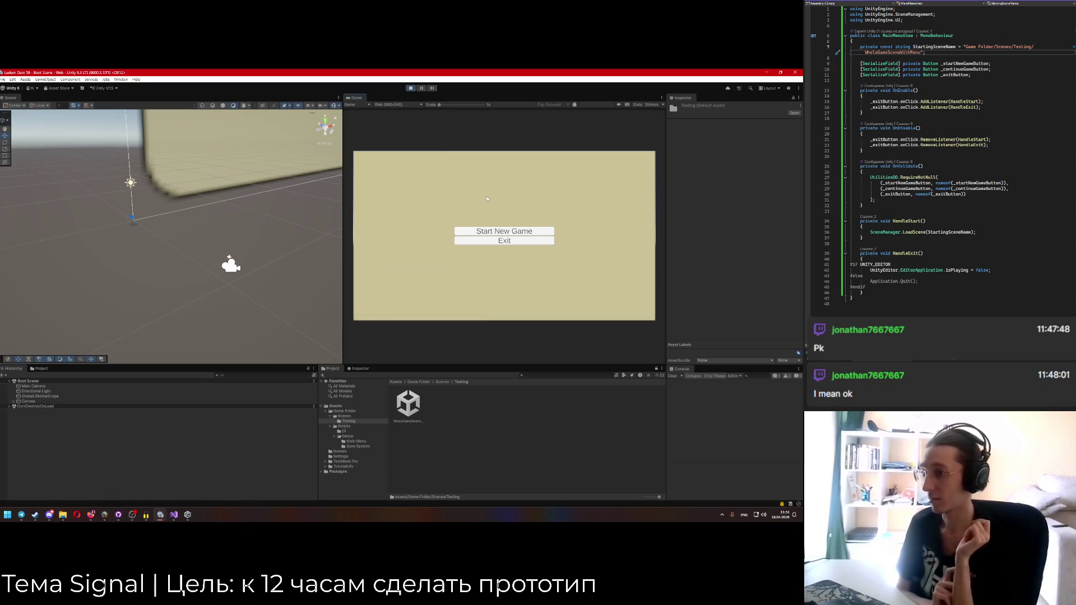
click(513, 234)
click(507, 233)
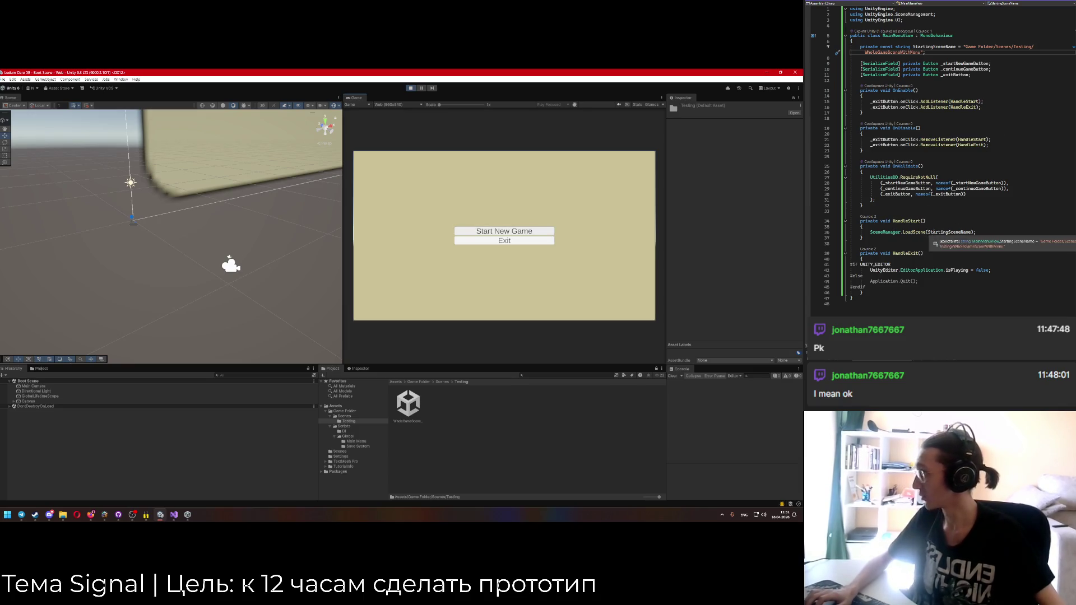
right_click(415, 416)
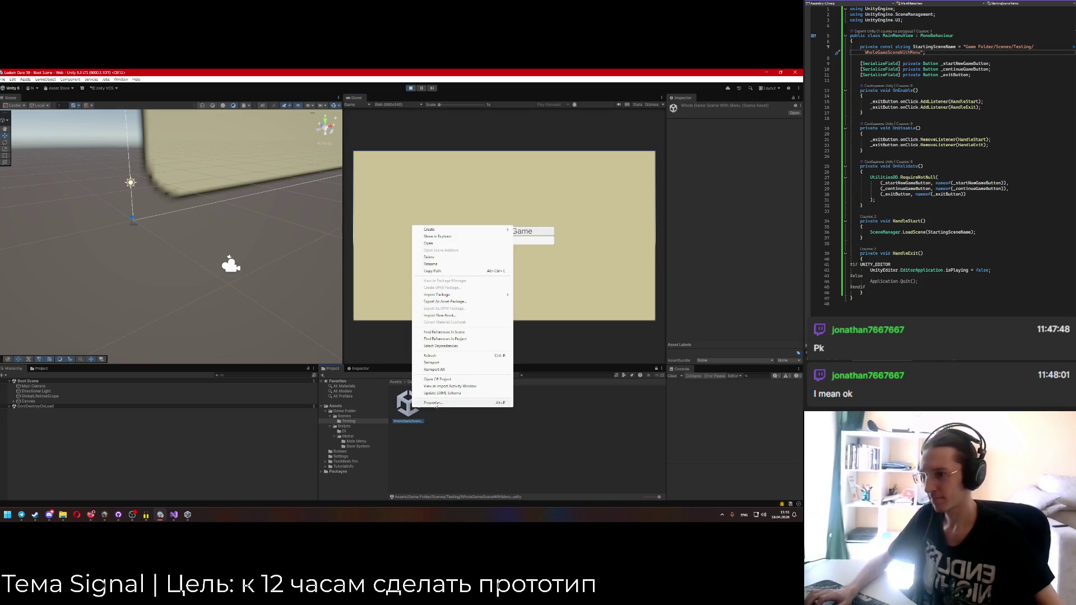
Paste the copied WholeGameSceneWithMenu.unity asset path into StartingSceneName and restart Play mode.
click(432, 270)
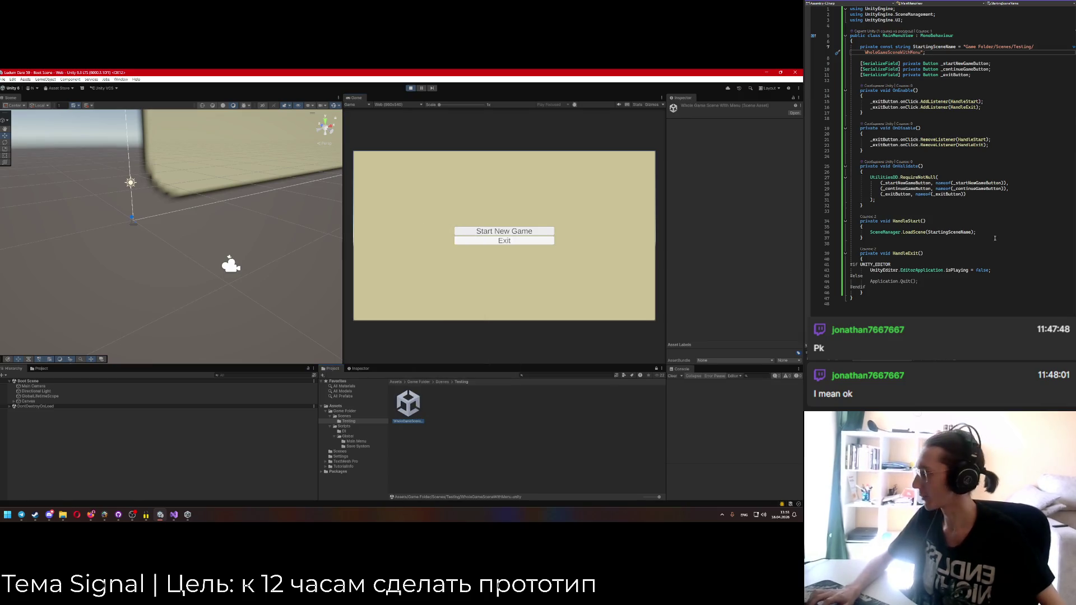
click(966, 47)
key(ctrl+v)
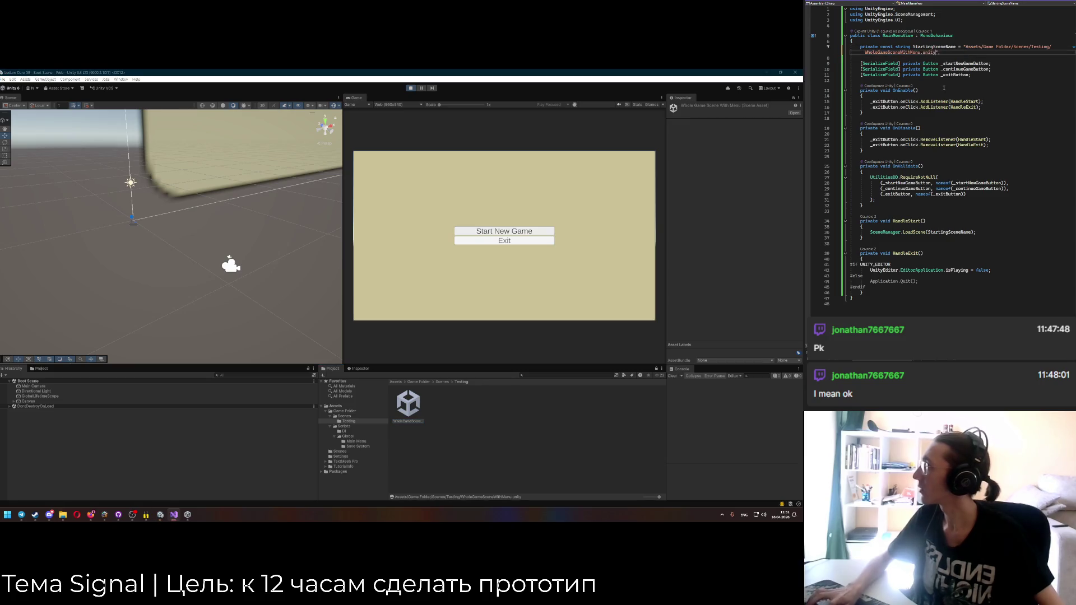
click(411, 88)
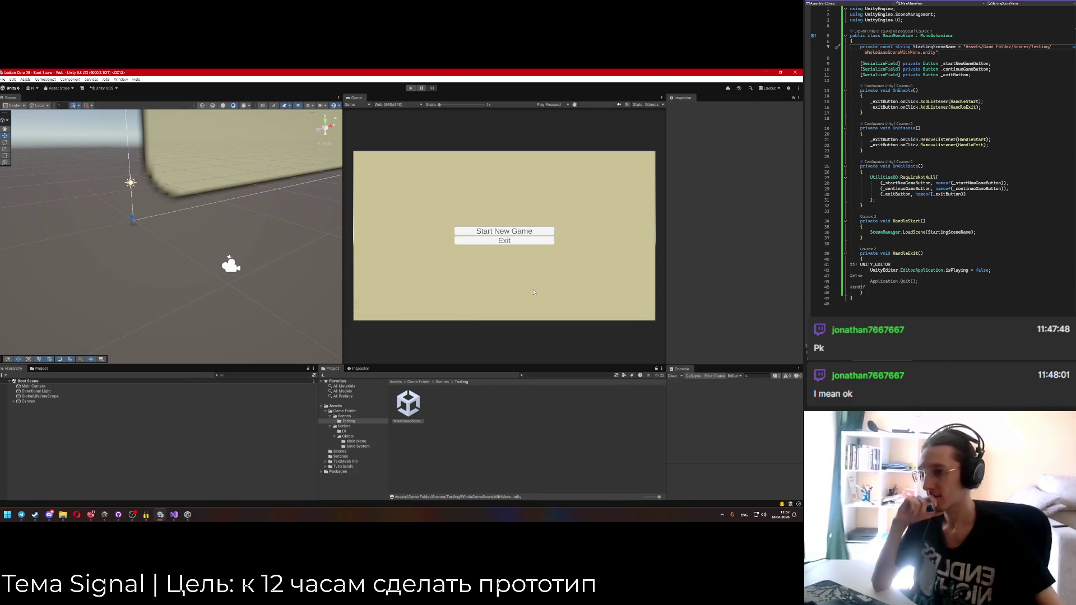
key(ctrl+p)
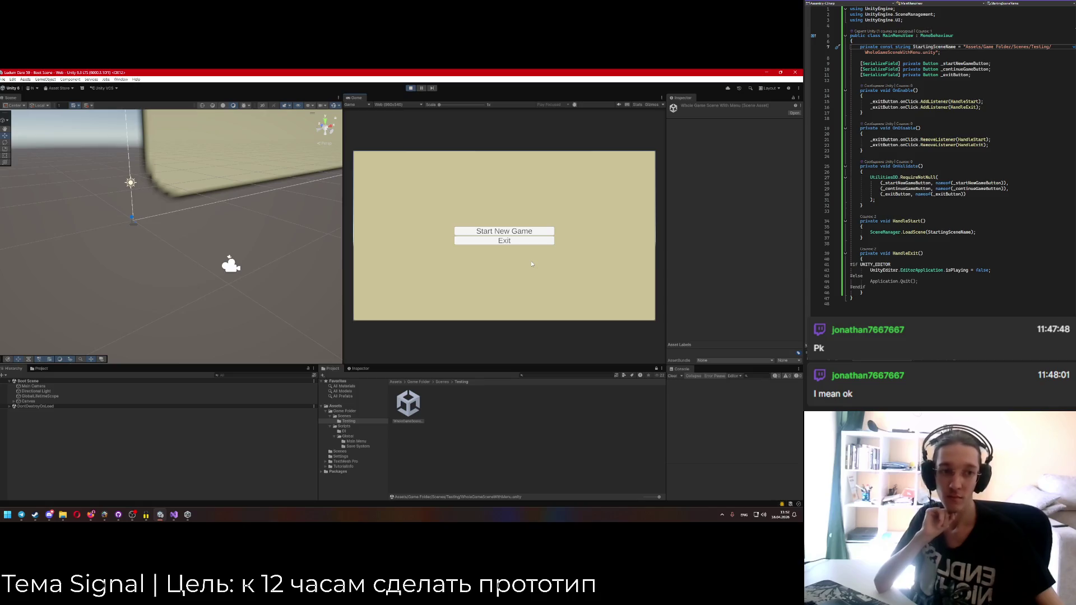
Press Start New Game twice in the running game to test it.
click(504, 231)
click(506, 230)
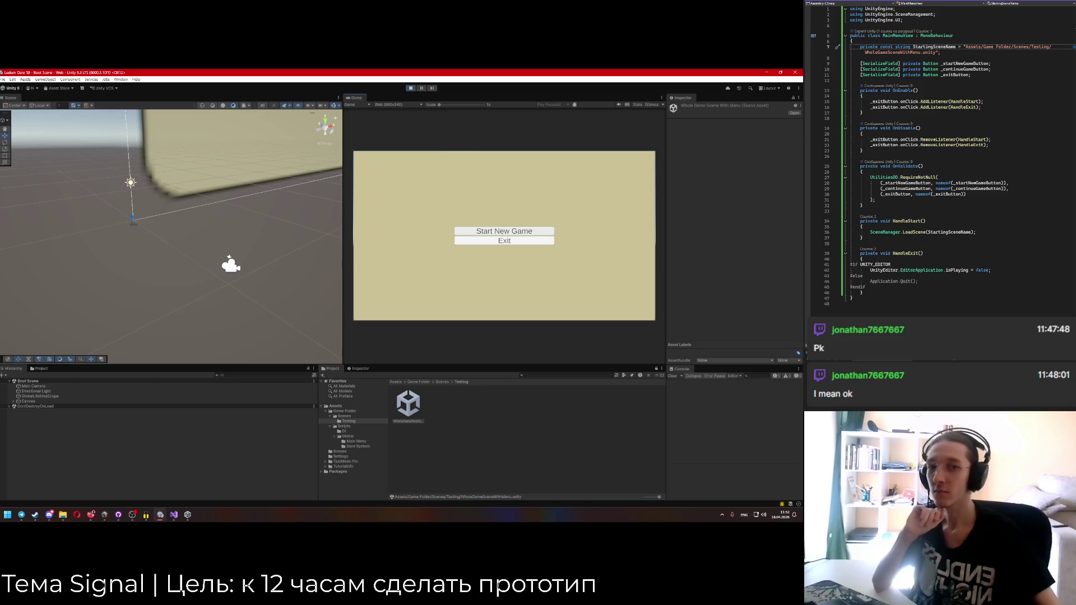
key(alt+Tab)
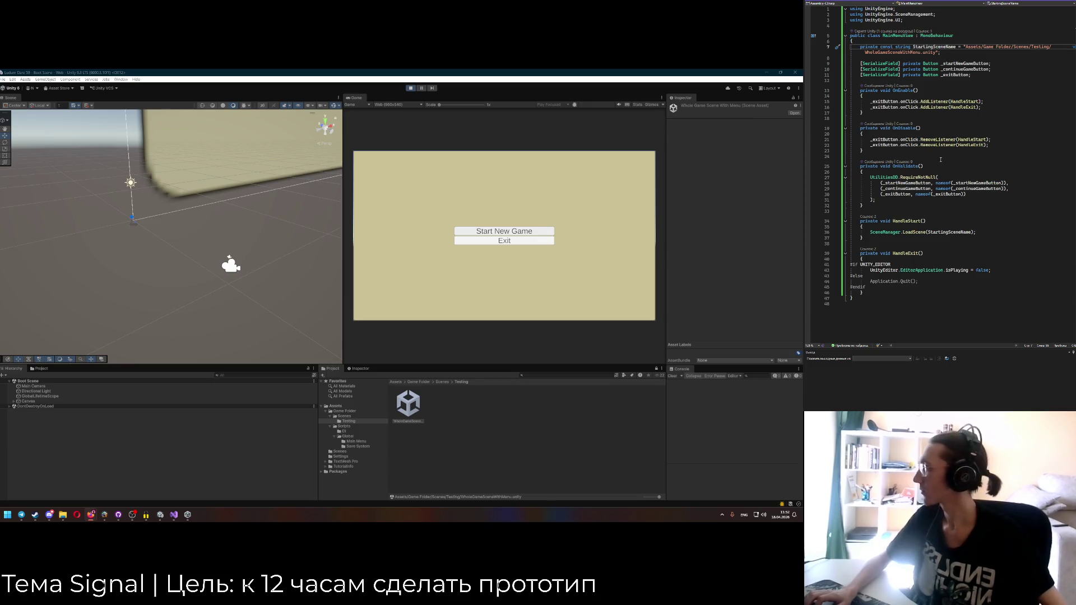
Delete the '.unity' extension from the StartingSceneName path and stop Play mode.
mouse_move(888, 233)
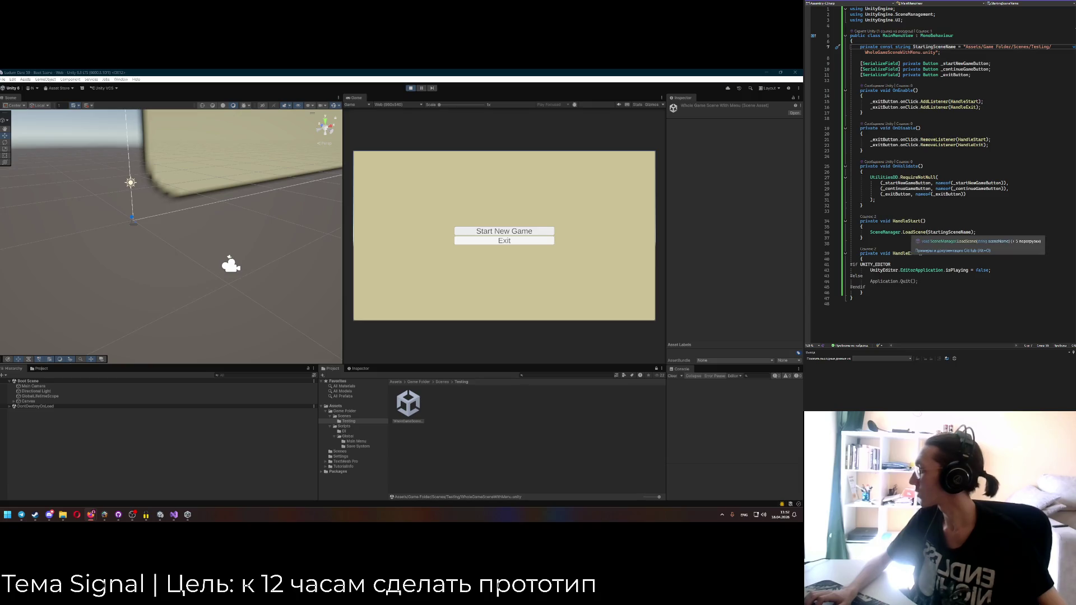
click(931, 232)
click(965, 47)
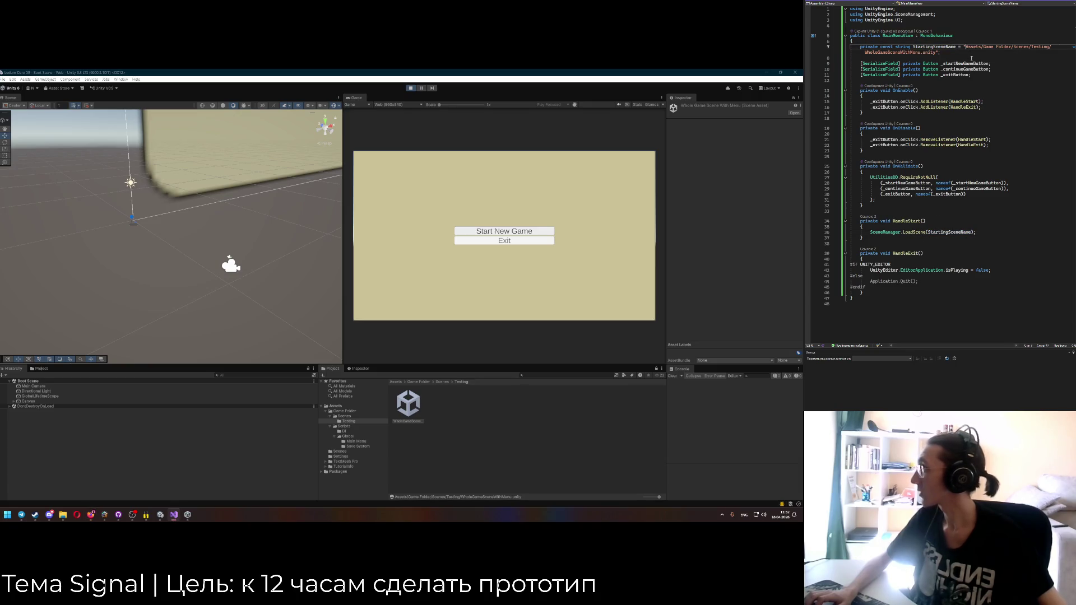
drag(935, 52, 919, 53)
key(BackSpace)
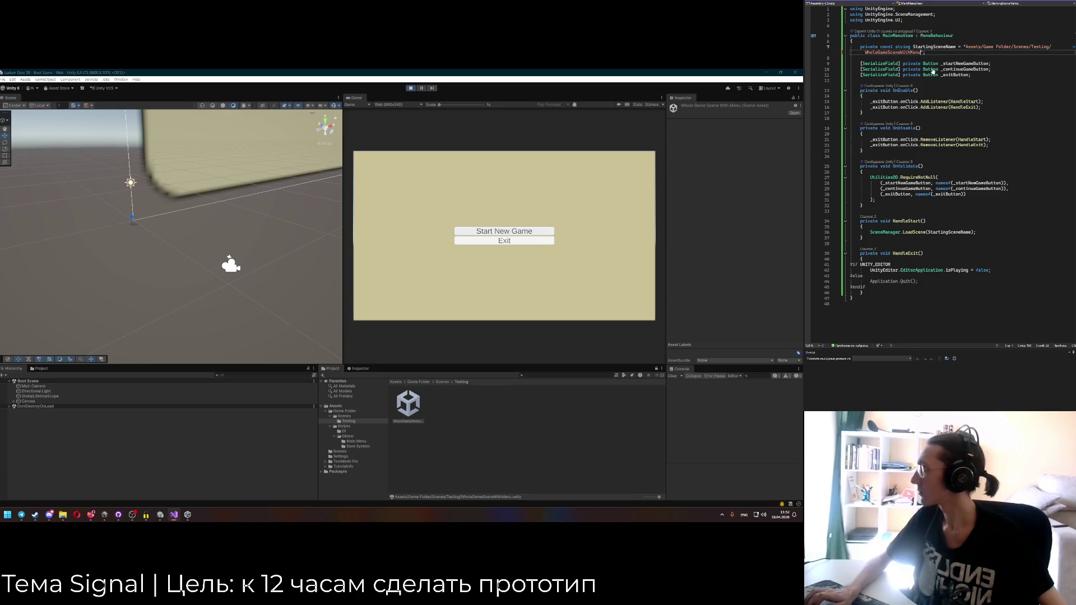
click(410, 88)
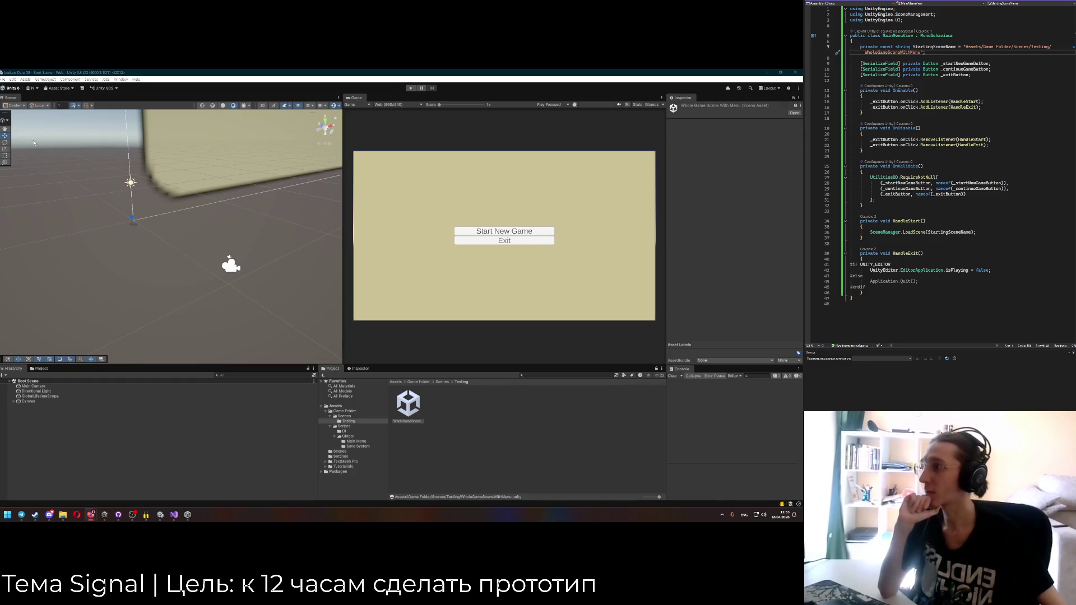
click(4, 80)
Compare against the Build Profiles scene list and strip 'Assets/' from the scene path.
click(28, 148)
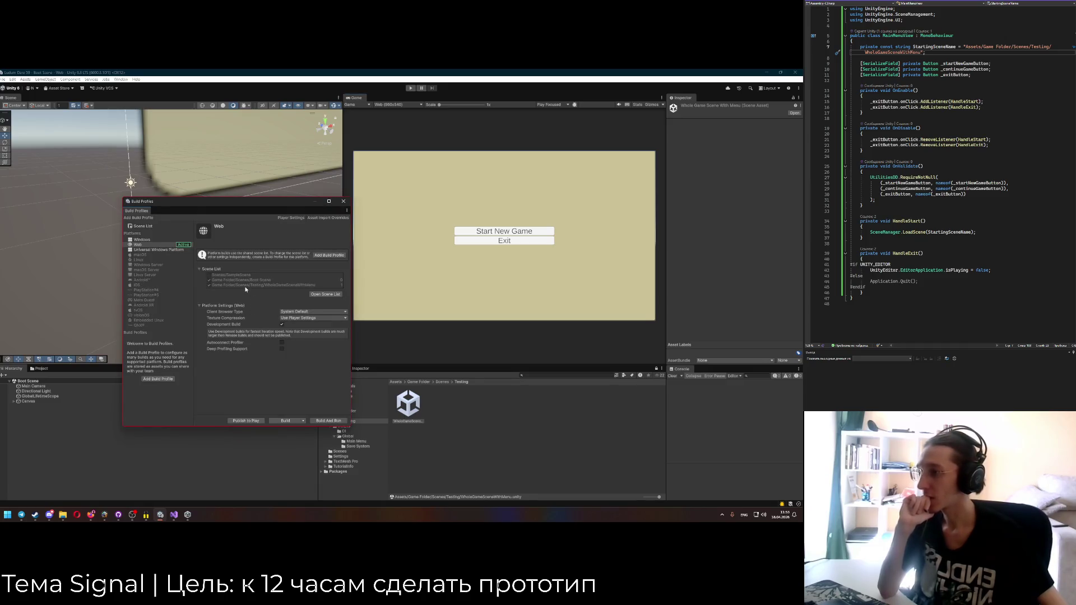
click(964, 46)
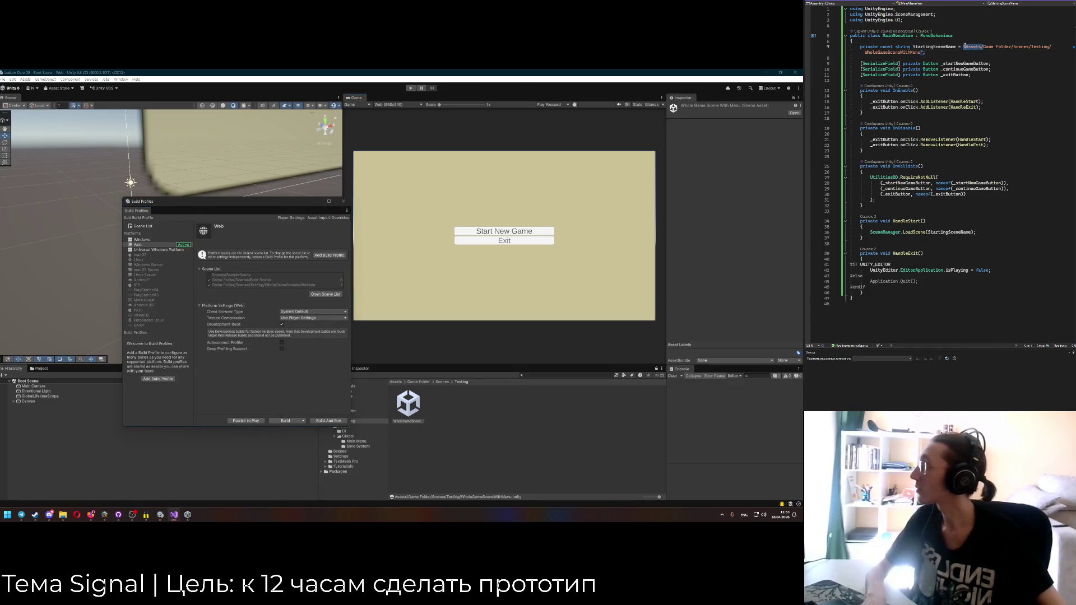
shift+click(983, 47)
key(BackSpace)
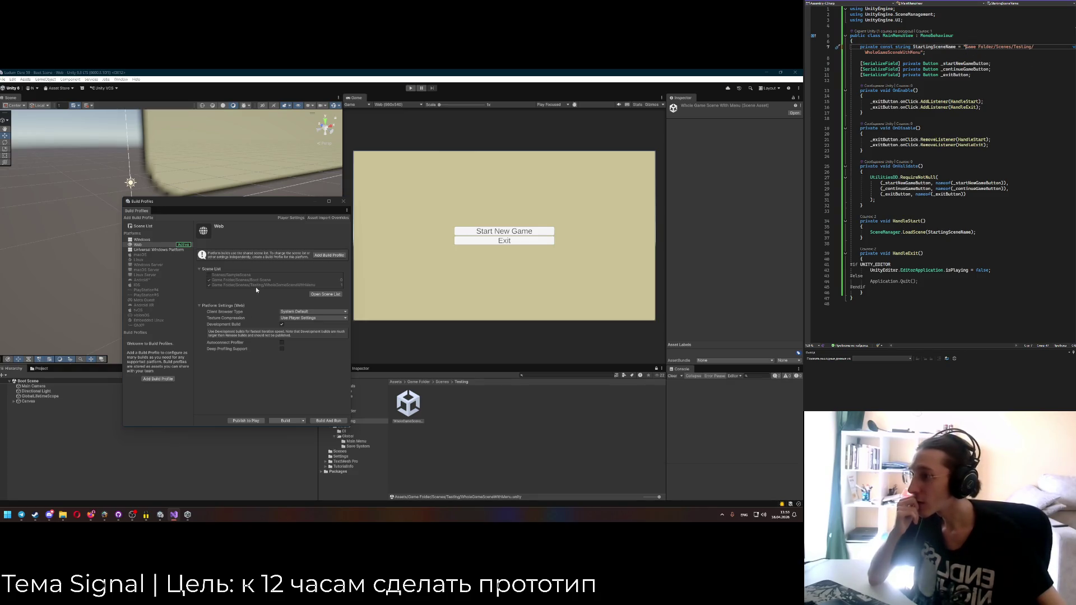
key(Down)
key(Down)
key(Down)
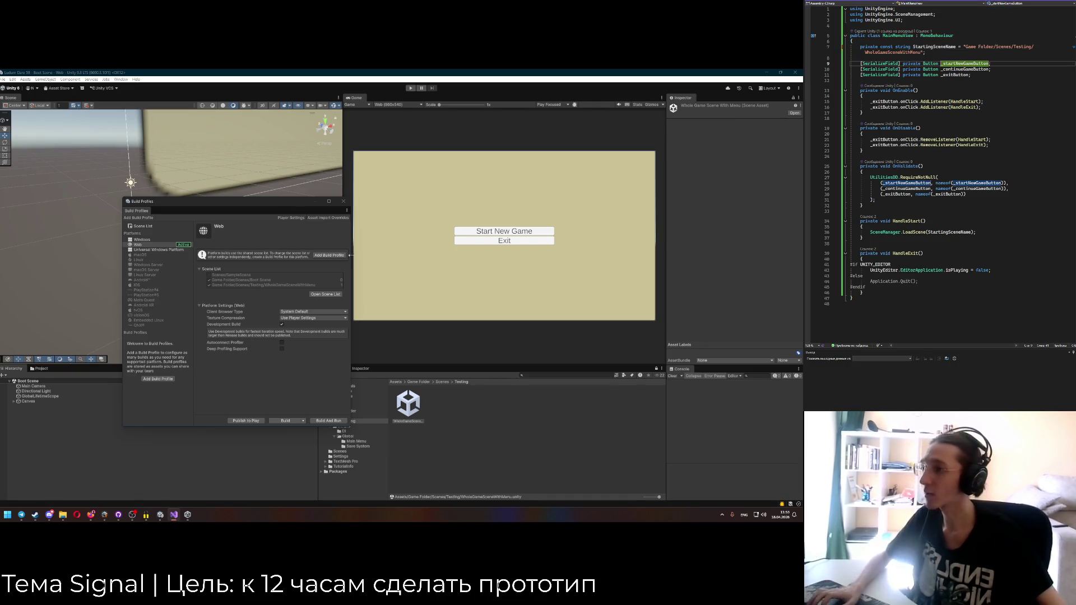
click(346, 205)
click(951, 42)
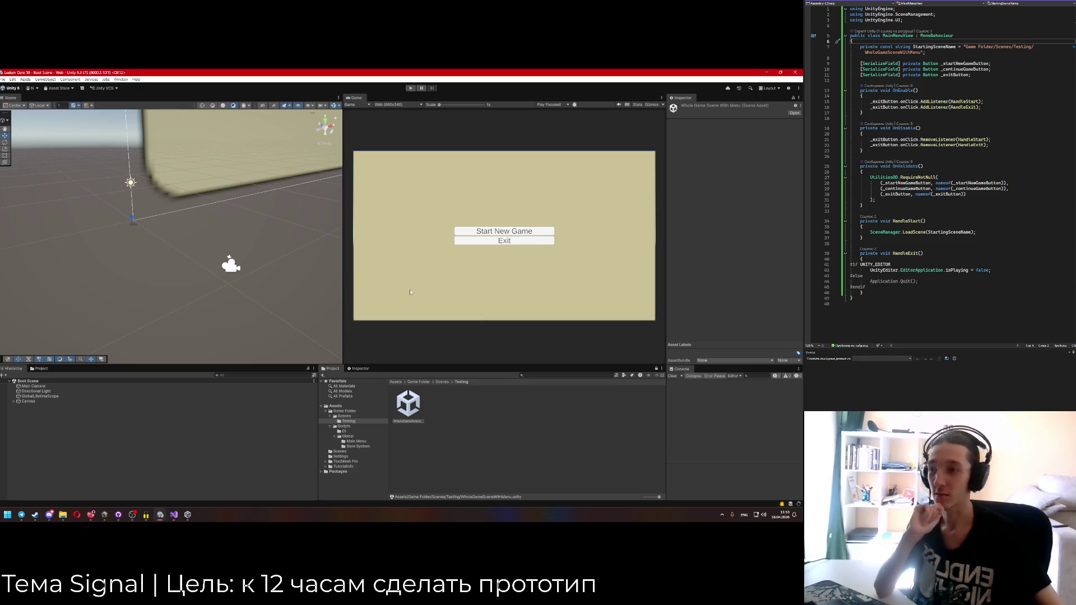
Play, press Start New Game, and expand DontDestroyOnLoad and Boot Scene in the Hierarchy.
click(410, 89)
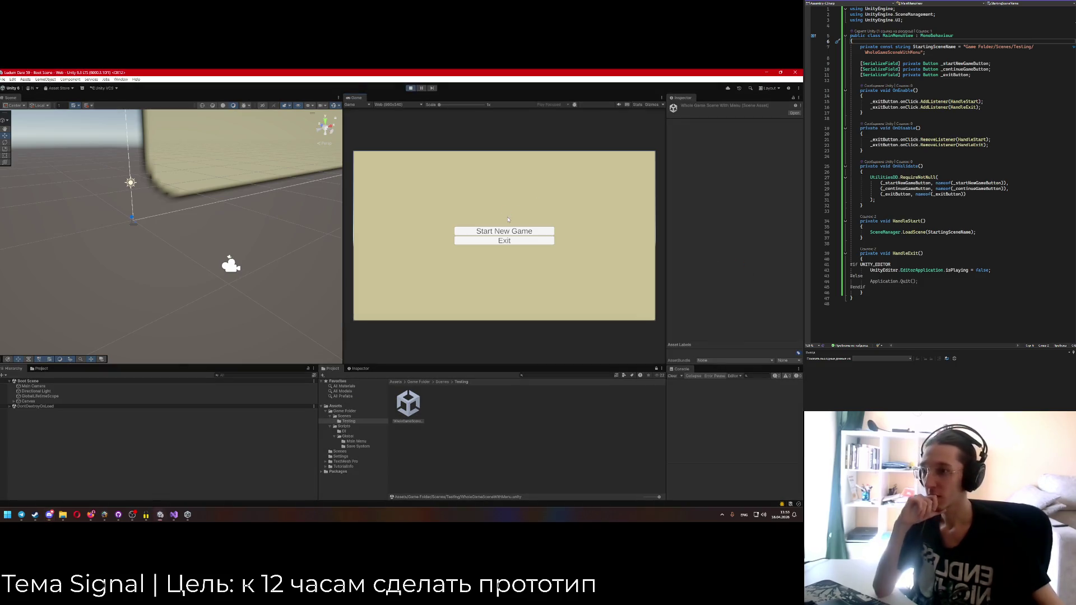
click(495, 235)
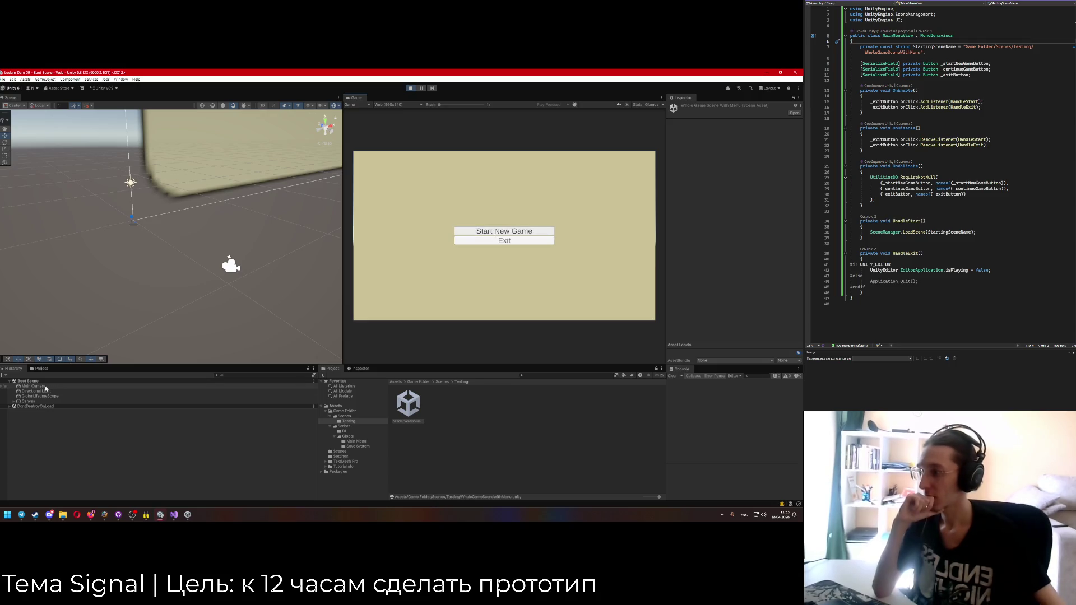
click(25, 381)
click(8, 381)
click(8, 386)
click(9, 382)
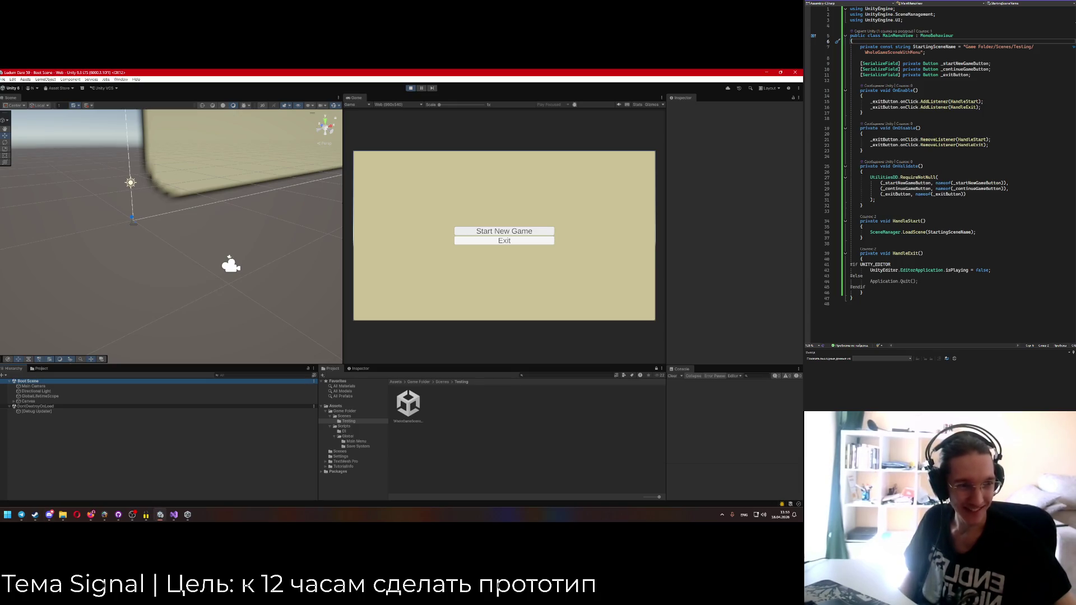
Stop Play mode.
key(alt+Tab)
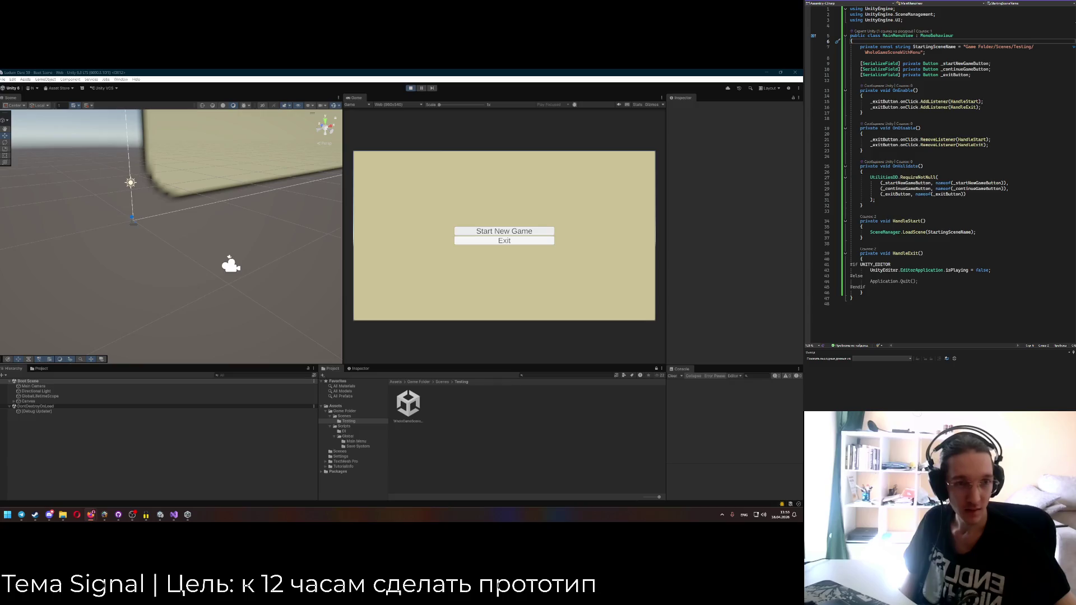
click(501, 232)
key(ctrl+p)
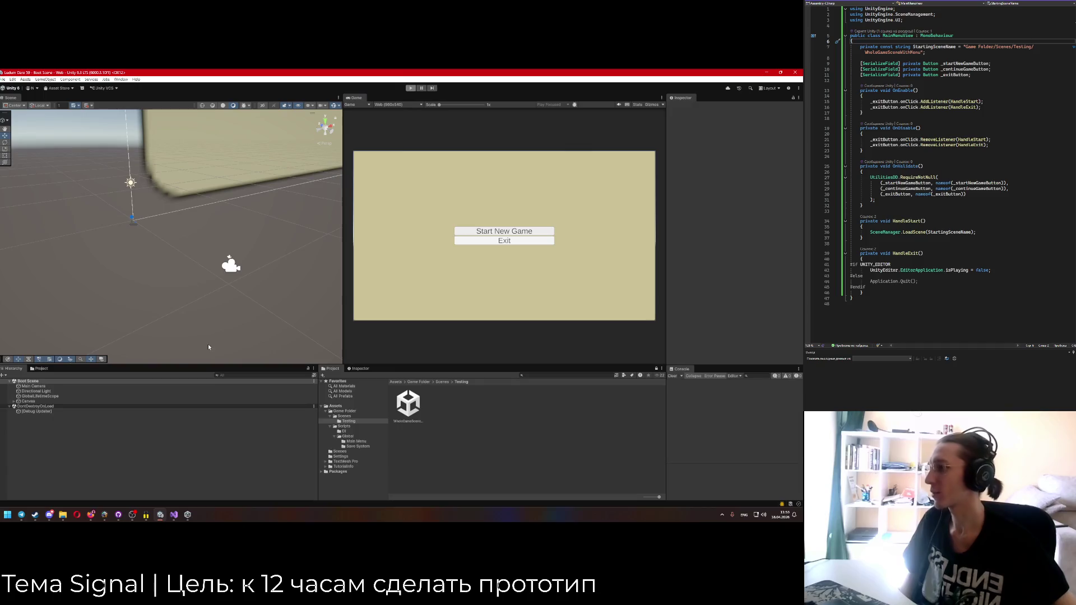
Inspect the Canvas, EventSystem, Menu Items, and Start New Game Button in the Hierarchy.
click(15, 402)
click(38, 407)
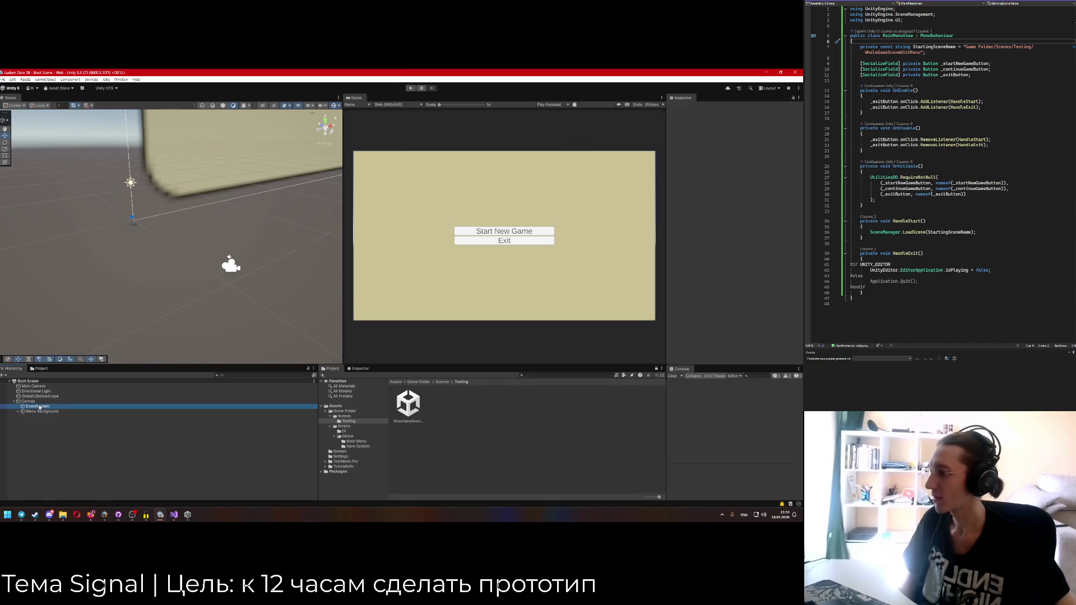
click(18, 411)
click(23, 416)
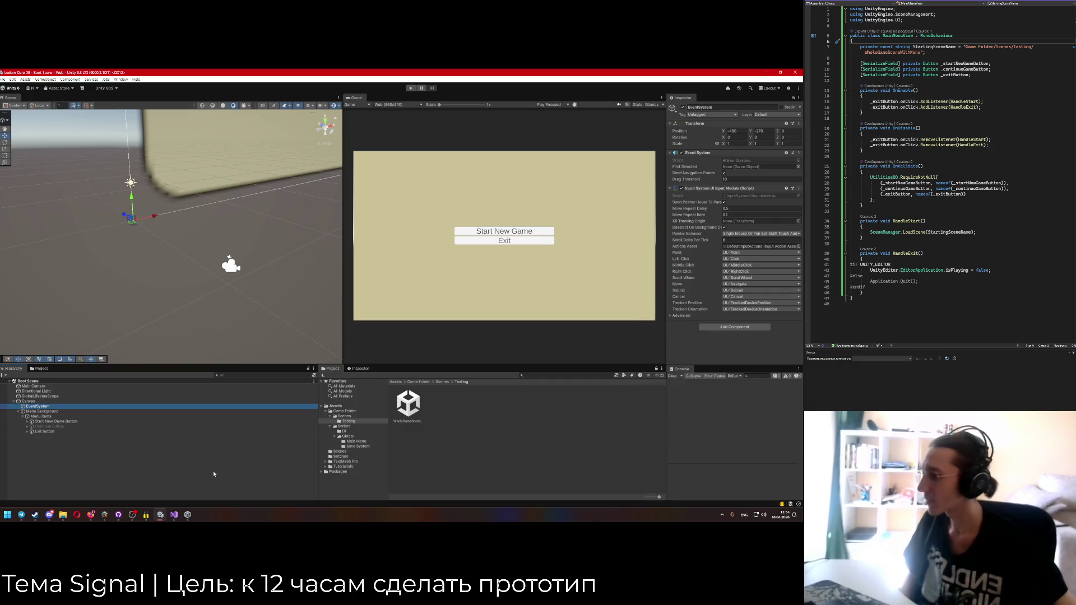
click(46, 421)
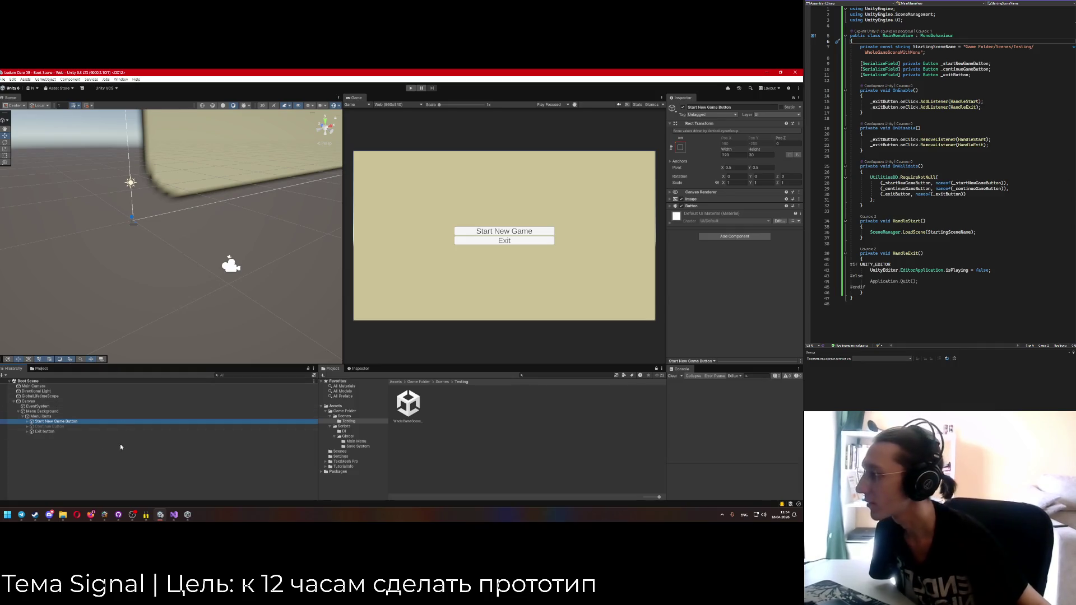
click(29, 401)
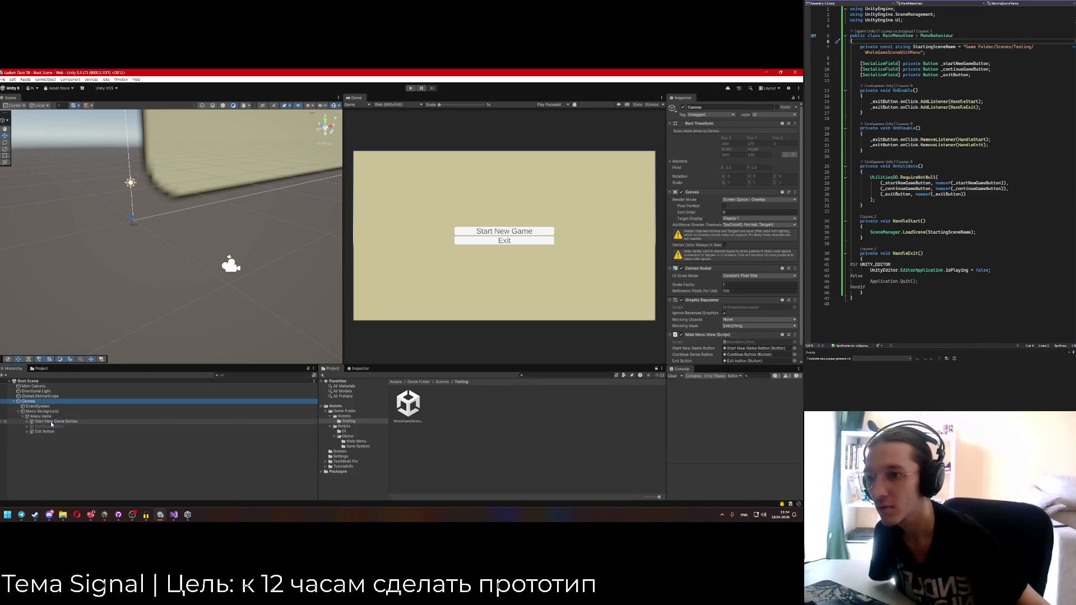
click(50, 421)
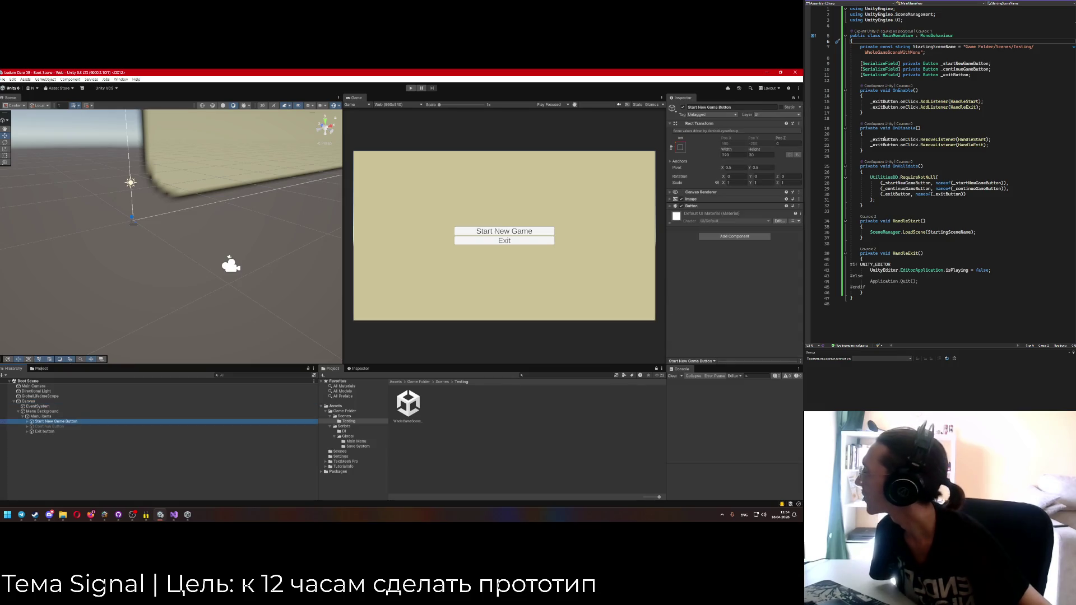
Replace the mistaken _exitButton reference with _startNewGameButton and let Unity recompile.
click(886, 102)
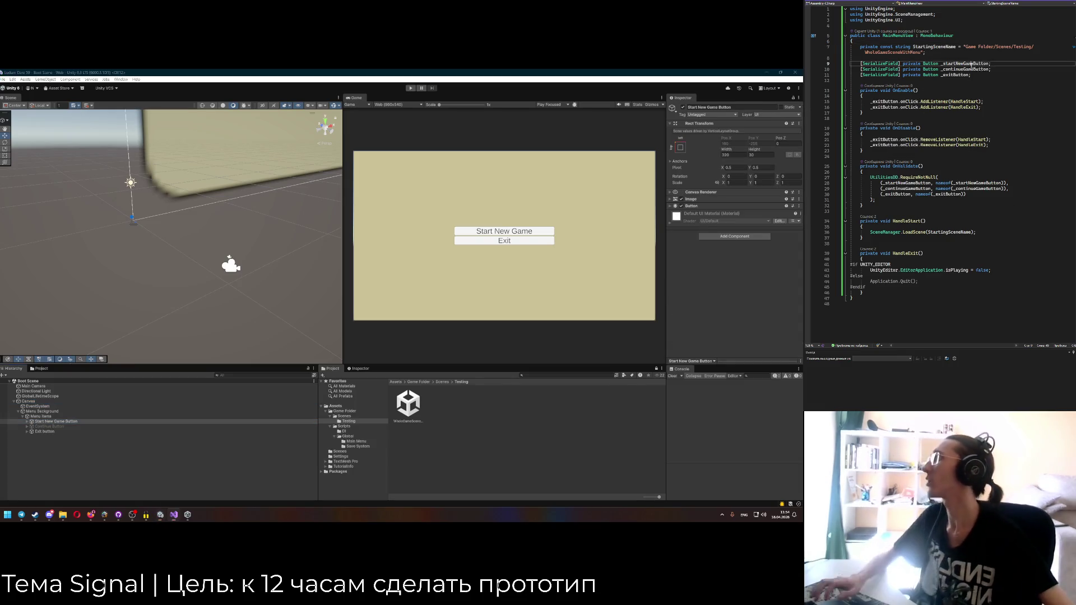
text(_startNewGameButton)
double_click(884, 140)
key(ctrl+v)
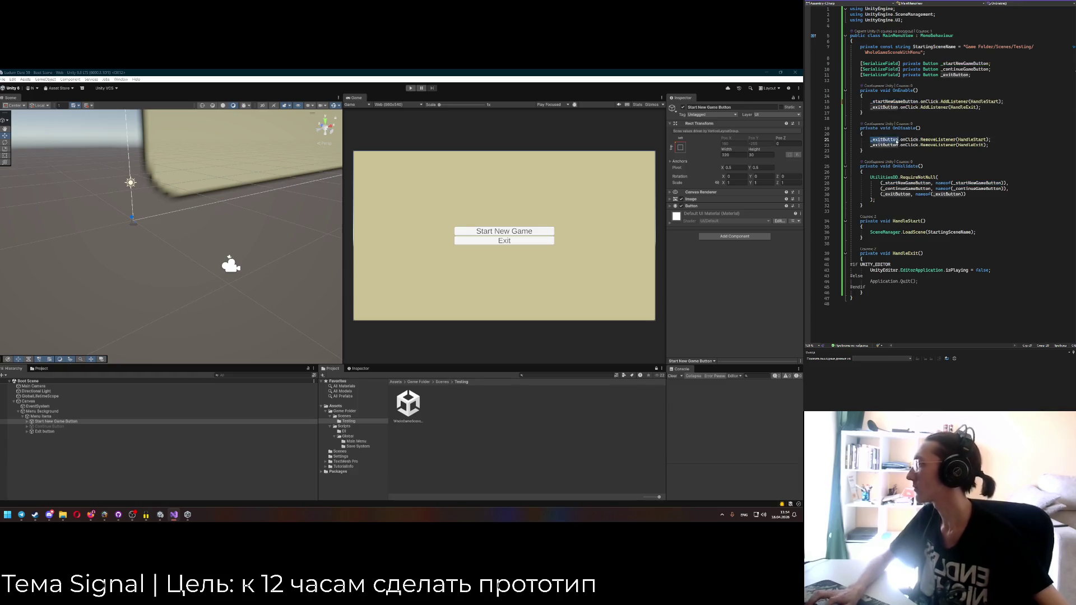
click(436, 222)
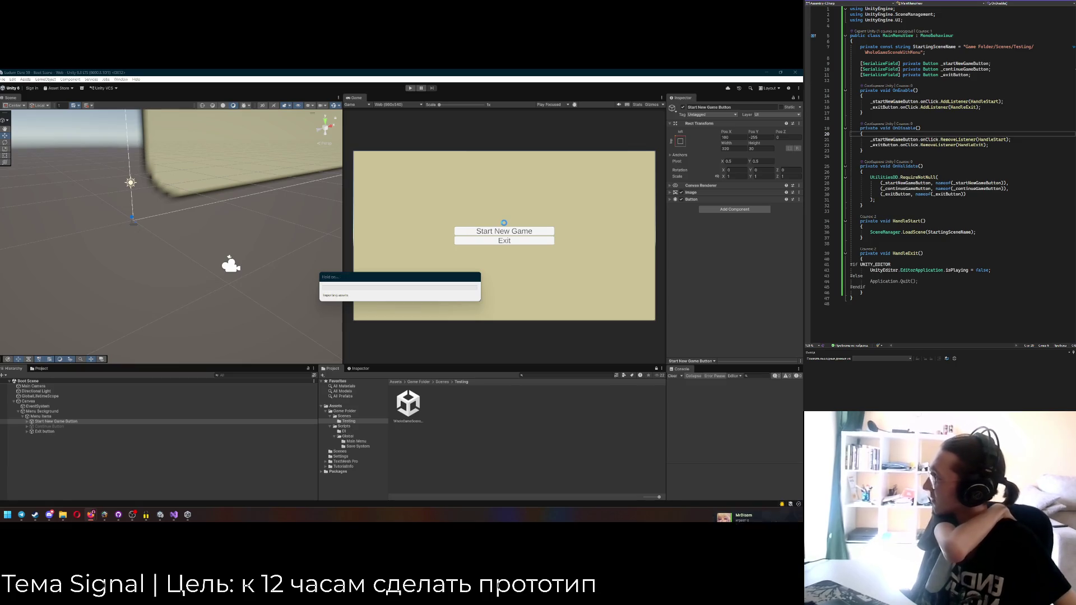
key(ctrl+Tab)
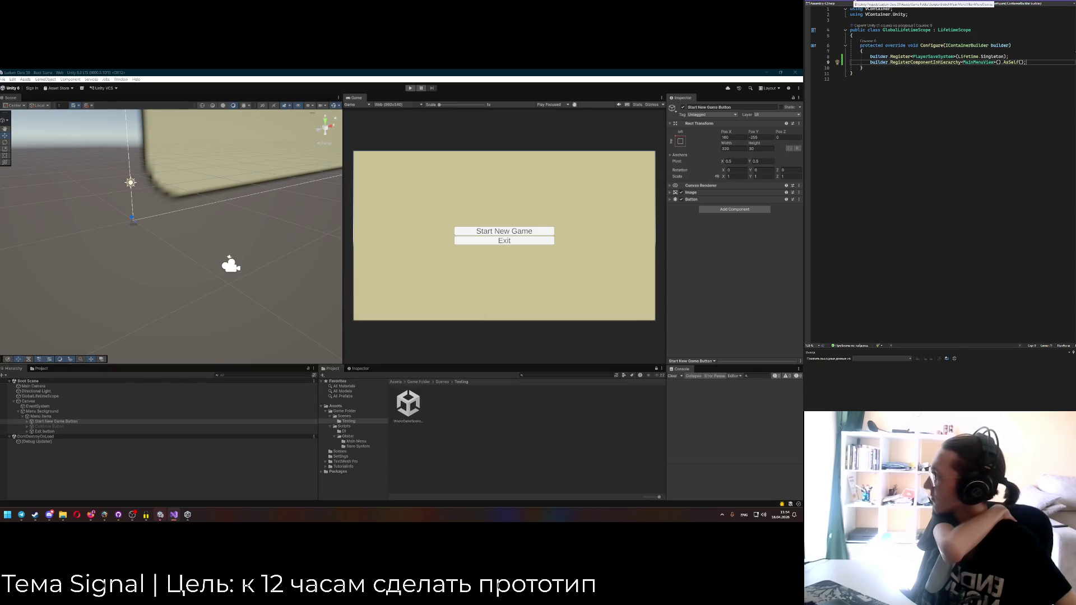
Test Start New Game in Play mode, then stop the game.
key(ctrl+Tab)
click(505, 233)
click(504, 233)
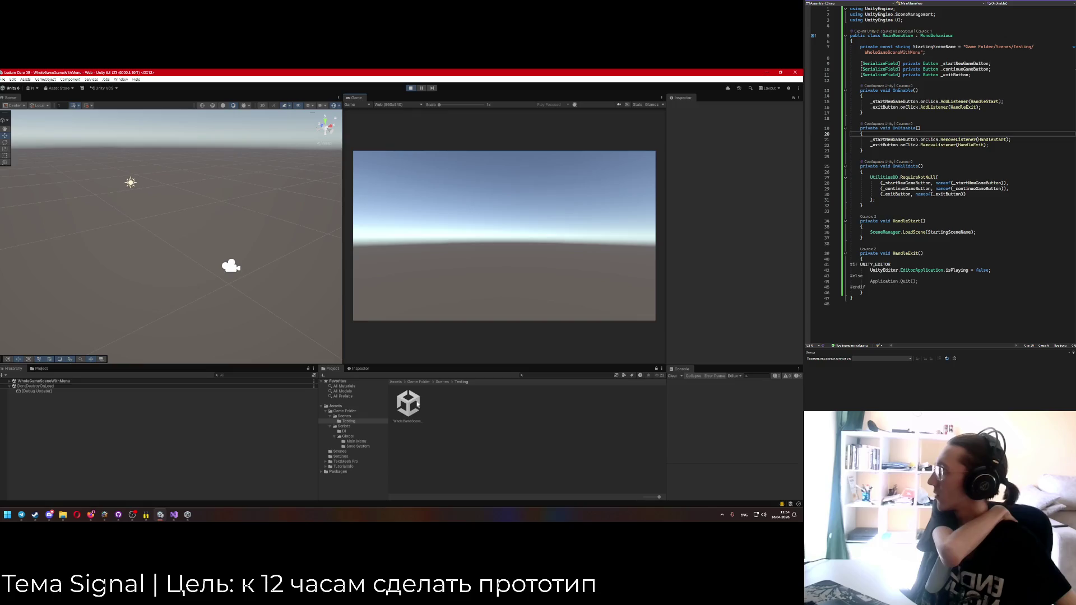
click(417, 404)
key(ctrl+p)
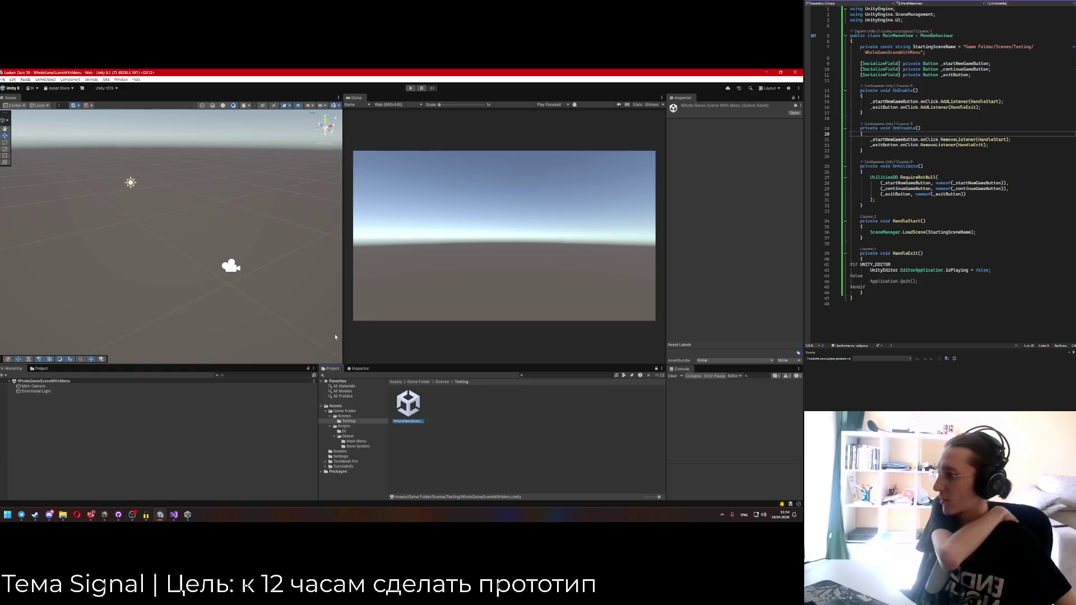
Delete WholeGameSceneWithMenu and paste a copy of WholeGameScene into the Testing folder.
click(441, 382)
double_click(473, 406)
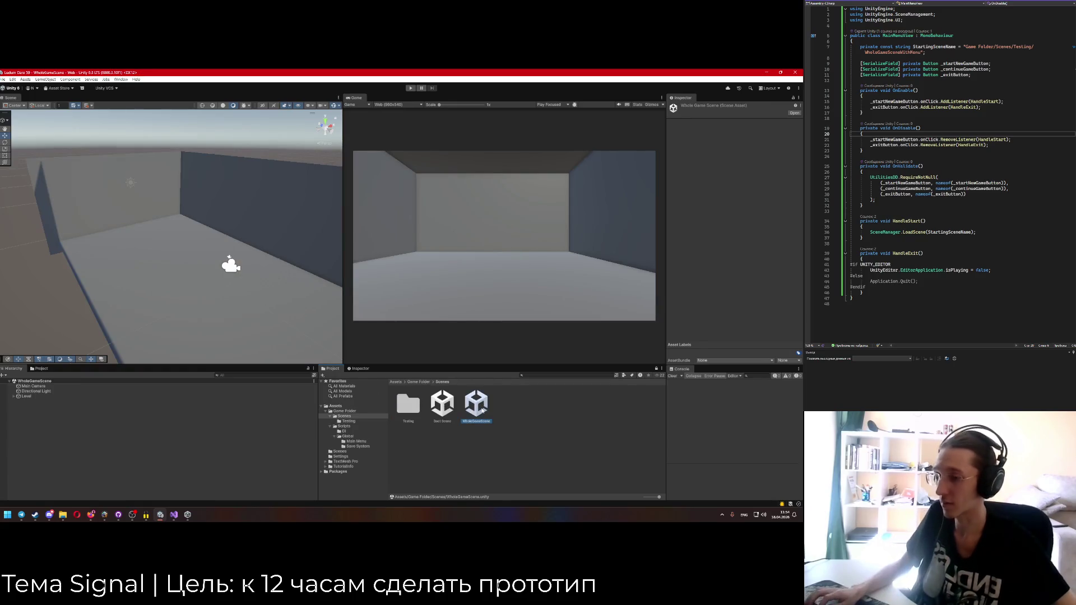
click(409, 415)
double_click(409, 406)
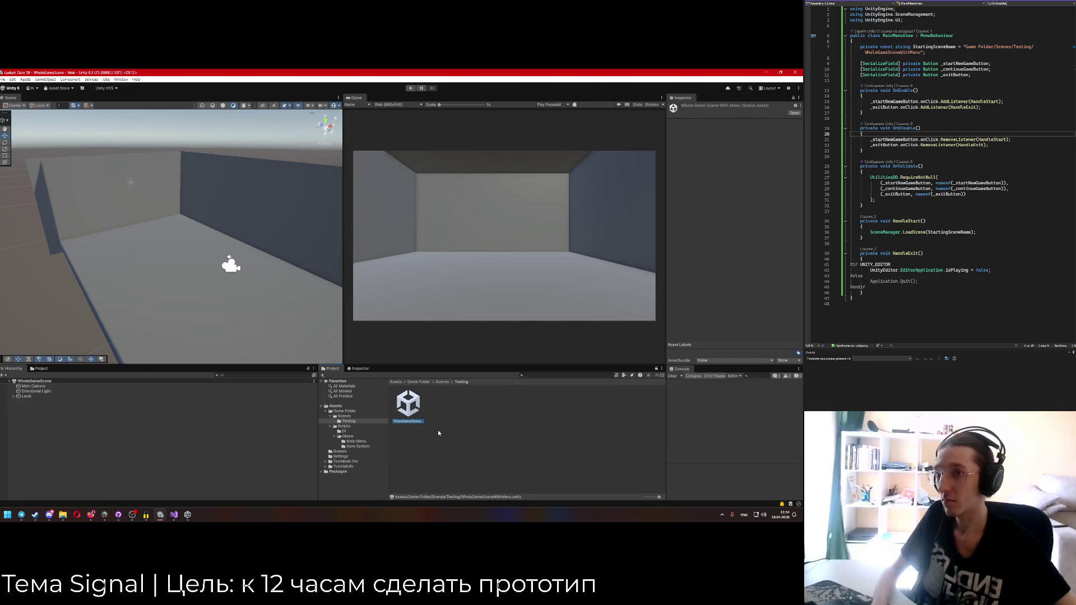
key(Delete)
key(Return)
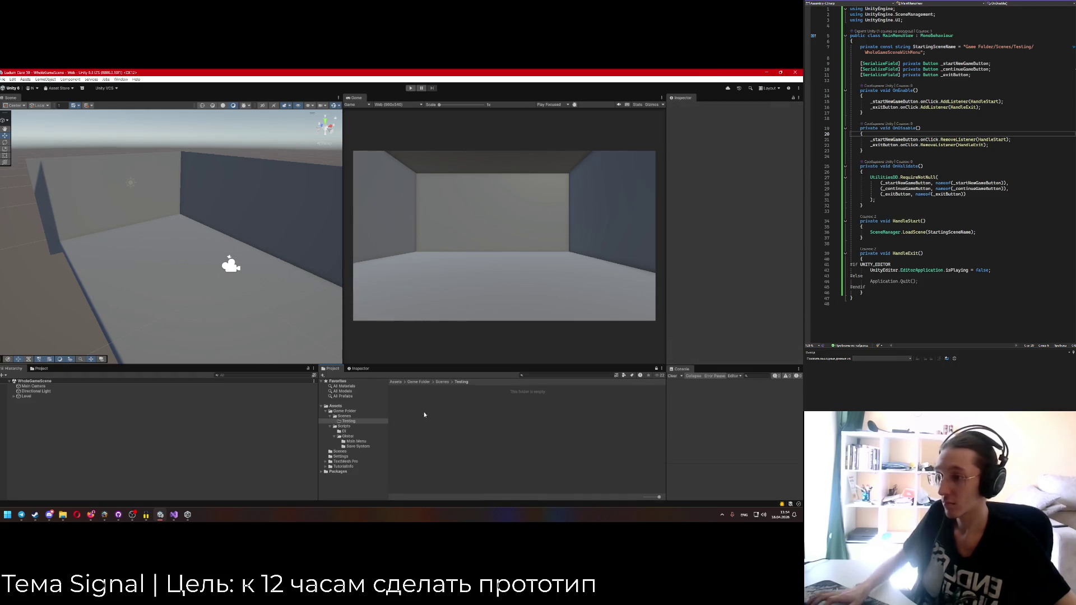
key(ctrl+v)
Rename the copied scene to WholeGameSceneTest and copy its name.
right_click(409, 409)
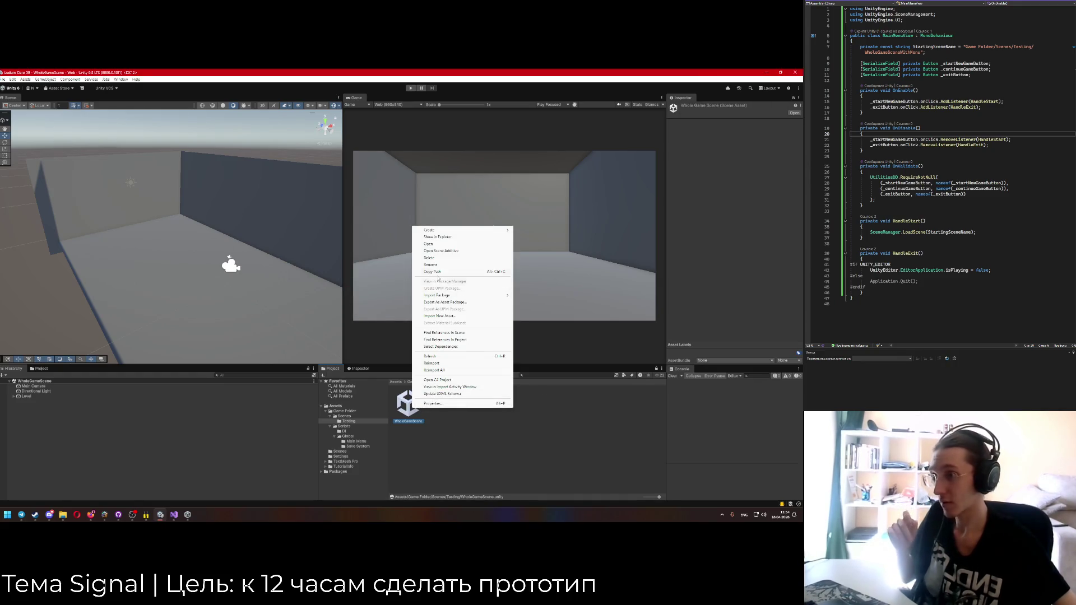
click(438, 265)
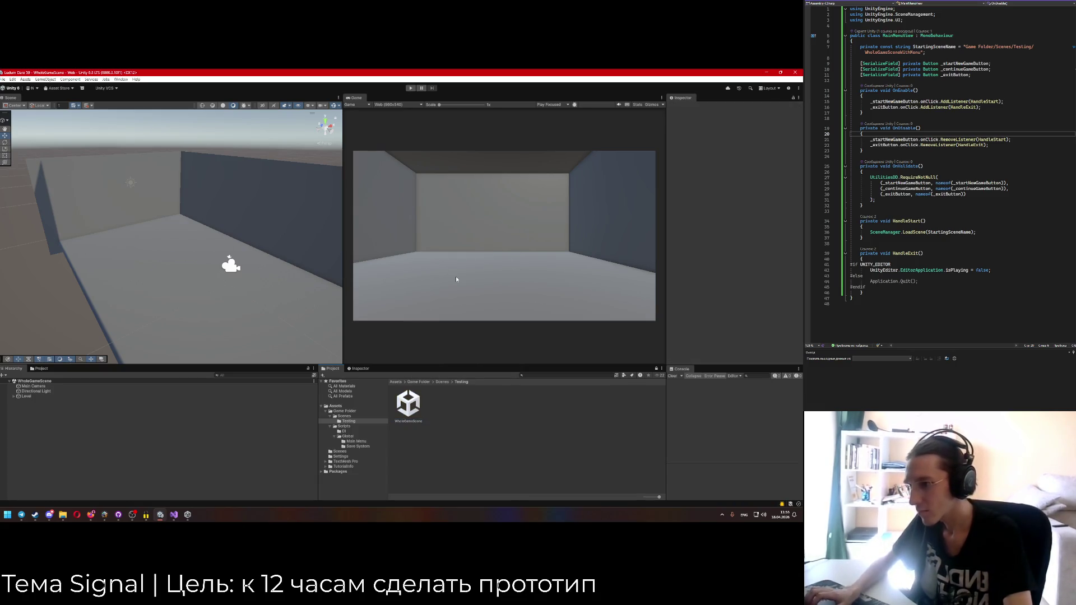
right_click(418, 415)
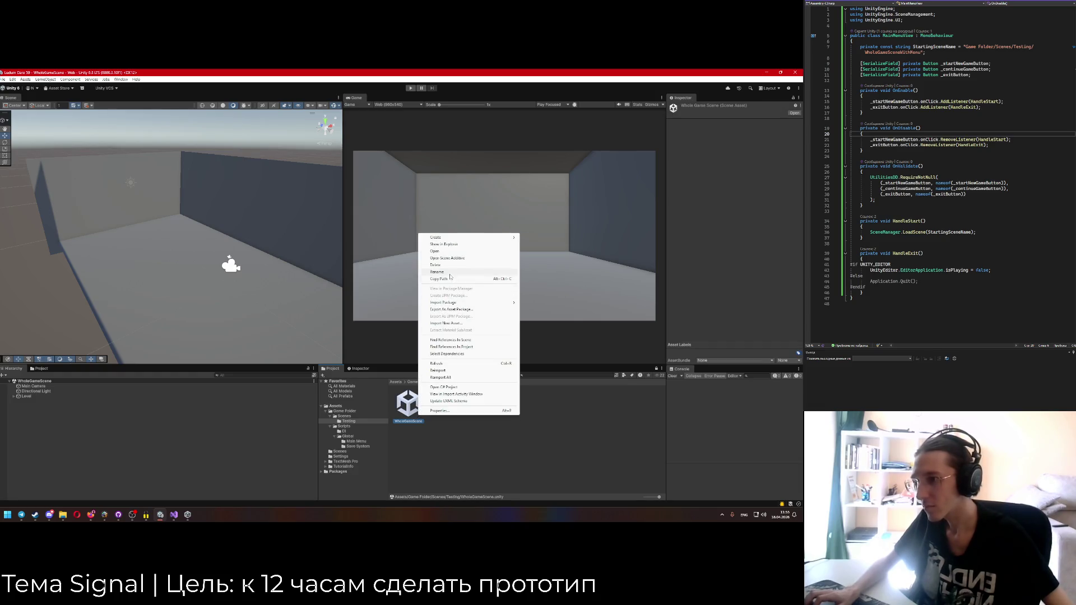
click(451, 274)
right_click(408, 419)
click(446, 382)
click(446, 381)
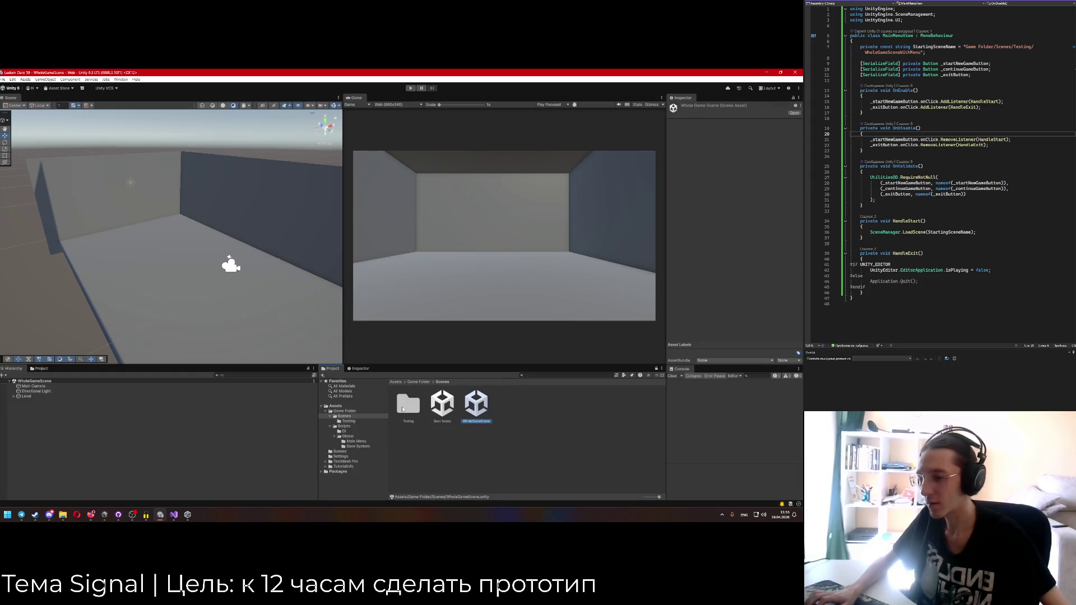
double_click(409, 410)
click(408, 406)
right_click(409, 407)
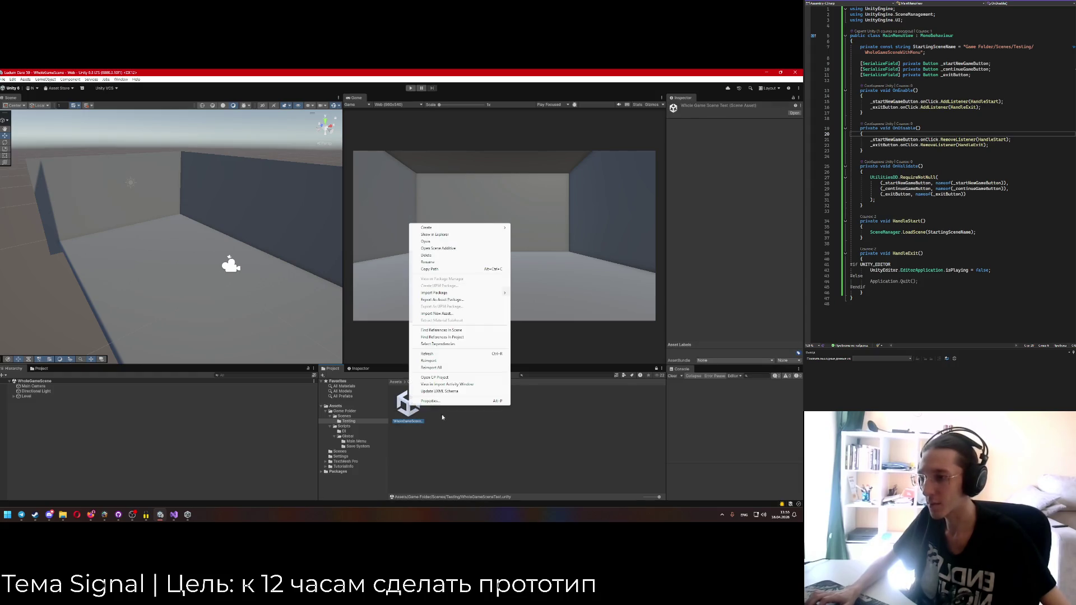
click(436, 262)
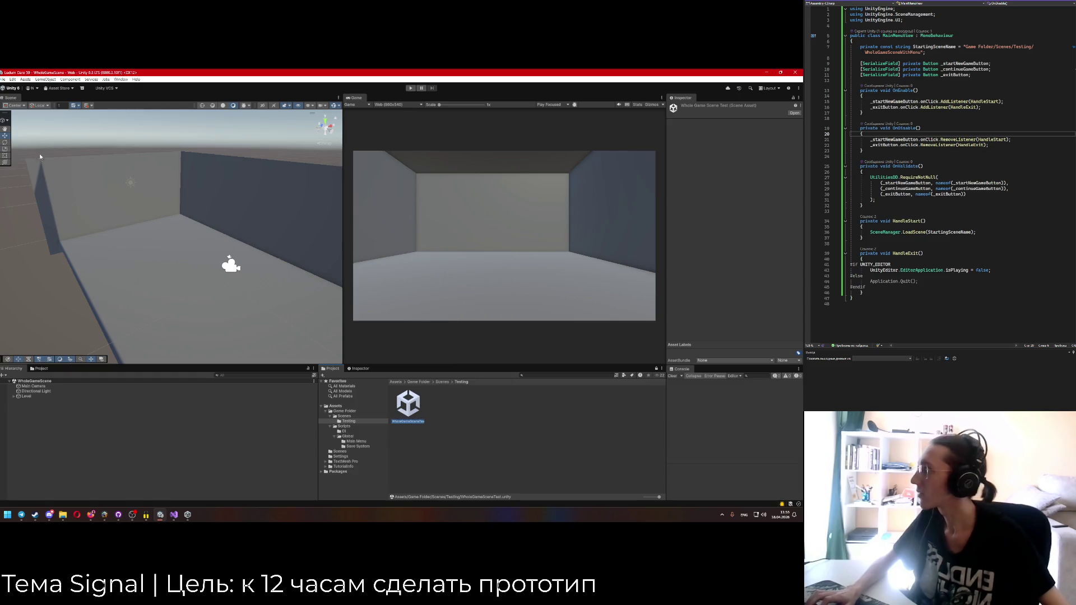
Put WholeGameSceneTest into the StartingSceneName string, save, and reload scripts in Unity.
click(921, 52)
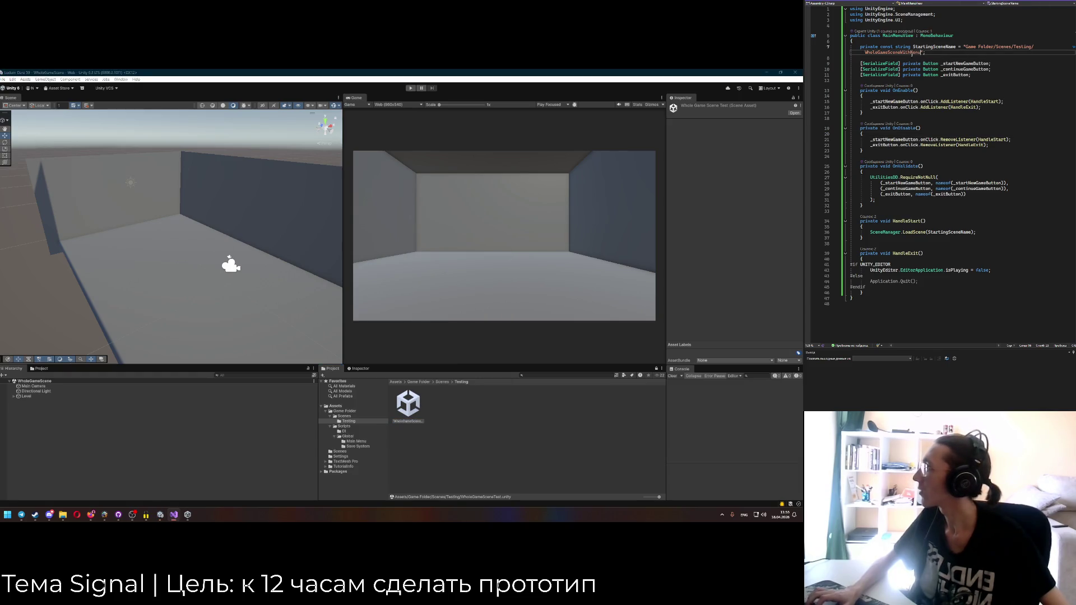
double_click(885, 52)
text(WholeGameSceneTest)
key(ctrl+s)
click(436, 414)
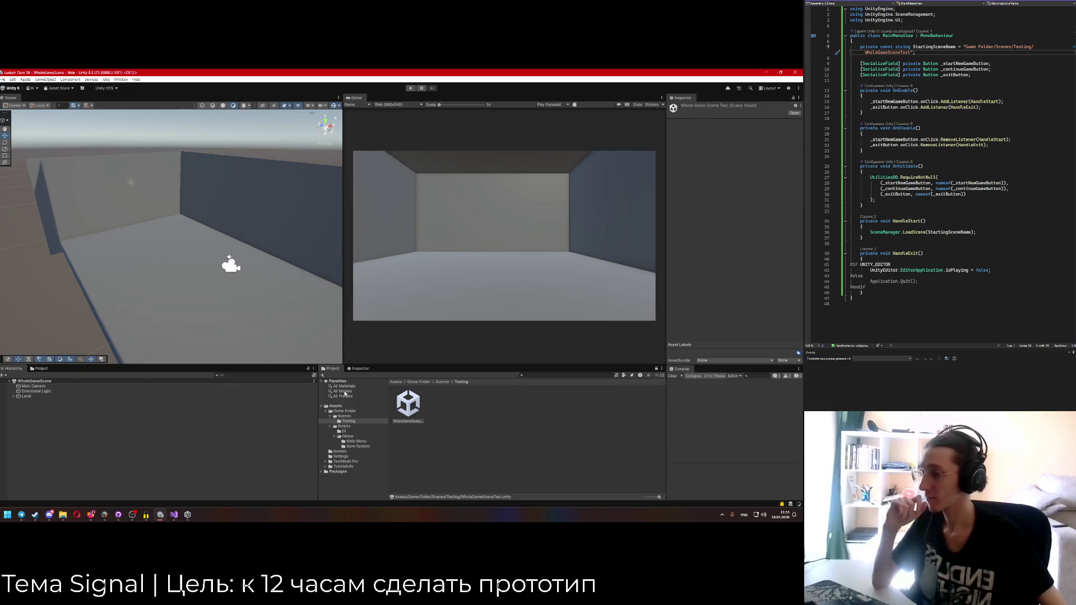
Browse to Game Folder > Scenes and open Boot Scene.
click(419, 382)
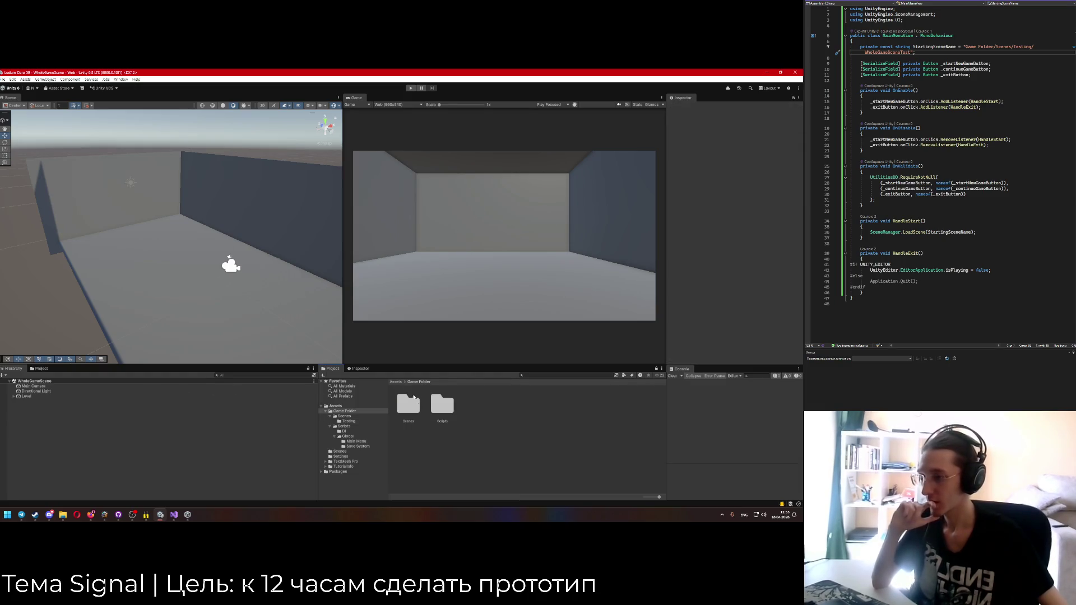
click(395, 381)
double_click(412, 406)
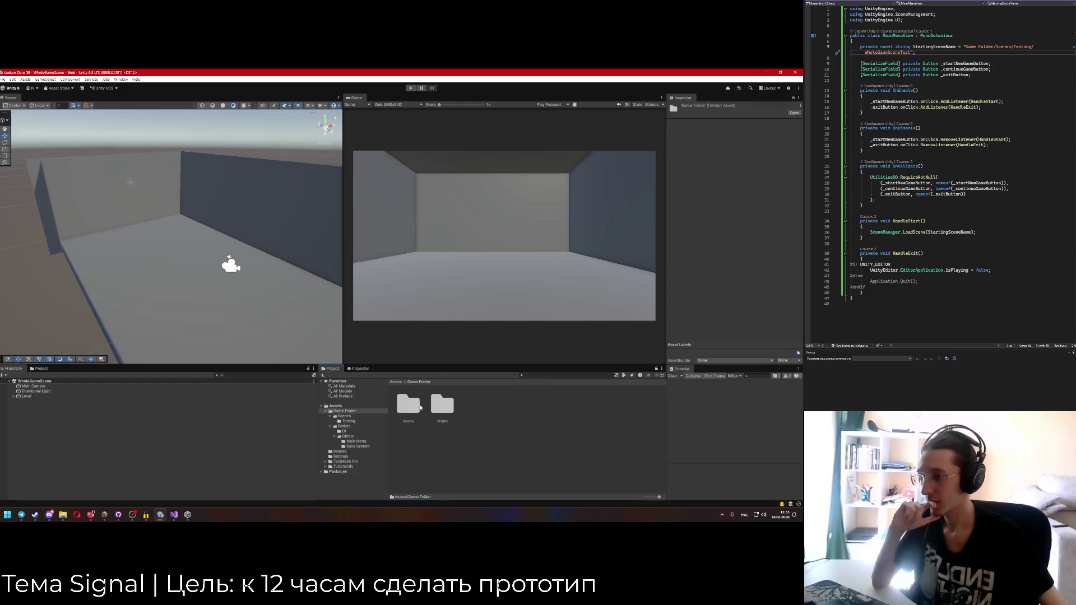
double_click(442, 405)
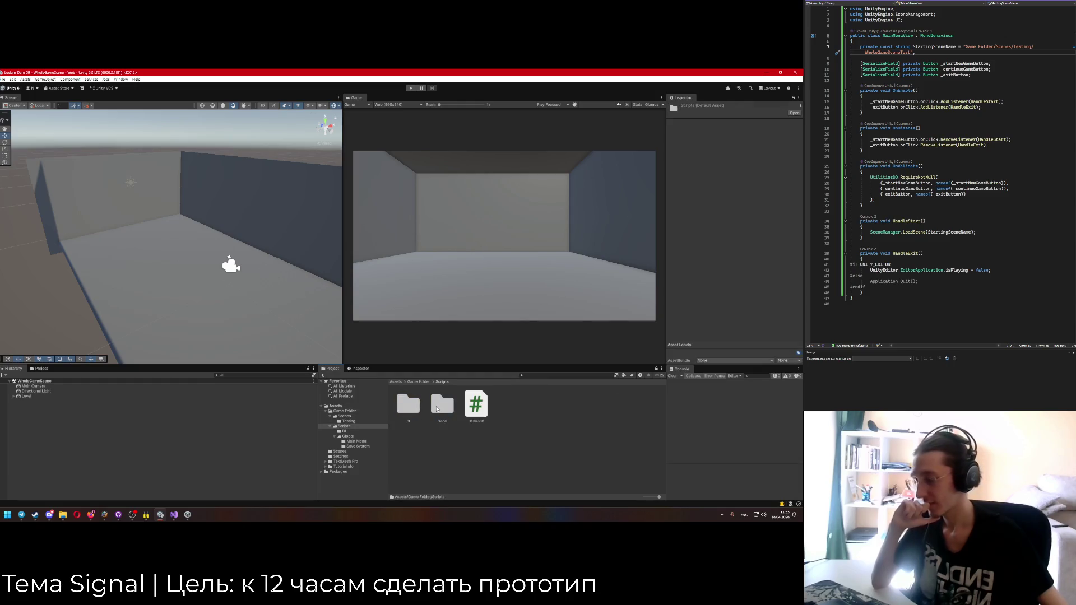
double_click(440, 411)
double_click(418, 408)
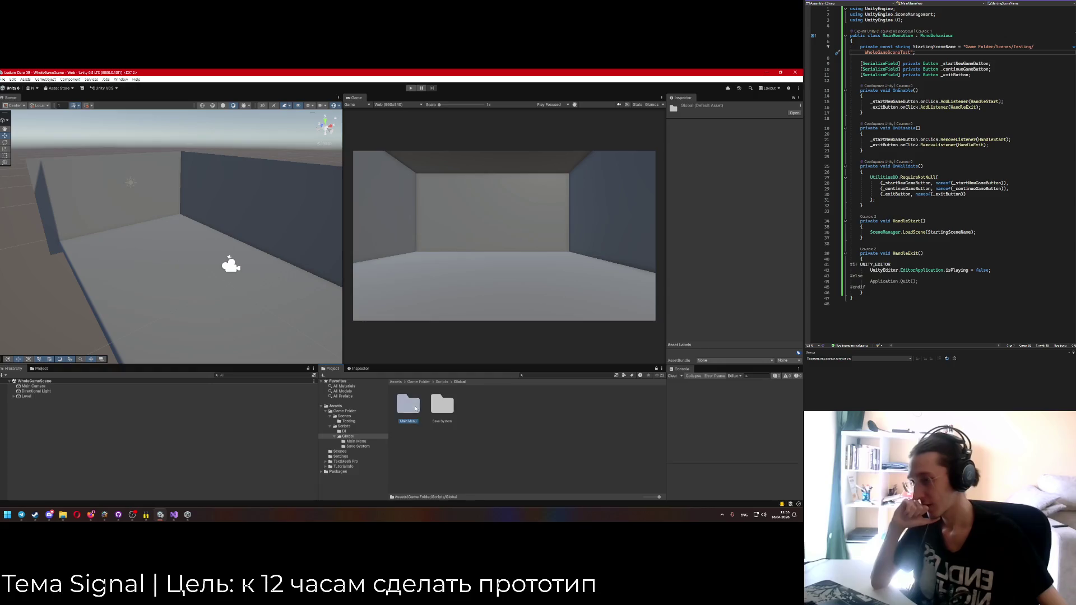
click(395, 381)
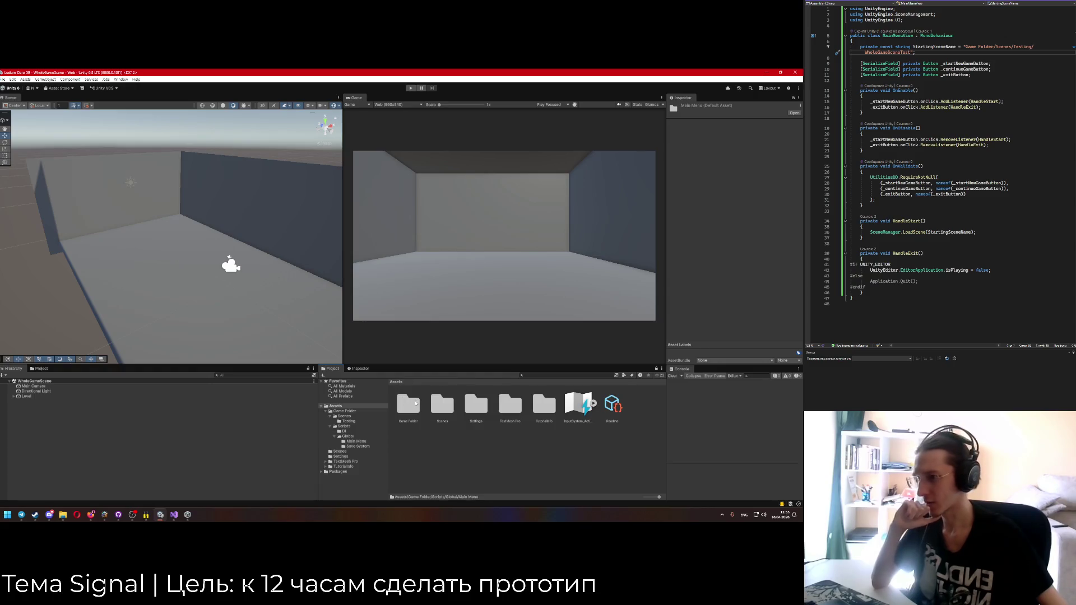
double_click(408, 403)
click(409, 403)
double_click(409, 404)
double_click(442, 403)
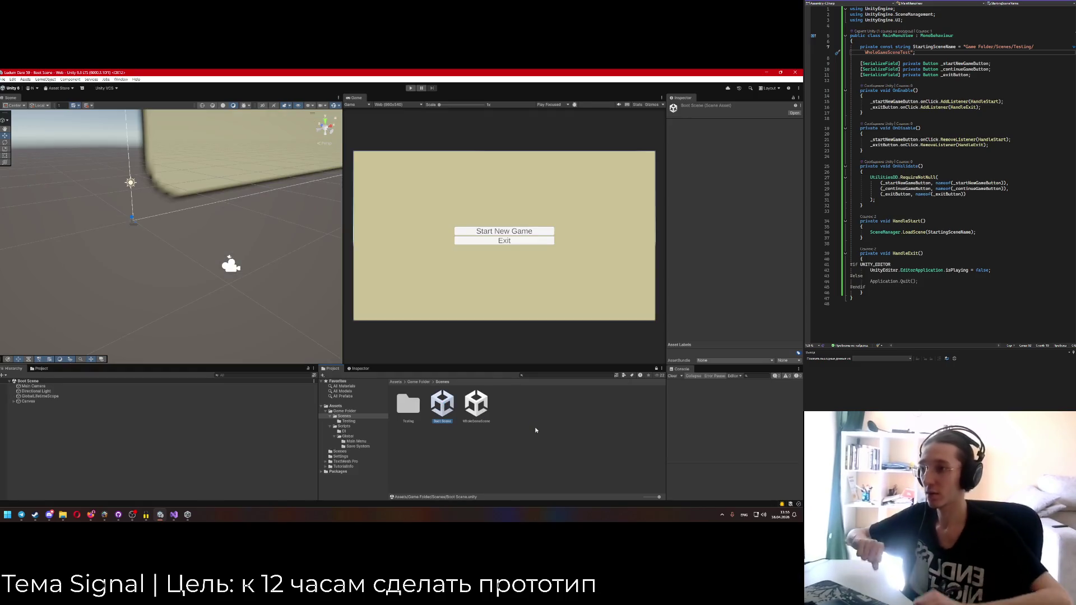
Play Boot Scene, press Start New Game, stop, then open File > Build Profiles.
click(410, 88)
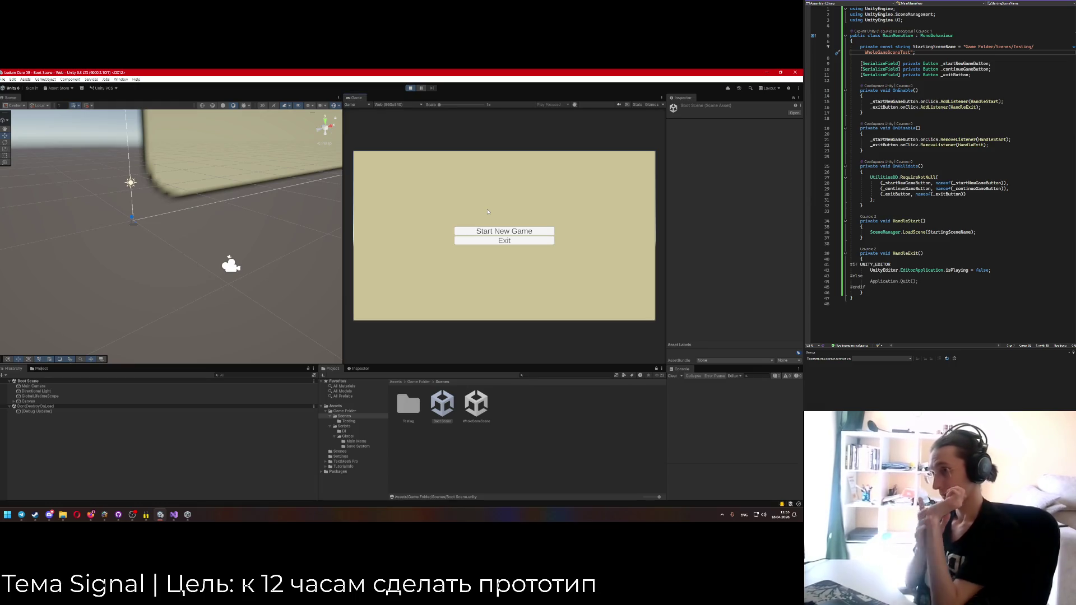
click(505, 232)
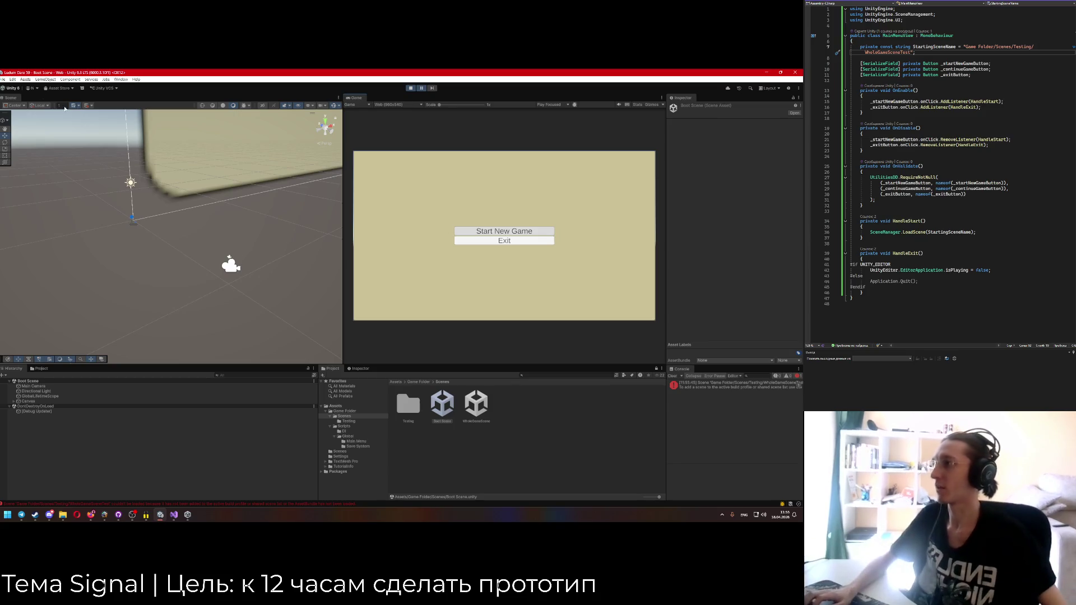
click(2, 79)
click(36, 148)
key(ctrl+p)
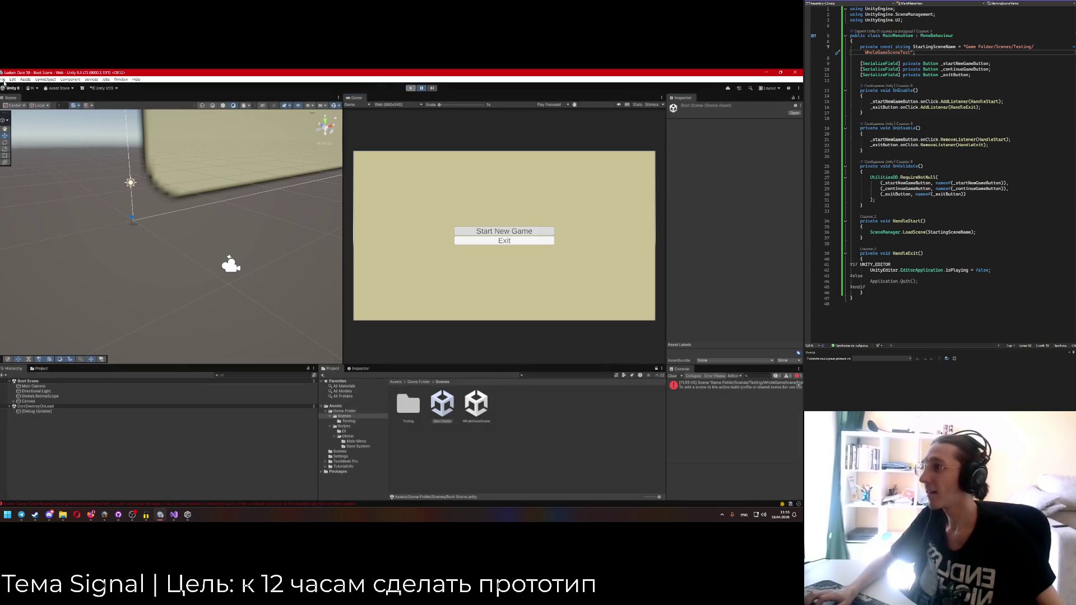
click(3, 79)
click(20, 157)
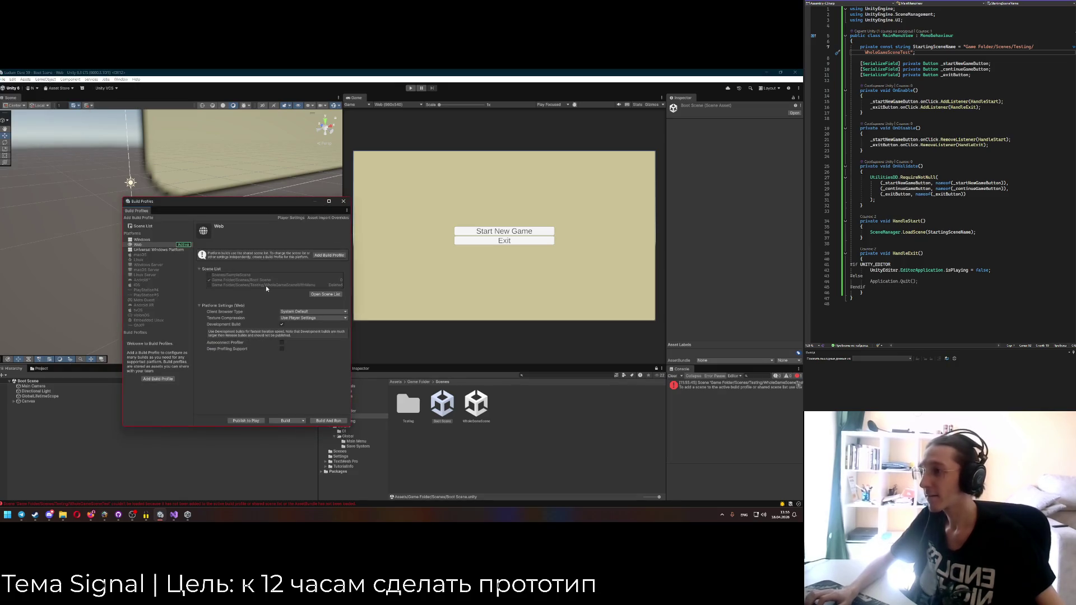
Replace the missing WholeGameSceneWithMenu build entry with WholeGameSceneTest, then close Build Profiles.
click(326, 294)
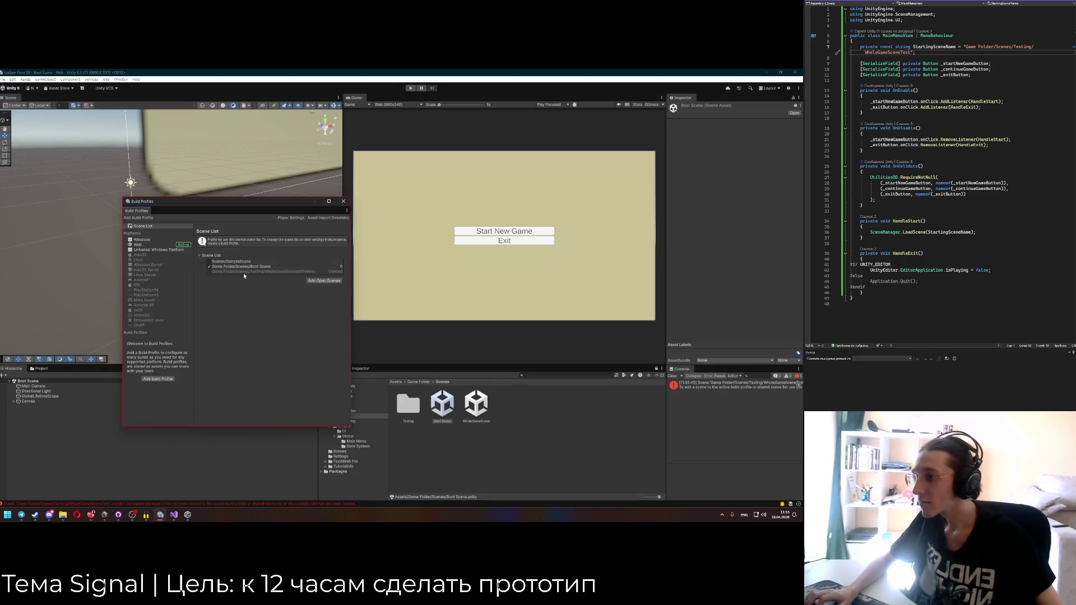
click(331, 281)
key(Delete)
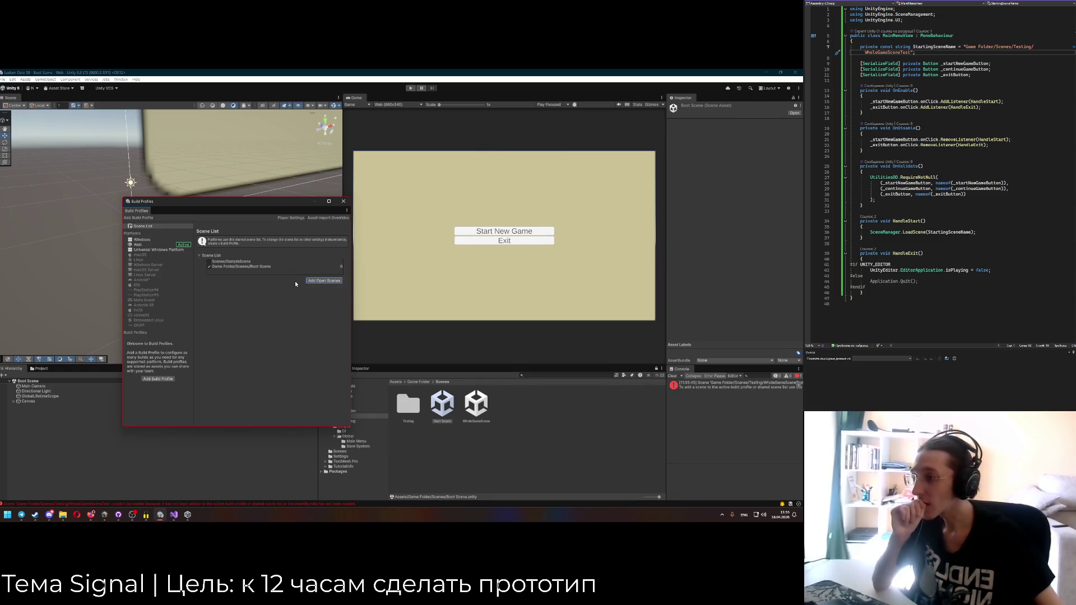
right_click(243, 272)
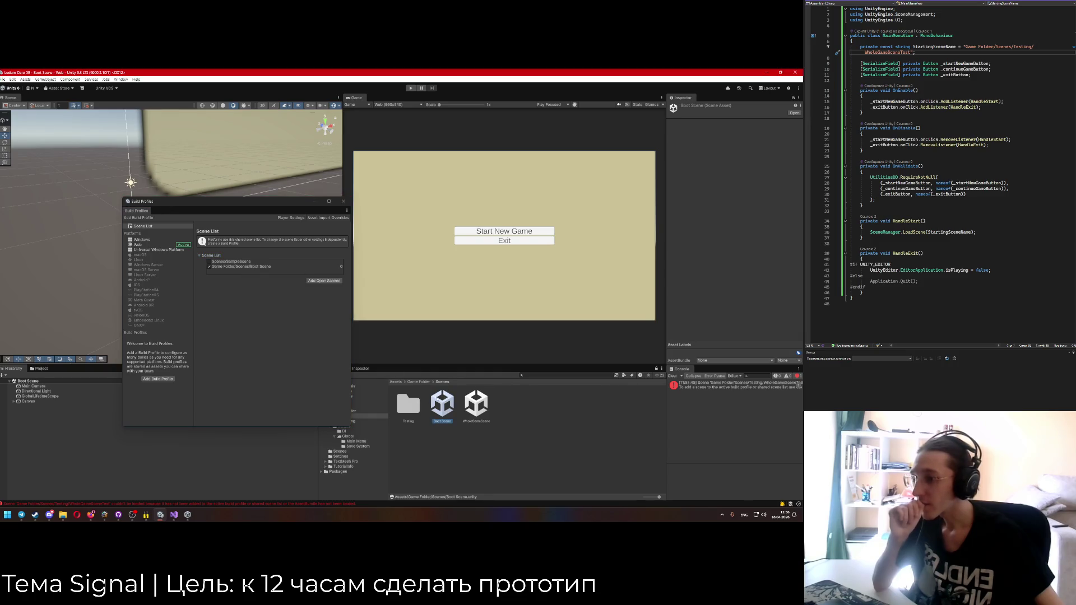
double_click(407, 403)
drag(408, 403, 223, 270)
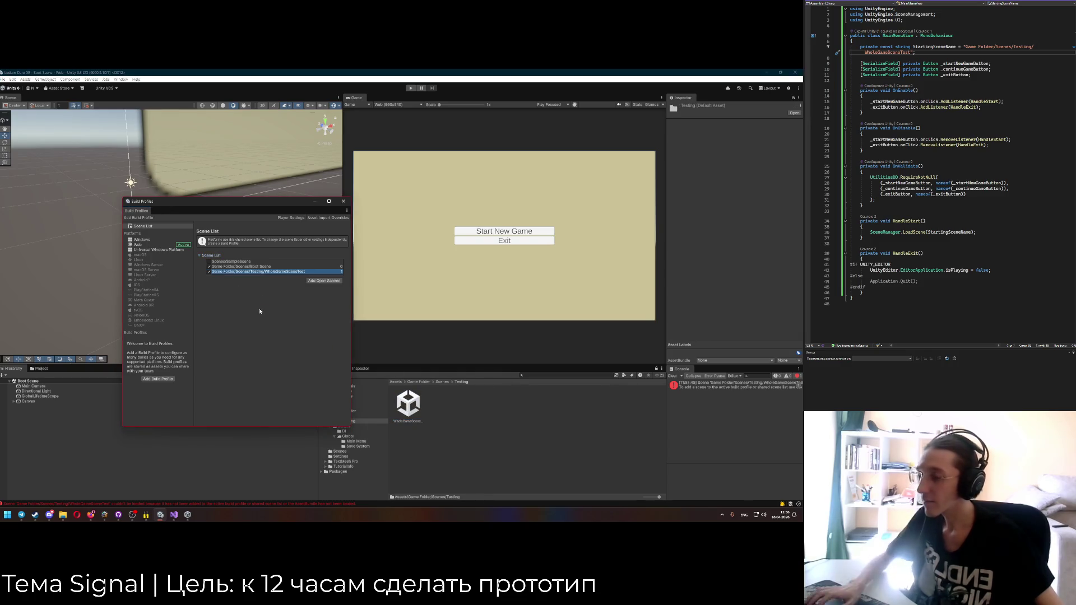
click(343, 201)
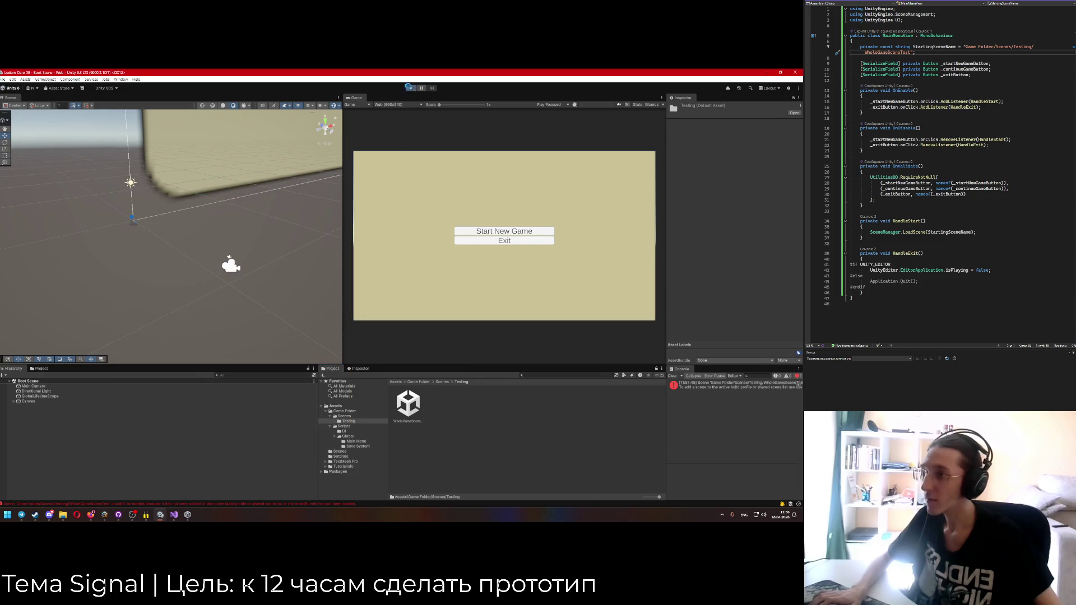
Retest Start New Game in Play mode, then exit Play mode.
click(409, 88)
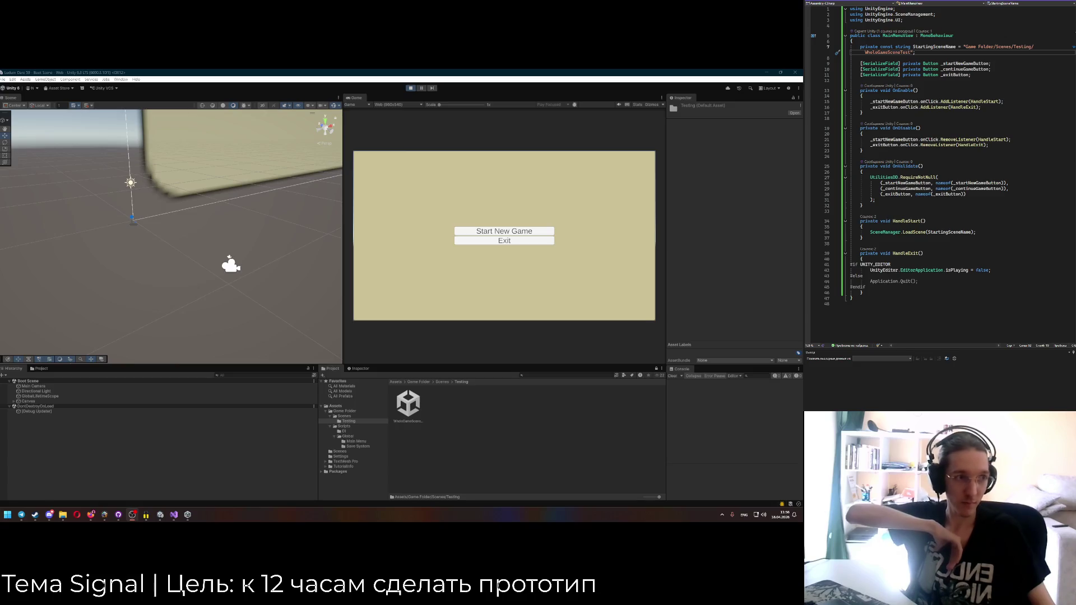
key(alt+Tab)
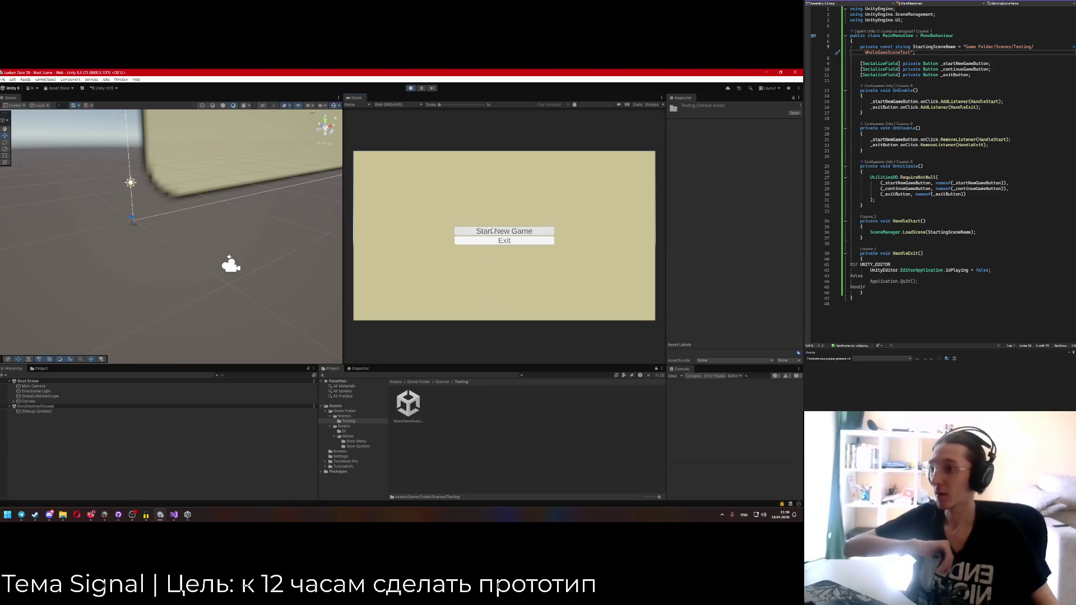
click(492, 230)
key(ctrl+p)
Add a semicolon in GlobalLifetimeScope and open the WholeGameSceneTest scene.
click(822, 3)
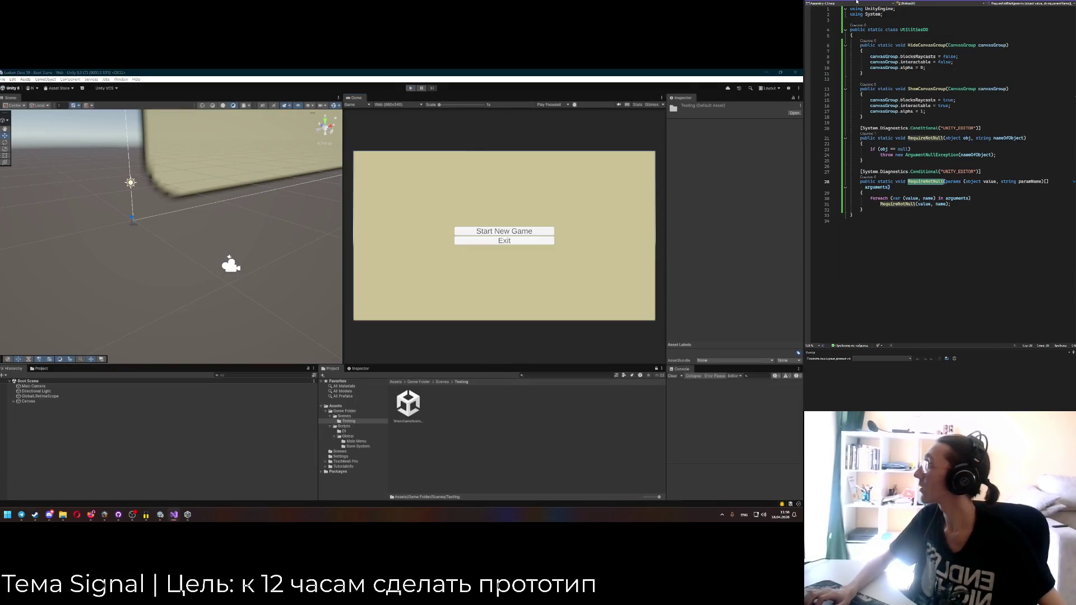
click(889, 2)
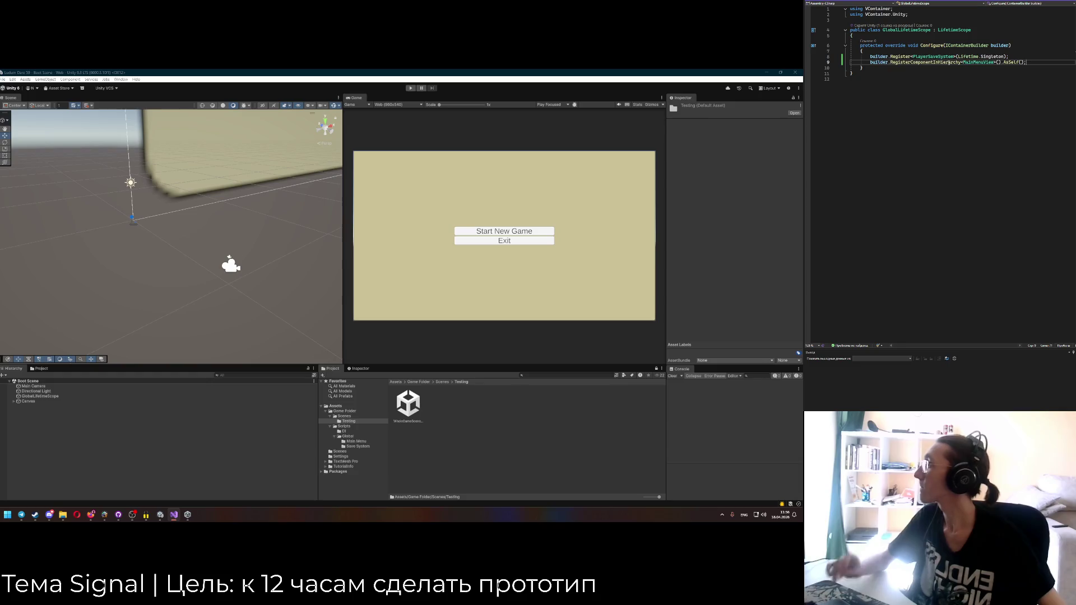
text(;)
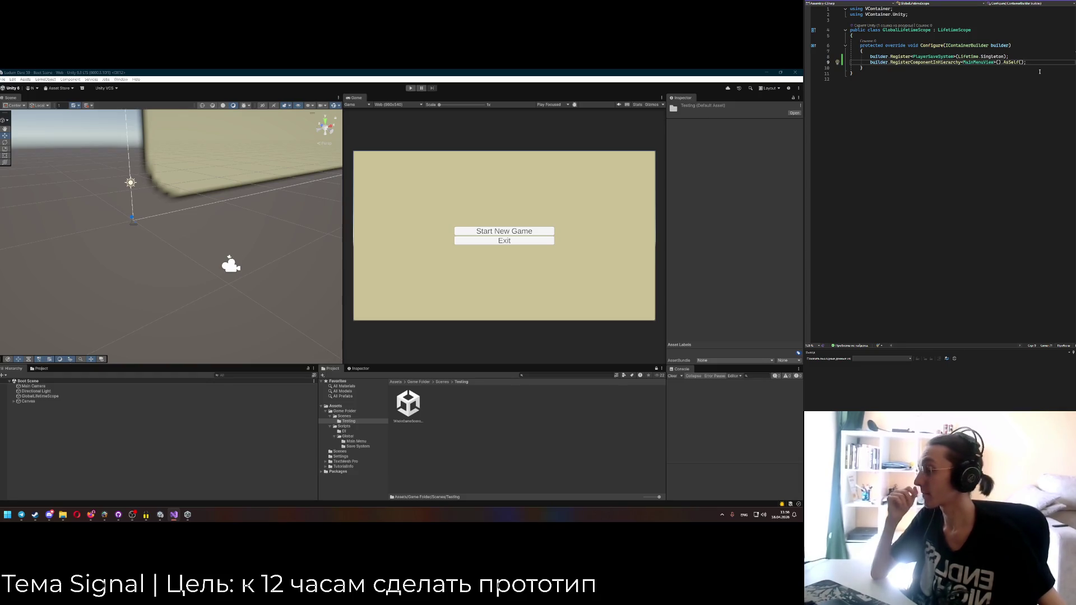
double_click(408, 403)
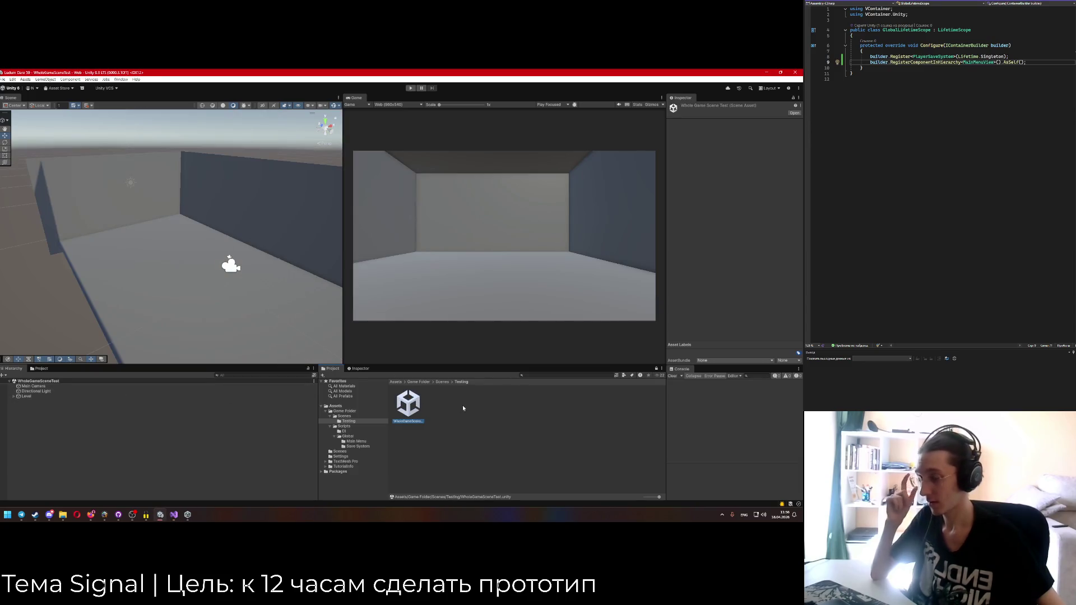
Navigate to the Game Folder > Scripts > DI folder.
click(424, 382)
double_click(440, 403)
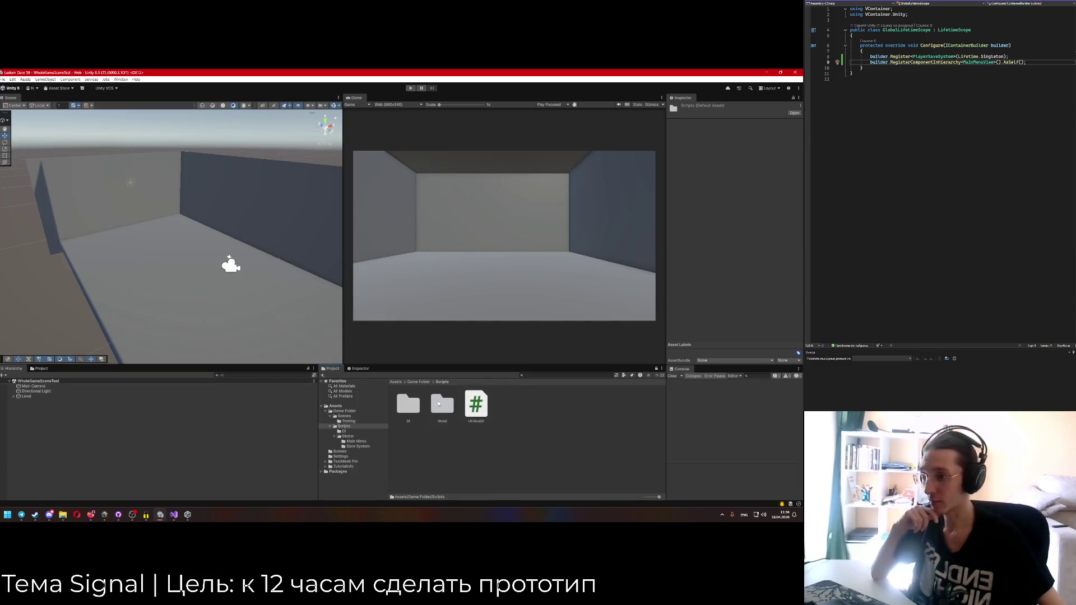
double_click(409, 403)
right_click(445, 427)
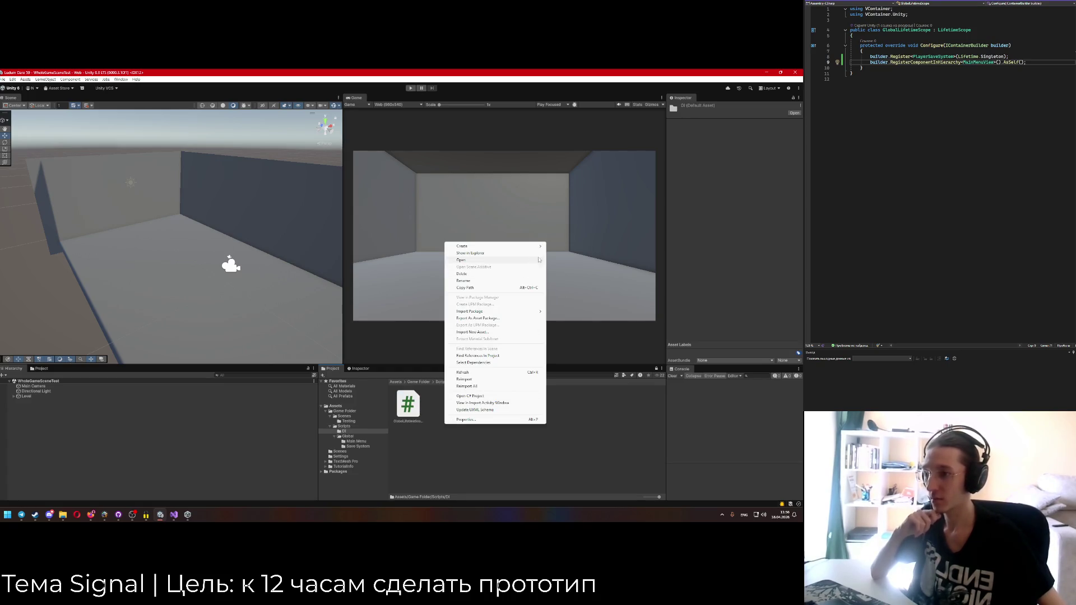
key(Escape)
Create an empty C# script named GameLifetimeScope and add a line in its Configure method.
right_click(438, 420)
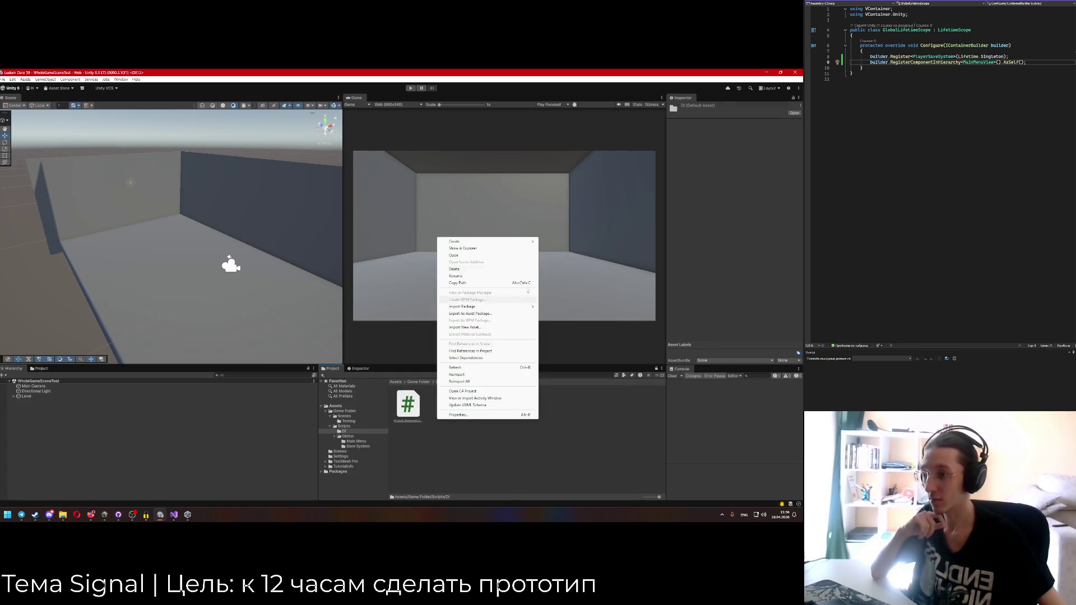
mouse_move(493, 242)
mouse_move(589, 308)
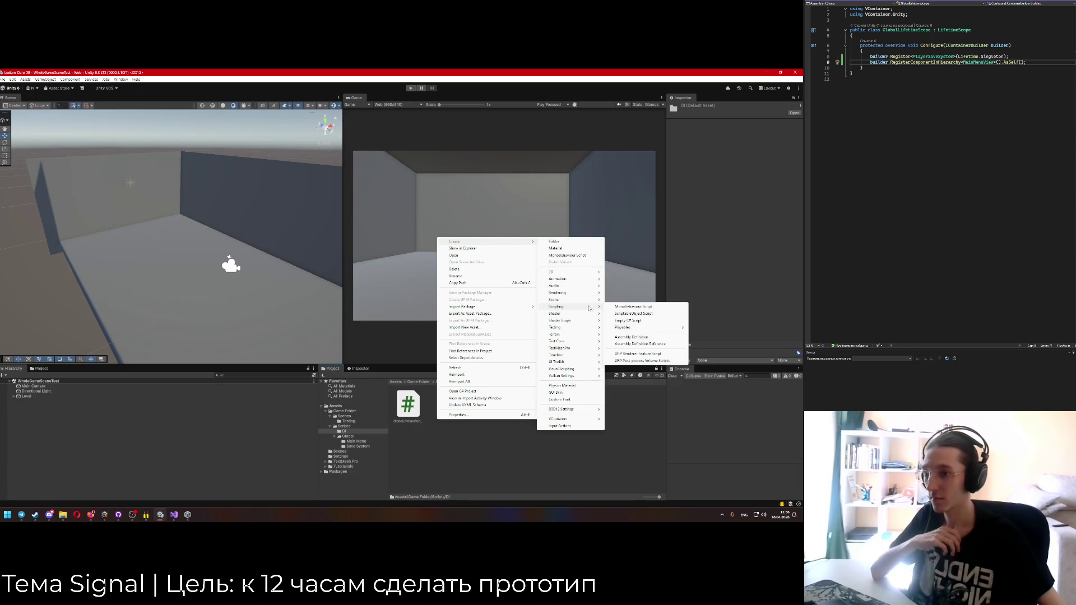
click(628, 321)
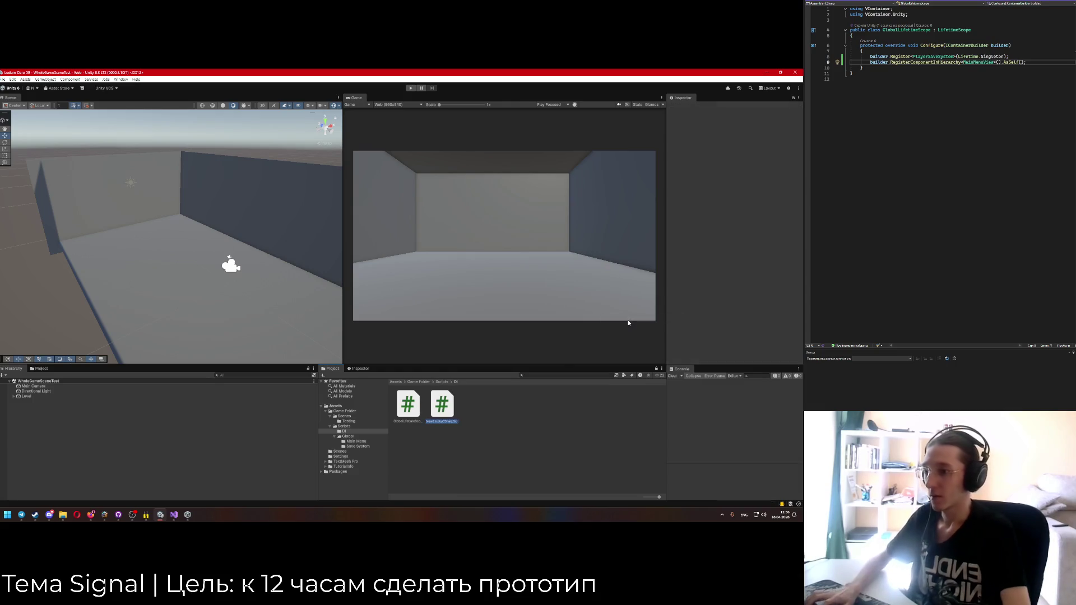
key(BackSpace)
key(BackSpace)
key(BackSpace)
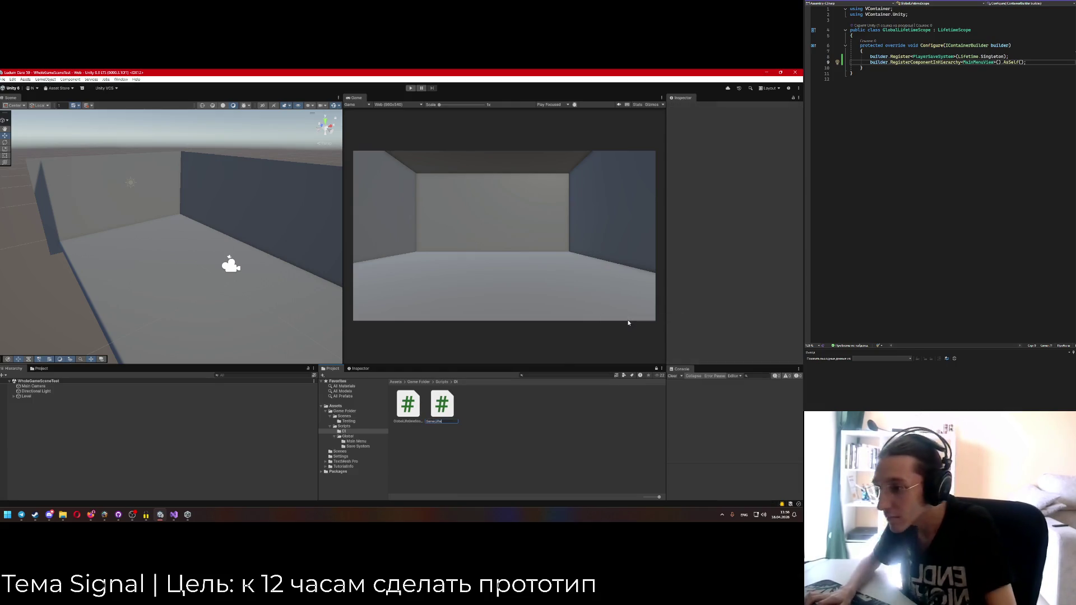
text(LifetimeScope)
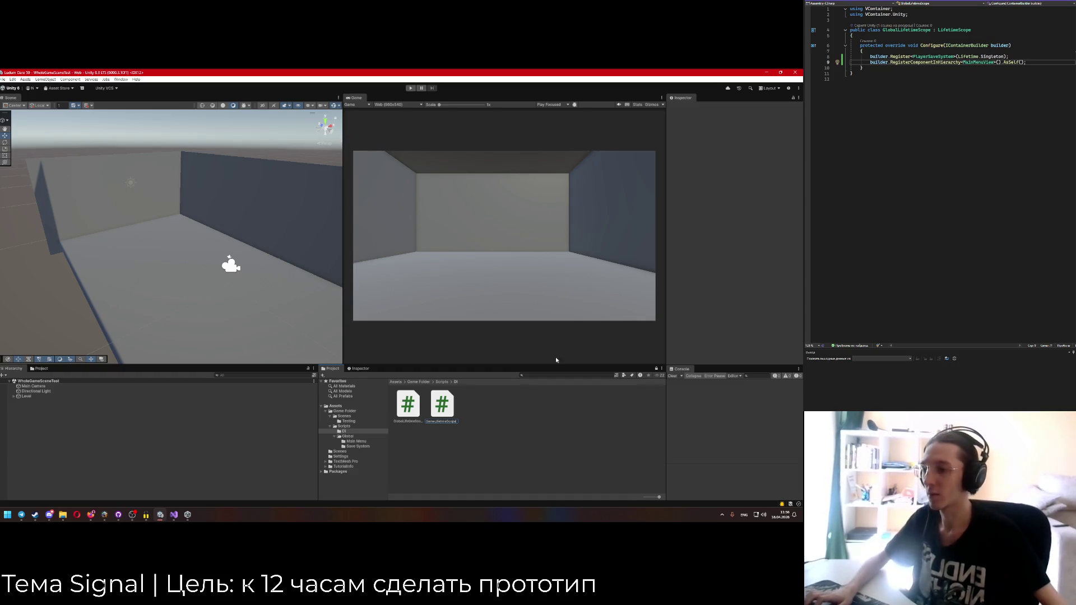
key(Return)
click(903, 53)
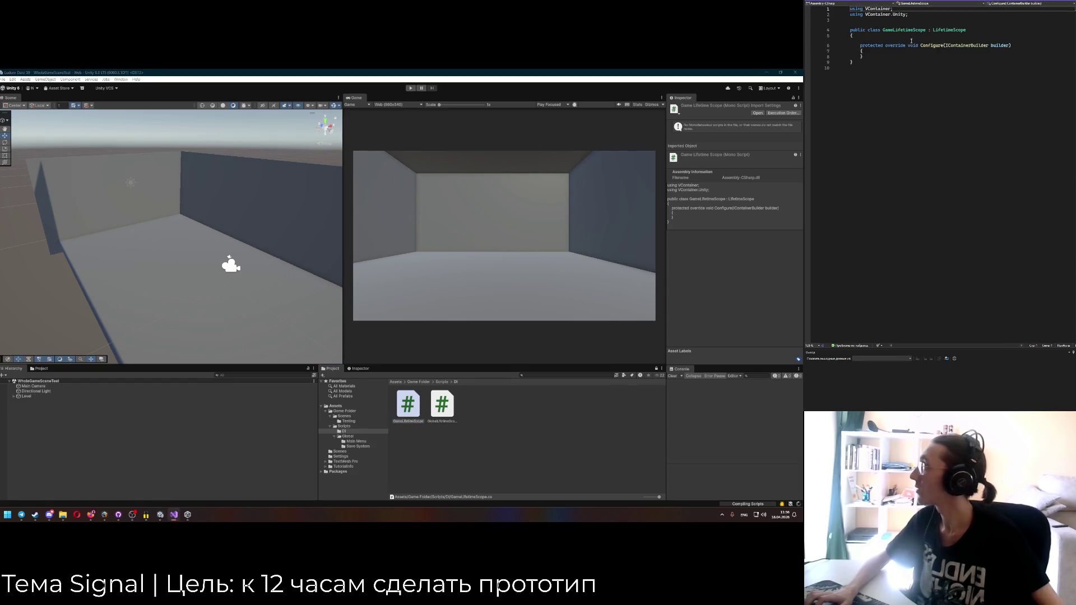
key(Return)
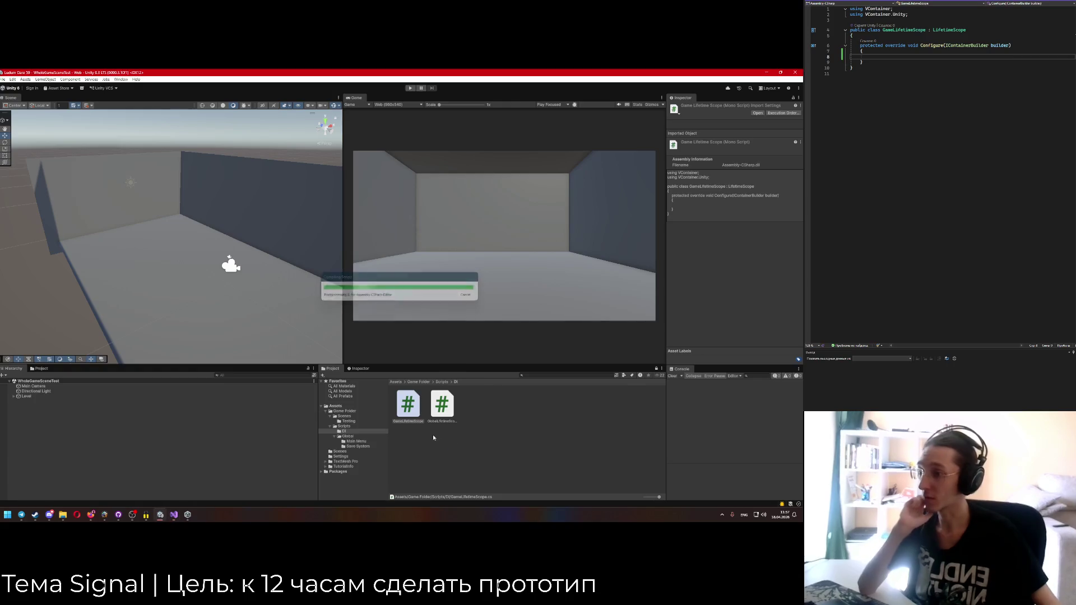
Attach the GameLifetimeScope and GlobalLifetimeScope scripts to the Level object.
drag(28, 399, 28, 398)
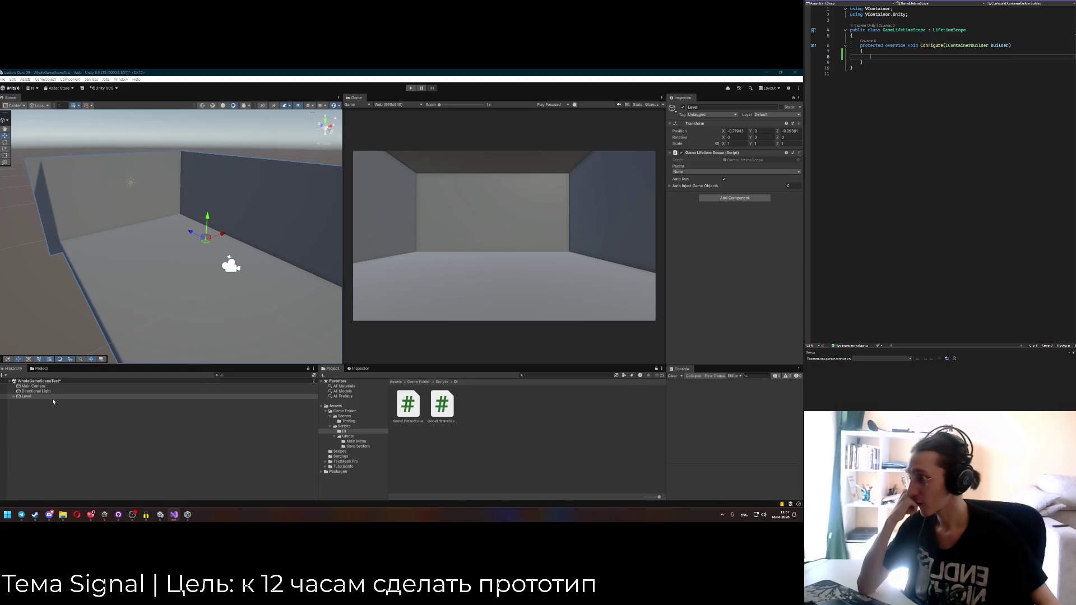
click(19, 398)
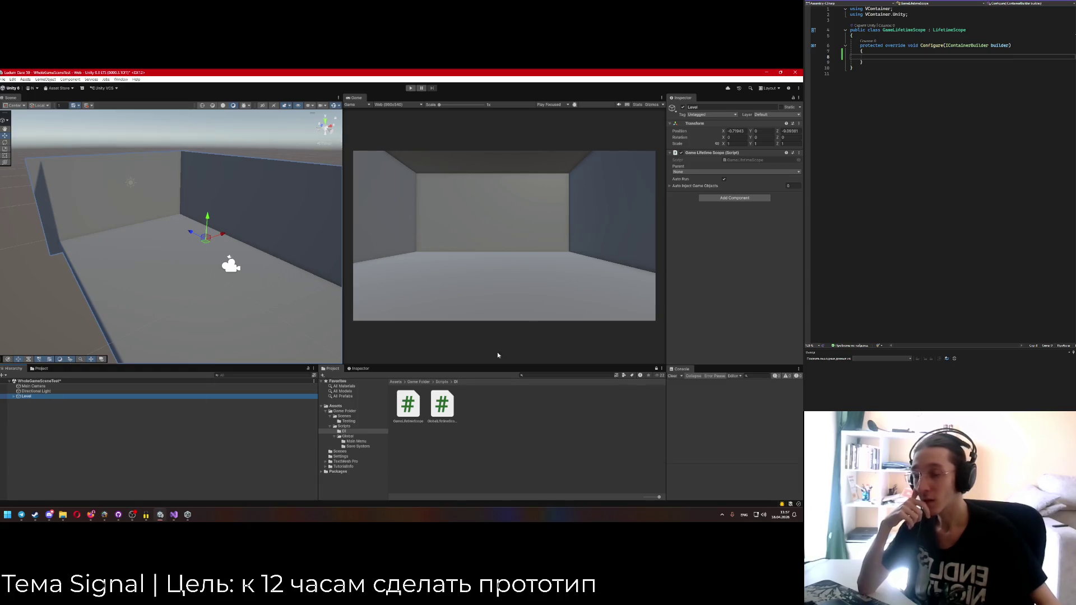
mouse_move(438, 410)
mouse_down()
mouse_move(722, 193)
mouse_move(705, 174)
mouse_up()
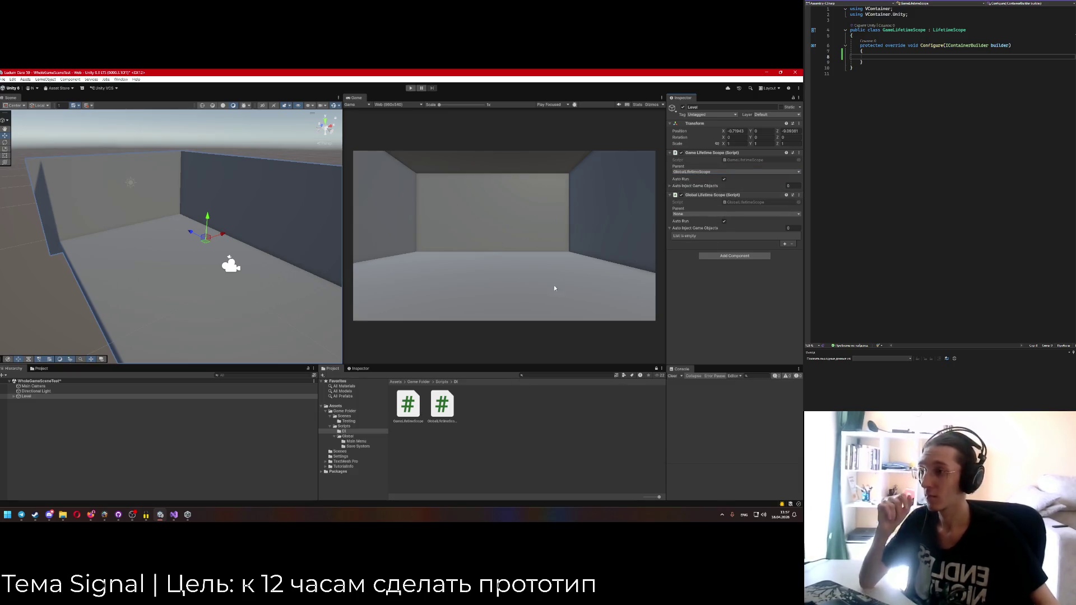
Run the scene in play mode briefly, then stop it.
click(410, 88)
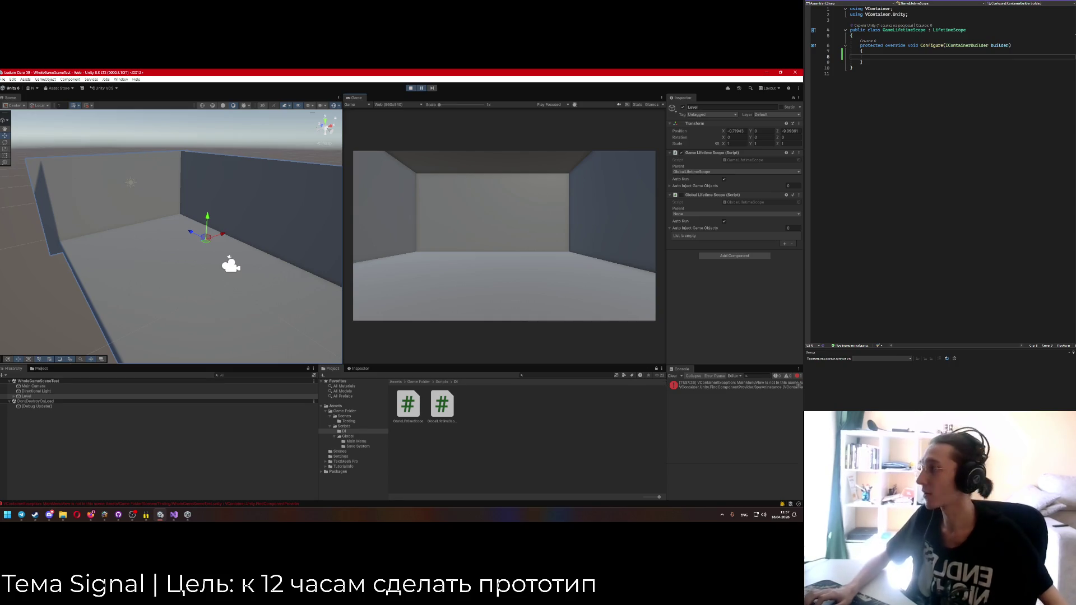
click(413, 89)
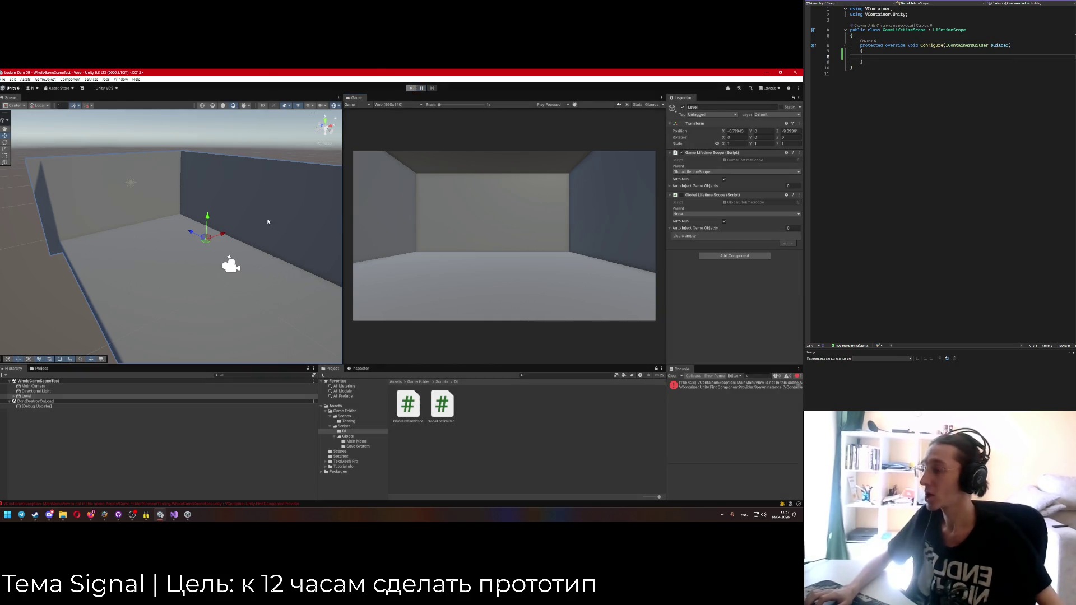
click(840, 3)
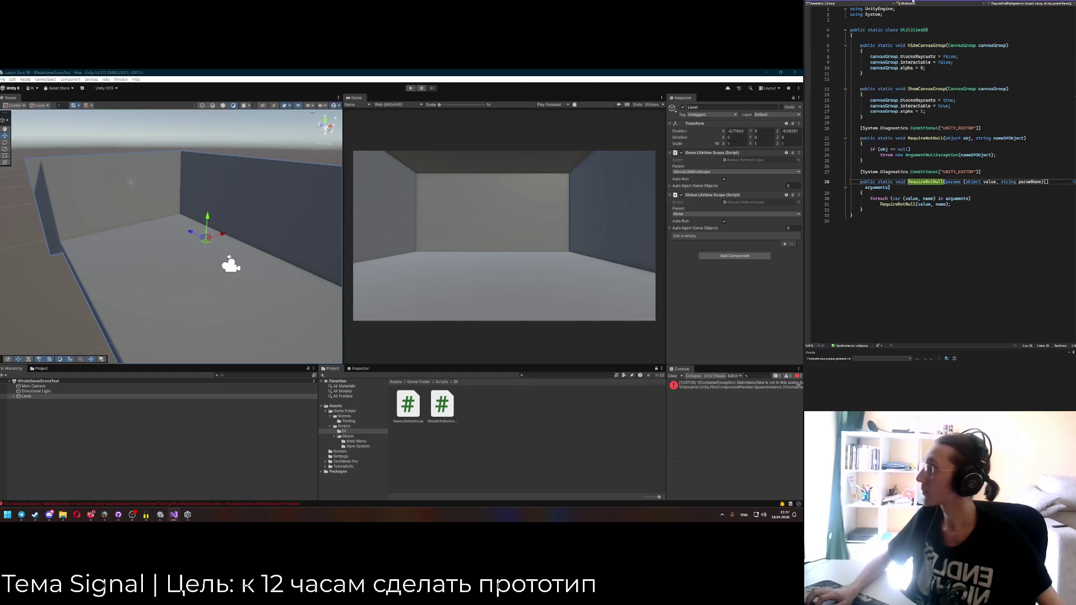
Add a [SerializeField] private bool _isMock field to GlobalLifetimeScope, with using UnityEngine.
click(932, 2)
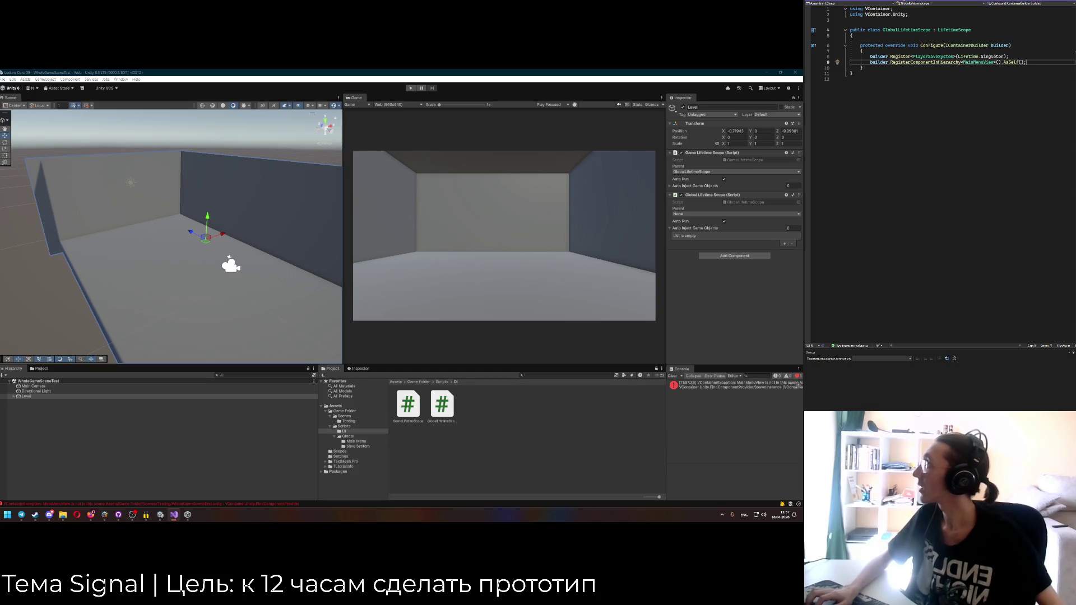
click(891, 36)
key(Return)
key(Return)
key(Up)
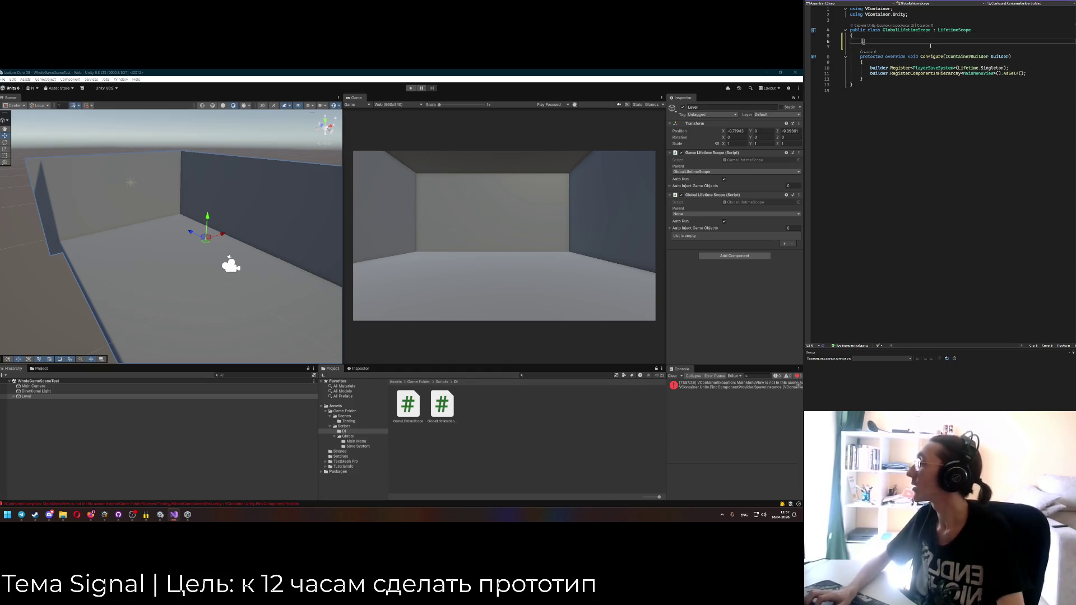
text(SerializeFiel)
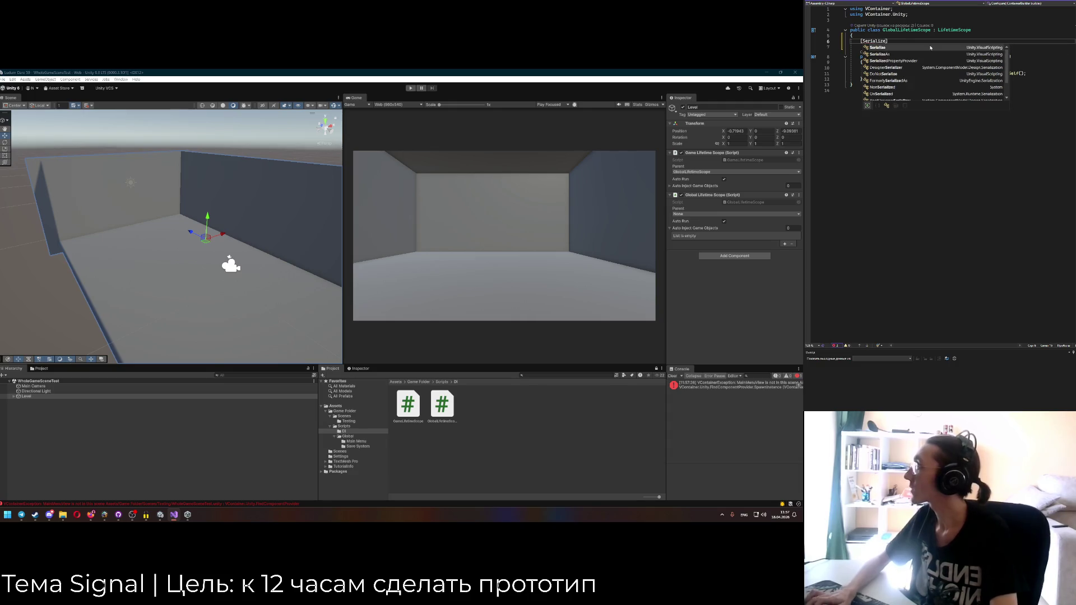
text(d)
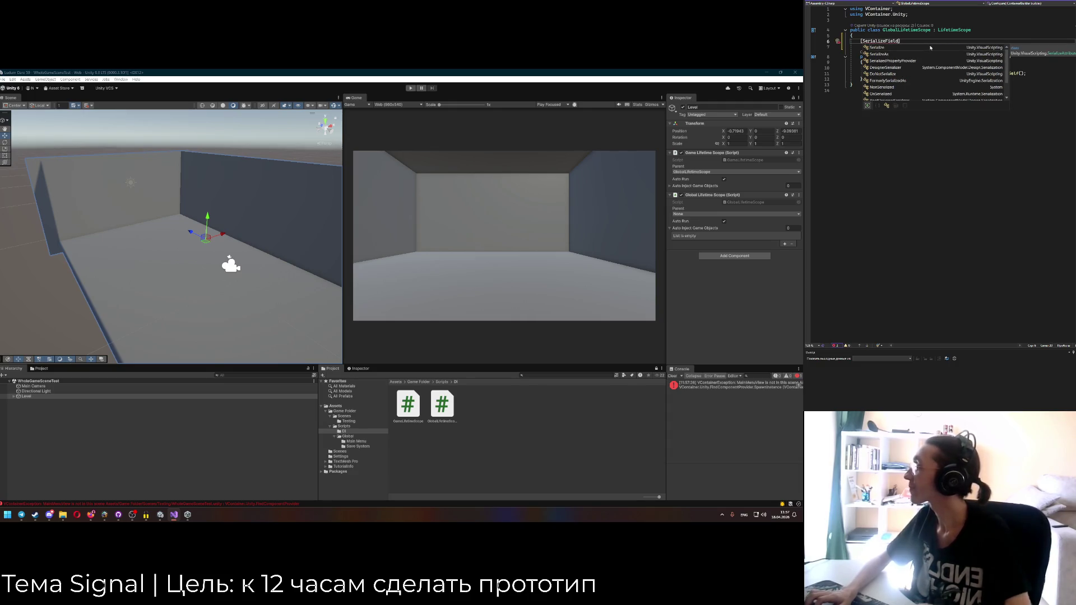
click(918, 13)
key(Return)
text(using UnityEngine;)
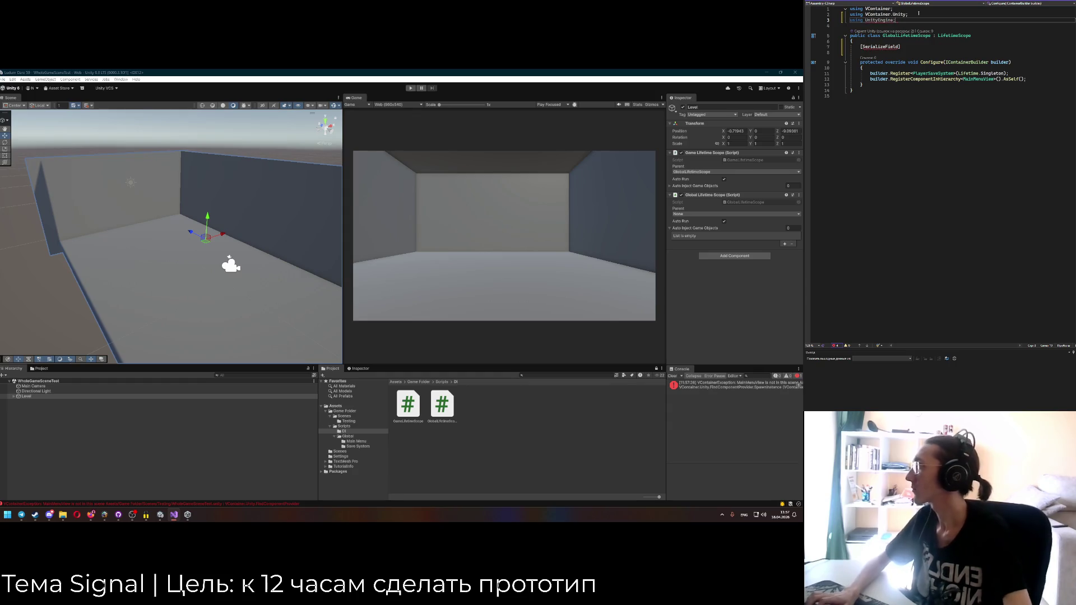
click(913, 49)
text(private bool _isMock;)
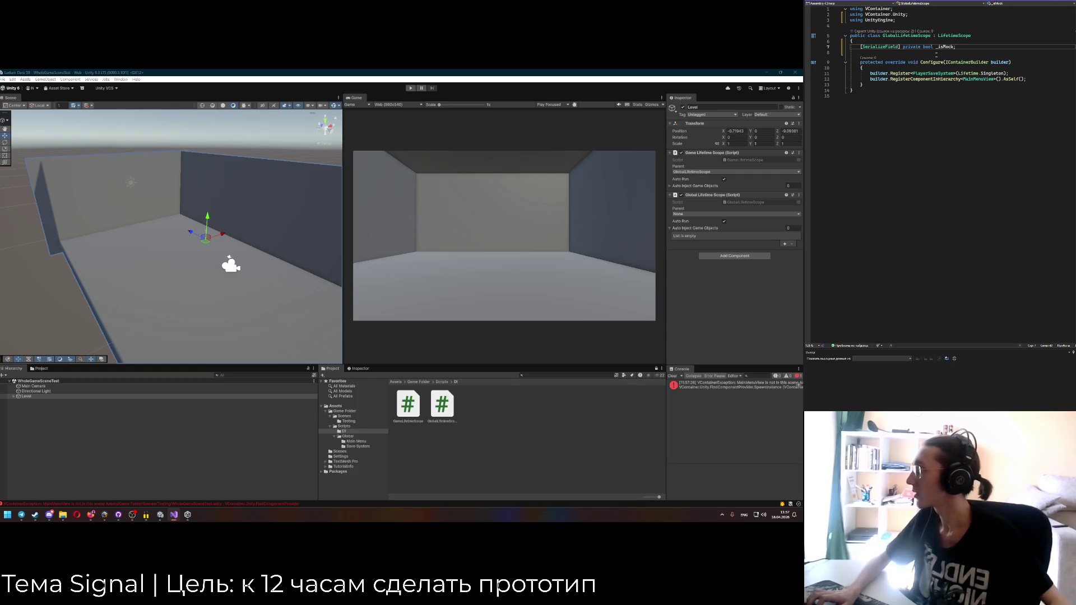
click(958, 49)
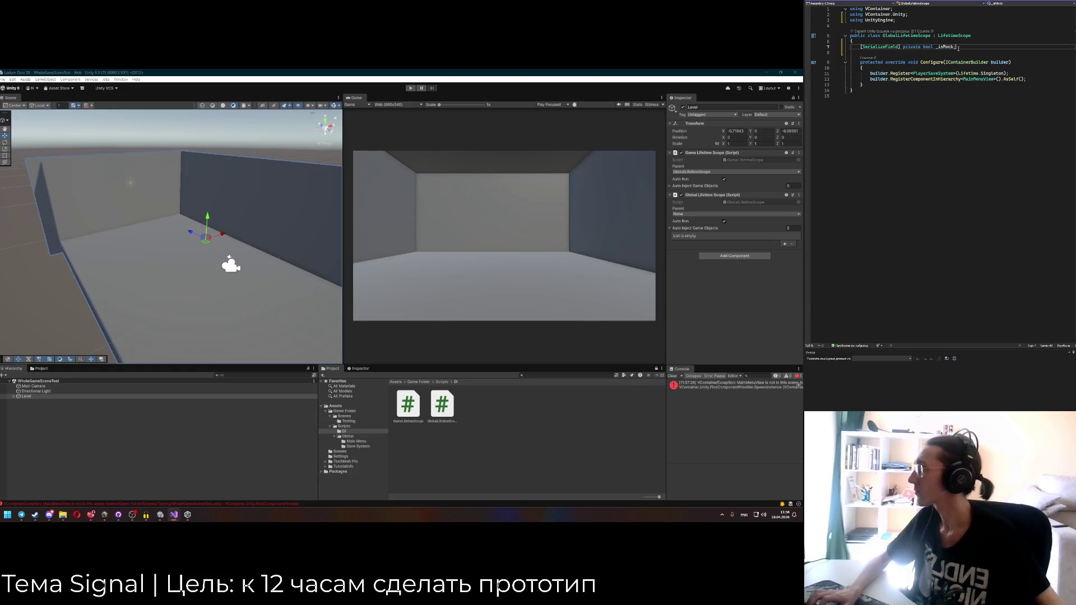
Wrap the MainMenuView registration in if (_isMock == false), tick Is Mock on Level, and play.
click(1011, 74)
key(Return)
key(Return)
text(if (_isMock)
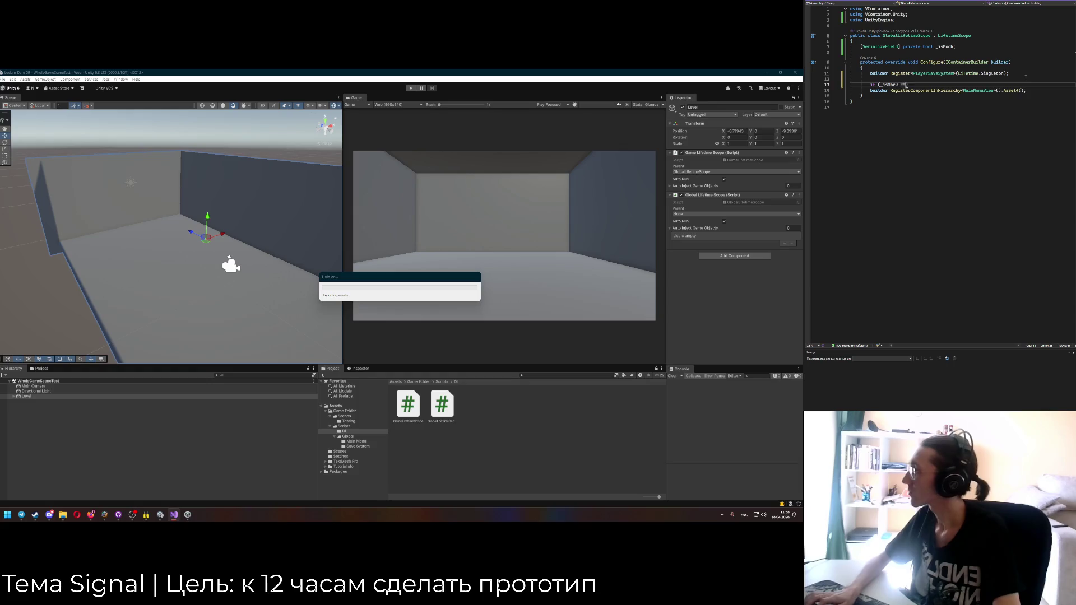
text( == false)
key(Return)
text({)
key(Return)
text(builder.RegisterComponentInHierarchy<MainMenuView>().AsSelf();)
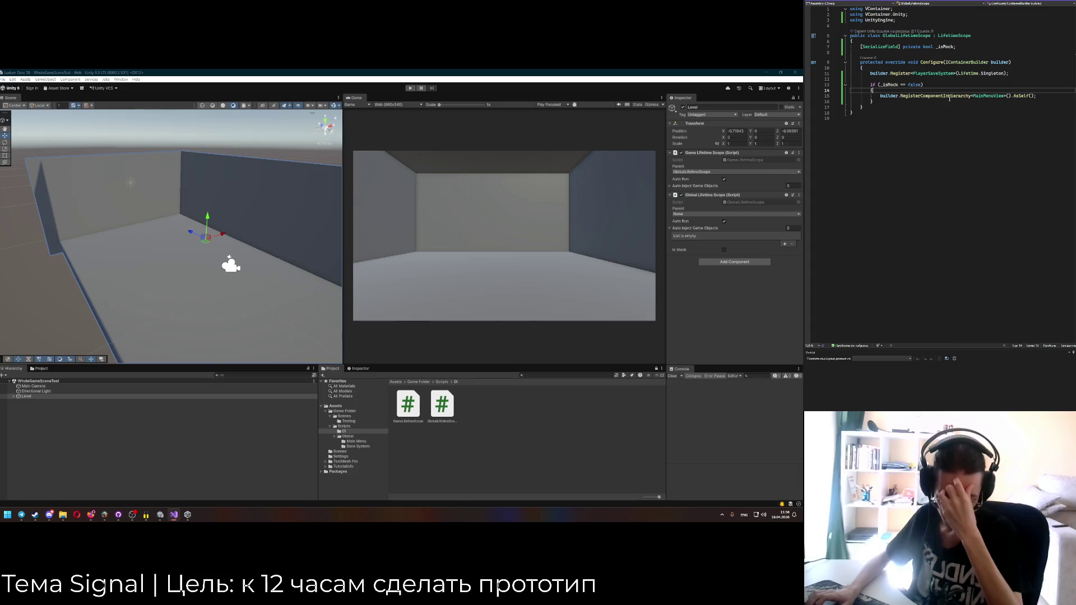
click(724, 250)
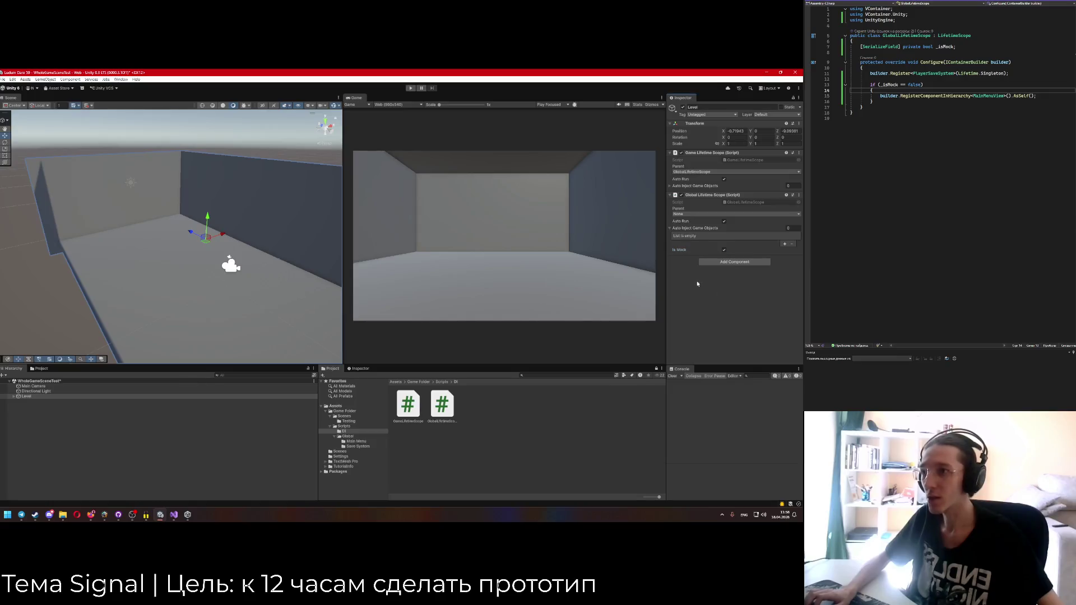
click(409, 88)
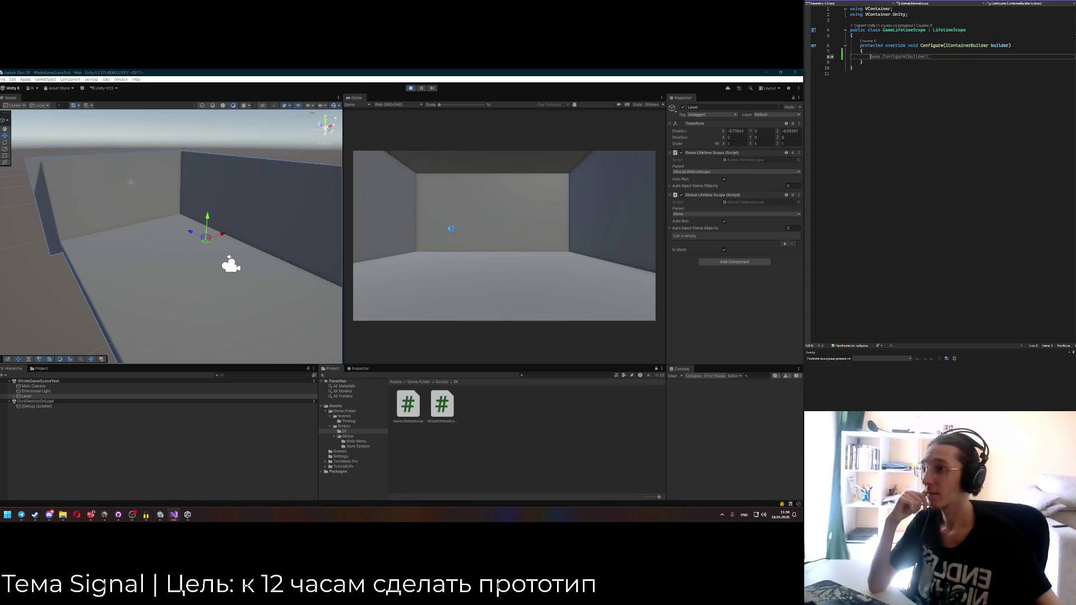
Stop the game and create an empty object named Player in the Hierarchy.
key(F5)
click(410, 89)
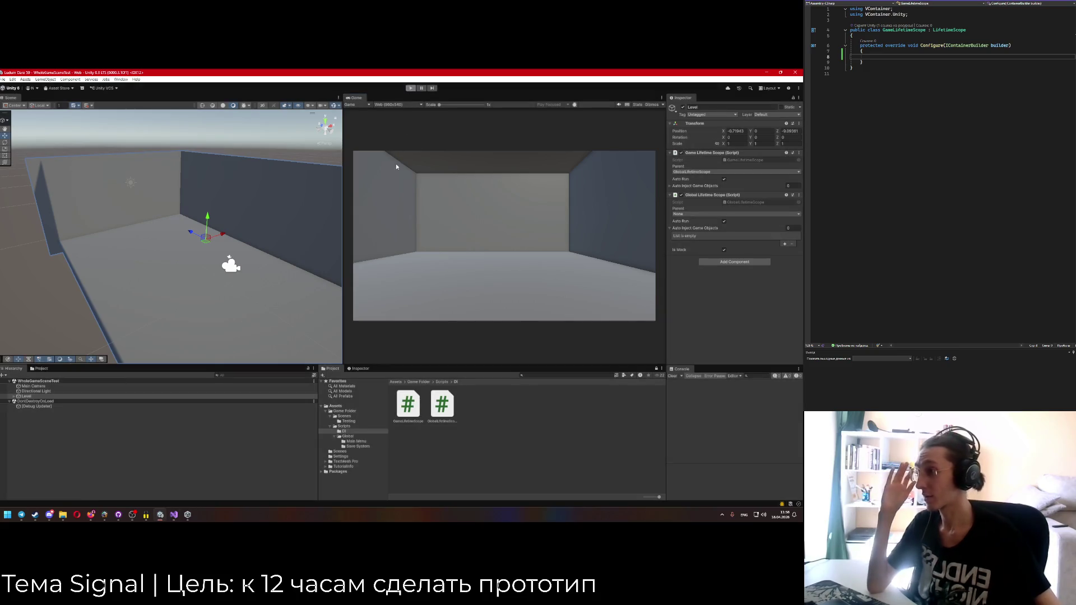
click(17, 398)
right_click(15, 397)
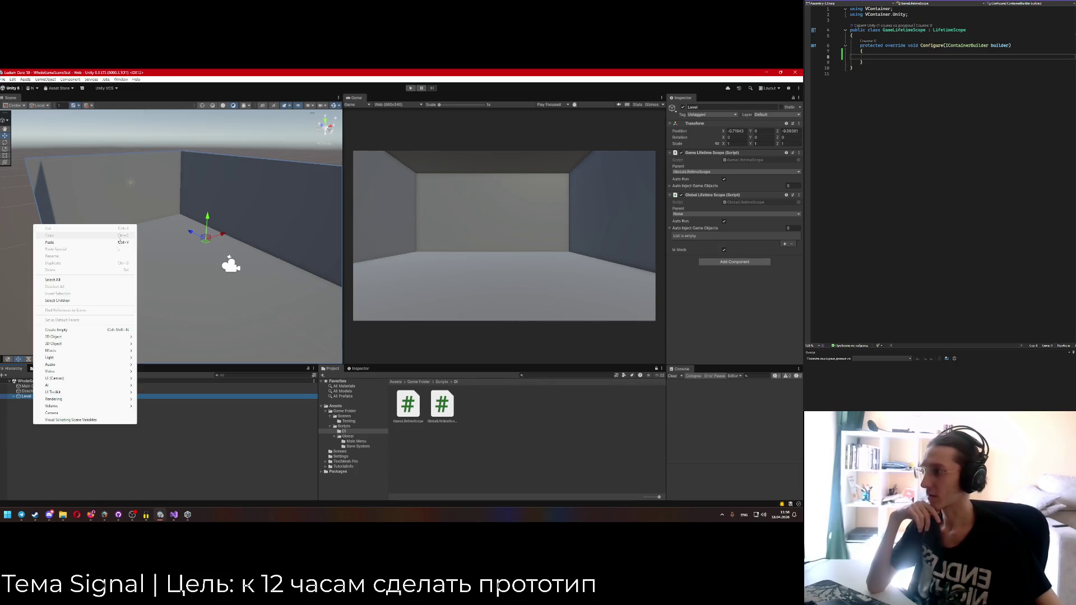
mouse_move(123, 351)
click(115, 330)
text(G)
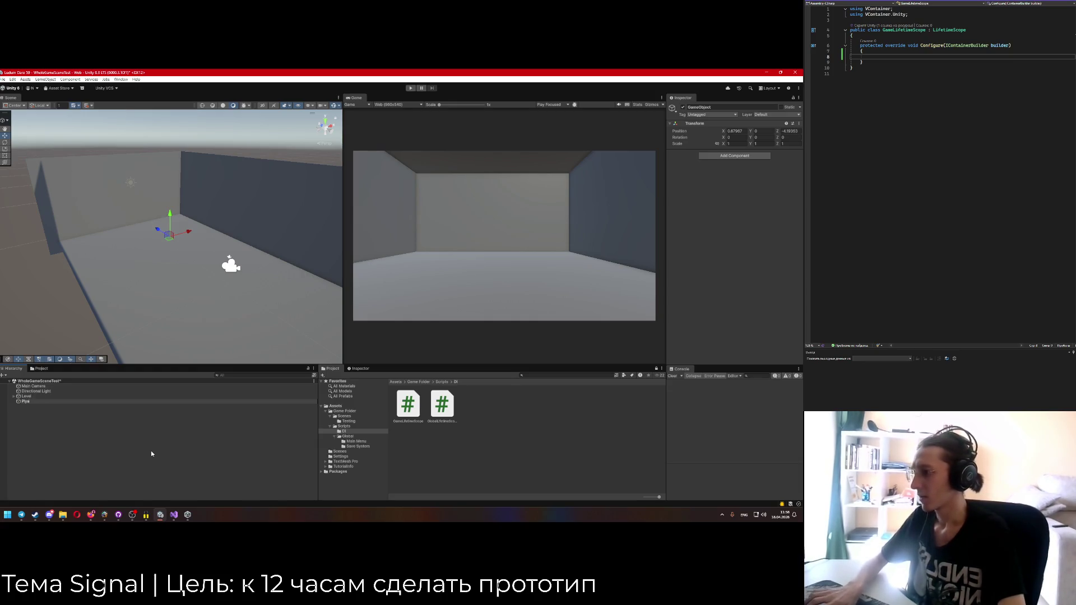
text(layer)
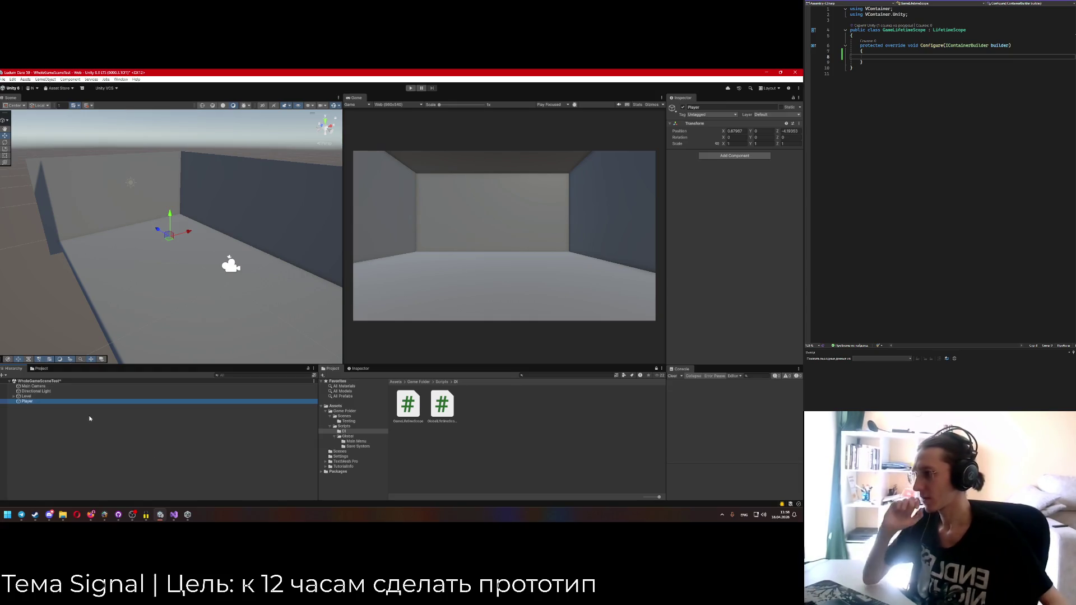
Make Main Camera a child of Player and expand Player to show it.
click(37, 387)
drag(37, 387, 33, 403)
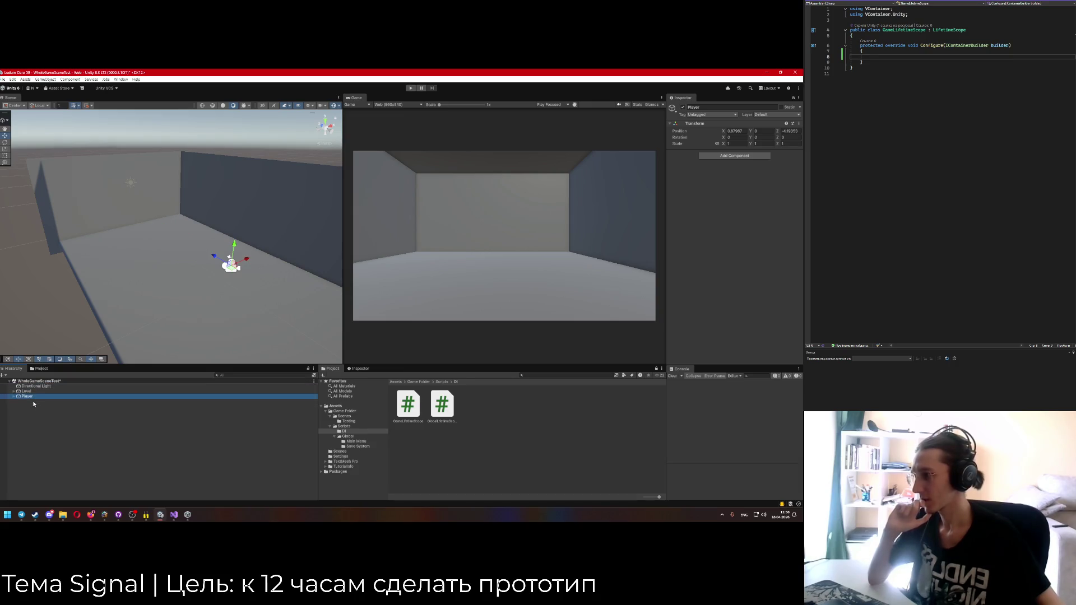
click(13, 396)
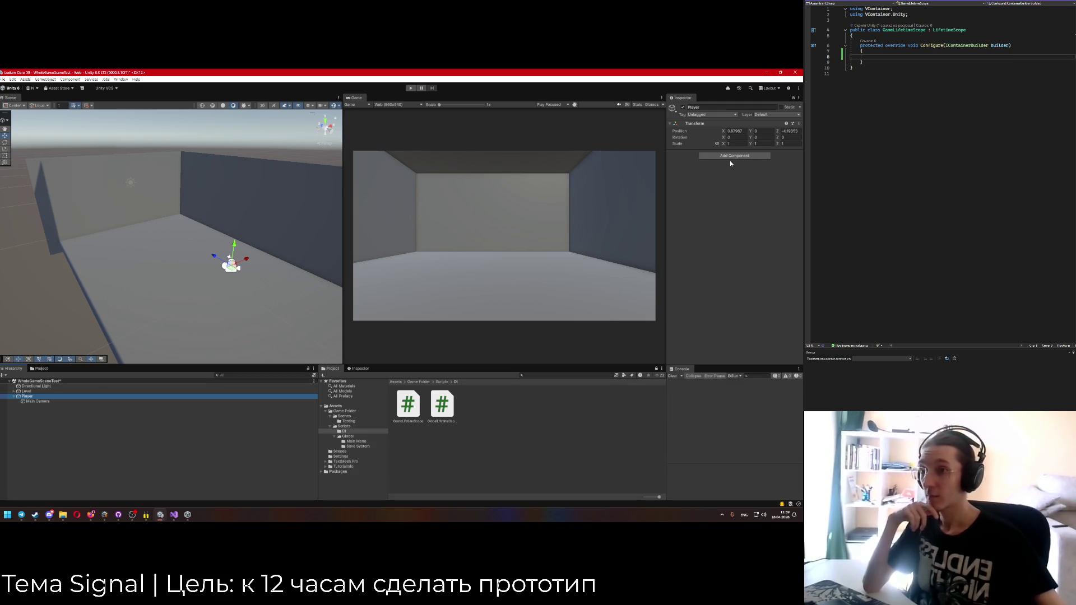
click(766, 73)
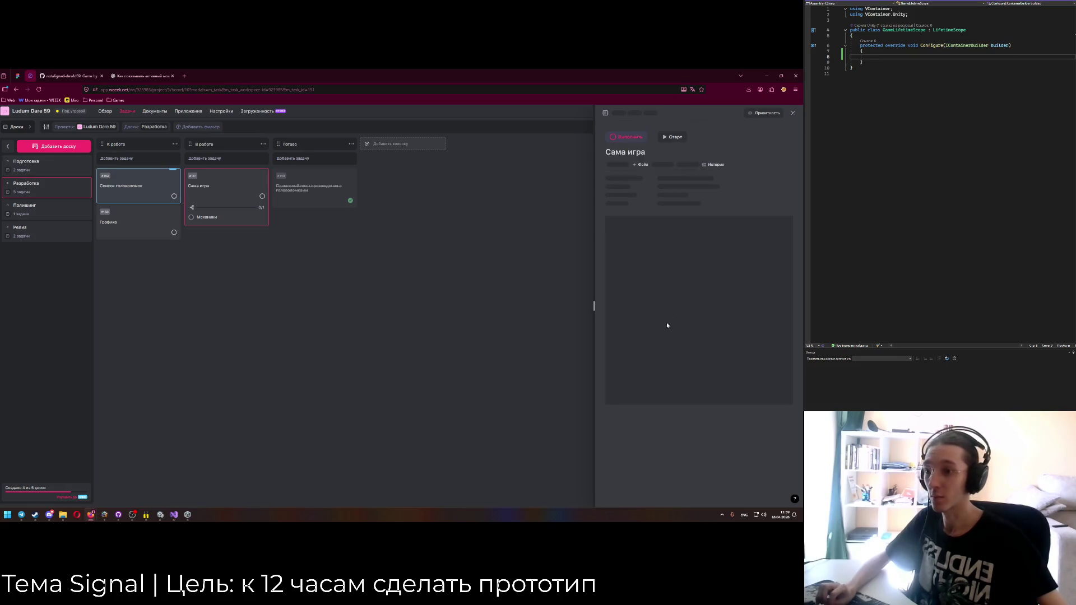
click(657, 340)
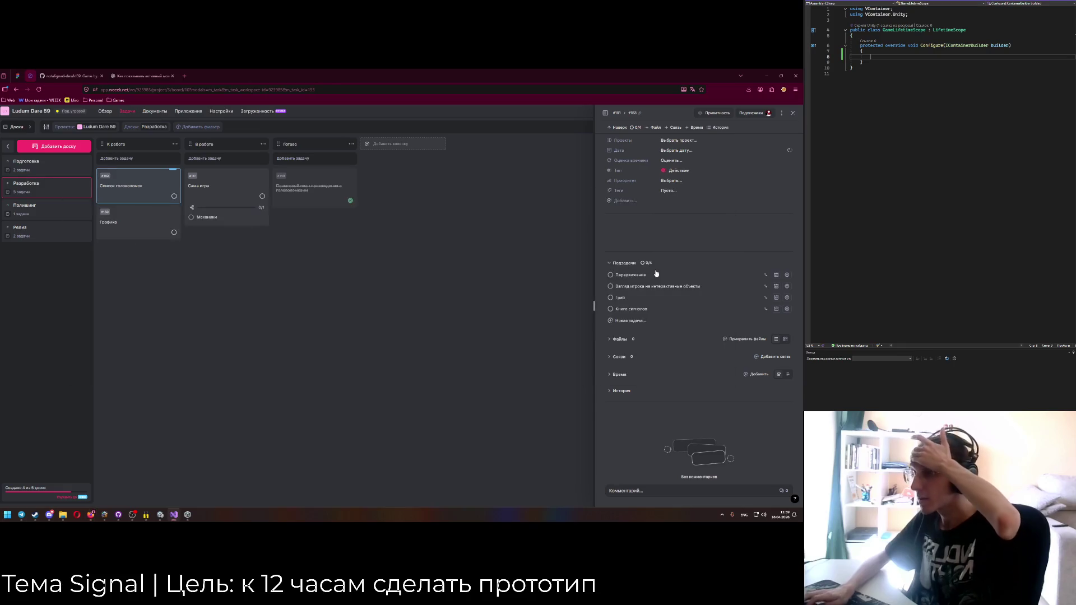
key(alt+Tab)
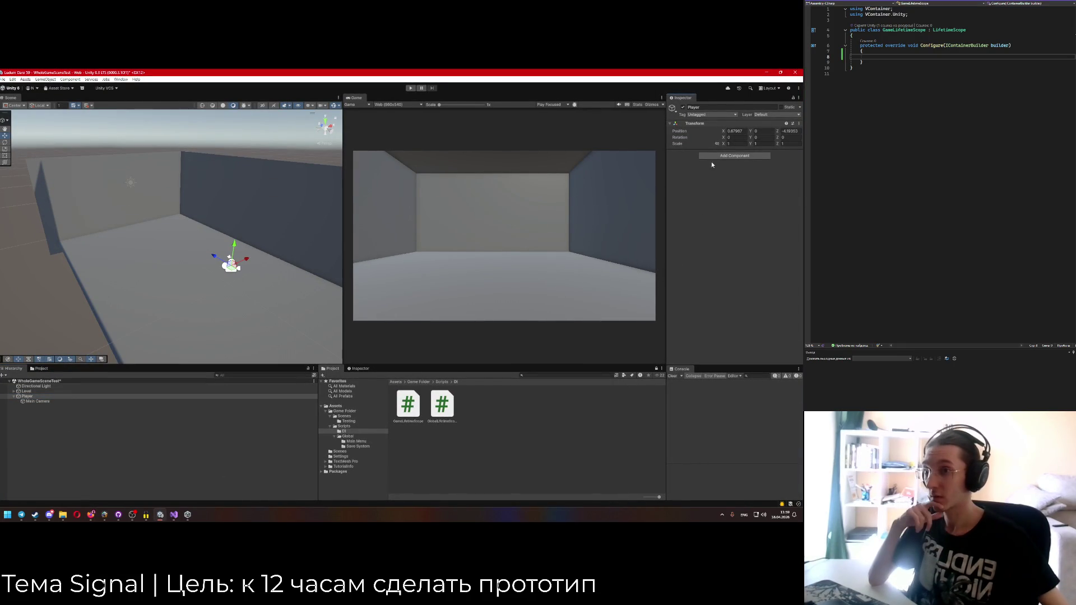
Add a Character Controller to Player, expand Layer Overrides, then run and stop the game.
click(728, 156)
text(char)
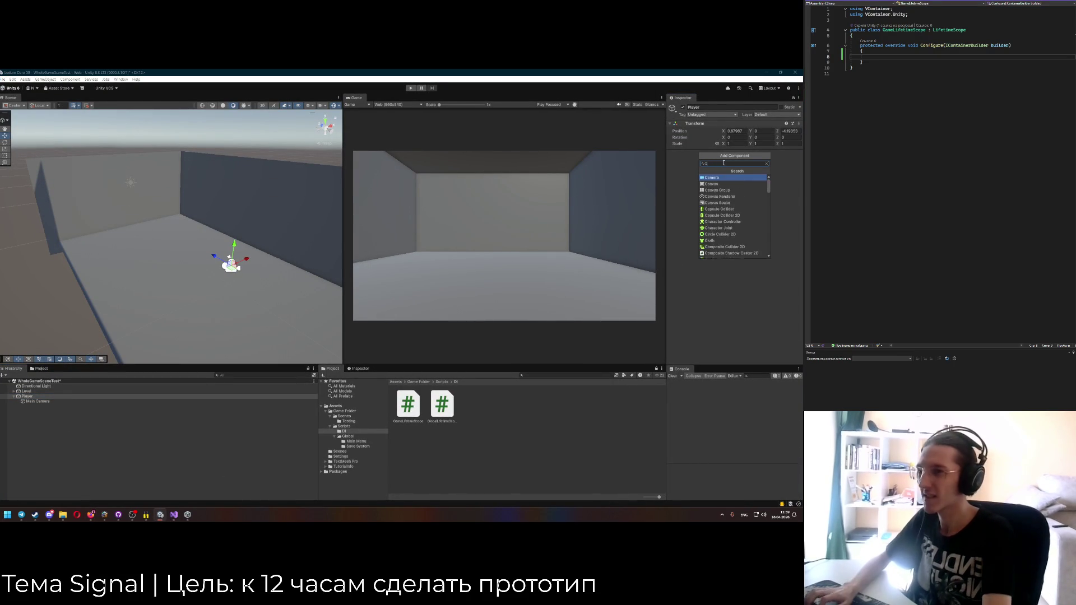
key(Return)
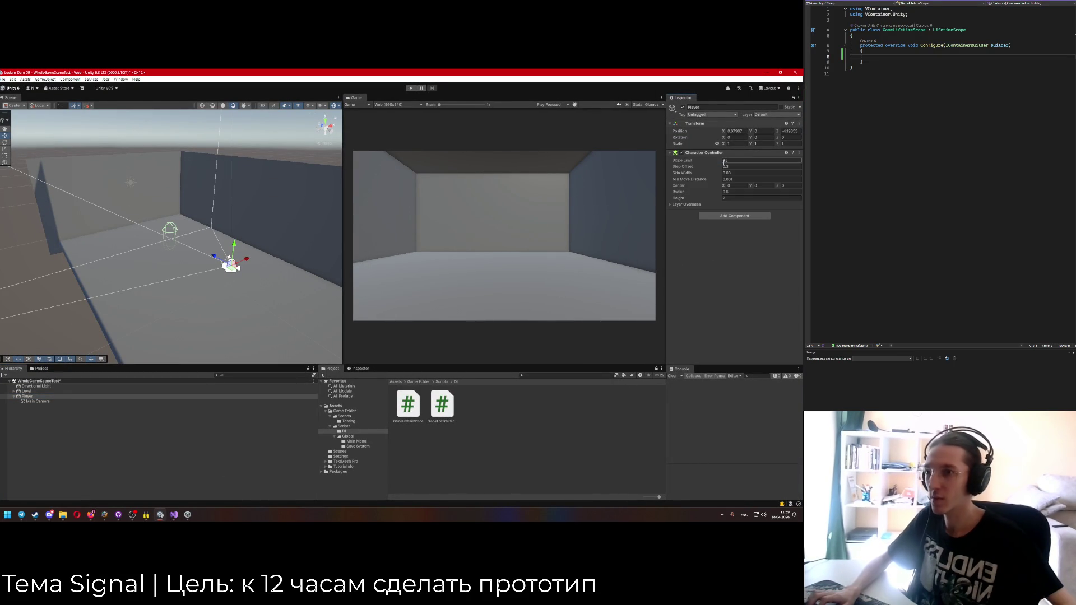
click(743, 159)
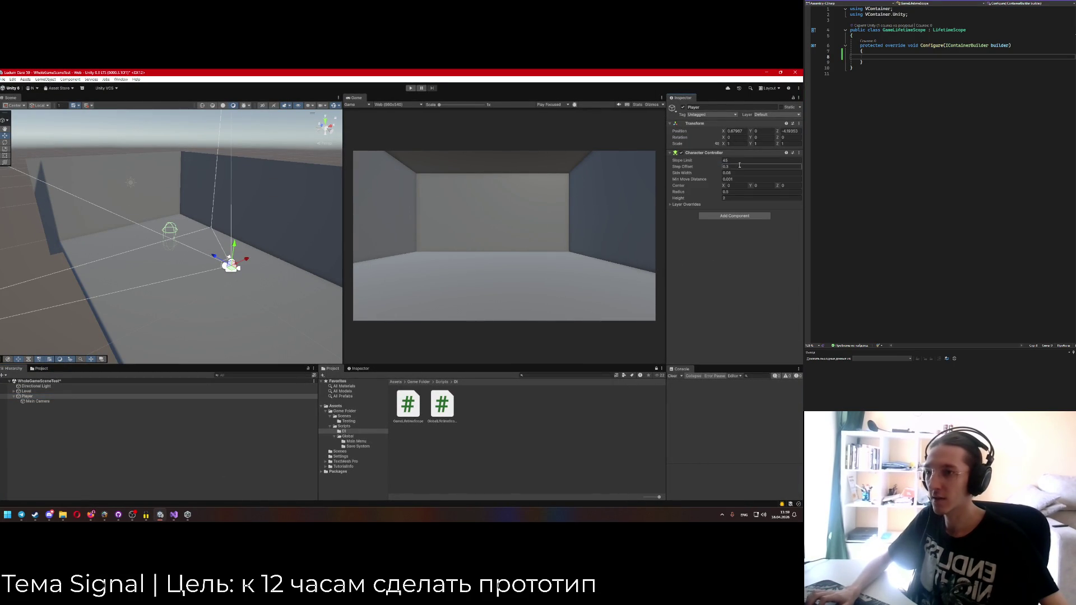
click(673, 205)
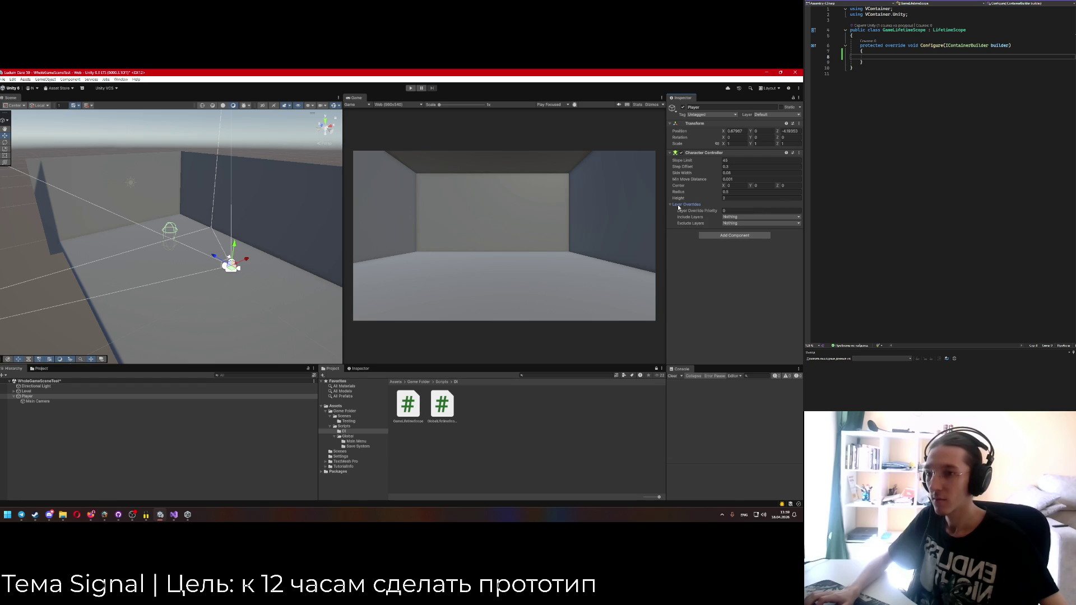
click(409, 88)
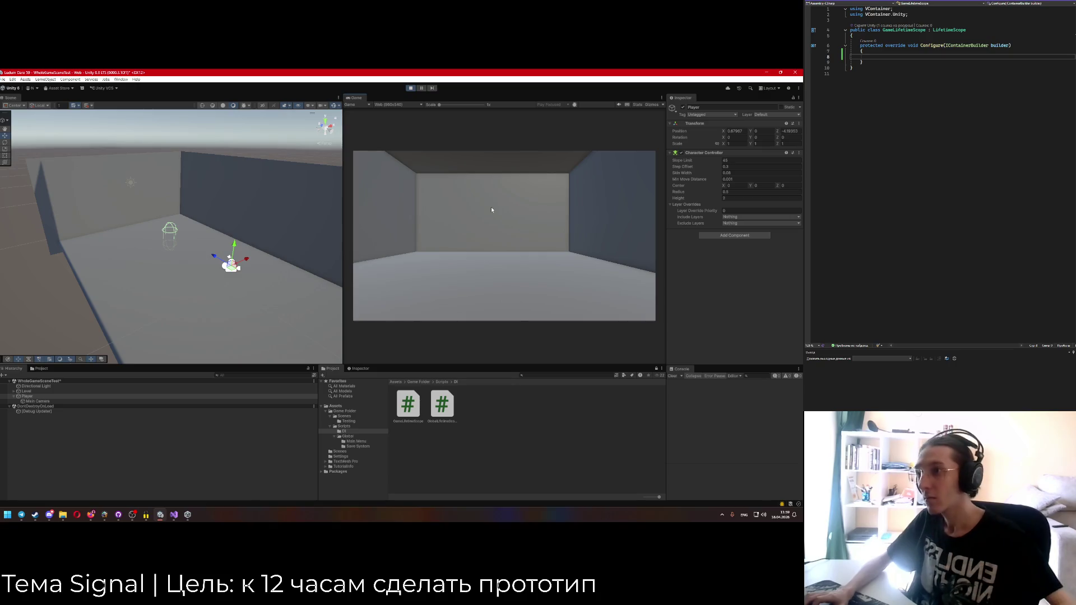
click(411, 88)
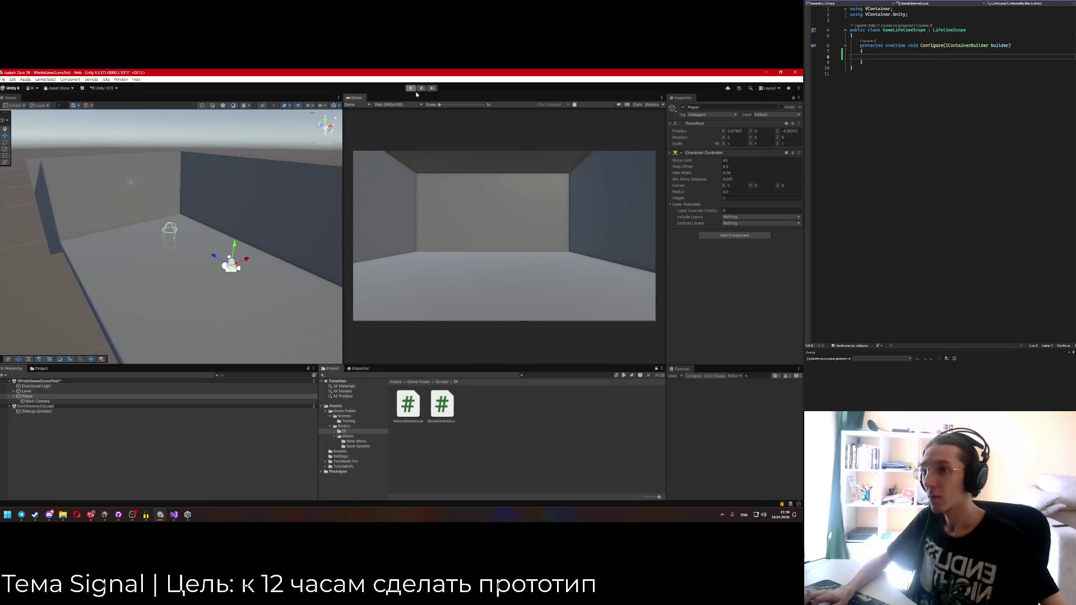
Look through the Player's Character Controller settings, including the Include Layers list.
click(736, 216)
click(717, 230)
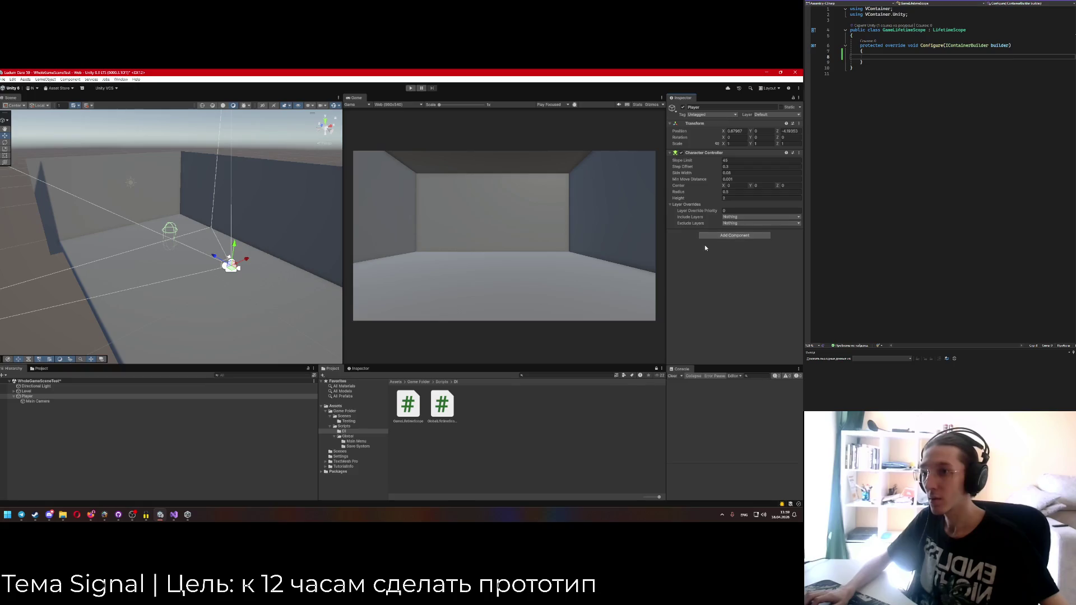
click(35, 401)
click(34, 396)
mouse_move(247, 292)
mouse_down()
mouse_move(258, 290)
mouse_move(220, 292)
mouse_up()
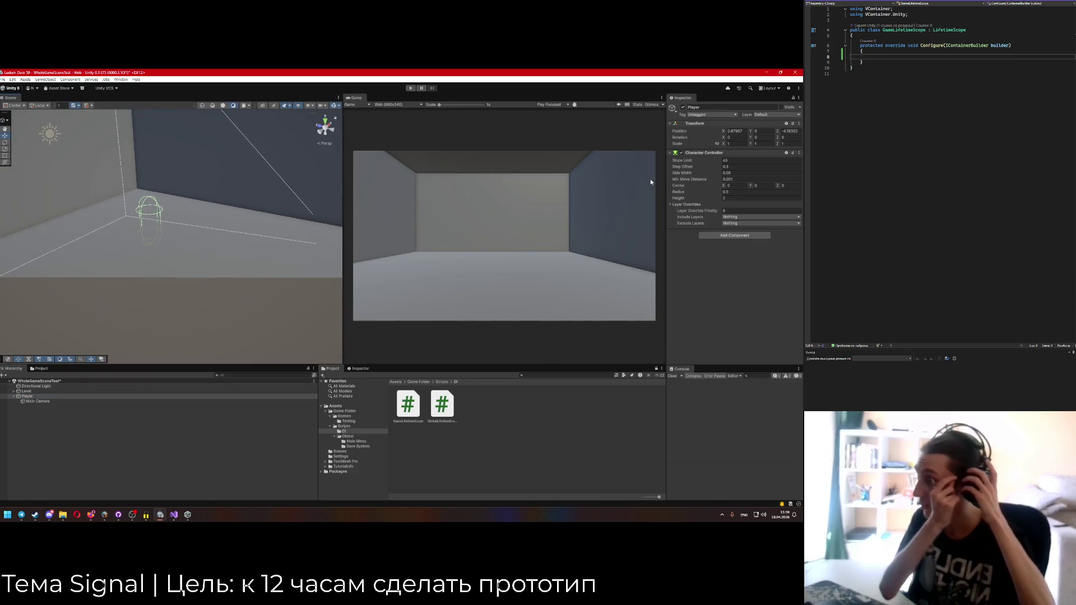
click(738, 124)
click(738, 131)
click(737, 131)
click(737, 130)
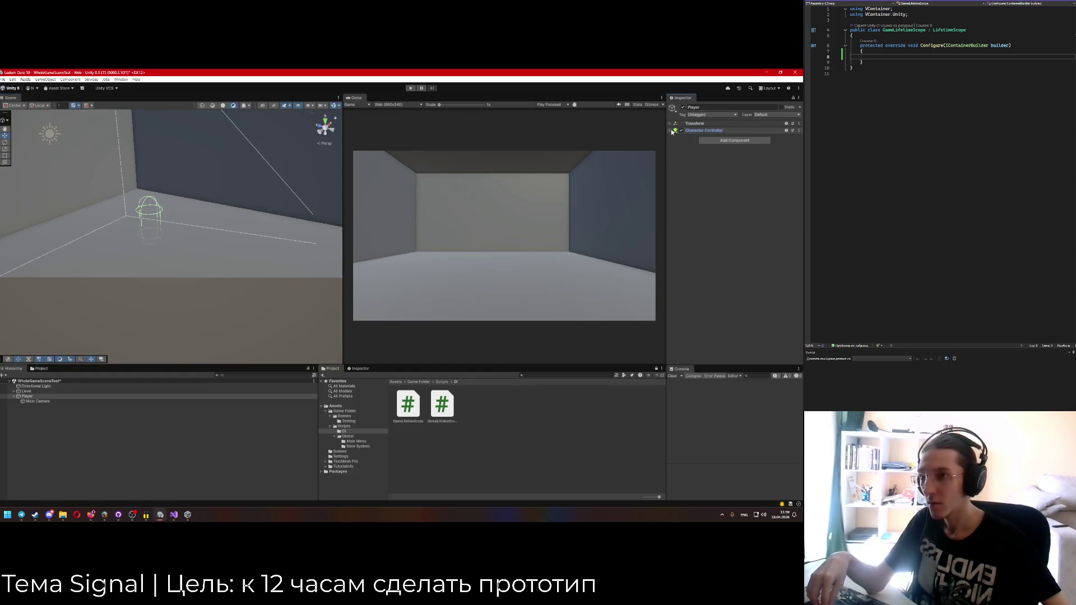
click(738, 131)
Set Main Camera's local position to X 0, Y 1, Z 0.
click(66, 400)
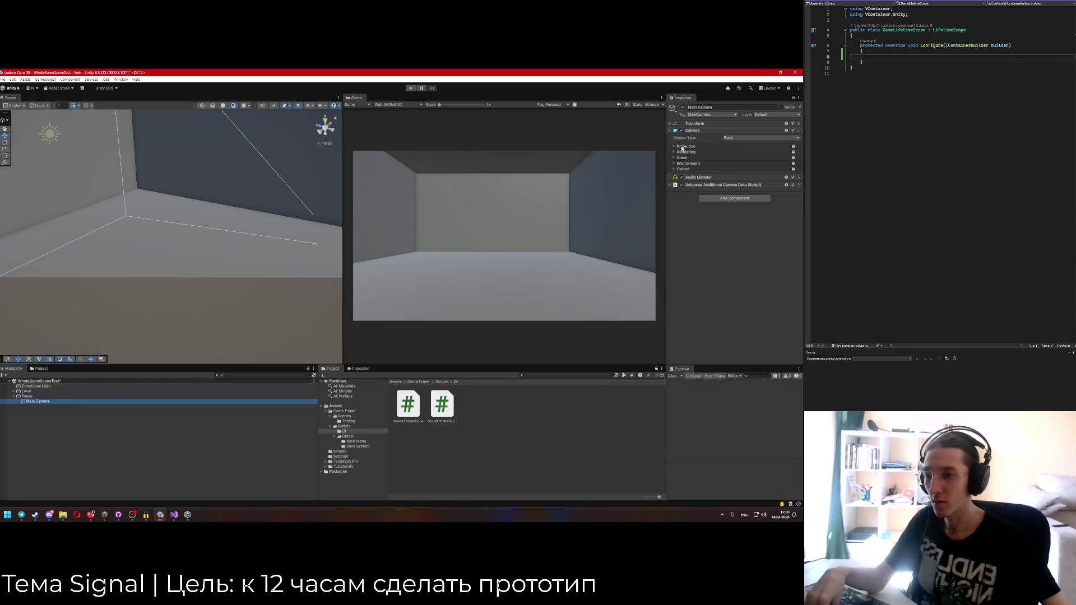
click(740, 123)
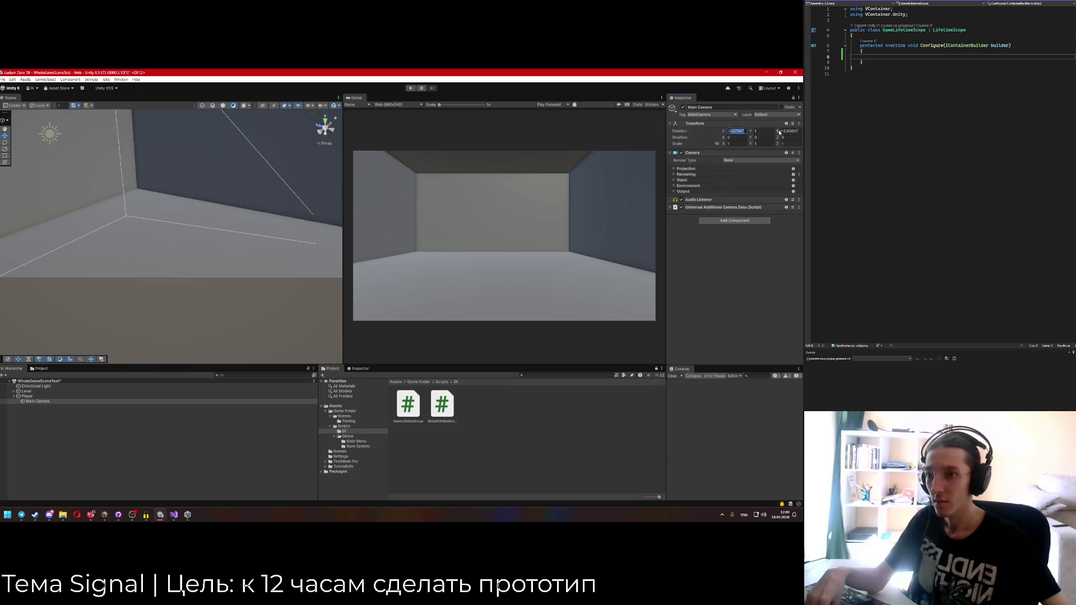
text(-0)
click(756, 131)
text(0)
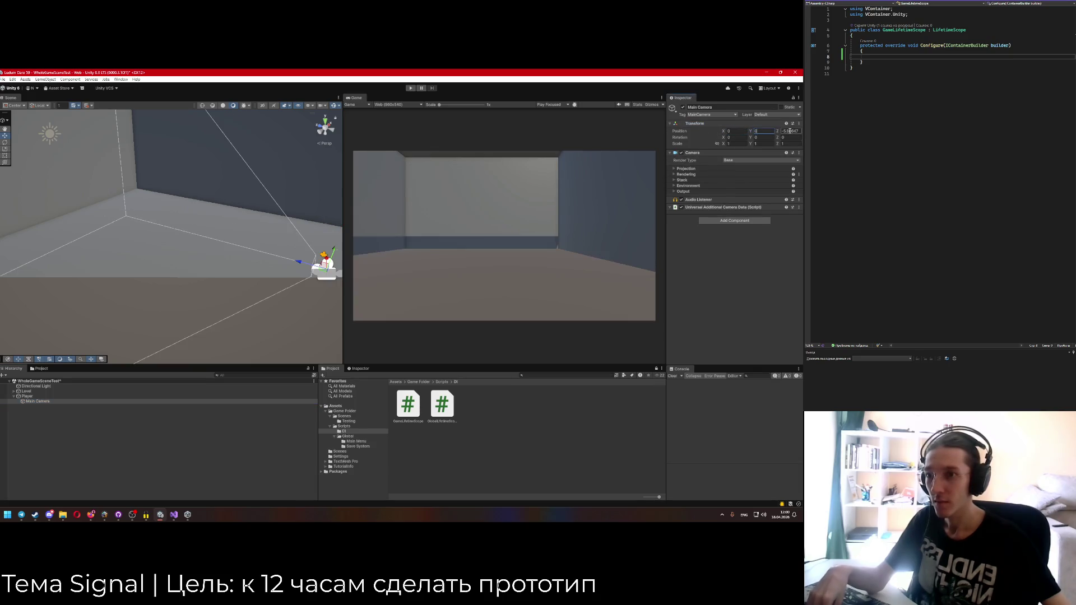
click(789, 131)
text(0)
click(763, 131)
text(1)
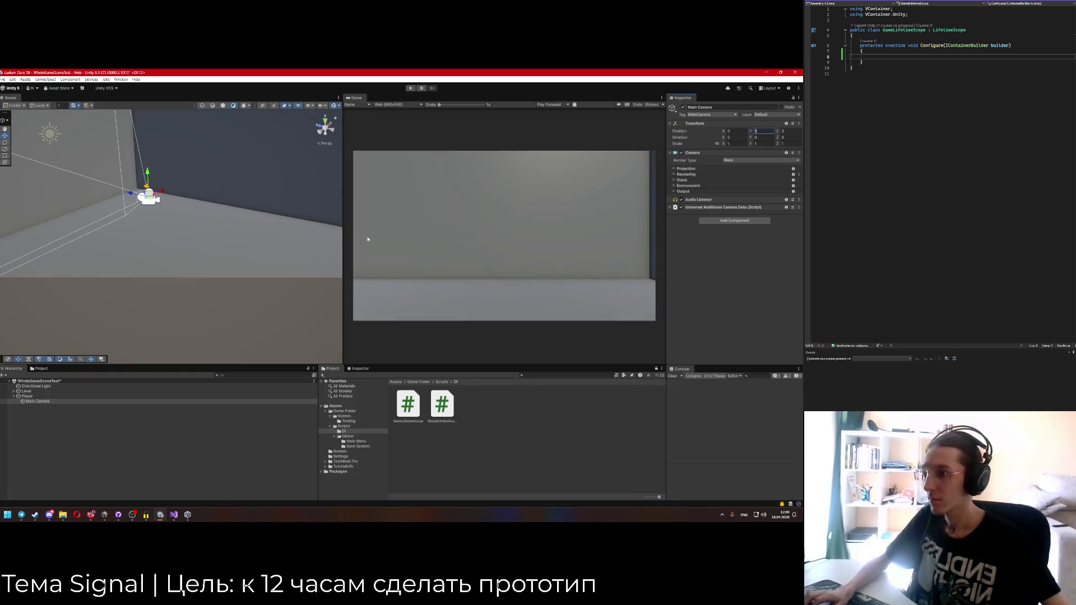
click(27, 396)
mouse_move(141, 291)
mouse_down()
mouse_move(158, 243)
mouse_move(130, 255)
mouse_up()
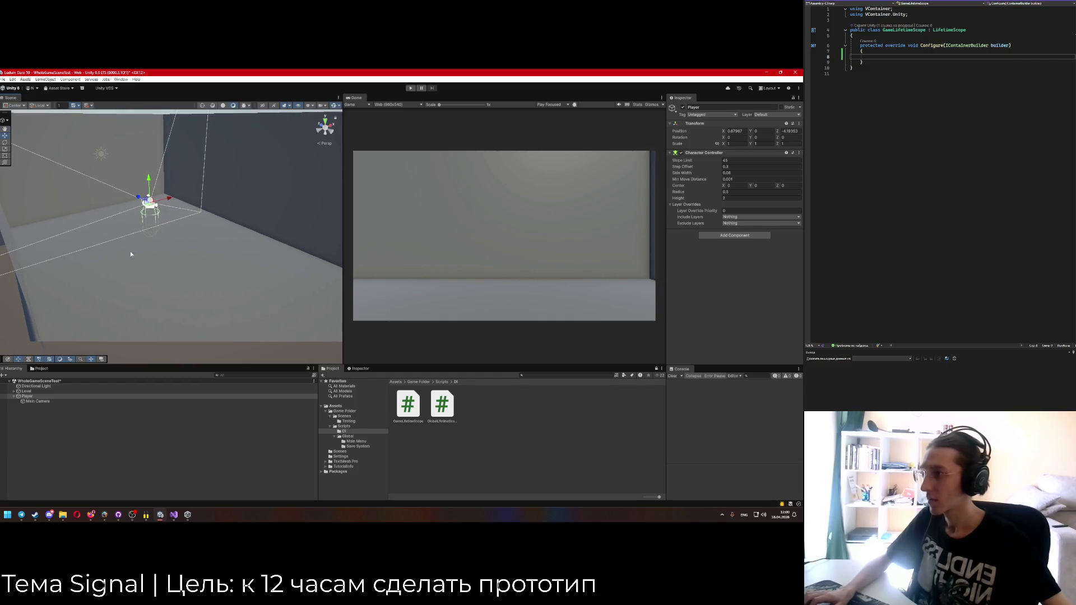
Create an empty Player Capsule object as a child of Player.
right_click(36, 415)
click(122, 319)
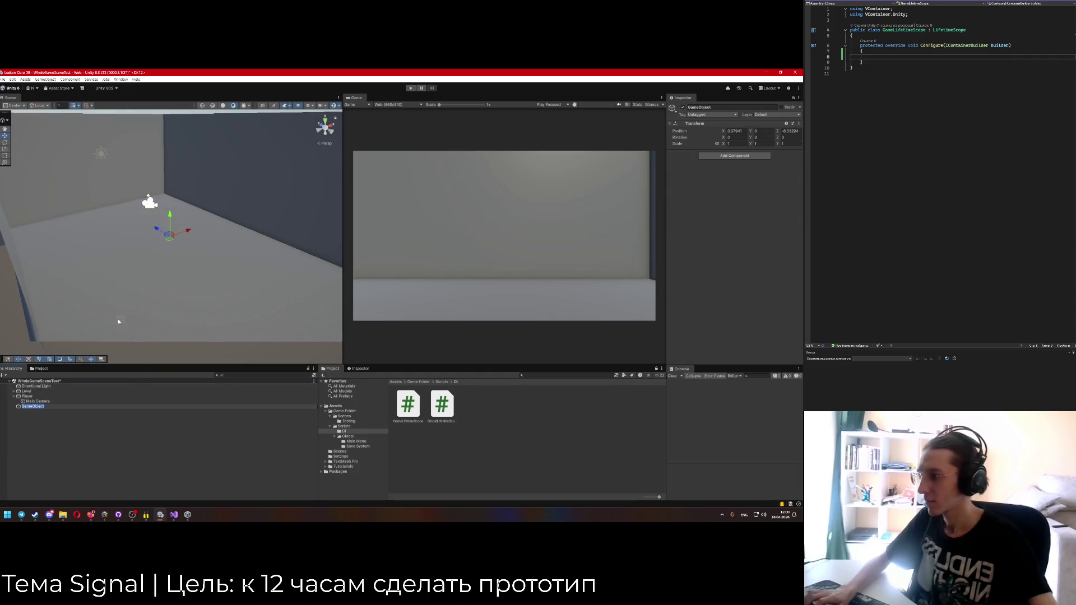
text(Player Capsule)
key(Return)
drag(31, 406, 36, 410)
click(33, 401)
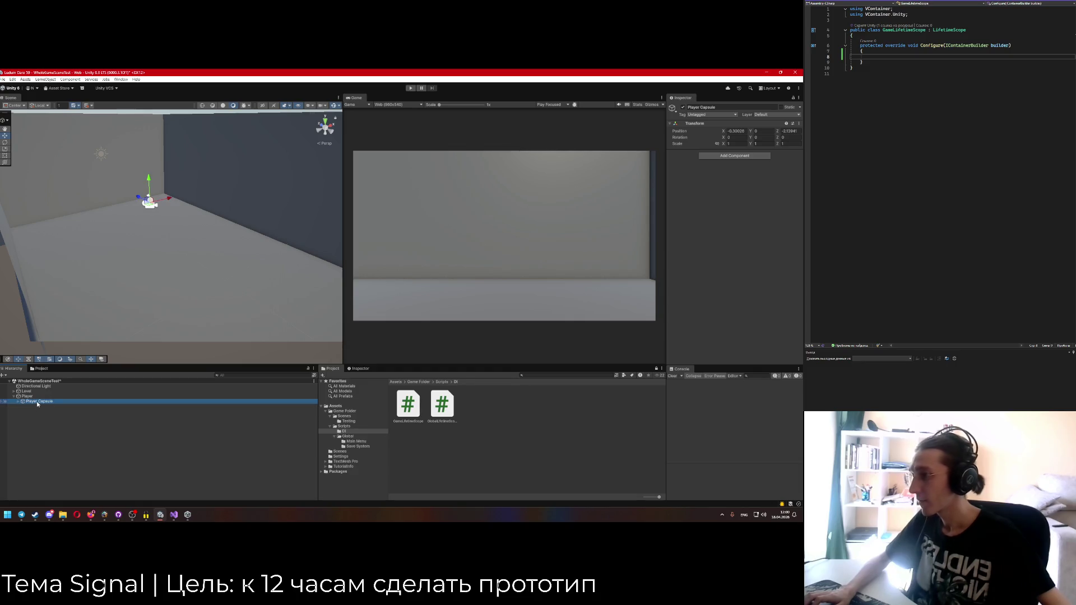
click(28, 405)
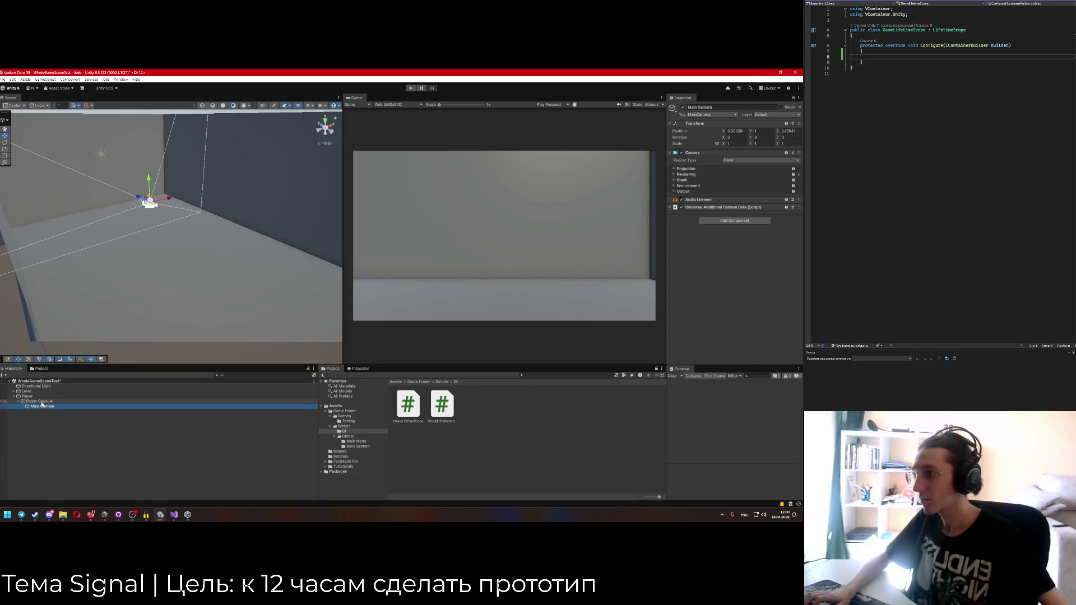
click(42, 402)
drag(112, 269, 217, 267)
Move the Character Controller from Player onto Player Capsule.
click(34, 396)
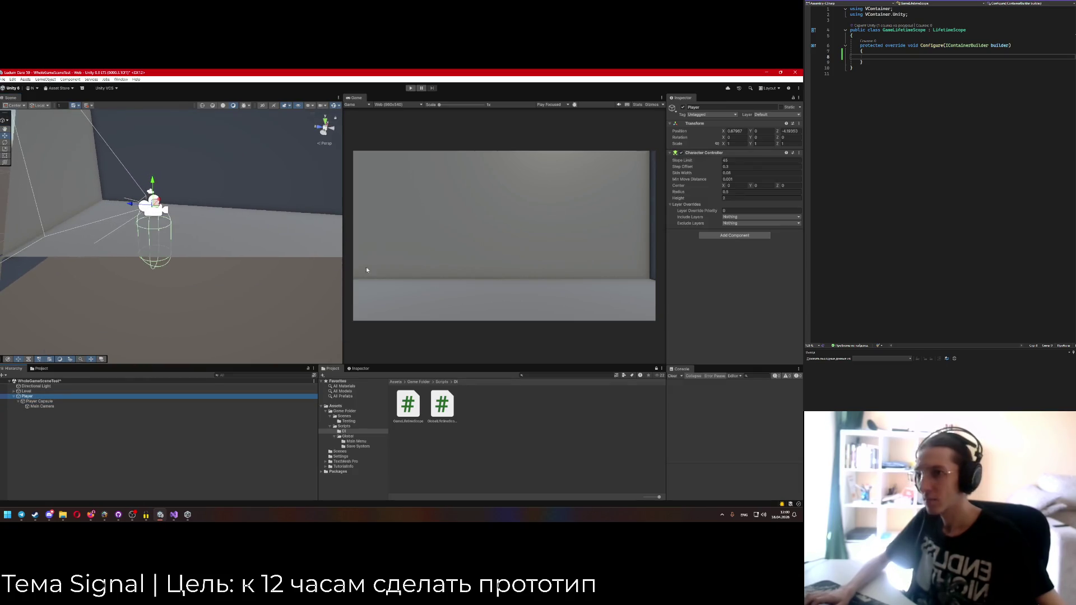
right_click(782, 152)
click(784, 170)
click(40, 401)
click(734, 155)
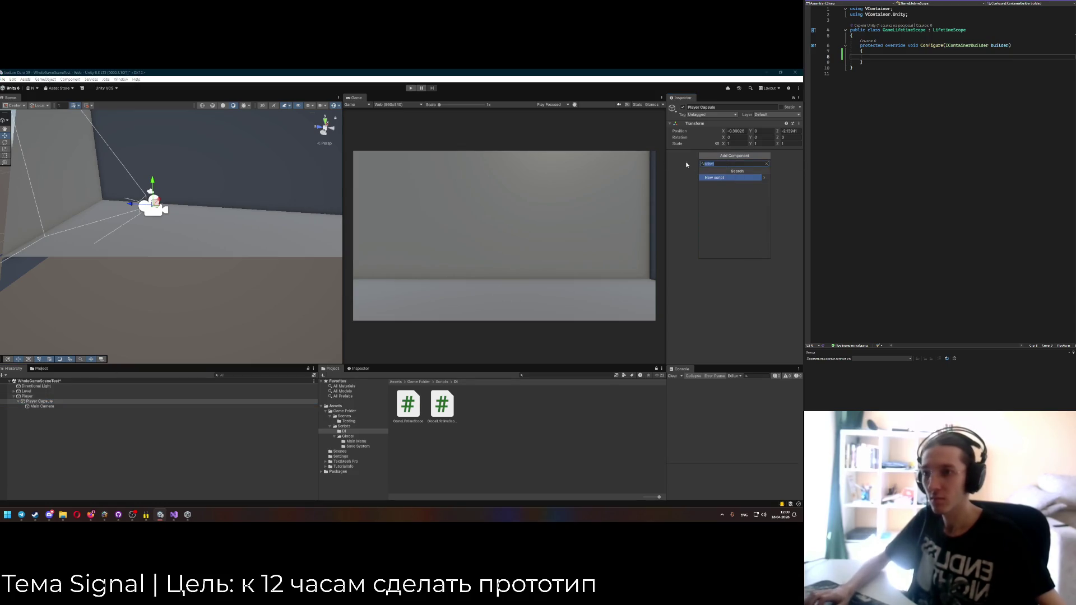
key(Return)
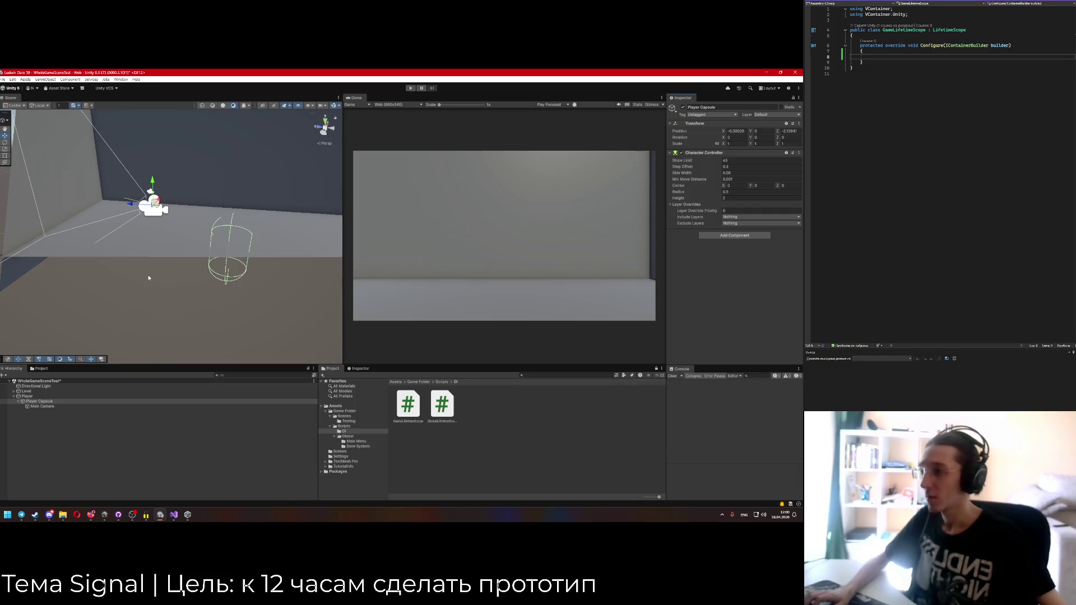
Zero the X and Z positions of Player Capsule and Main Camera.
click(743, 133)
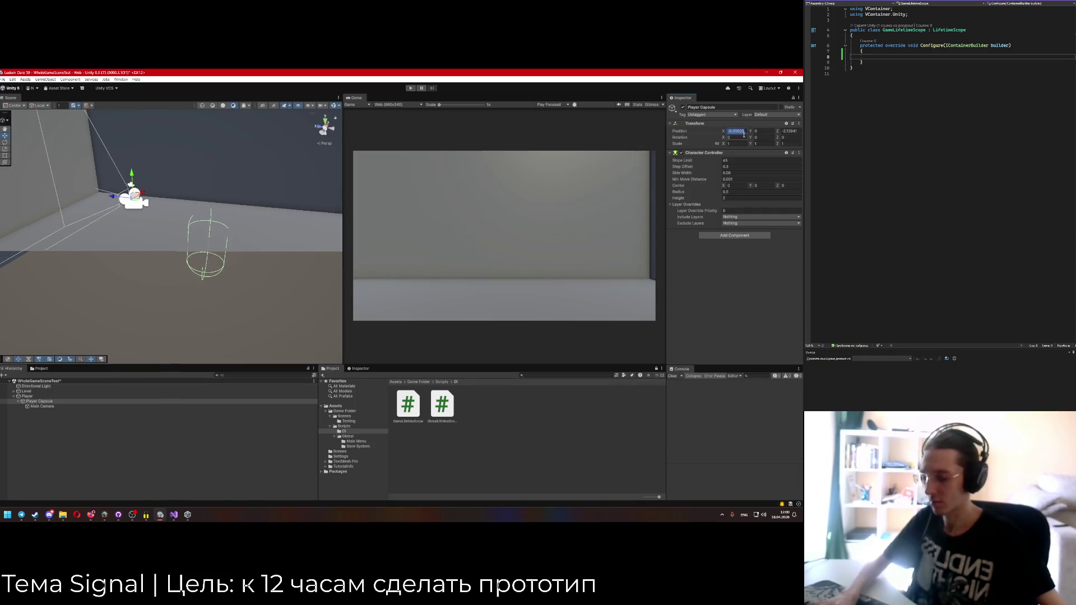
text(0)
click(764, 131)
text(0)
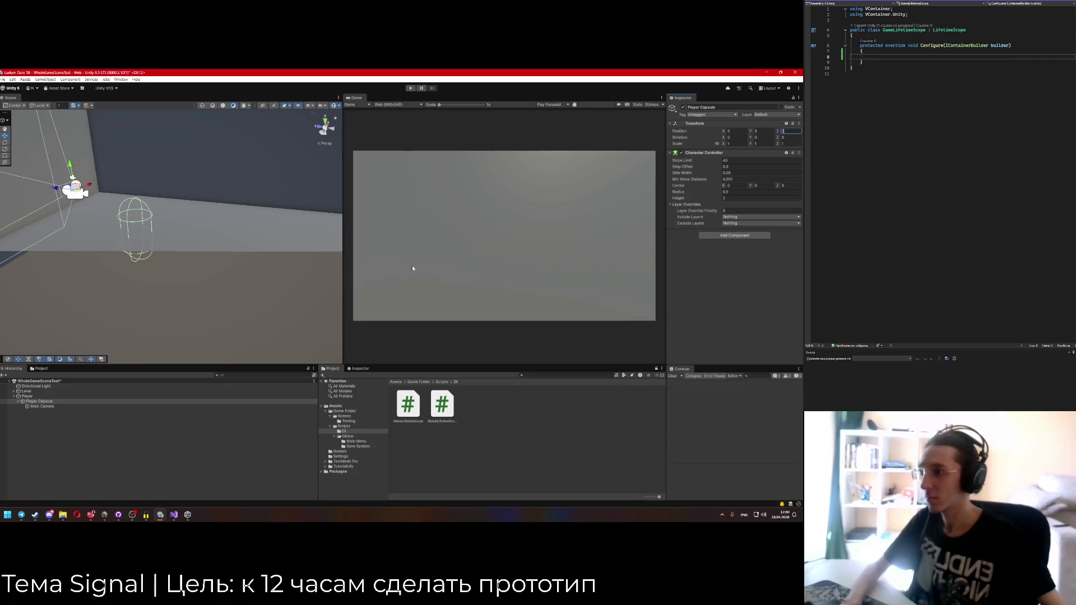
click(42, 406)
click(744, 132)
text(0)
key(Tab)
key(Tab)
text(0)
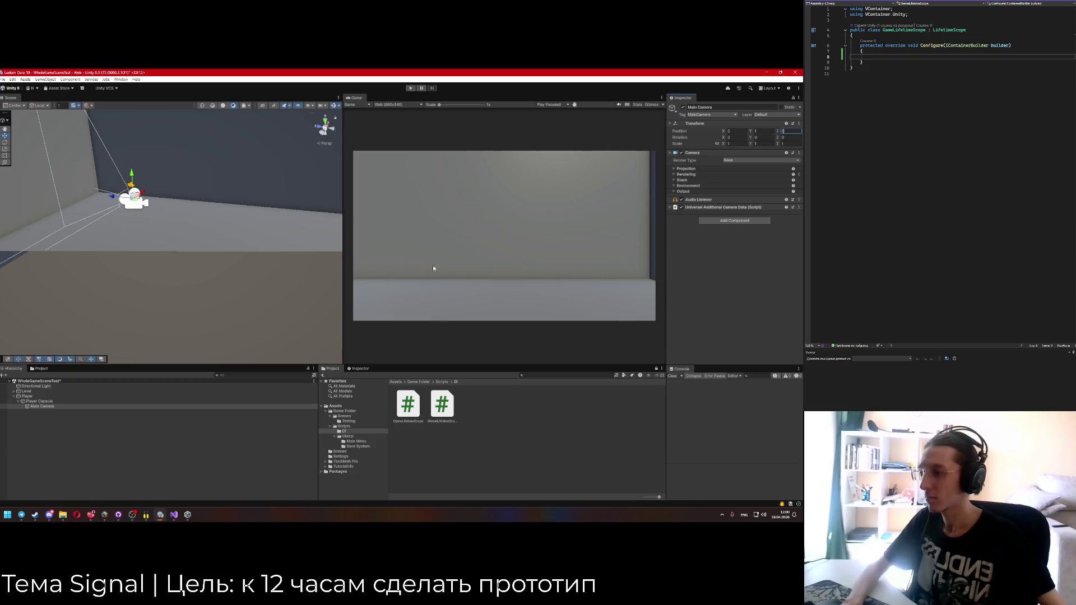
Check Player, Wall 1 and Level, then drag the Player up above the floor.
click(135, 182)
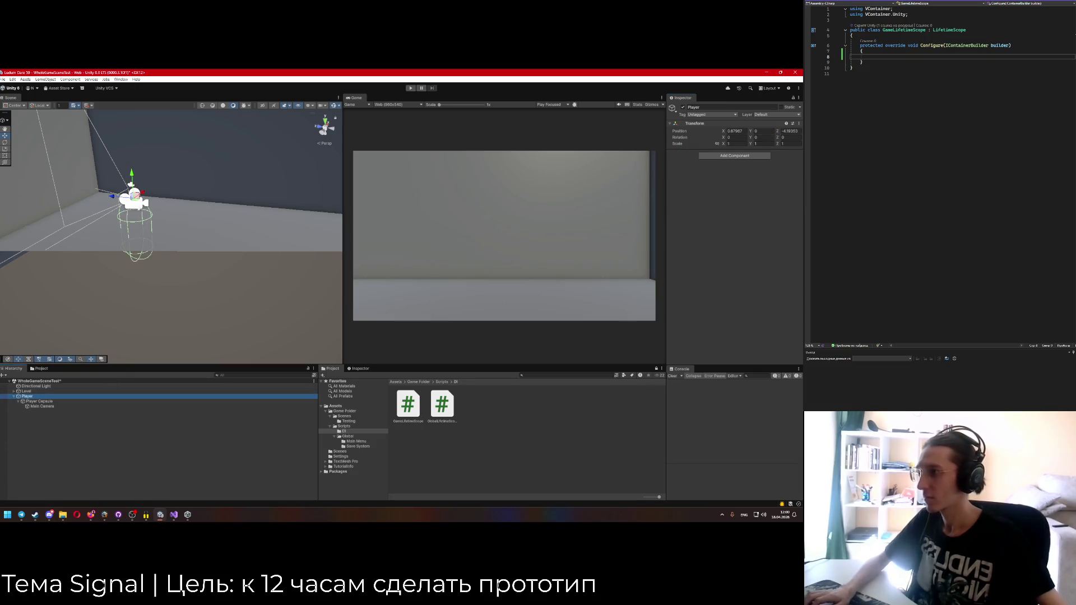
click(135, 182)
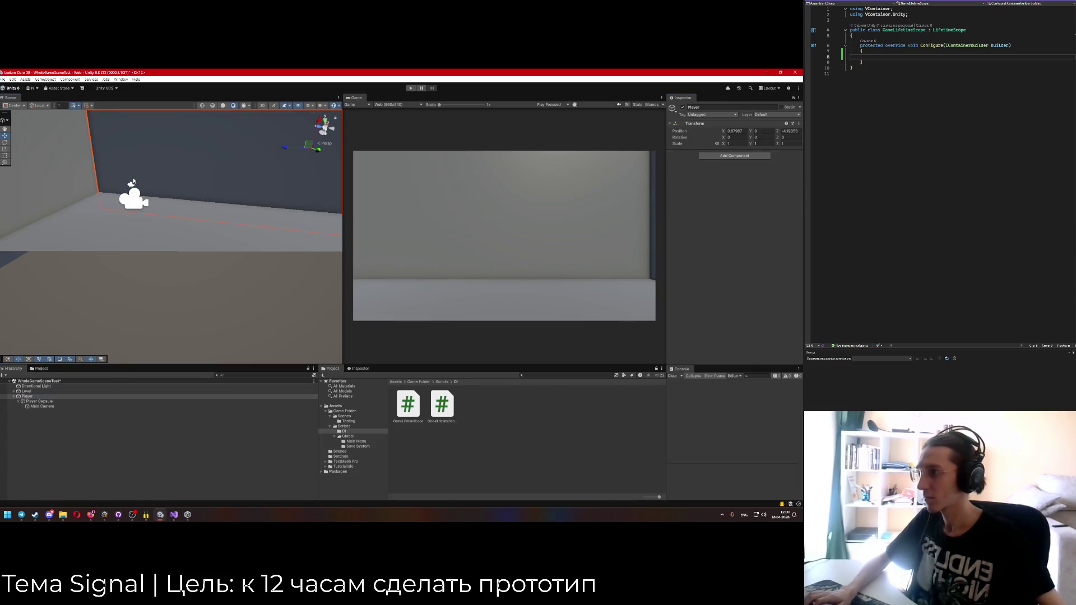
click(39, 391)
key(Left)
key(Down)
drag(134, 175, 132, 129)
Lift the Player to about 1.25 units, then test in play mode and stop.
mouse_move(170, 231)
mouse_down()
mouse_move(29, 236)
mouse_move(160, 197)
mouse_move(137, 193)
mouse_move(163, 249)
mouse_move(103, 200)
mouse_move(201, 278)
mouse_move(217, 312)
mouse_move(162, 345)
mouse_move(26, 327)
mouse_move(133, 166)
mouse_move(199, 233)
mouse_move(221, 217)
mouse_move(314, 254)
mouse_move(413, 228)
mouse_move(214, 205)
mouse_up()
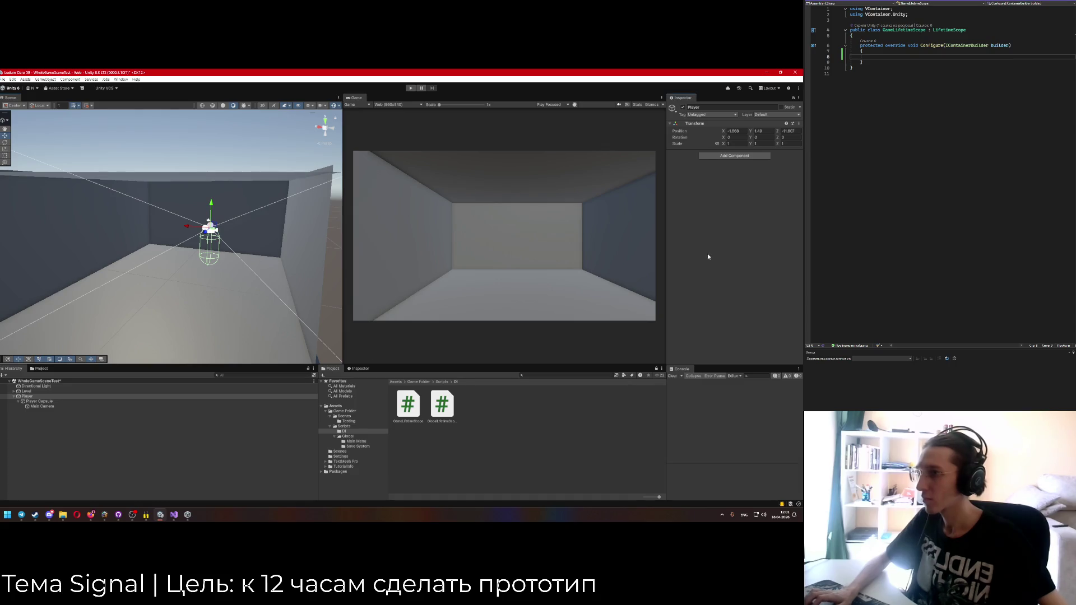
key(ctrl+p)
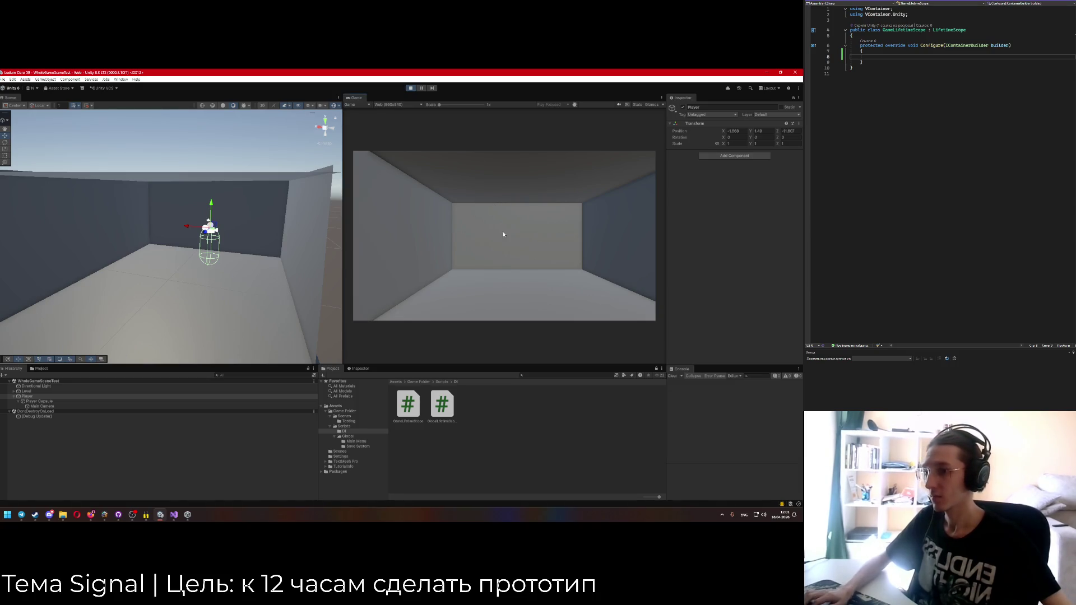
click(415, 90)
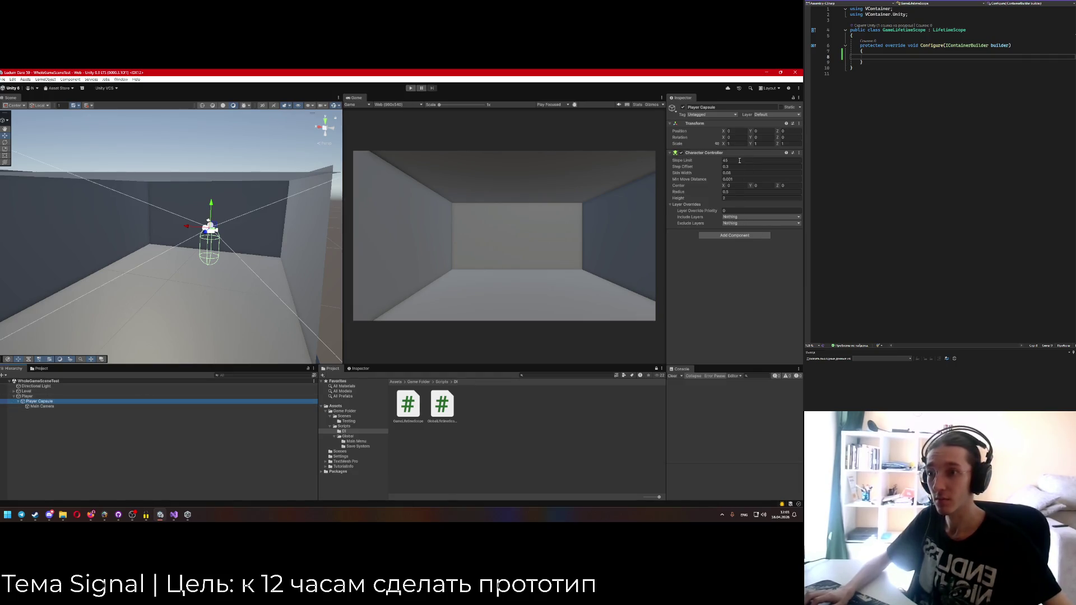
key(alt+Tab)
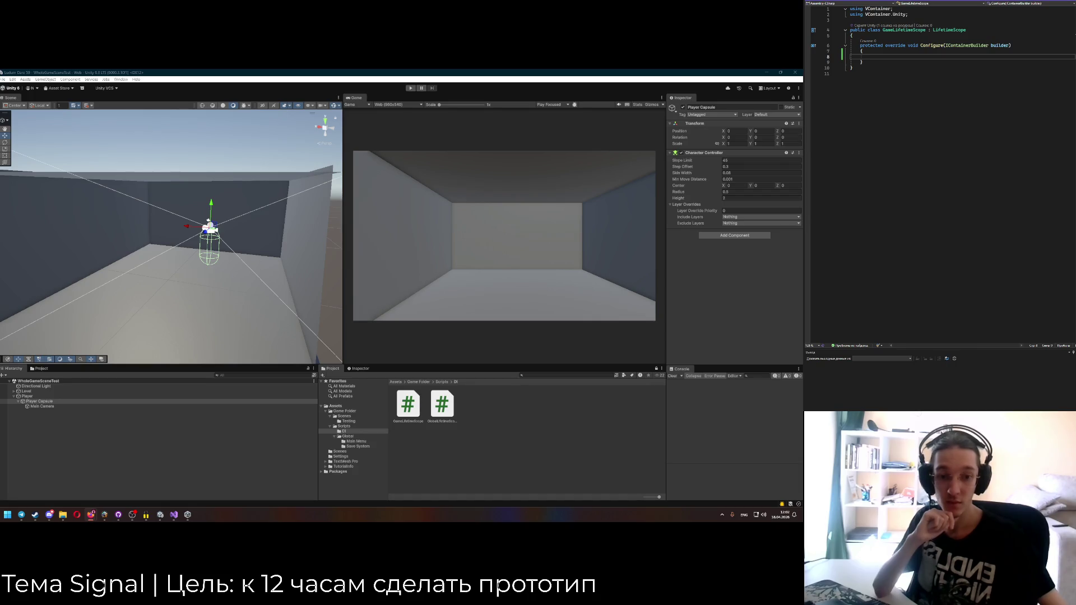
Open the Ludum Dare GameJam project in ChatGPT.
key(super+d)
key(super+d)
click(142, 75)
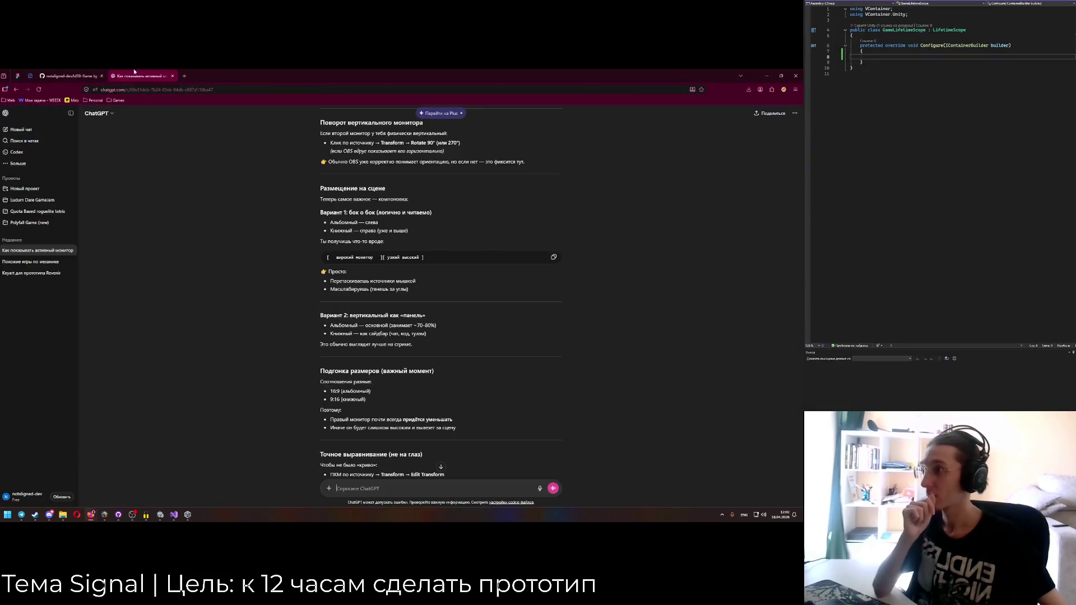
click(126, 72)
scroll(378, 489, down, 6)
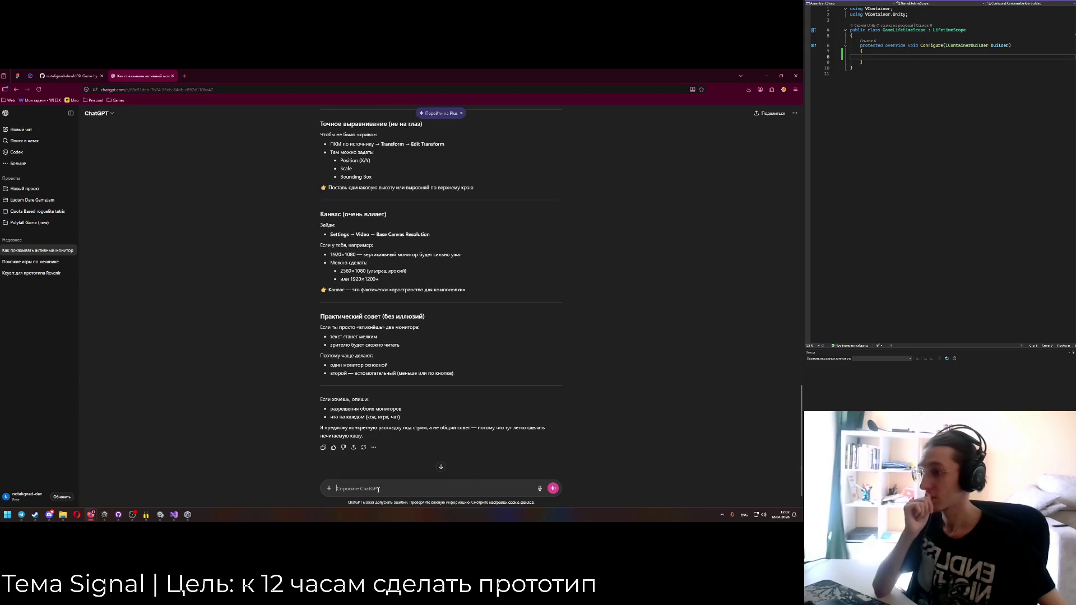
click(25, 200)
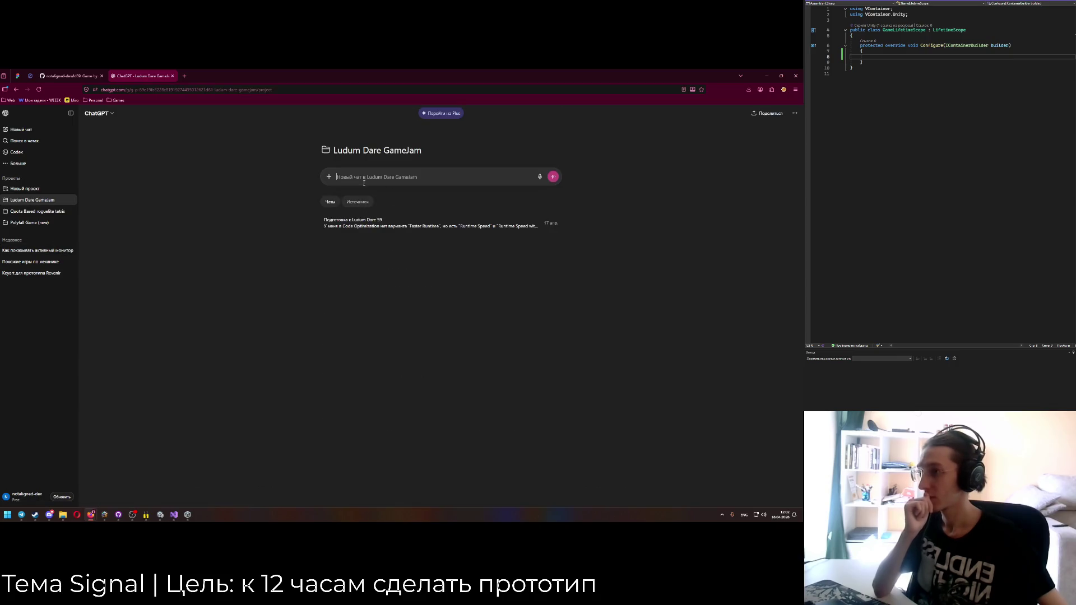
Ask in Russian how Unity's built-in Character Controller component works and read the reply.
text(в)
key(alt+shift)
text(Как работ)
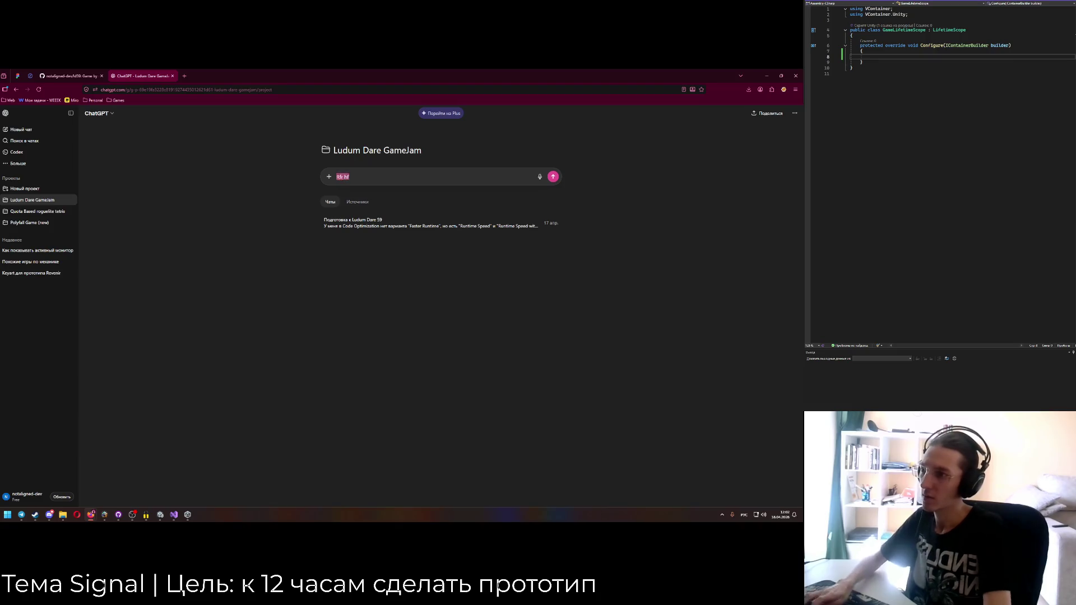
text(ает встроен)
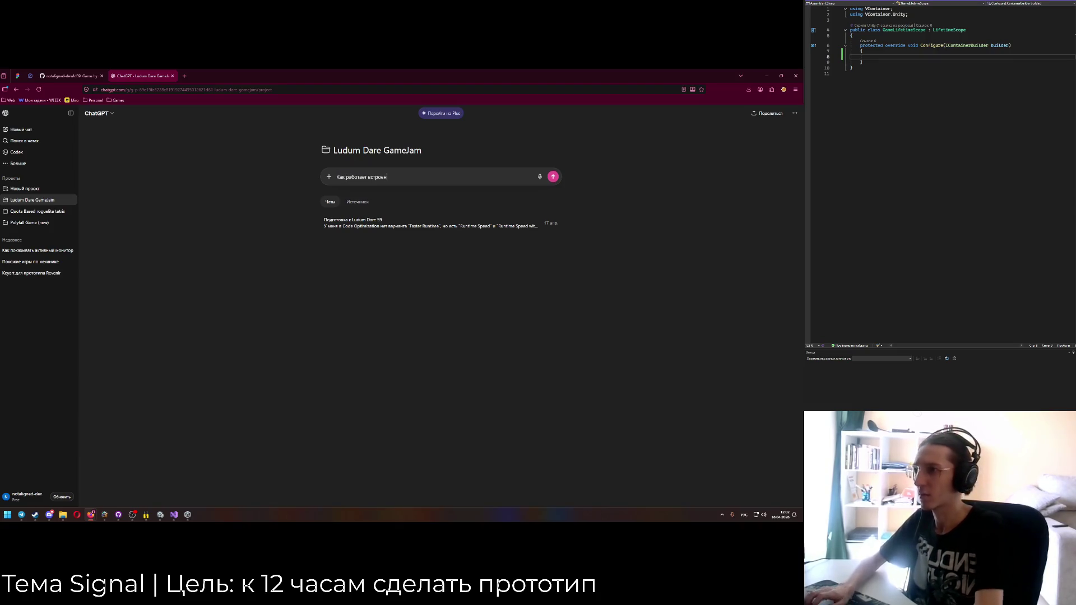
text(ный компонент)
key(alt+shift)
text(Chararcter Controller)
key(alt+shift)
text( В)
key(alt+shift)
text(Un)
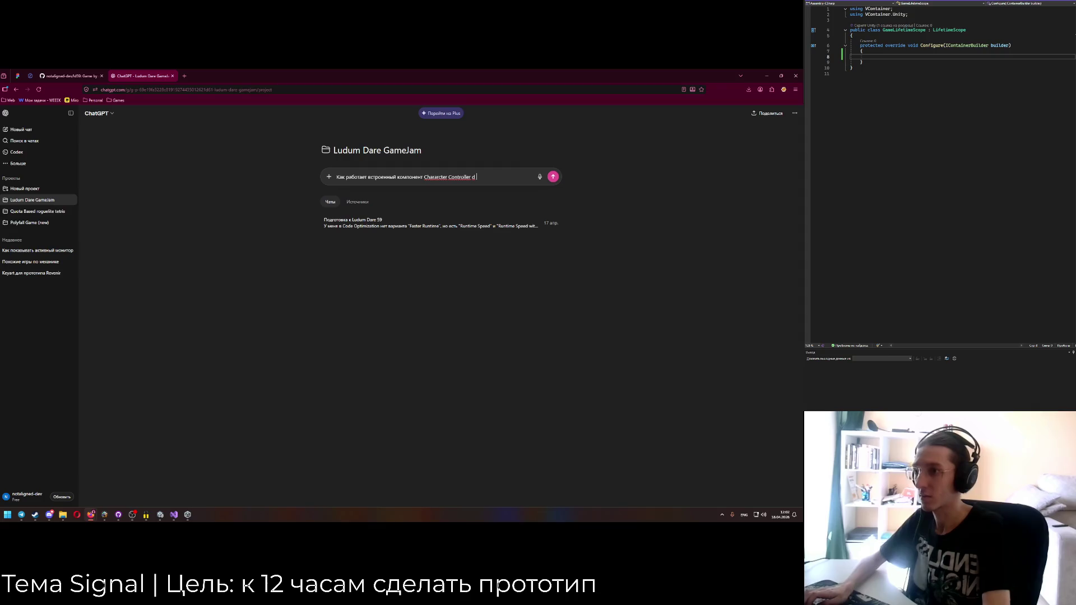
text(ity)
key(Return)
key(alt+shift)
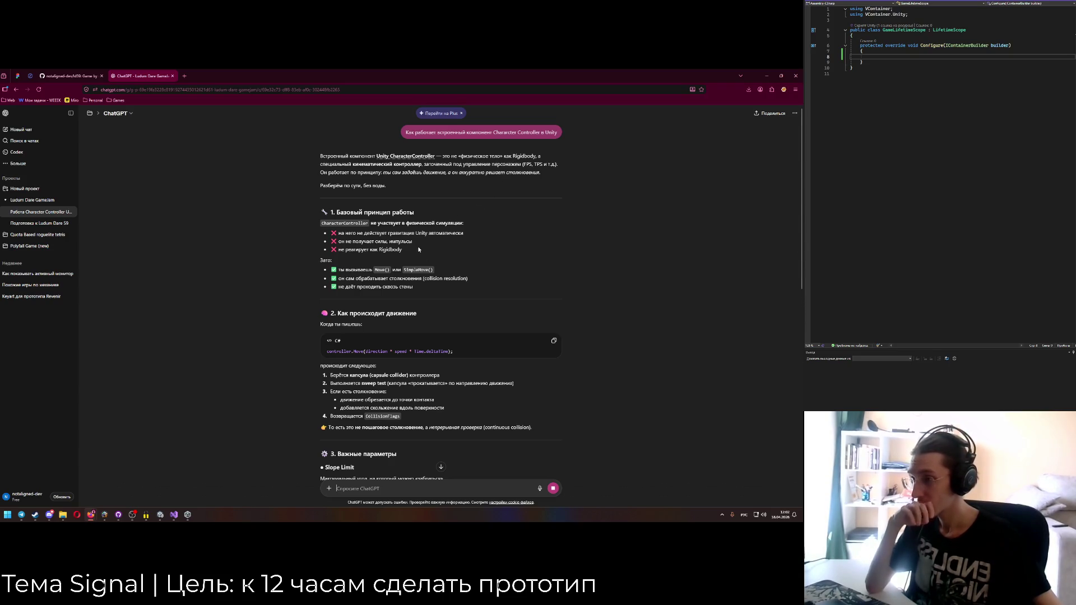
scroll(420, 248, down, 2)
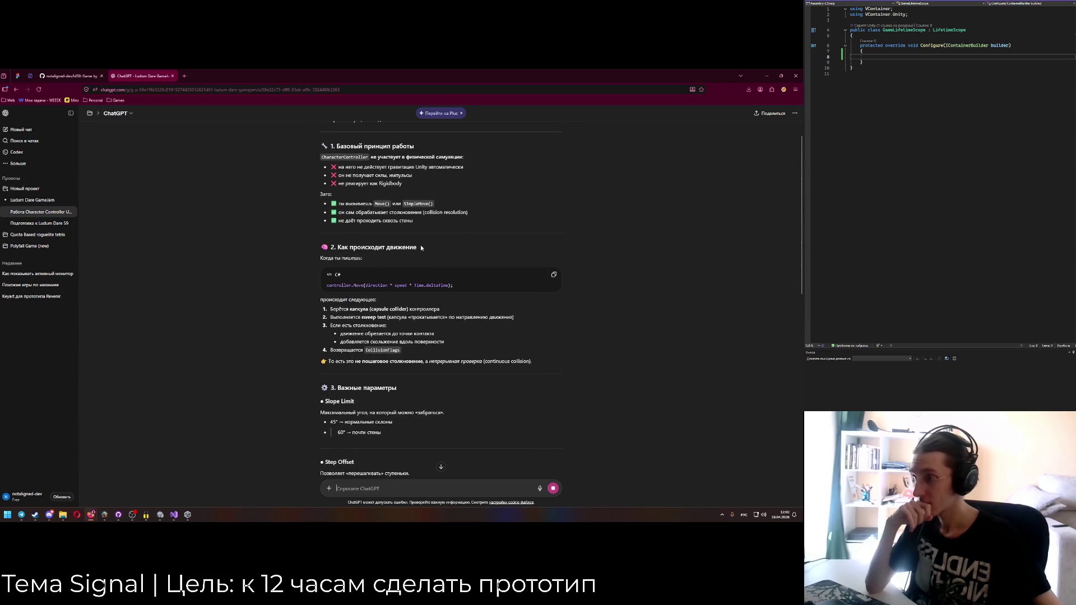
scroll(420, 248, down, 2)
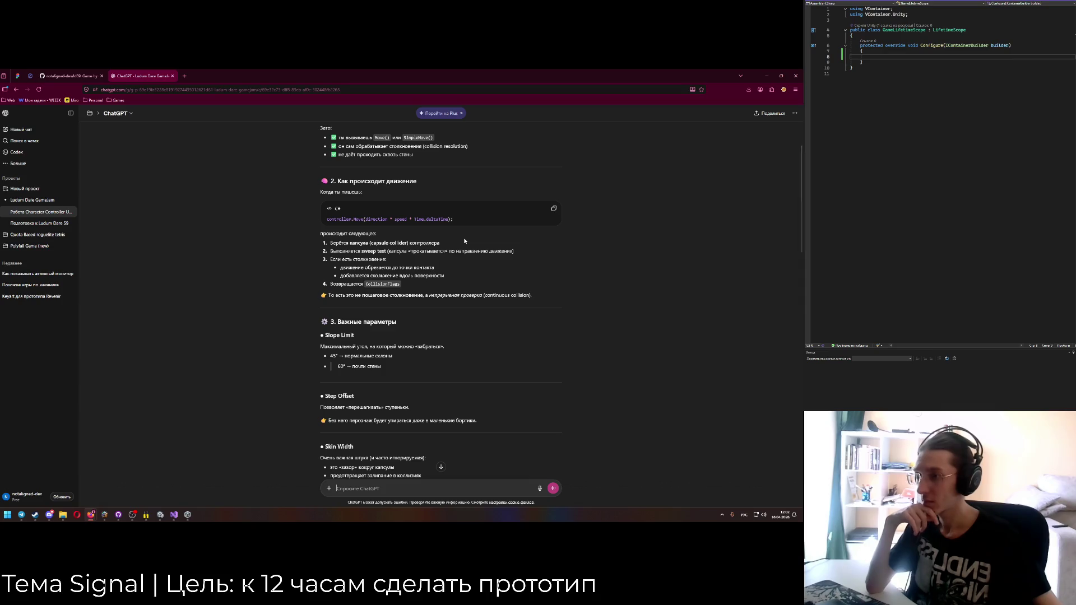
click(766, 76)
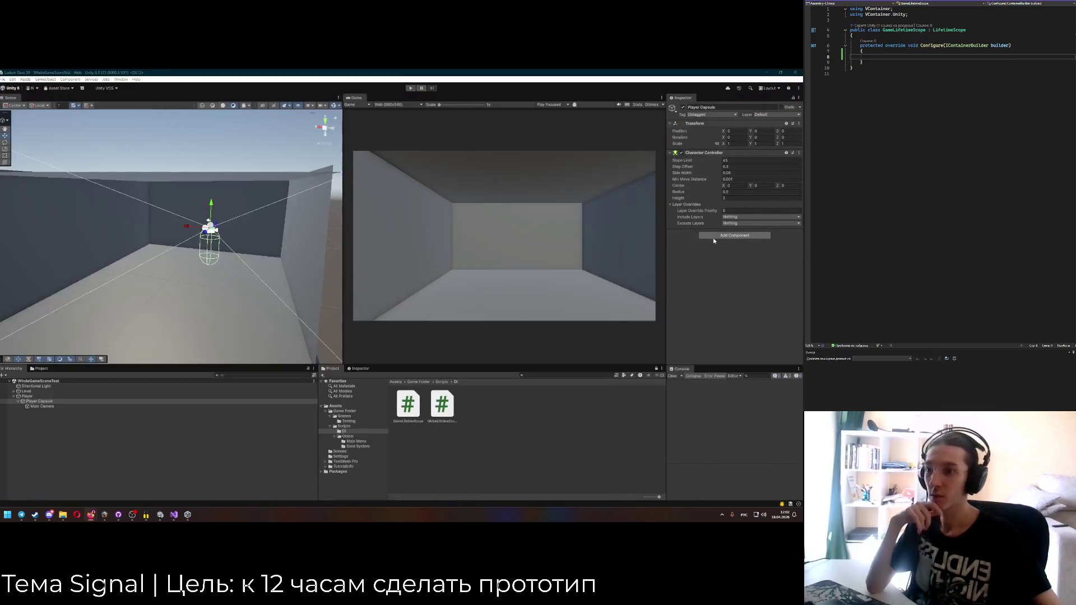
Create a Game folder inside the Scripts folder.
click(442, 381)
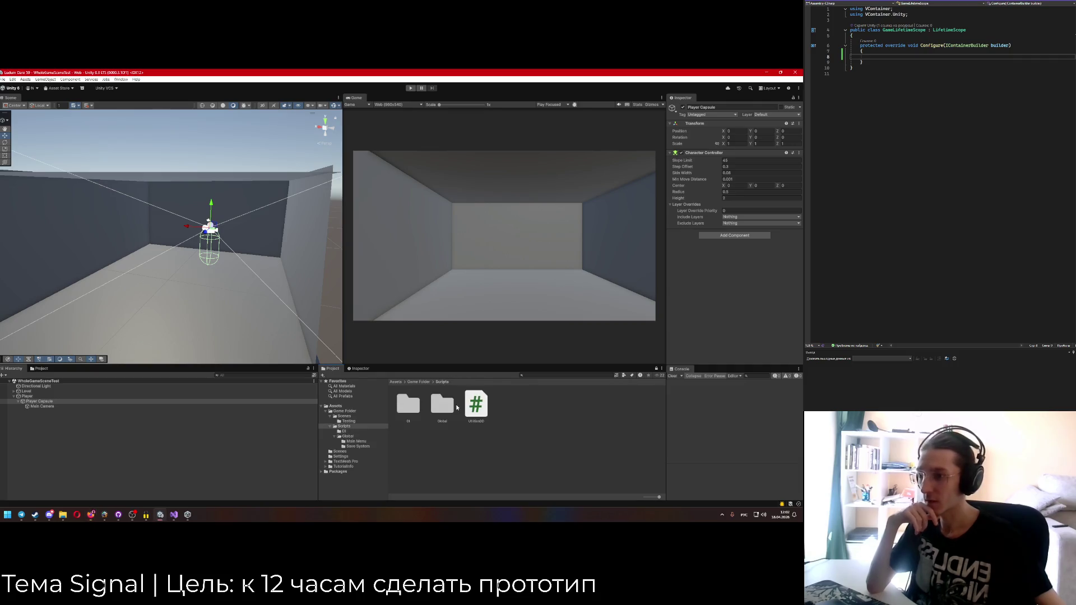
right_click(540, 423)
mouse_move(608, 246)
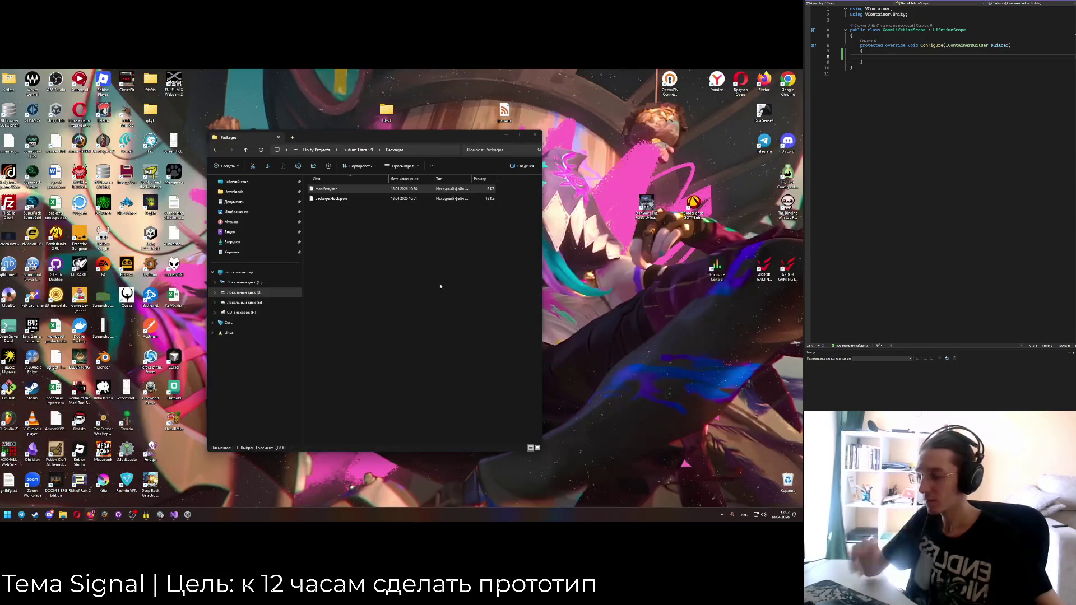
key(alt+Tab)
right_click(516, 406)
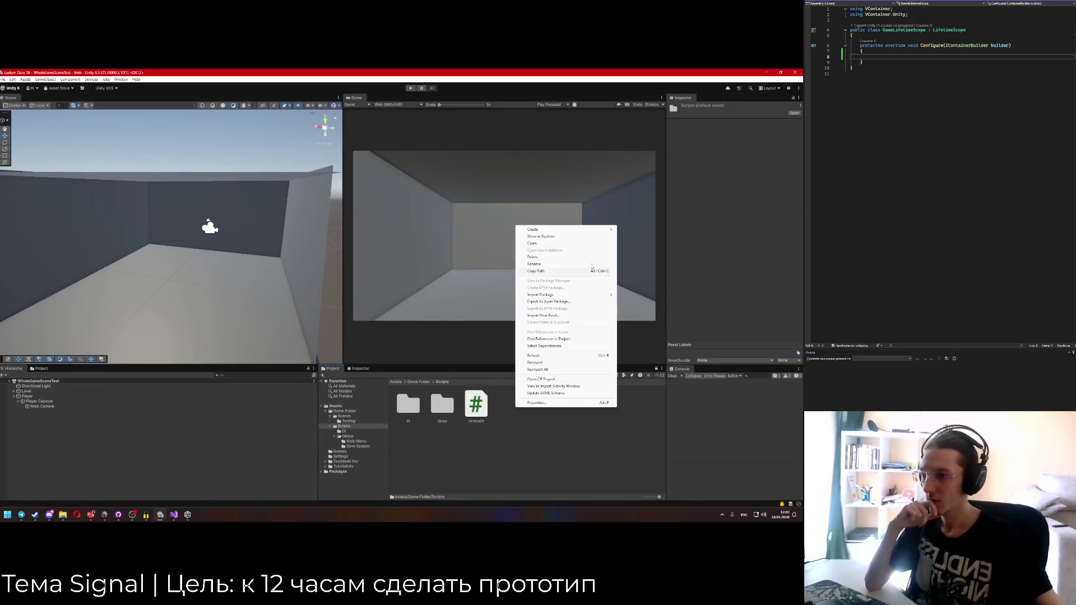
mouse_move(593, 230)
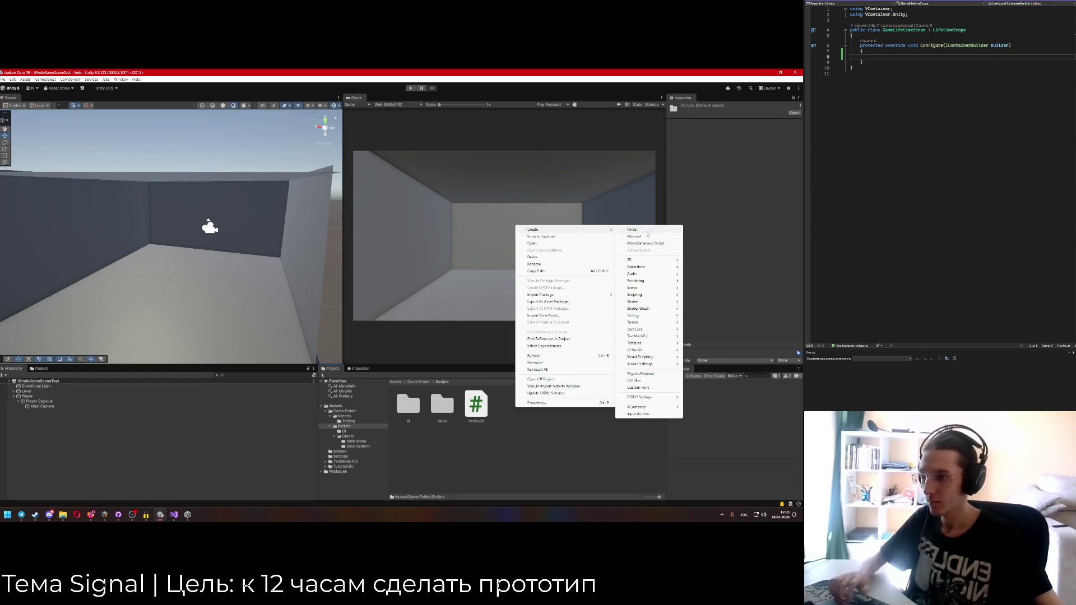
click(646, 230)
key(alt+shift)
text(gere)
key(Return)
key(Return)
Create a Player folder inside Game.
right_click(419, 392)
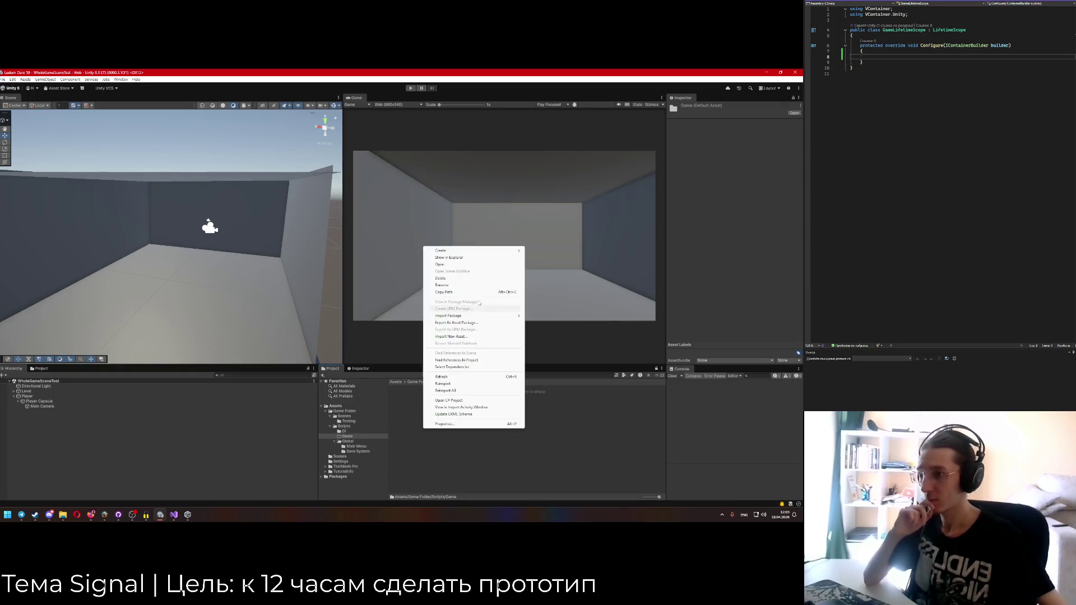
mouse_move(504, 250)
click(542, 250)
text(Player)
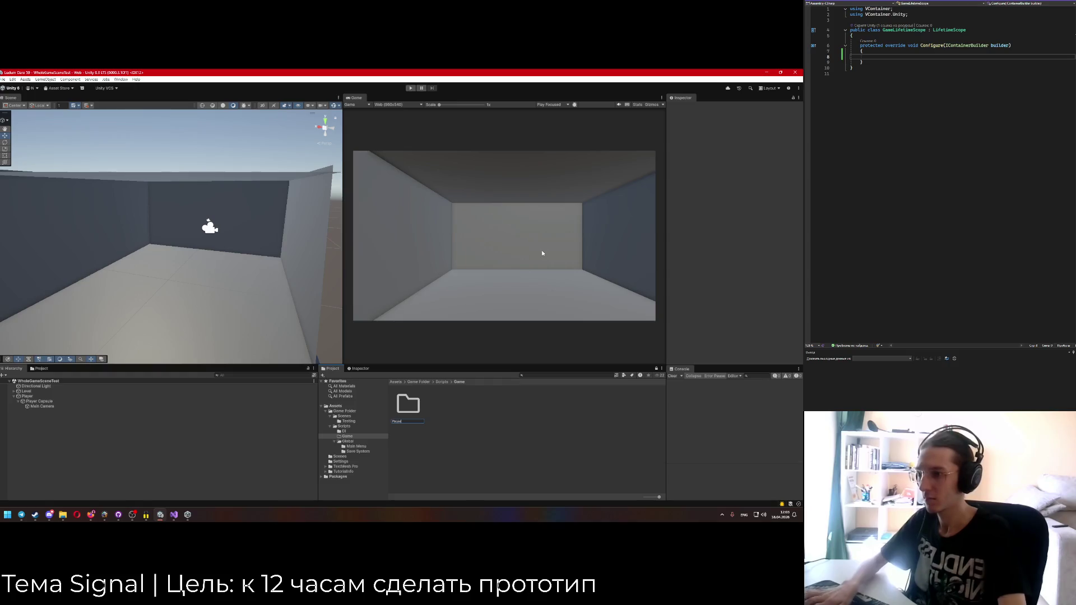
key(Return)
key(Return)
Create an empty C# script named PlayerInputReader in the Player folder.
right_click(408, 419)
mouse_move(475, 245)
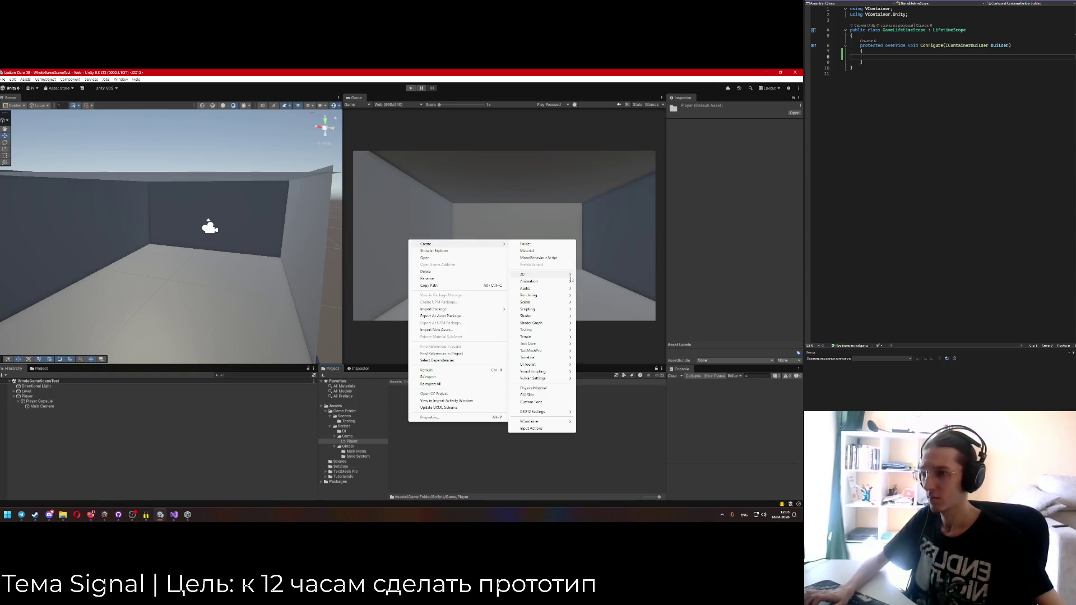
mouse_move(540, 309)
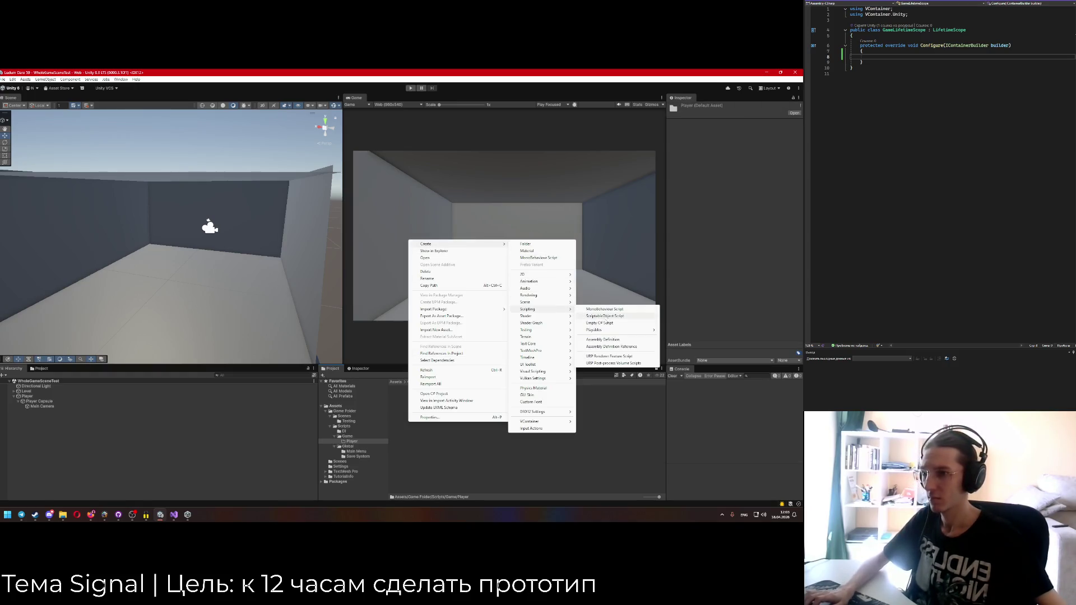
click(608, 324)
text(InputReader)
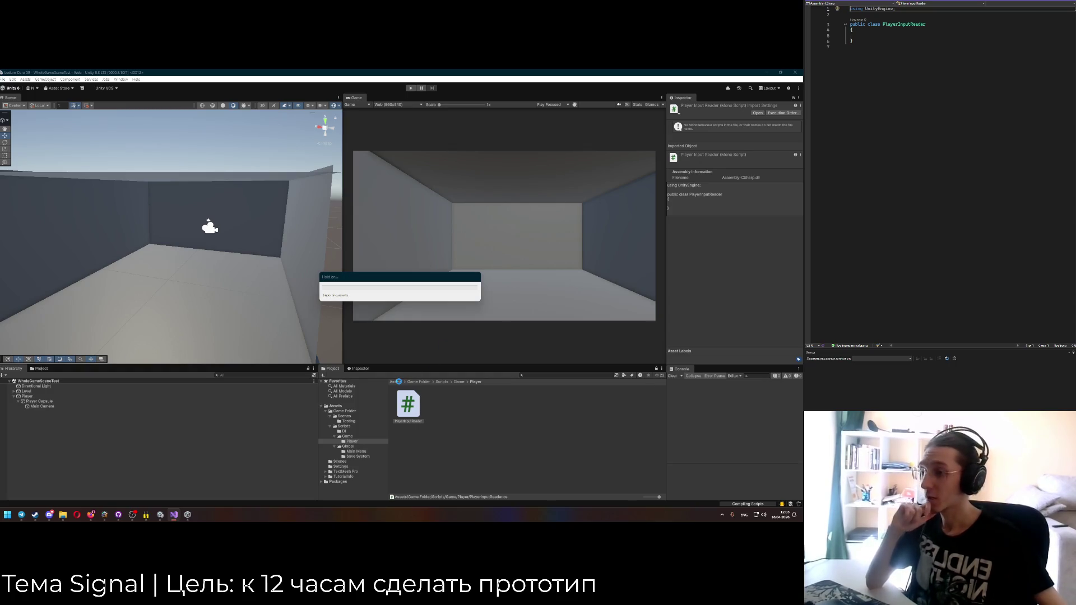
Remove the unused using UnityEngine line and its leftover blank line from PlayerInputReader.
click(899, 35)
key(ctrl+r)
key(ctrl+g)
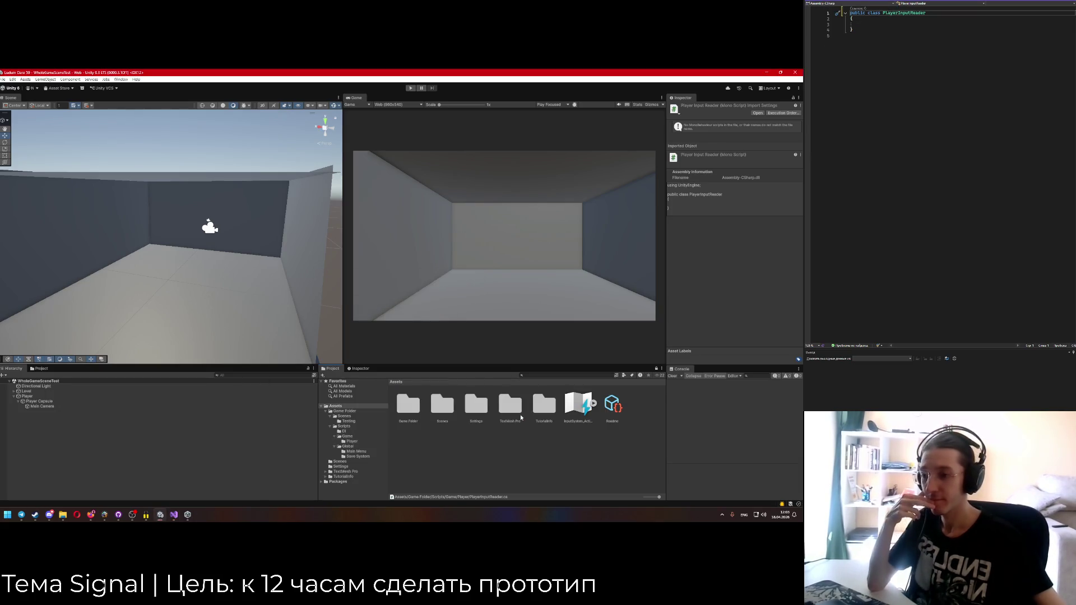
Tick Generate C# Class for the InputSystem_Actions asset in the Inspector.
click(577, 407)
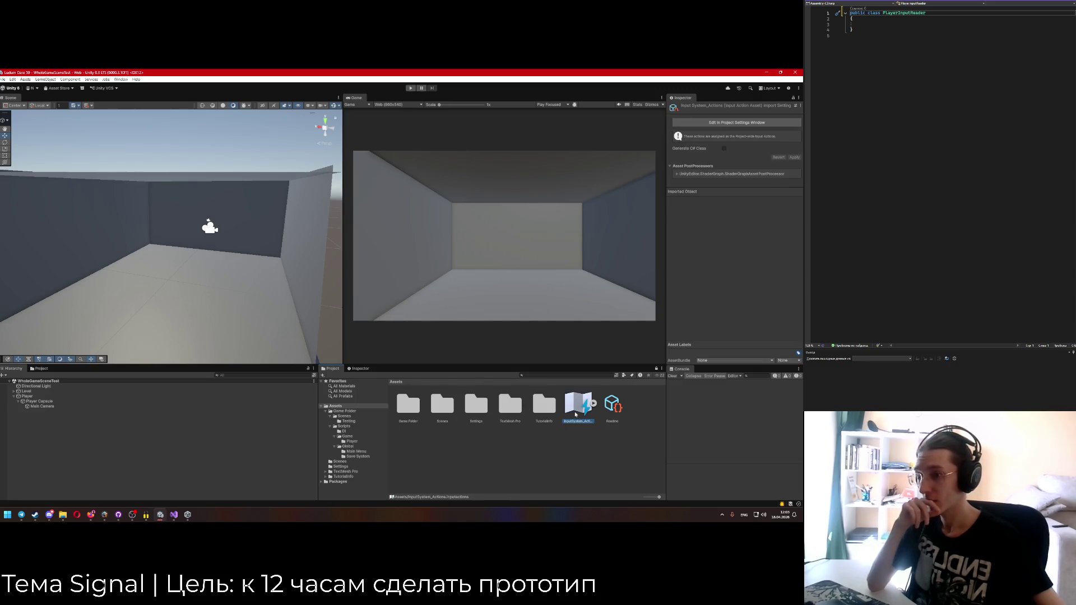
double_click(575, 412)
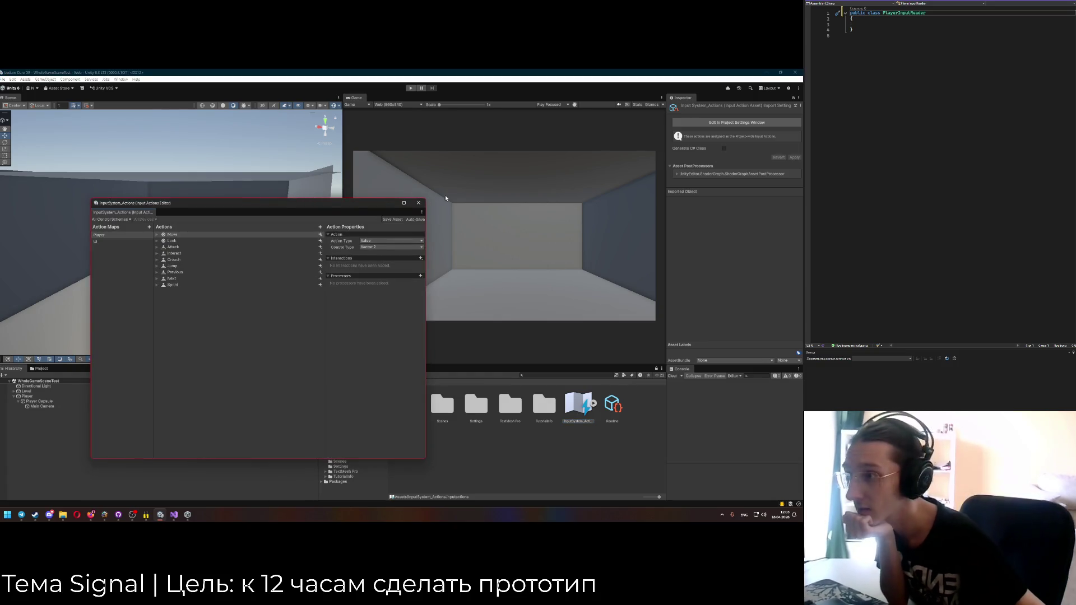
click(418, 202)
click(723, 148)
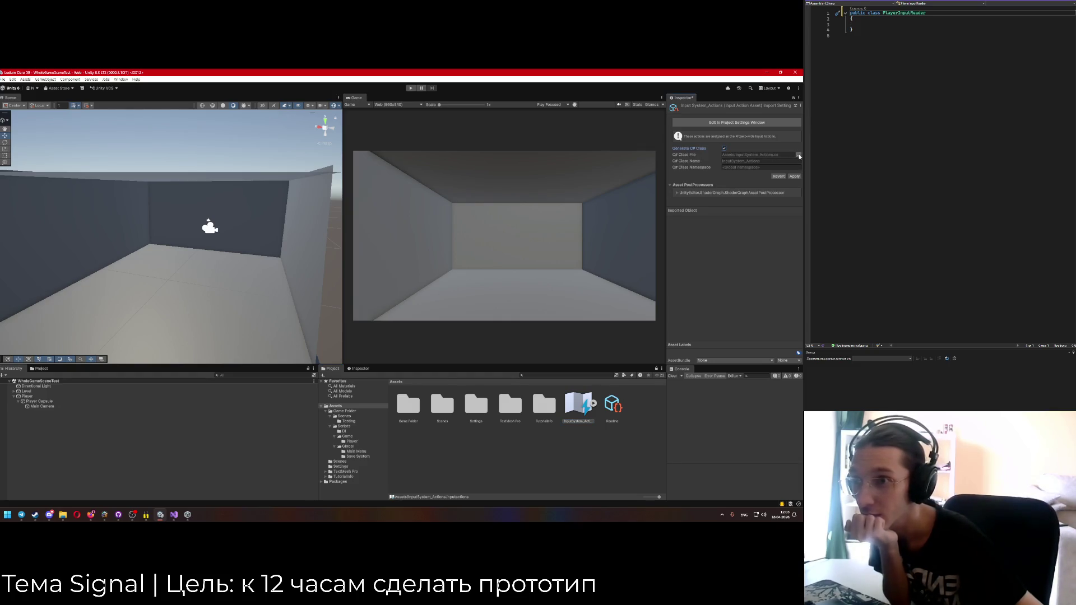
click(799, 155)
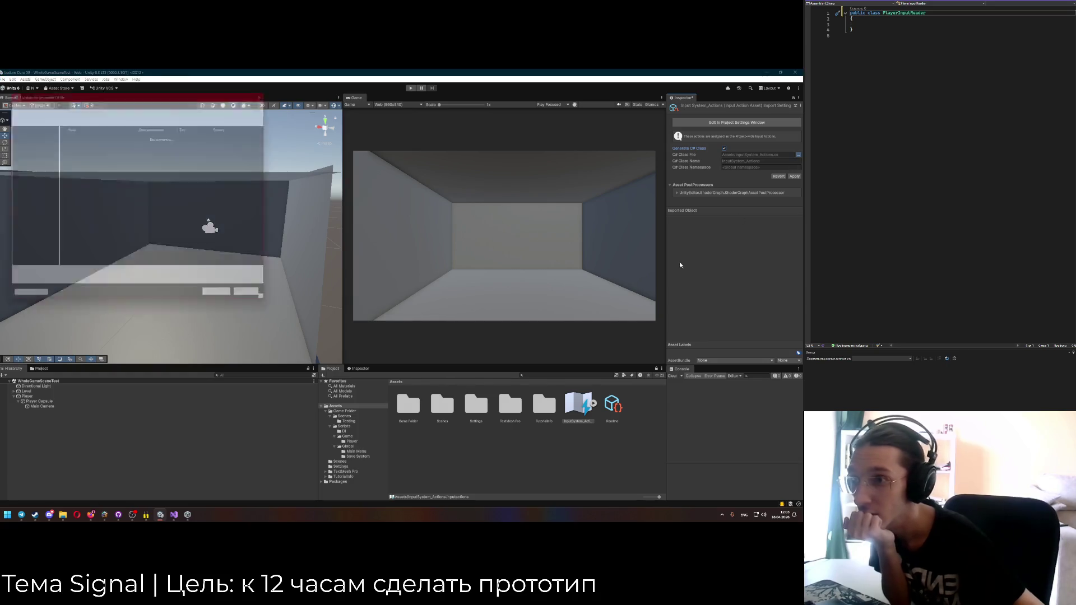
Save the generated class file as PlayerInputActions in Scripts/Game/Player.
drag(135, 96, 261, 134)
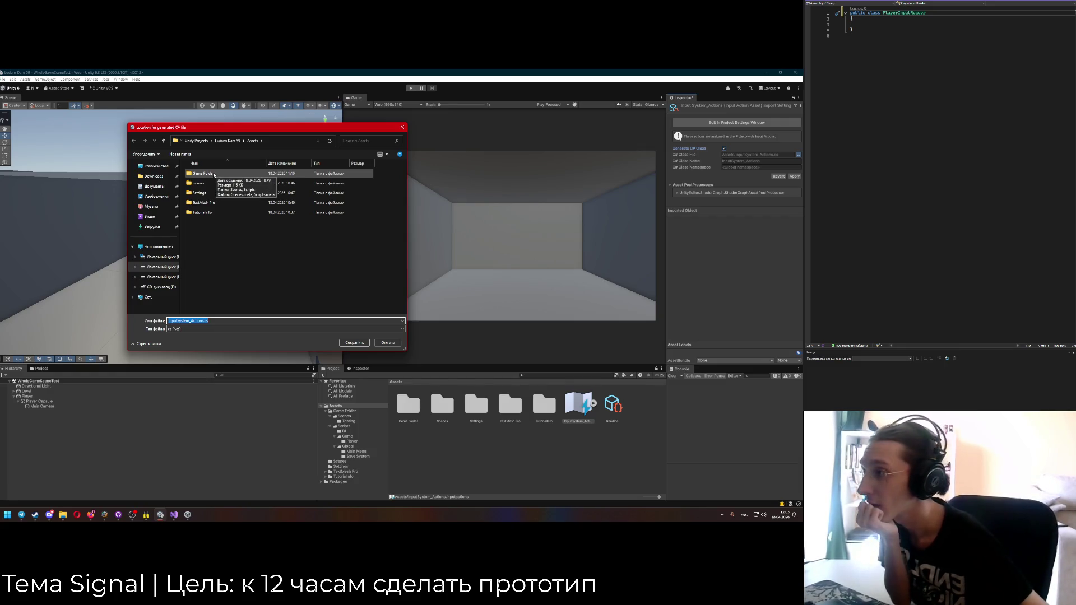
double_click(215, 177)
double_click(210, 183)
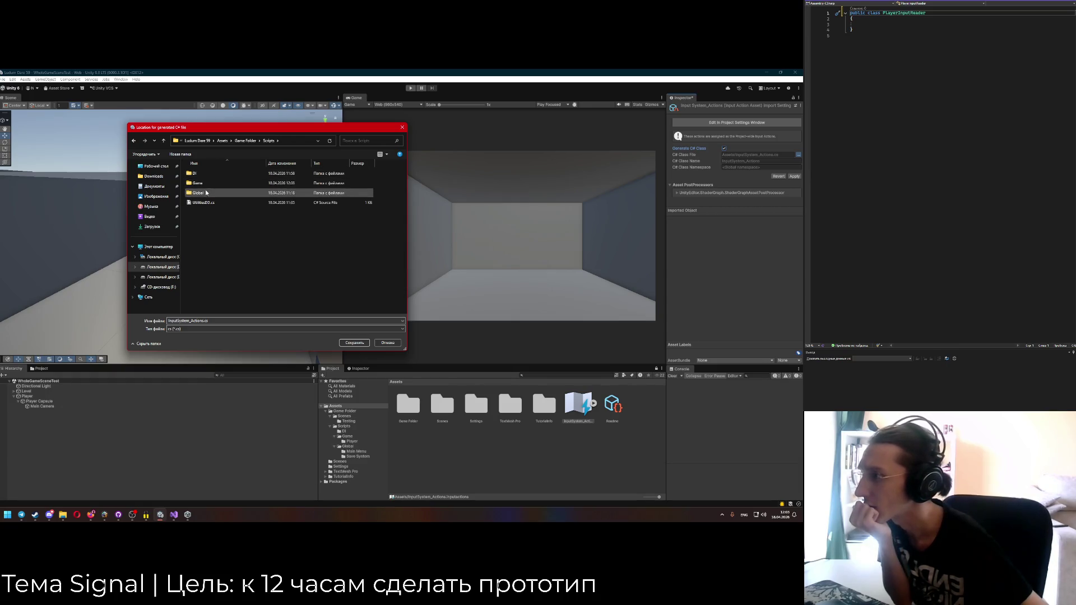
double_click(205, 182)
double_click(197, 174)
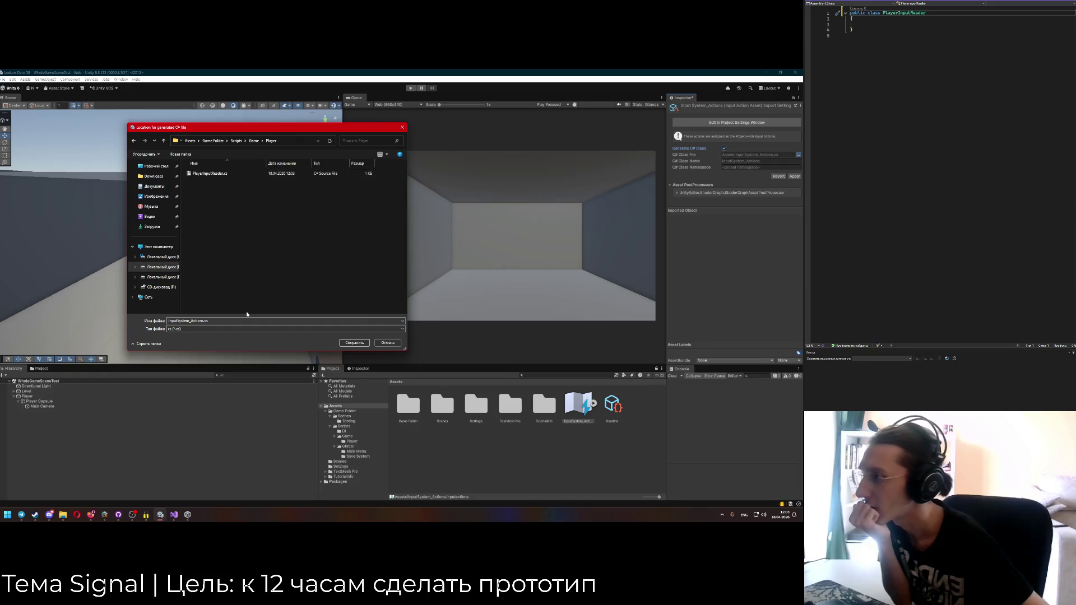
text(PlayerActions)
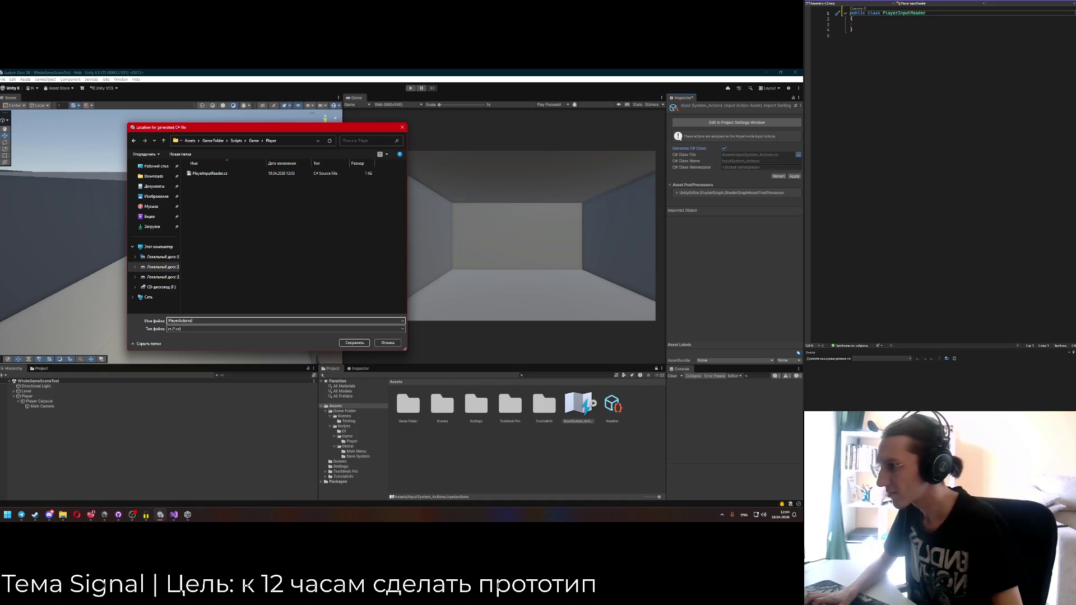
text(Input)
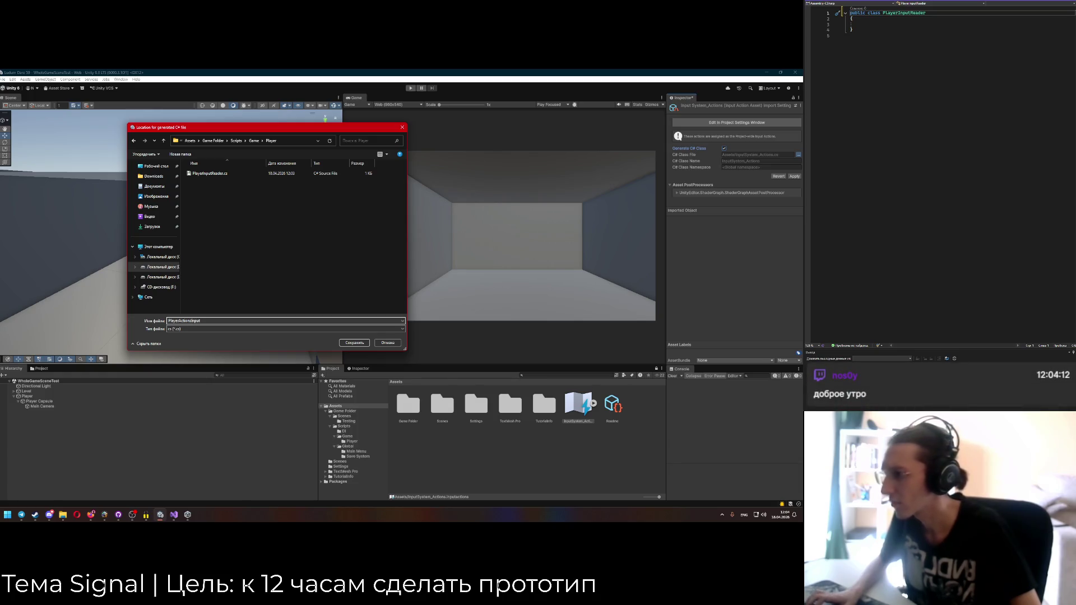
key(BackSpace)
key(BackSpace)
key(BackSpace)
text(Actions)
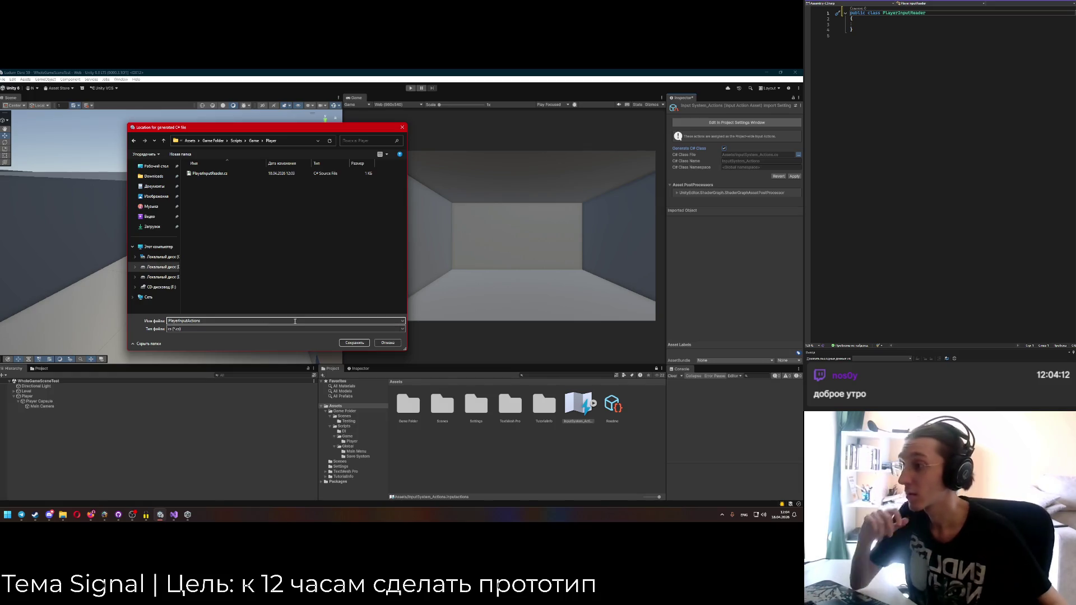
click(355, 342)
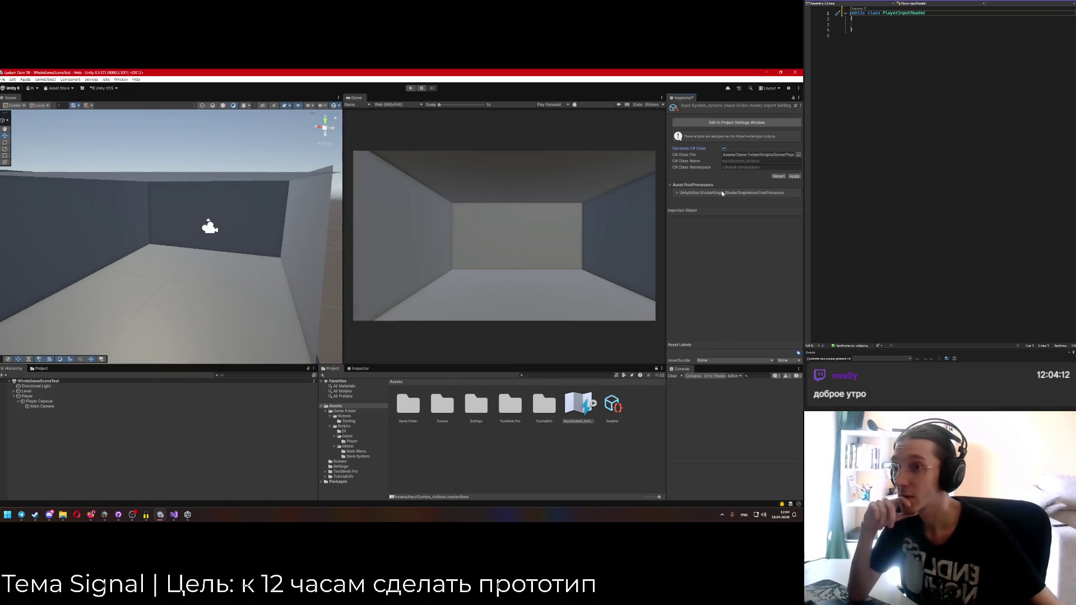
Set the C# Class Name to PlayerInputActions and apply the settings.
click(734, 161)
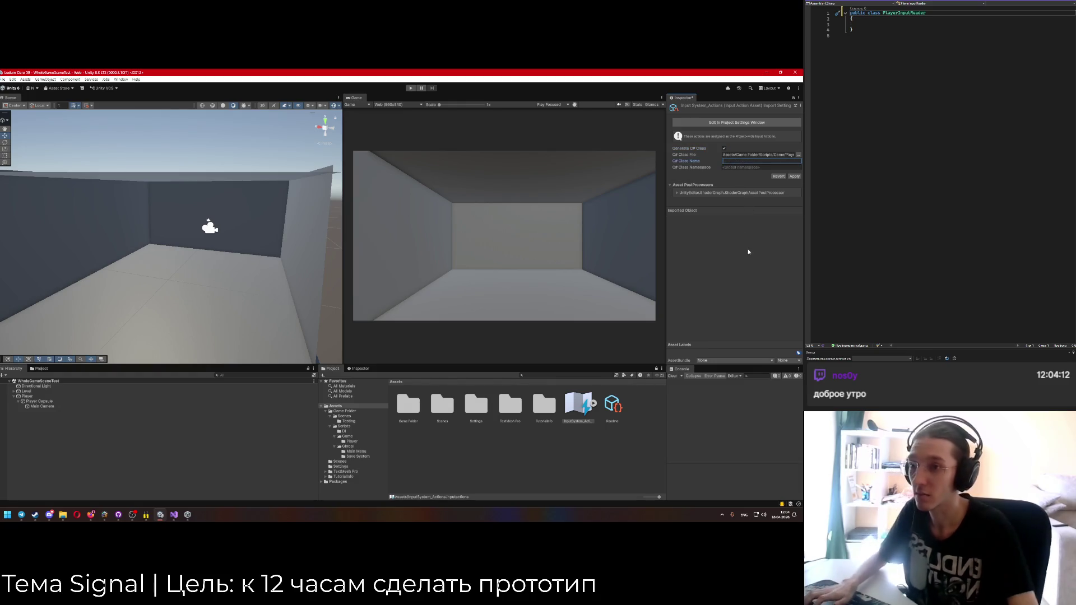
text(Player)
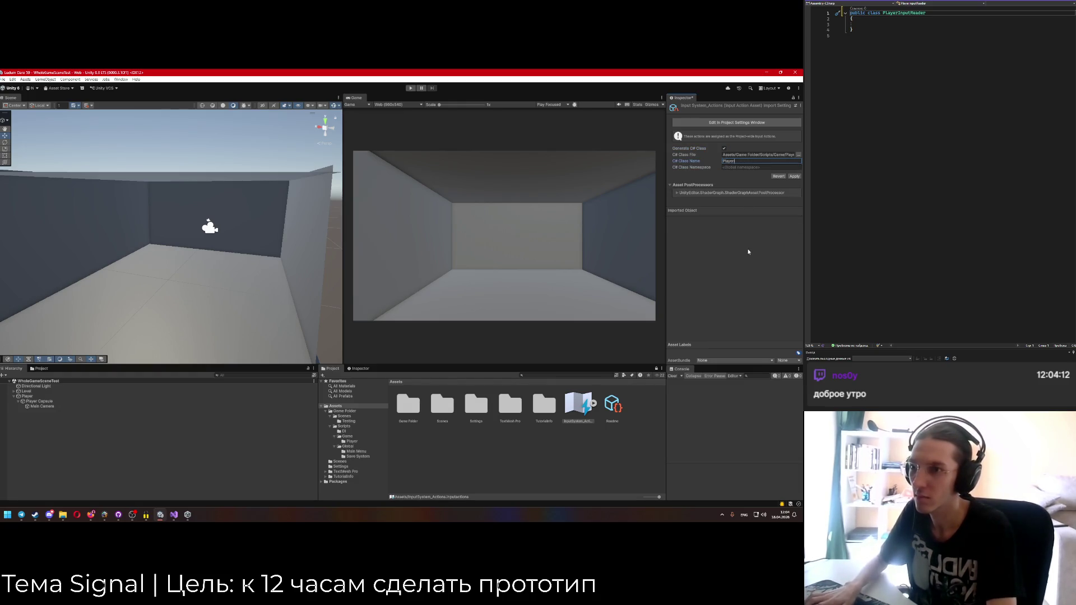
text(InputActions)
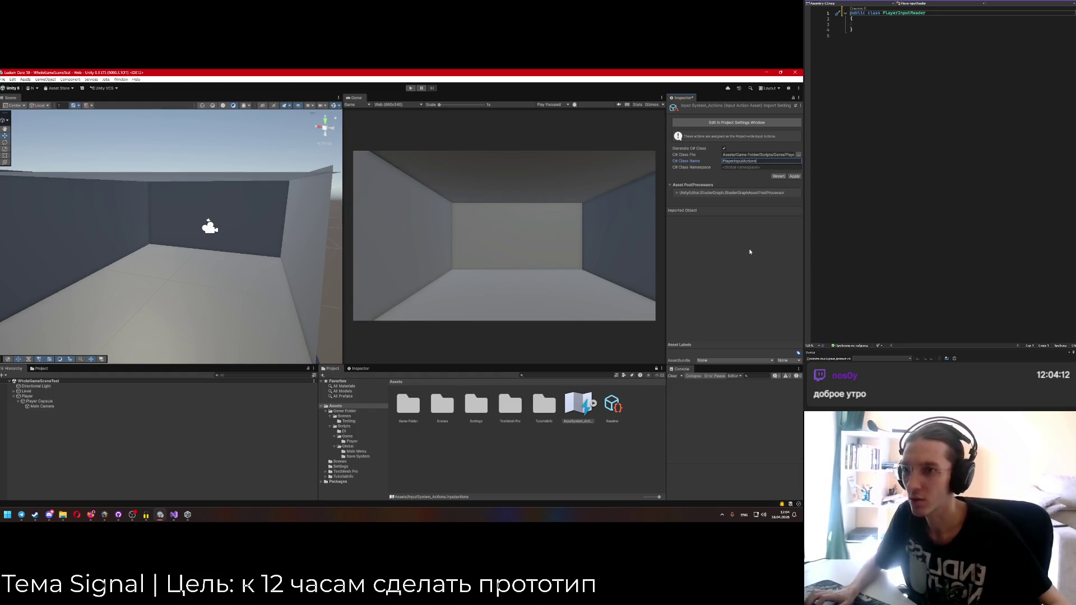
click(795, 177)
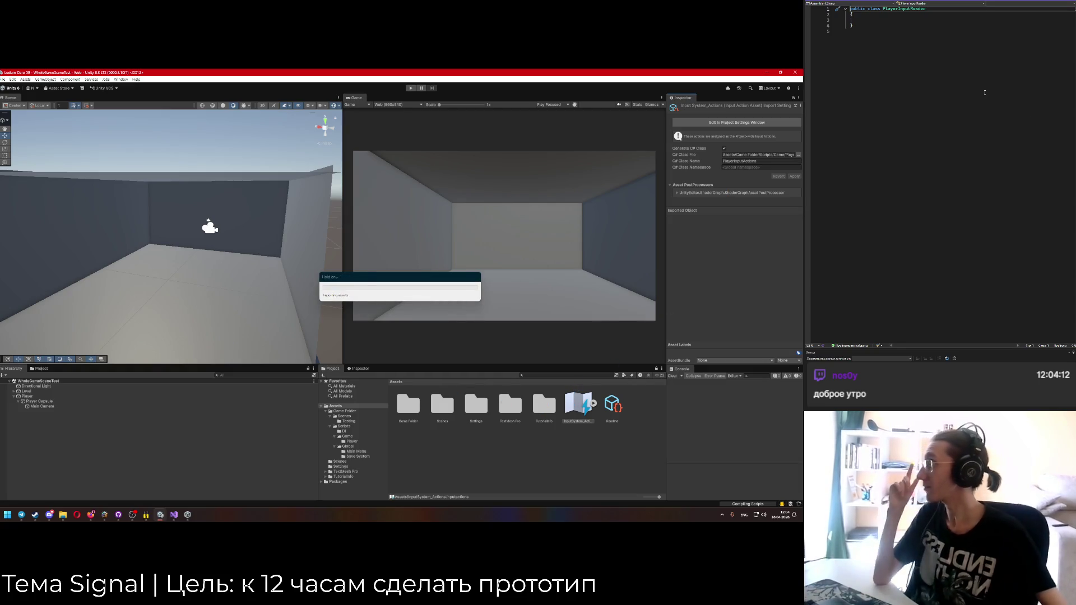
Make PlayerInputReader inherit from MonoBehaviour.
click(948, 23)
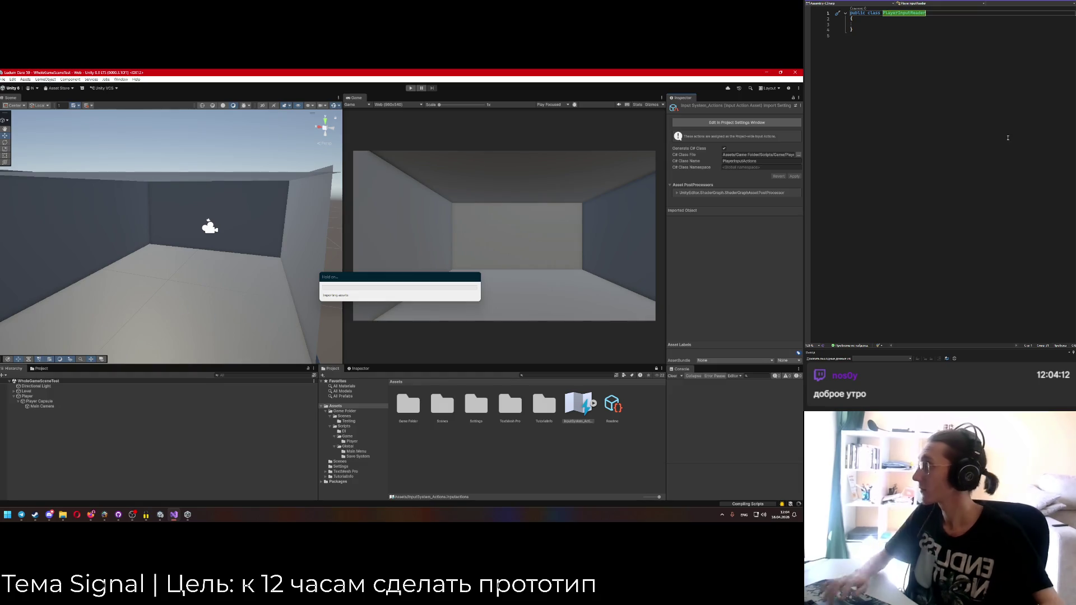
text(: Mo)
key(Tab)
key(Down)
key(Down)
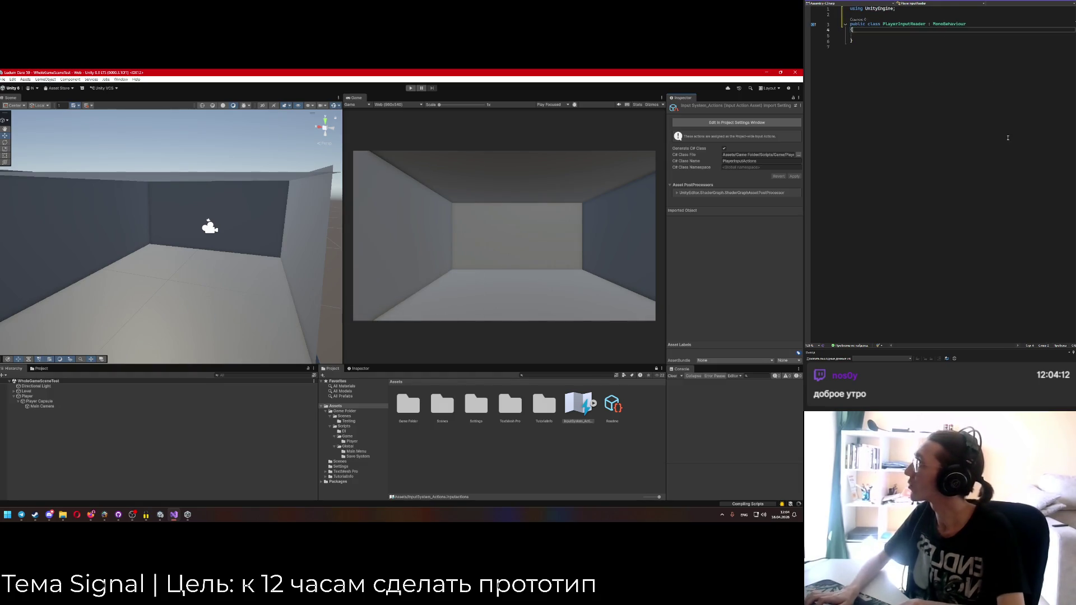
Add a [SerializeField] private PlayerInputActions _actions field.
text([SerializeField] )
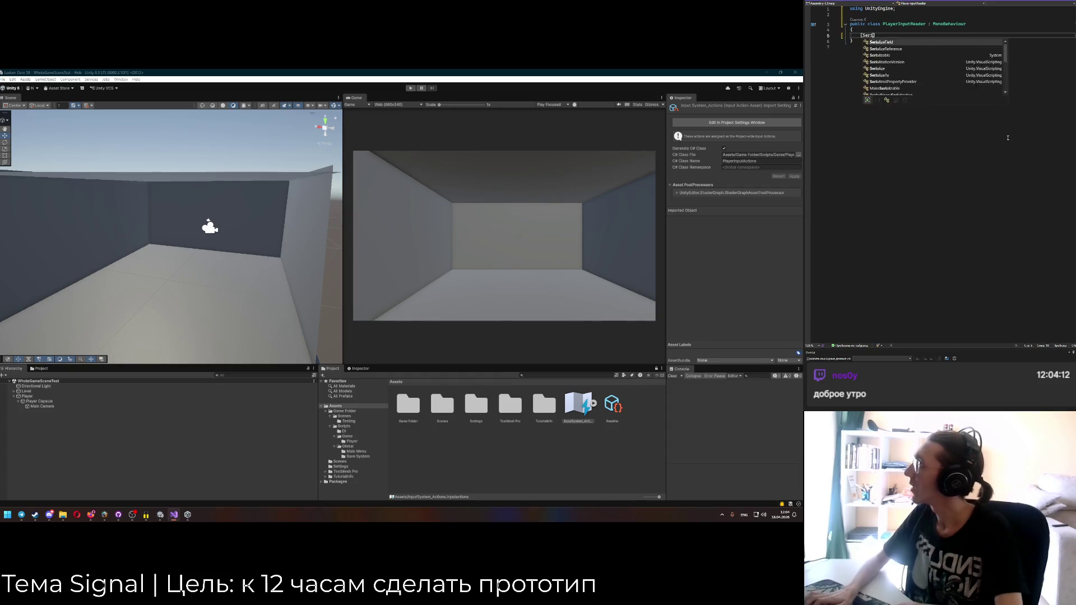
text(private Play)
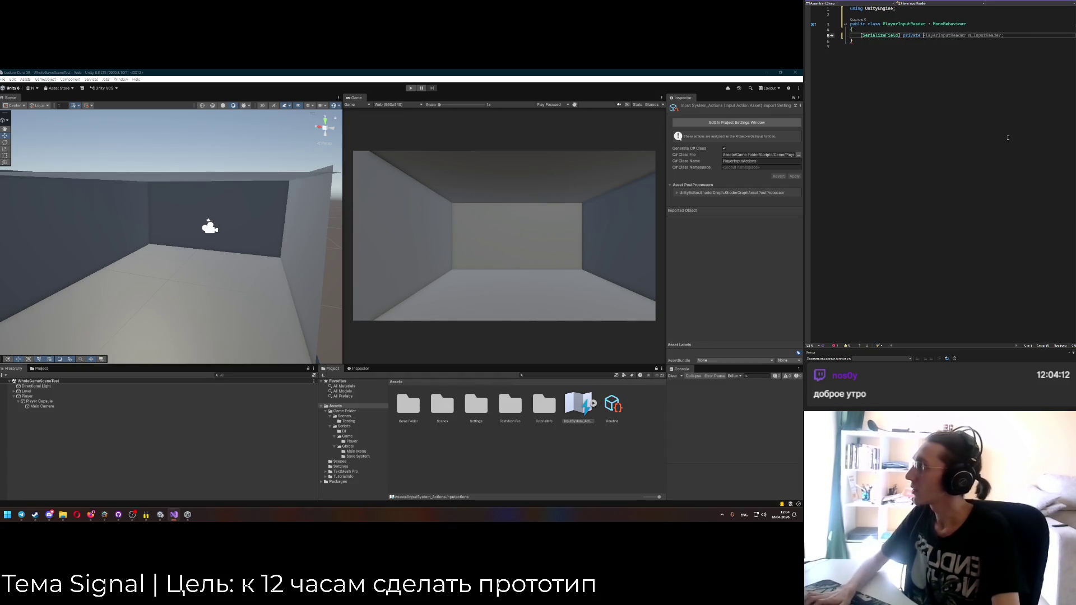
key(Down)
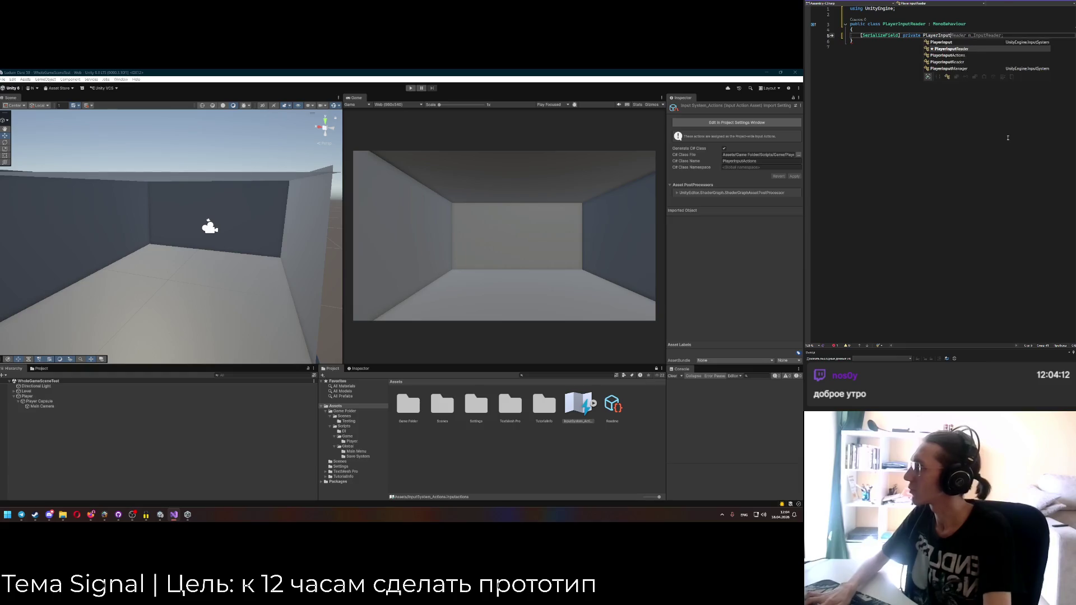
key(Tab)
text(_actions;)
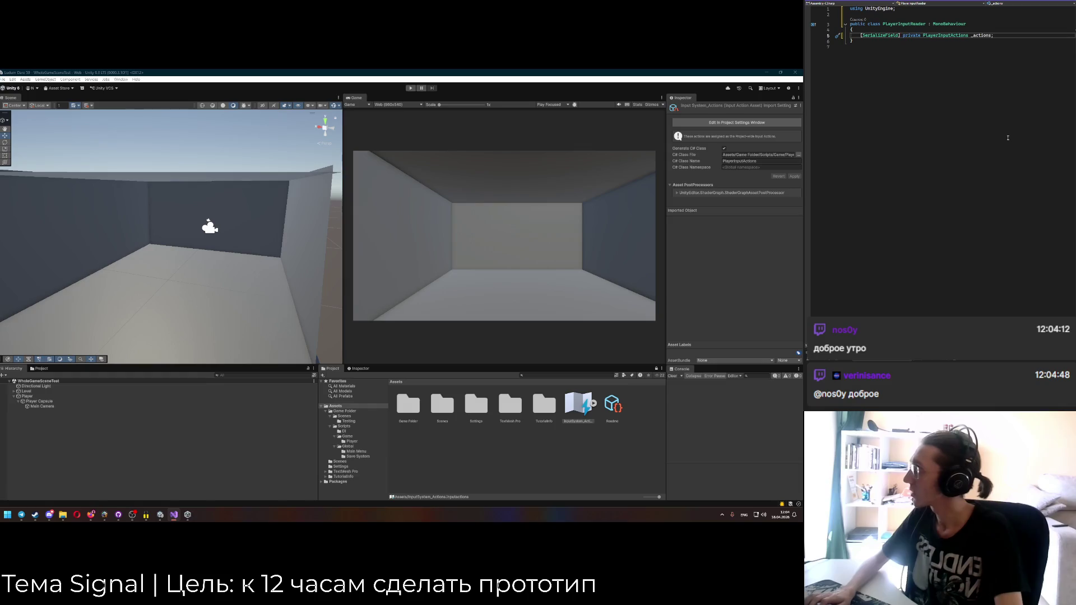
Add an empty private void Awake() method, renamed from an OnValidate stub.
key(Return)
key(Return)
text(private )
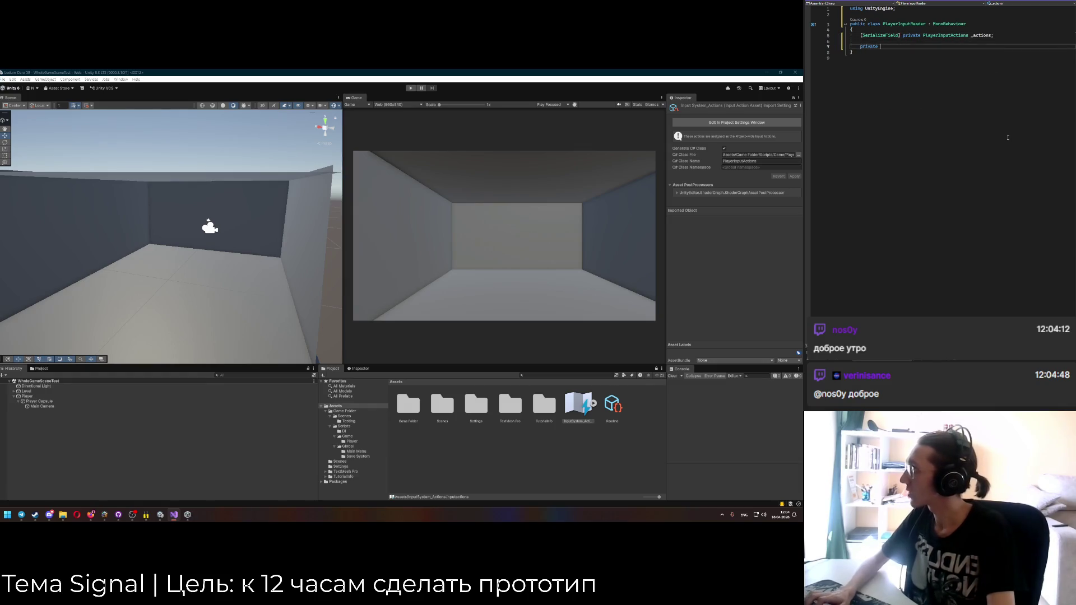
text(void OnValidate)
key(Tab)
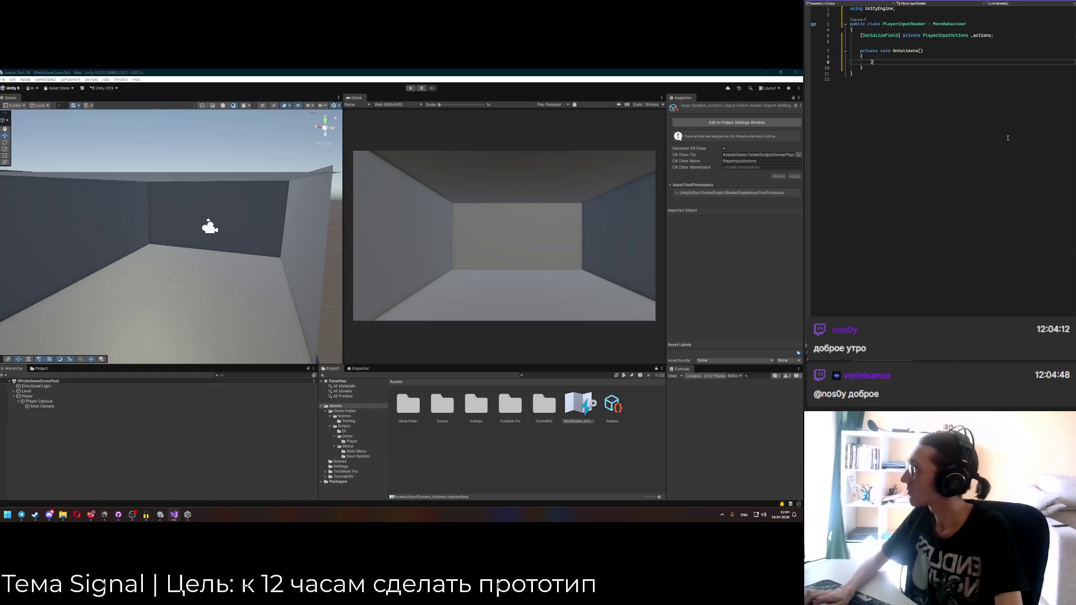
ctrl+click(954, 36)
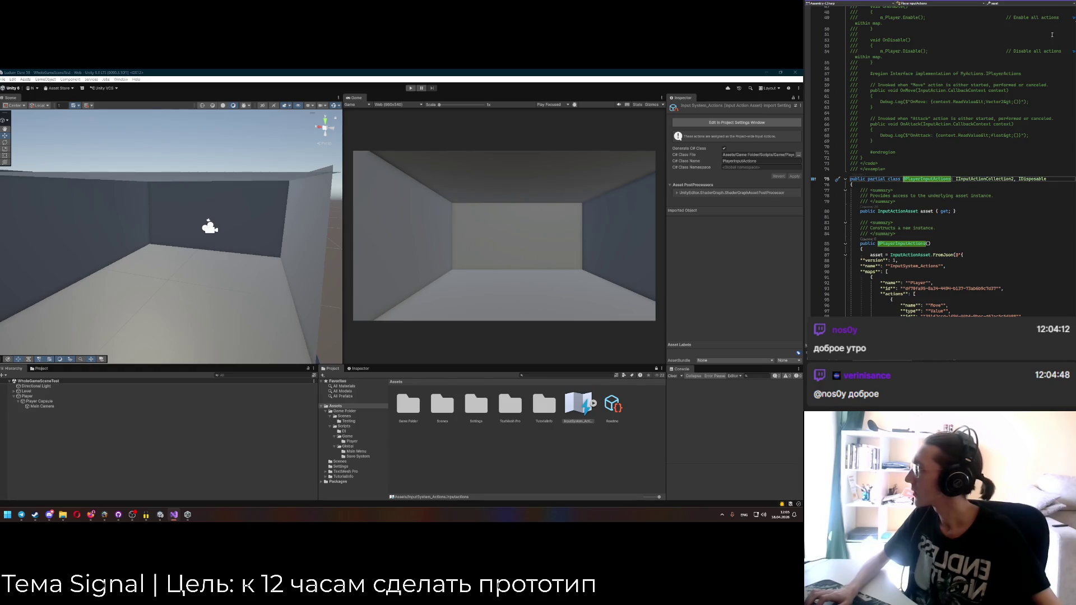
key(ctrl+minus)
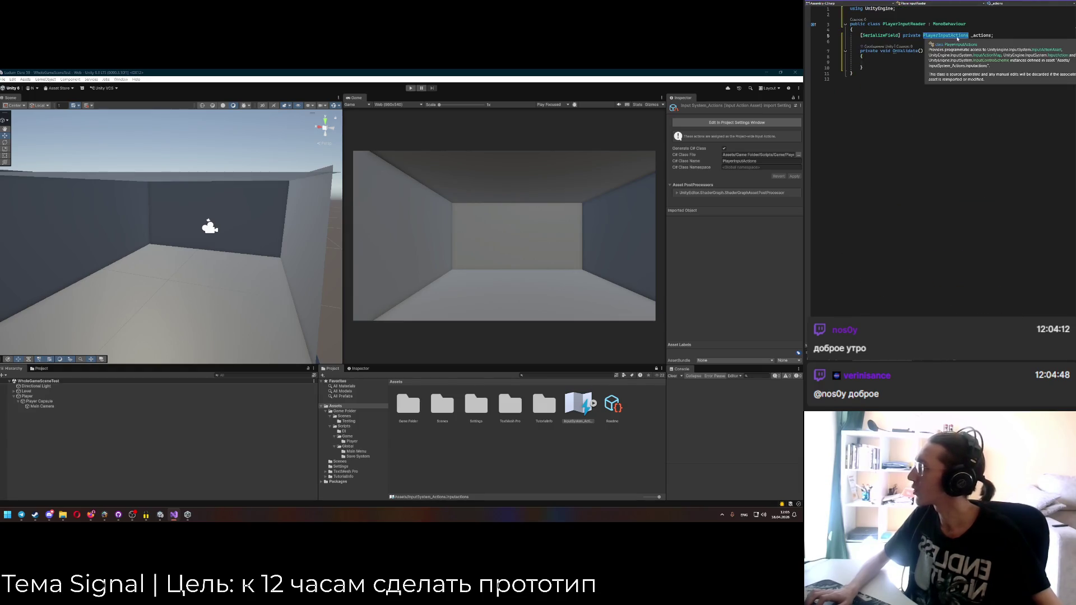
double_click(903, 50)
text(Awake)
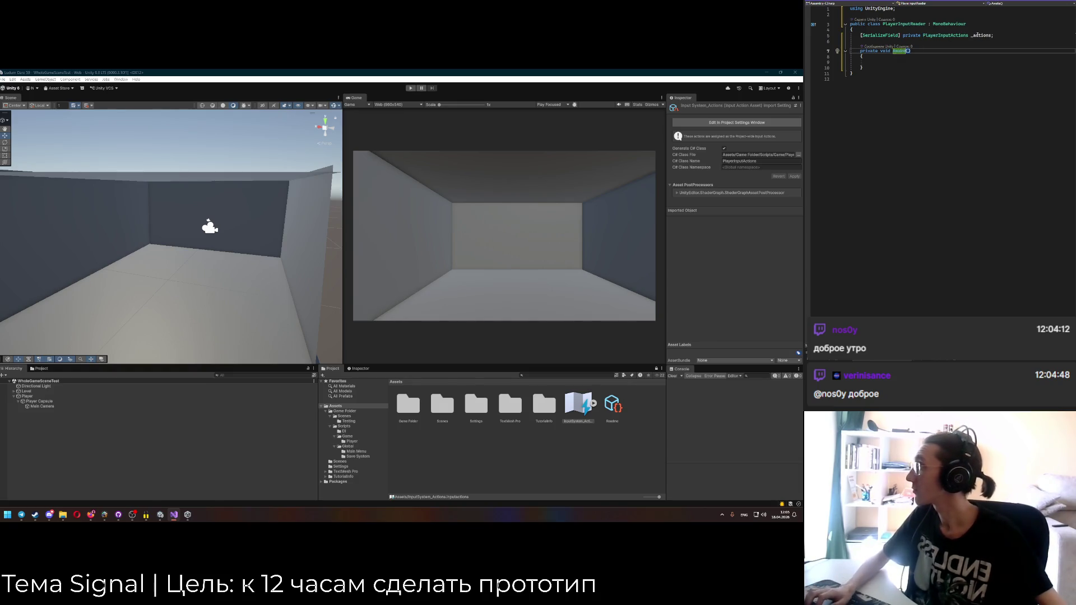
mouse_move(894, 51)
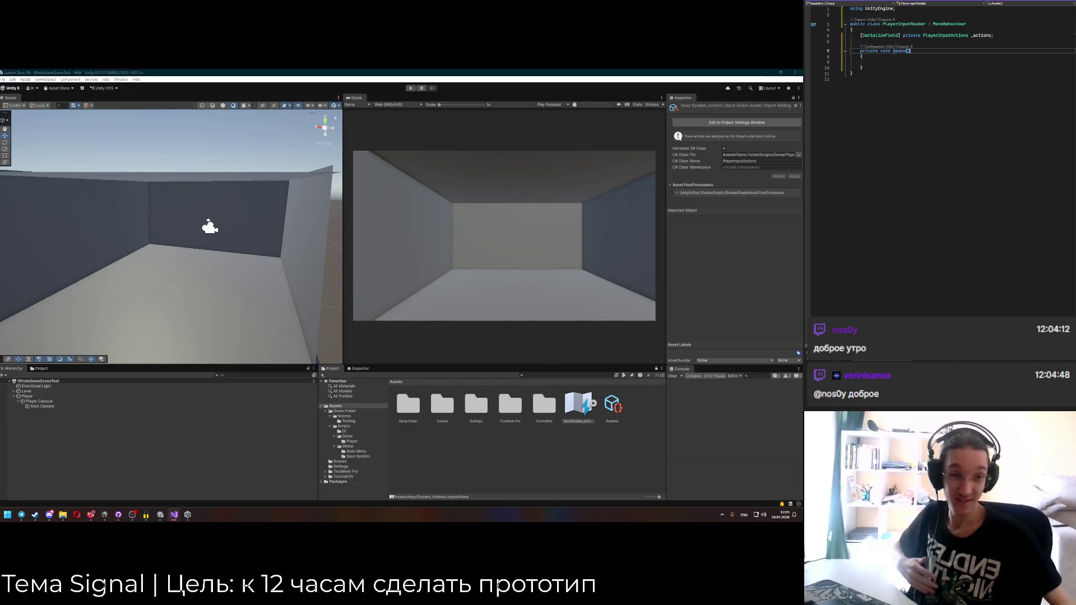
Check the quick fixes offered for Awake and dismiss them unchanged.
key(alt+Tab)
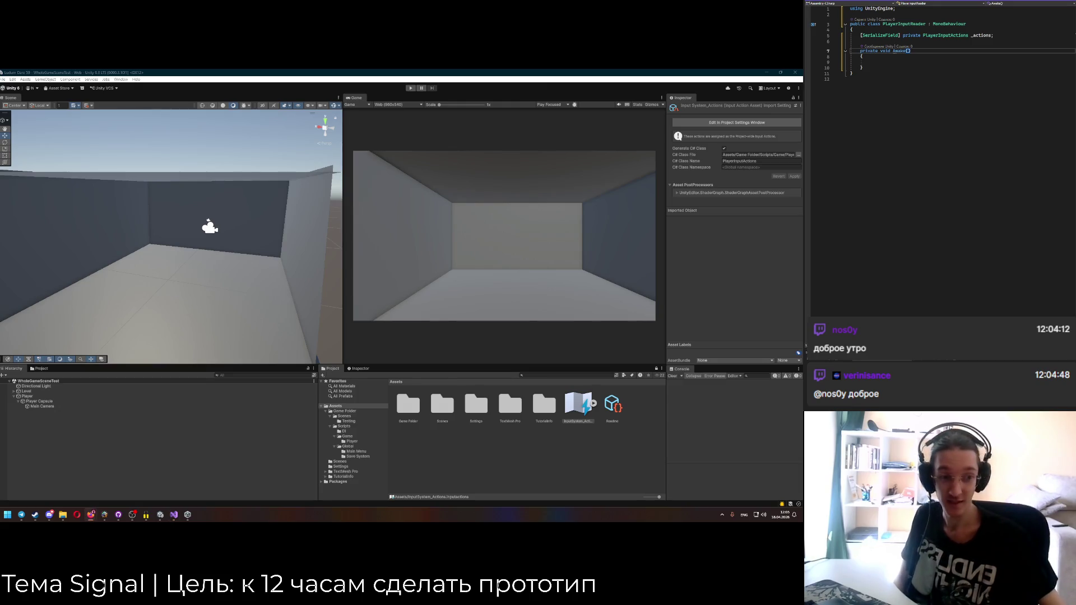
click(865, 67)
click(888, 59)
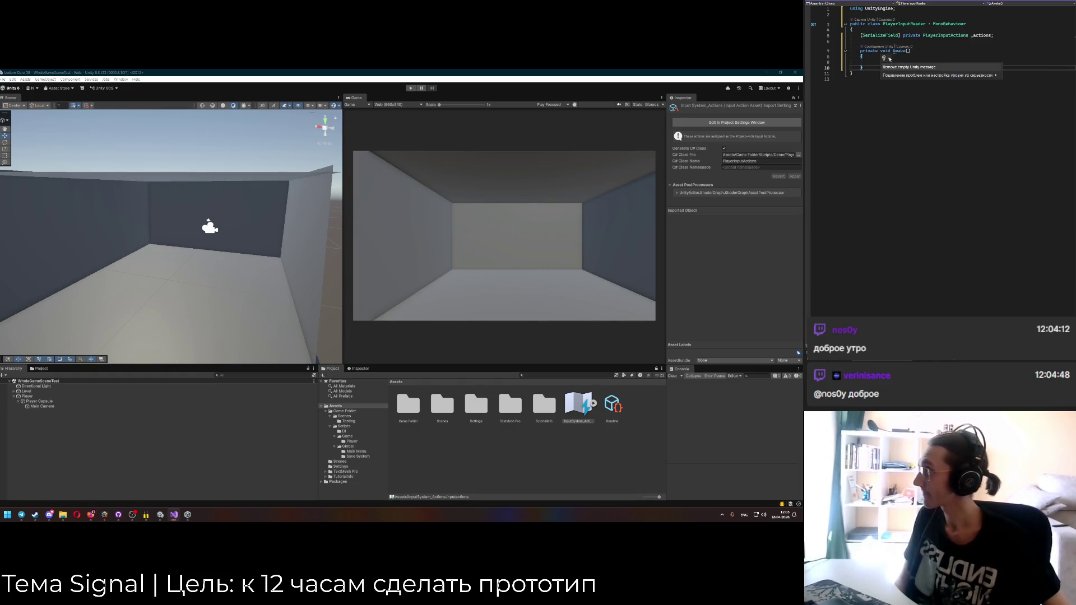
key(Escape)
key(Up)
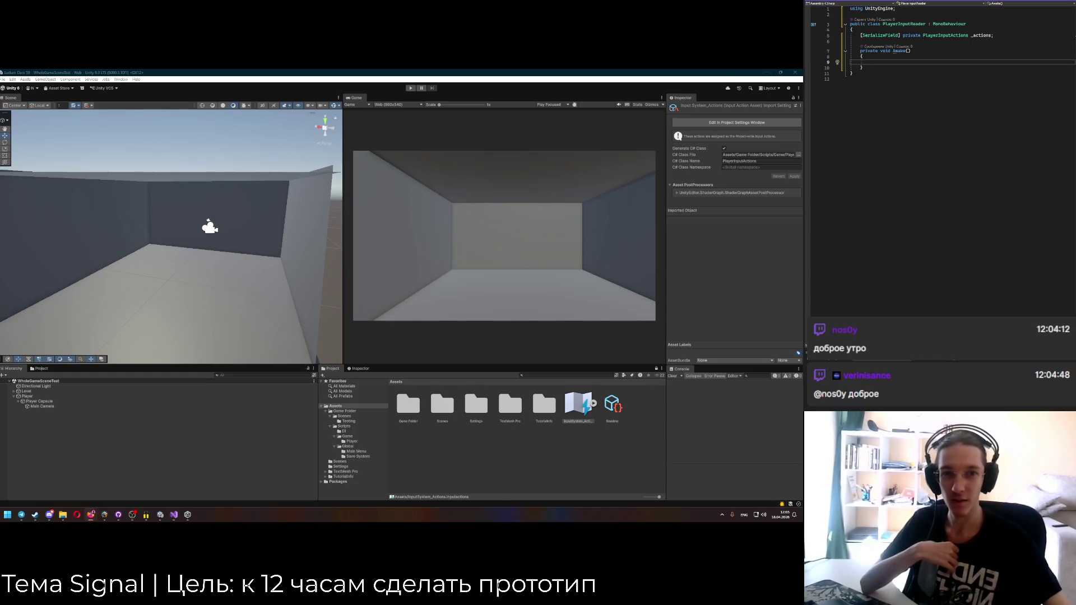
Bring the ChatGPT conversation in the browser to the front.
click(765, 72)
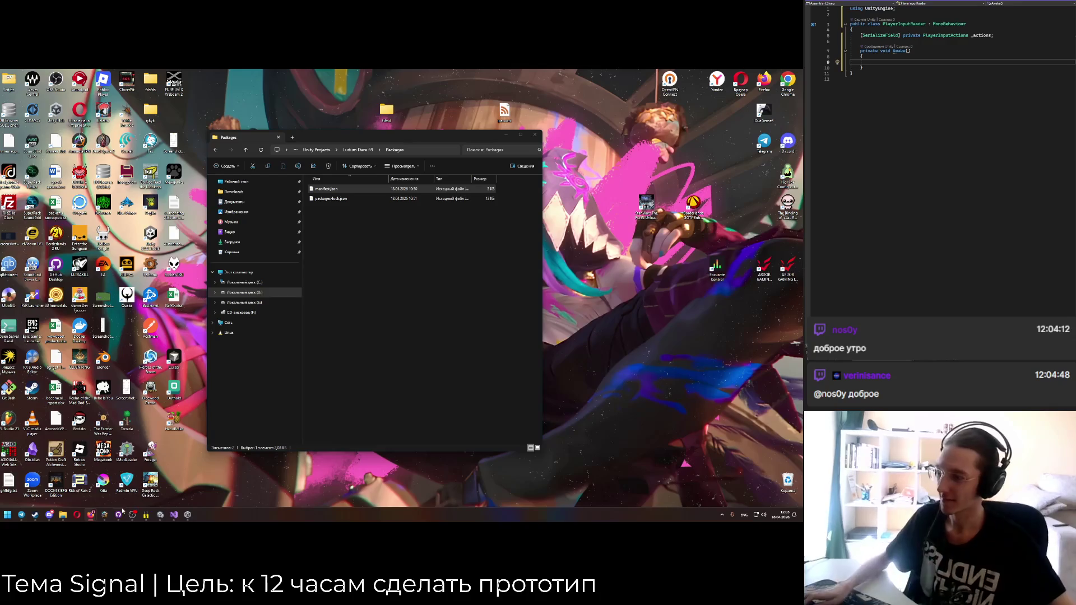
click(160, 514)
mouse_move(91, 514)
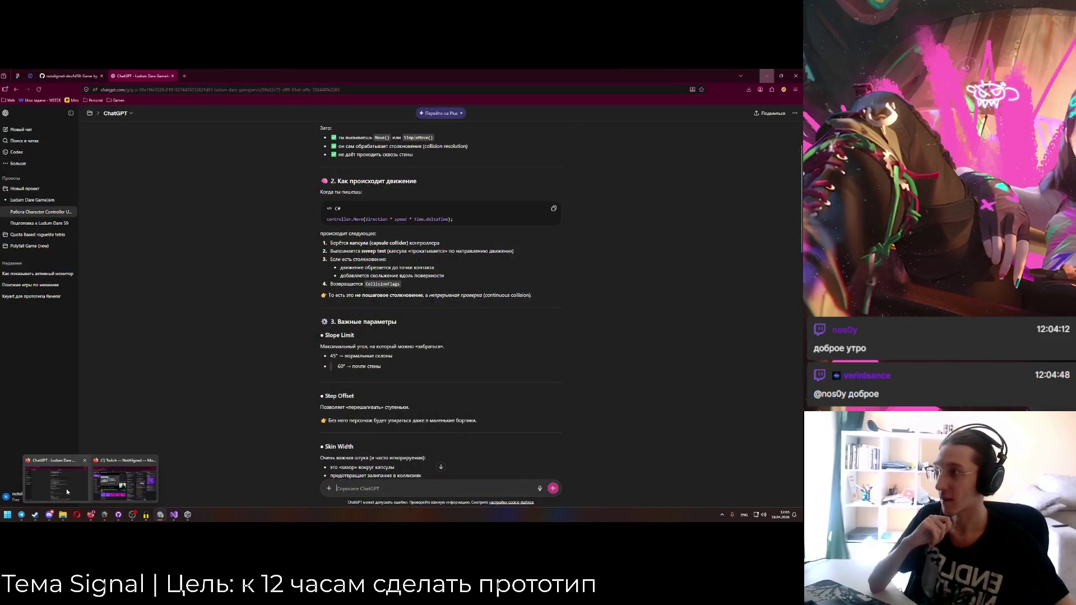
click(66, 488)
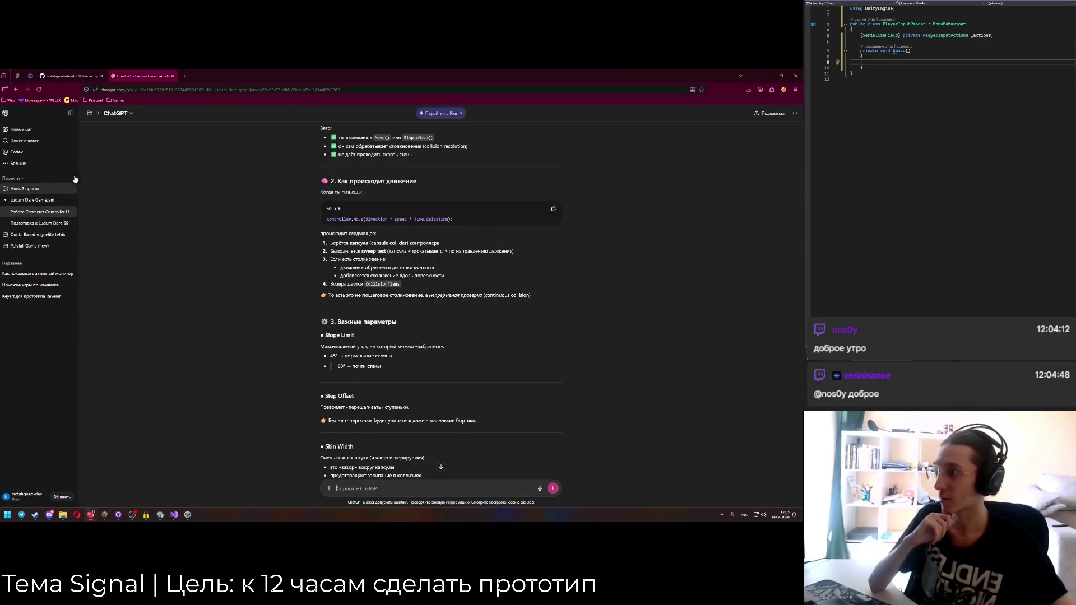
Scroll through the Signal game design frames in Figma.
click(24, 78)
scroll(308, 297, up, 2)
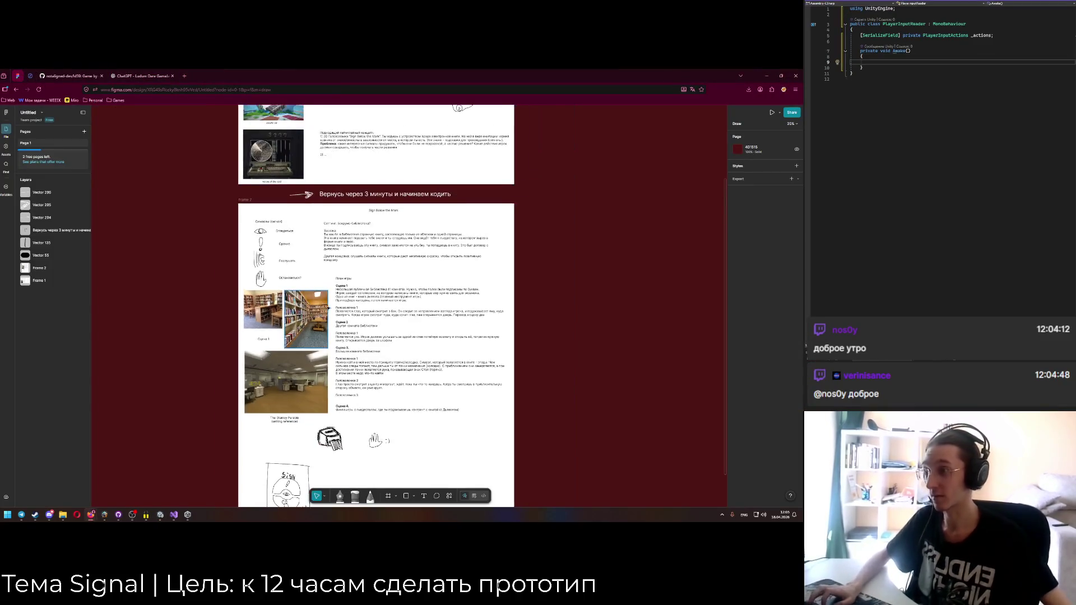
scroll(370, 329, up, 4)
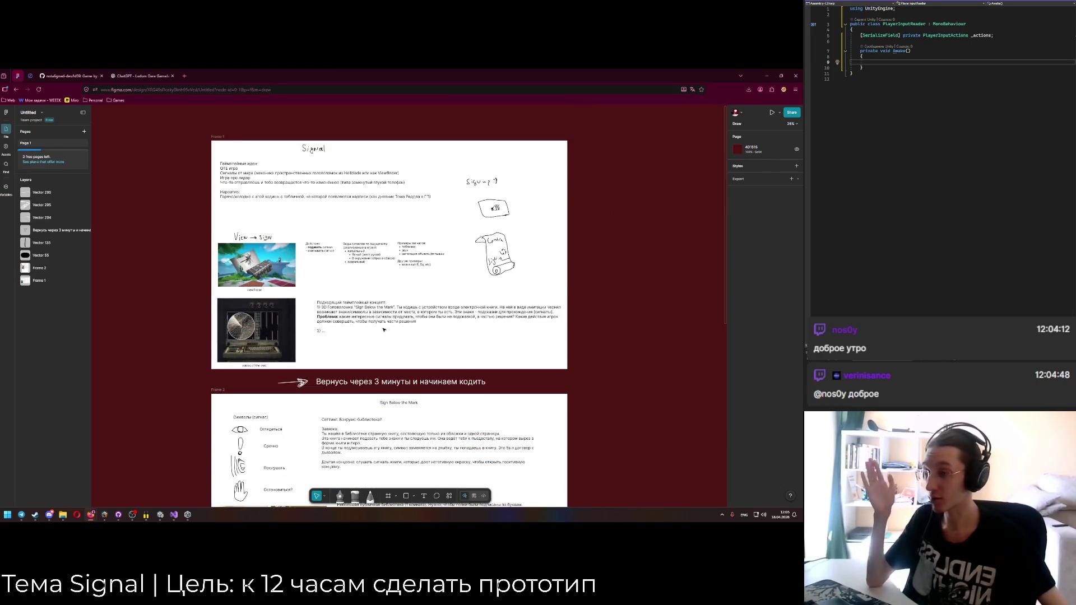
scroll(384, 330, down, 2)
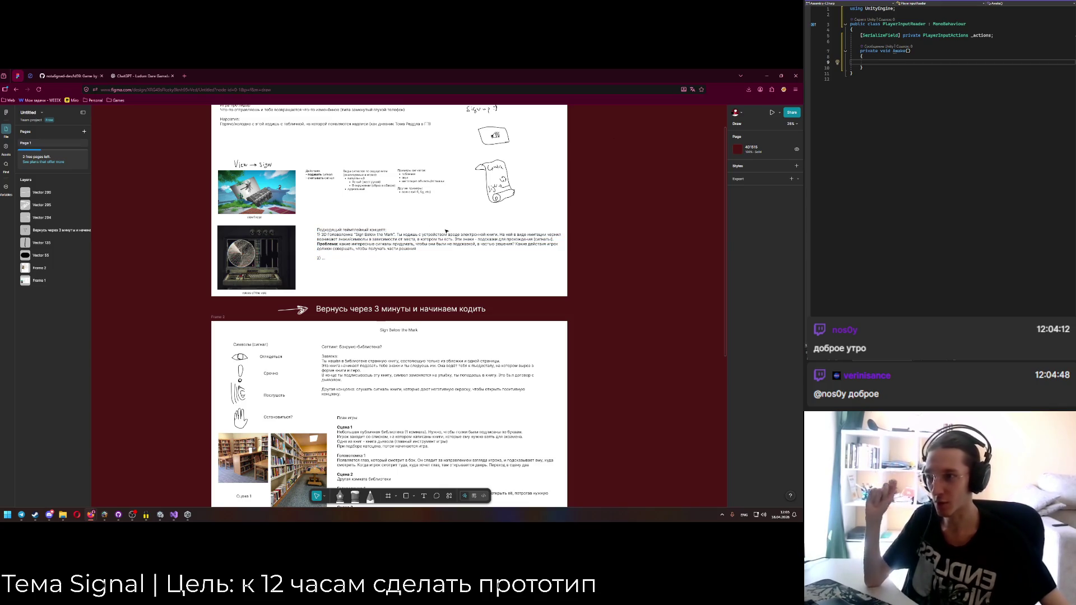
scroll(523, 206, down, 5)
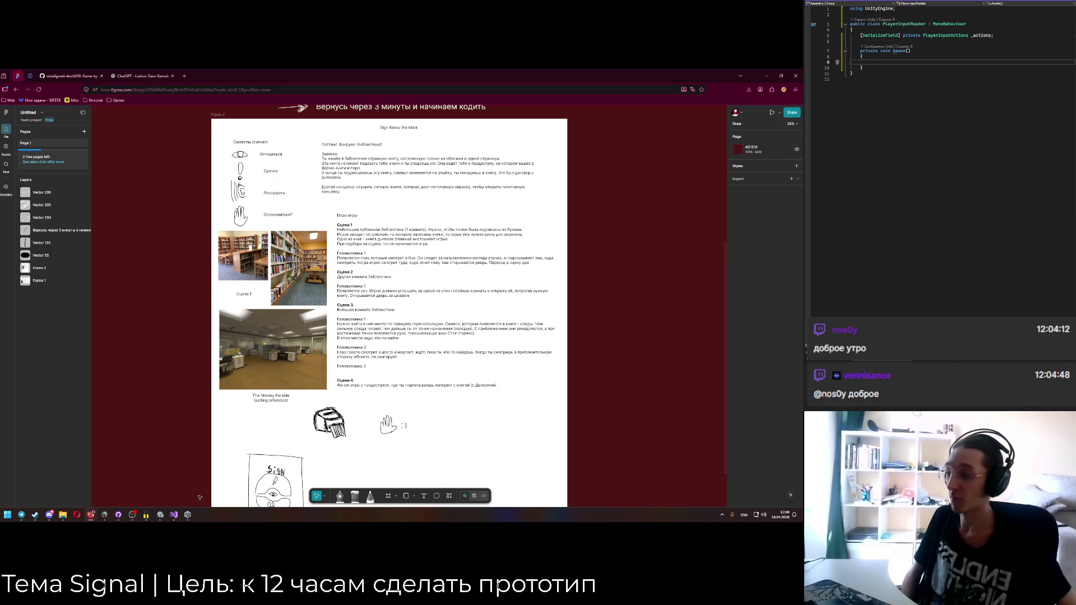
scroll(266, 252, up, 3)
scroll(190, 444, down, 5)
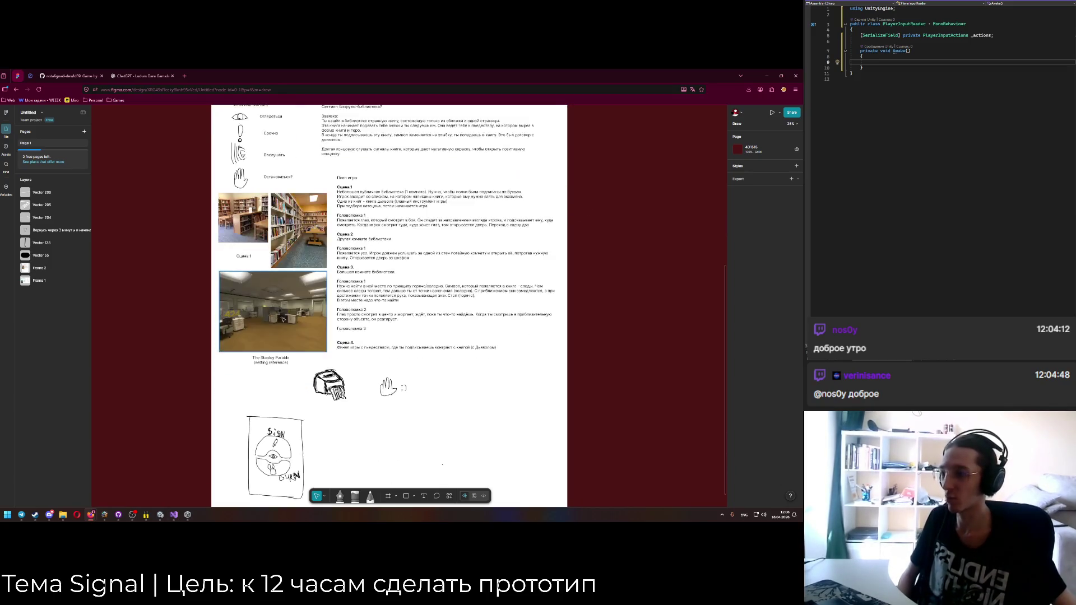
scroll(190, 445, up, 2)
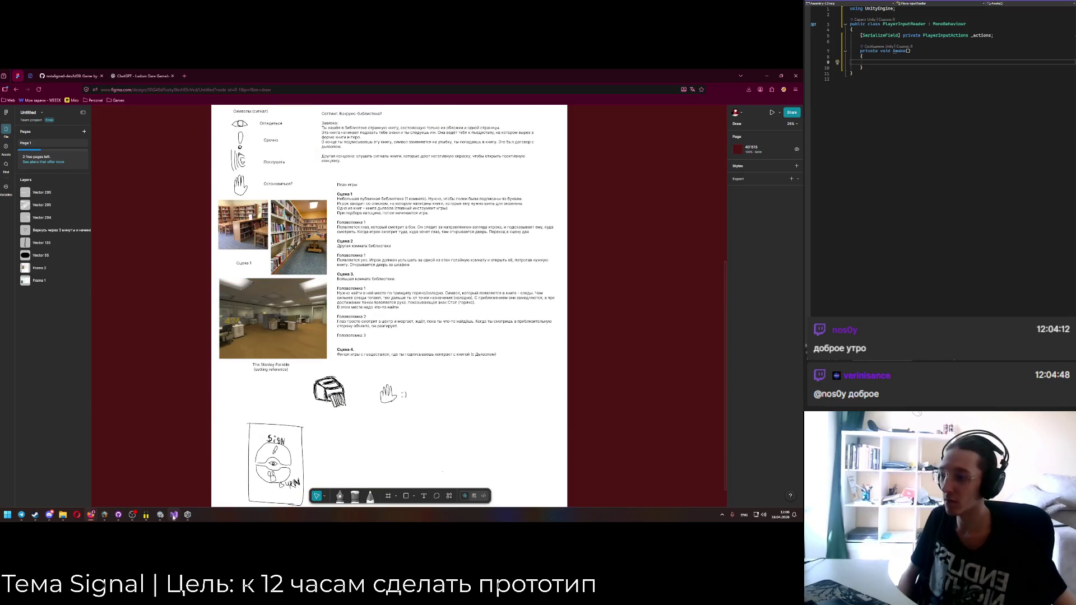
scroll(407, 296, up, 1)
scroll(484, 291, up, 1)
scroll(468, 289, down, 5)
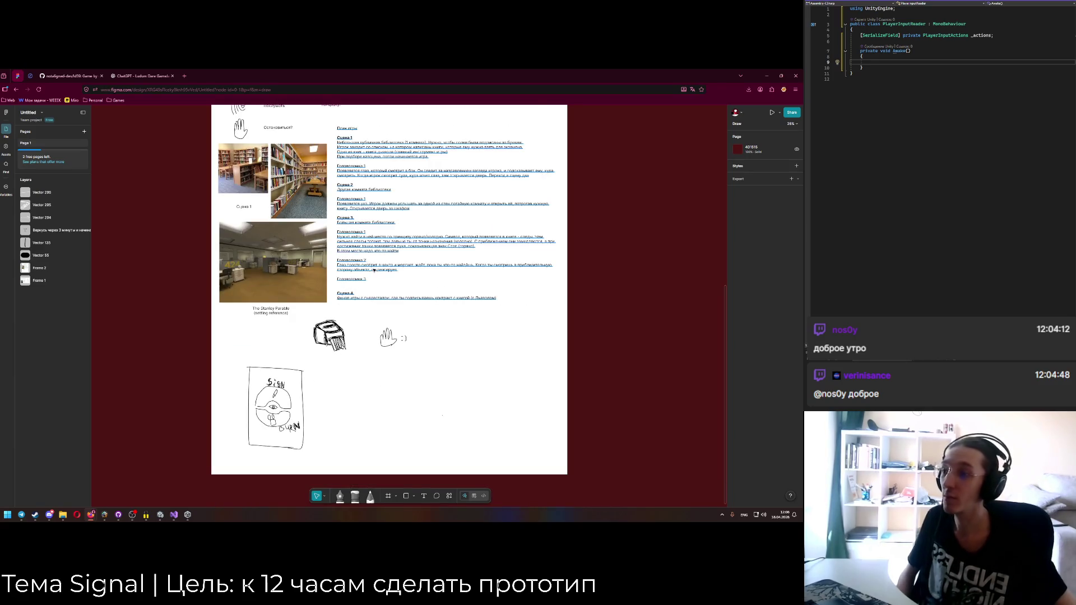
scroll(368, 280, up, 3)
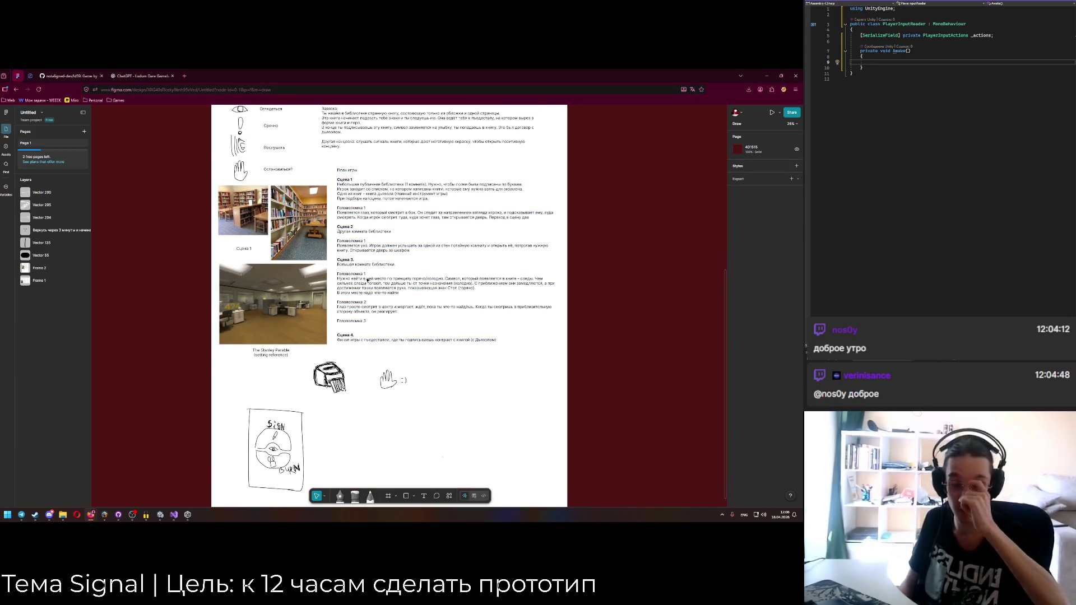
Switch to the ChatGPT chat, then minimise the browser to reveal Unity.
click(149, 73)
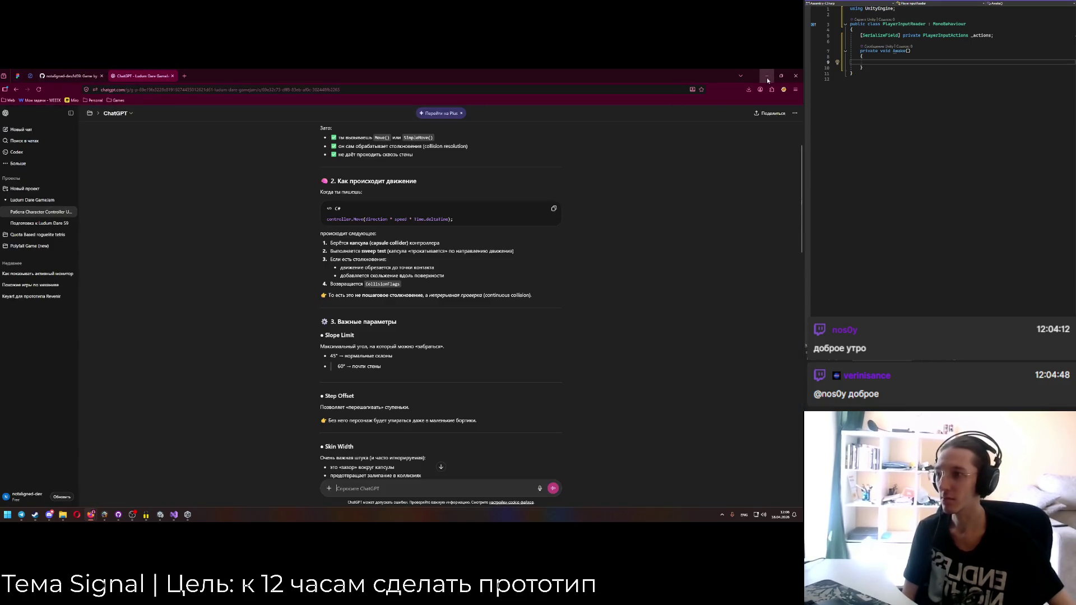
scroll(600, 270, up, 2)
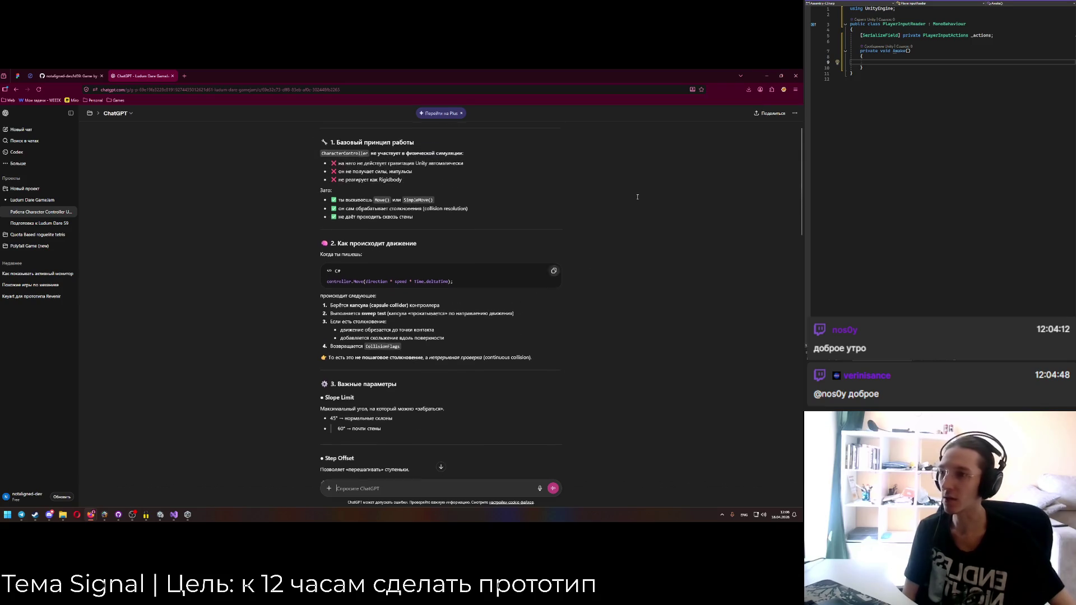
click(766, 76)
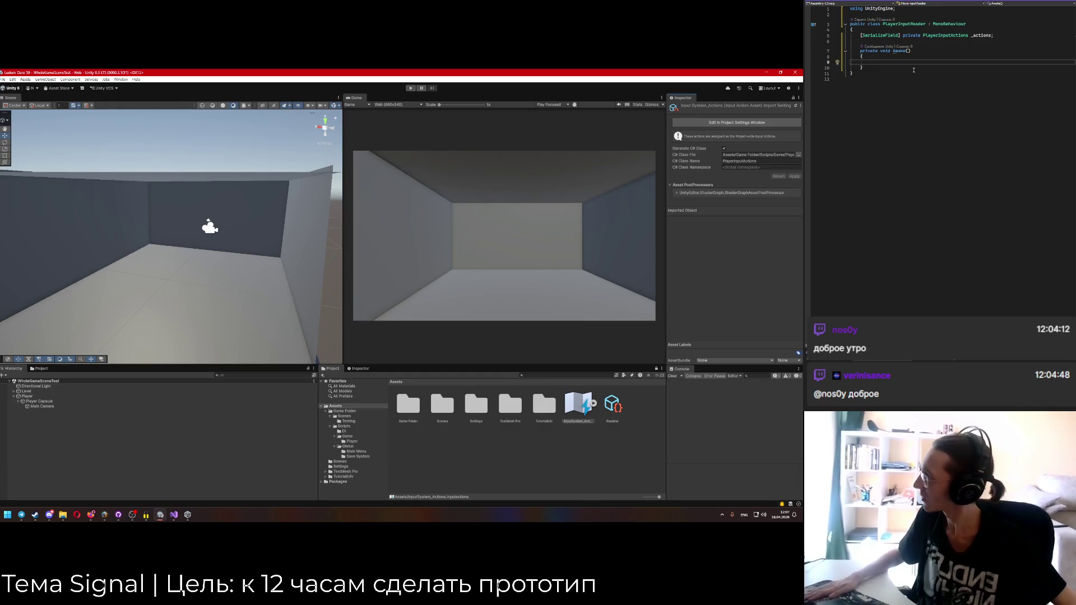
Remove the [SerializeField] attribute from the _actions field.
mouse_move(895, 53)
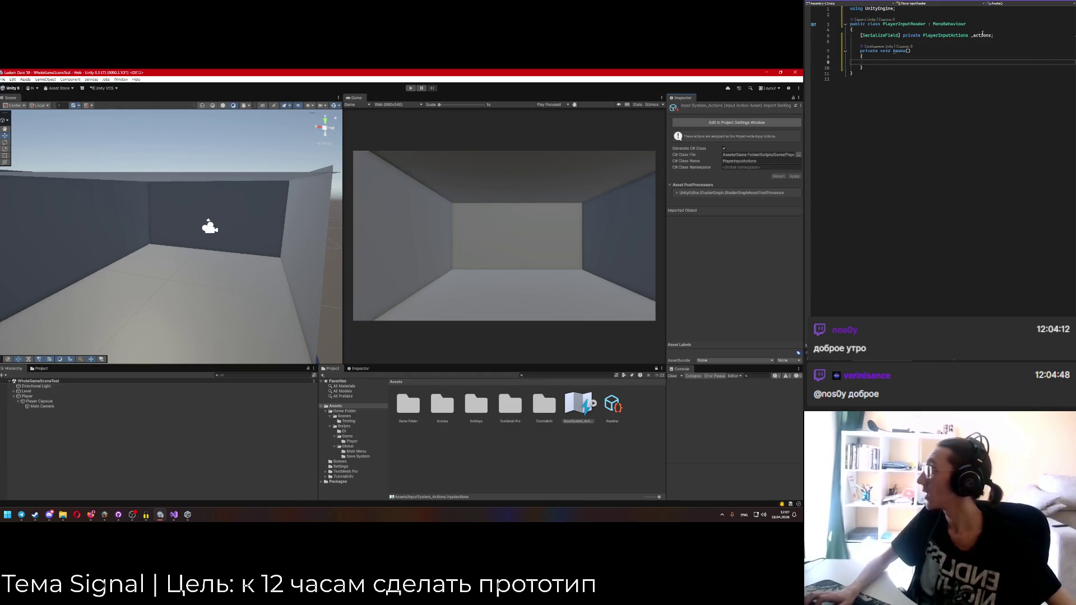
click(917, 35)
drag(860, 35, 902, 36)
key(BackSpace)
double_click(937, 35)
Assign _actions = new PlayerInputActions() inside Awake.
click(897, 62)
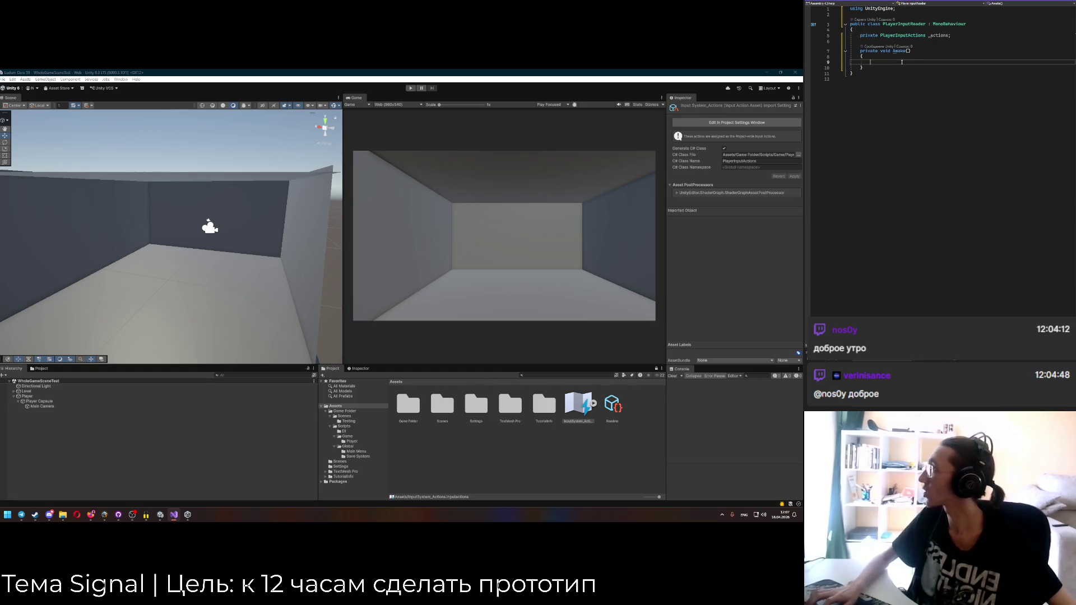
mouse_move(895, 53)
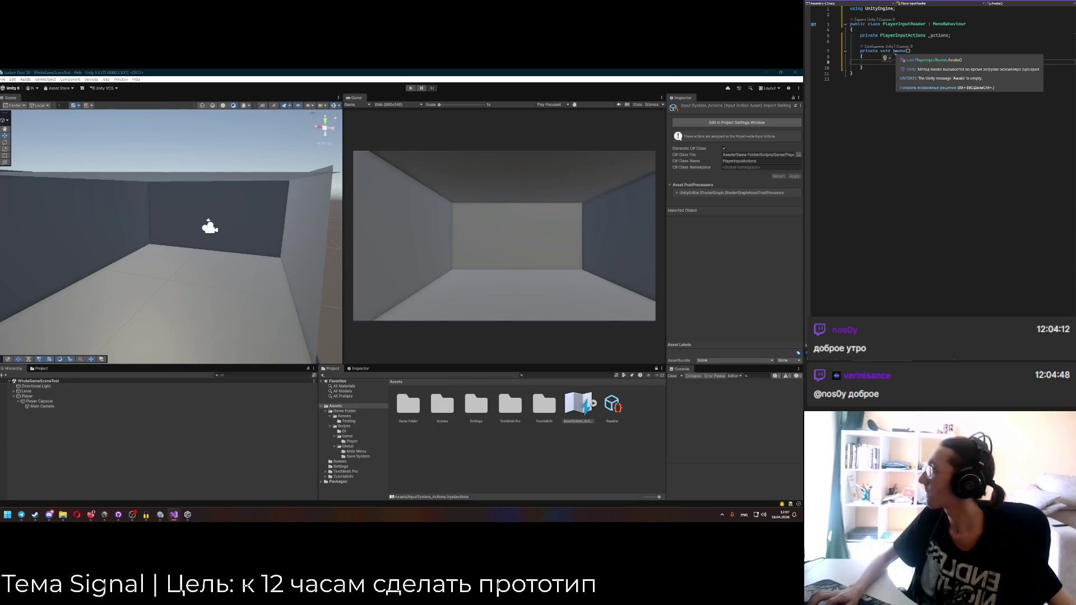
text(_actions = new)
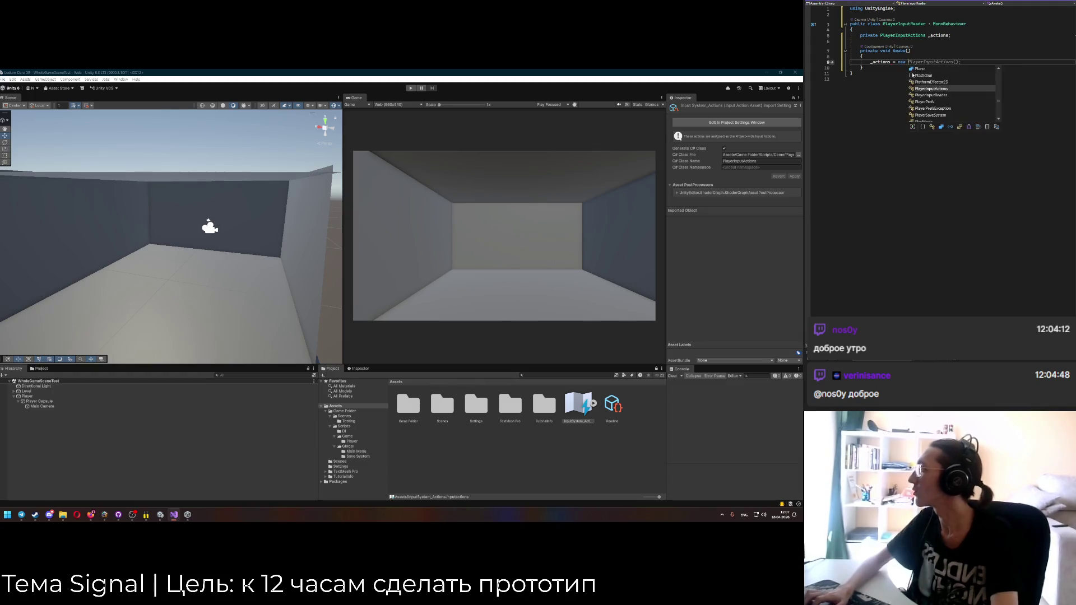
key(Tab)
Add an empty private void Update() method below Awake.
key(Down)
key(Return)
key(Return)
text(private void Update)
key(Tab)
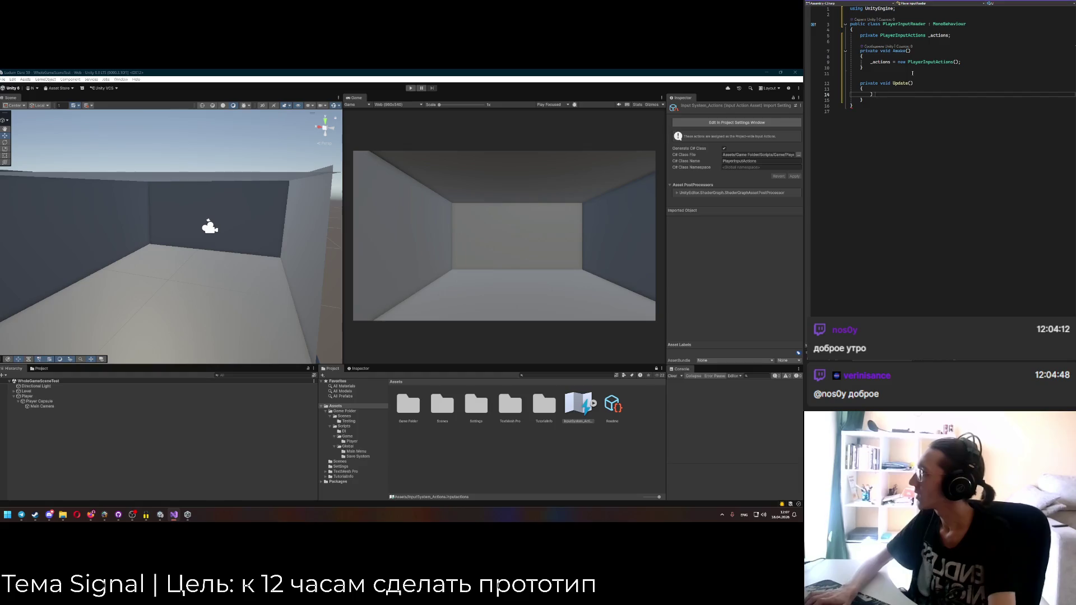
key(Up)
mouse_move(896, 84)
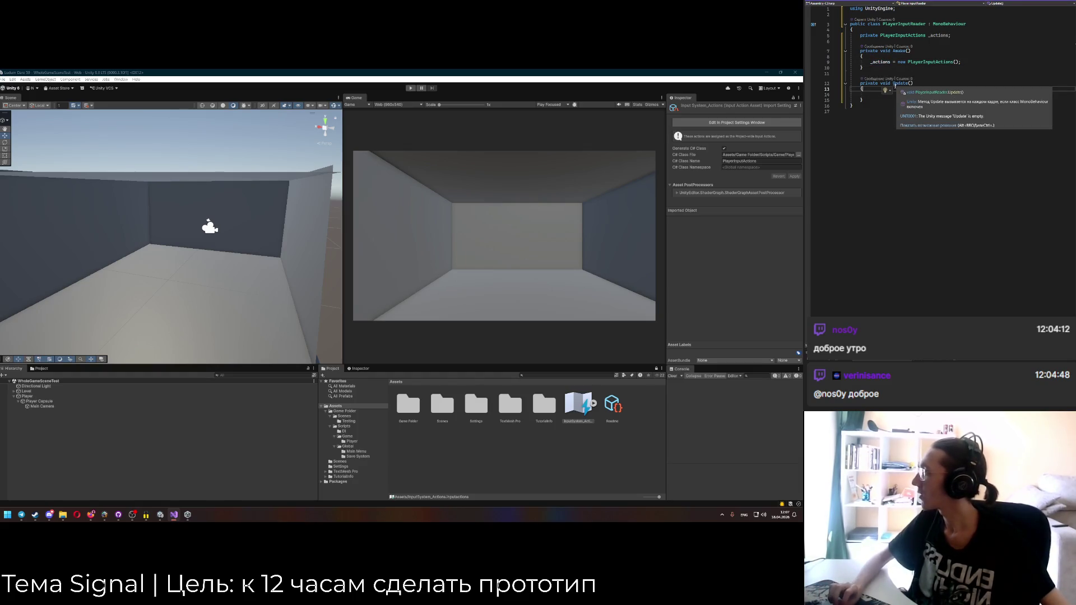
click(871, 95)
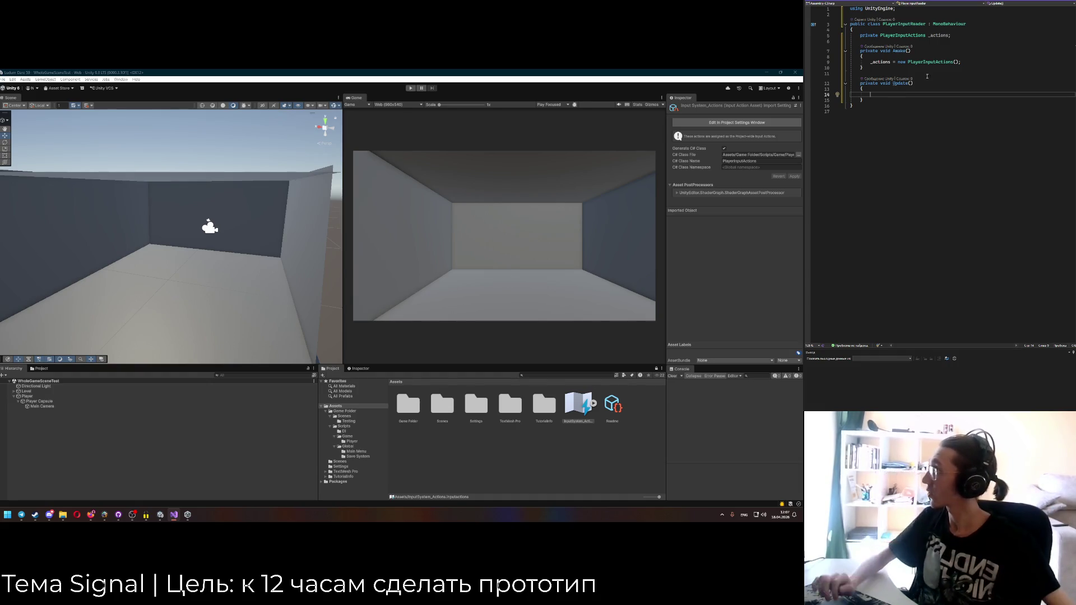
click(977, 35)
Declare a public event Action MovePressed below the _actions field.
key(Return)
key(Return)
text(publiv )
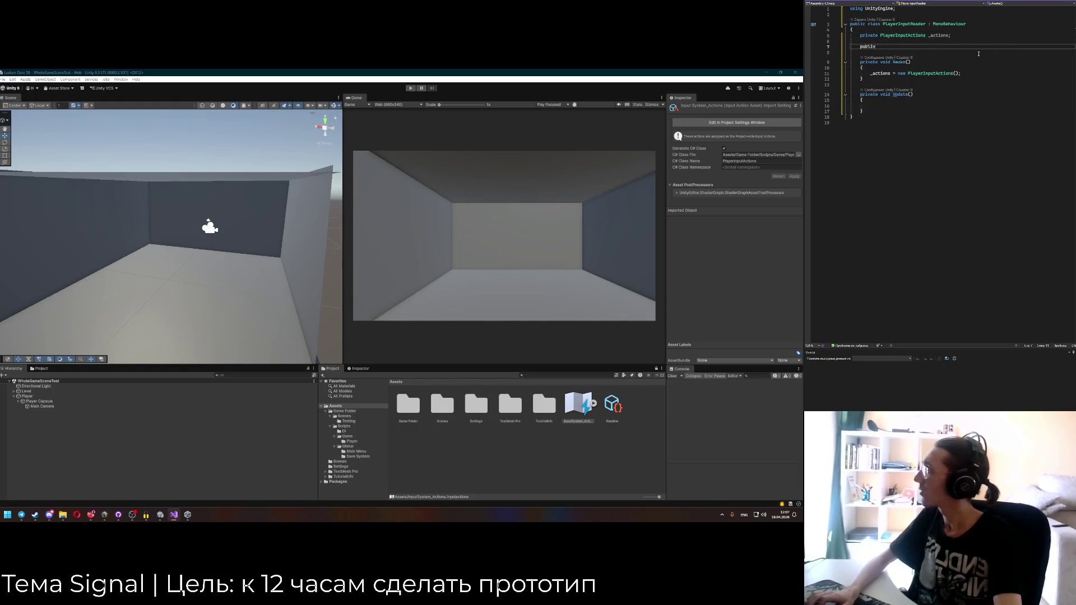
text(eve)
text( Action )
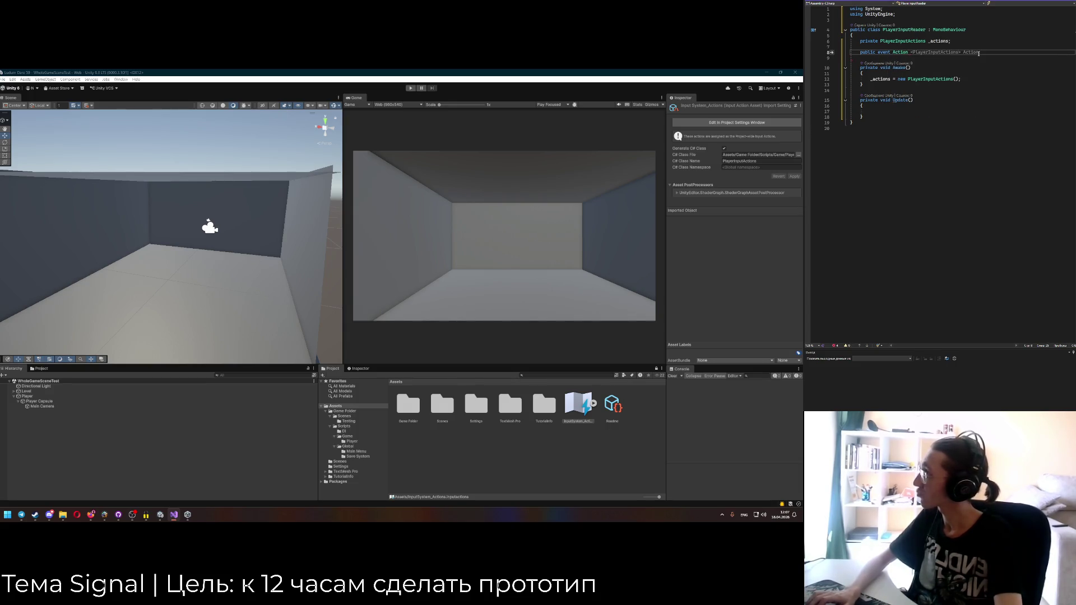
text(;)
key(Down)
key(Down)
key(Down)
key(Down)
key(Down)
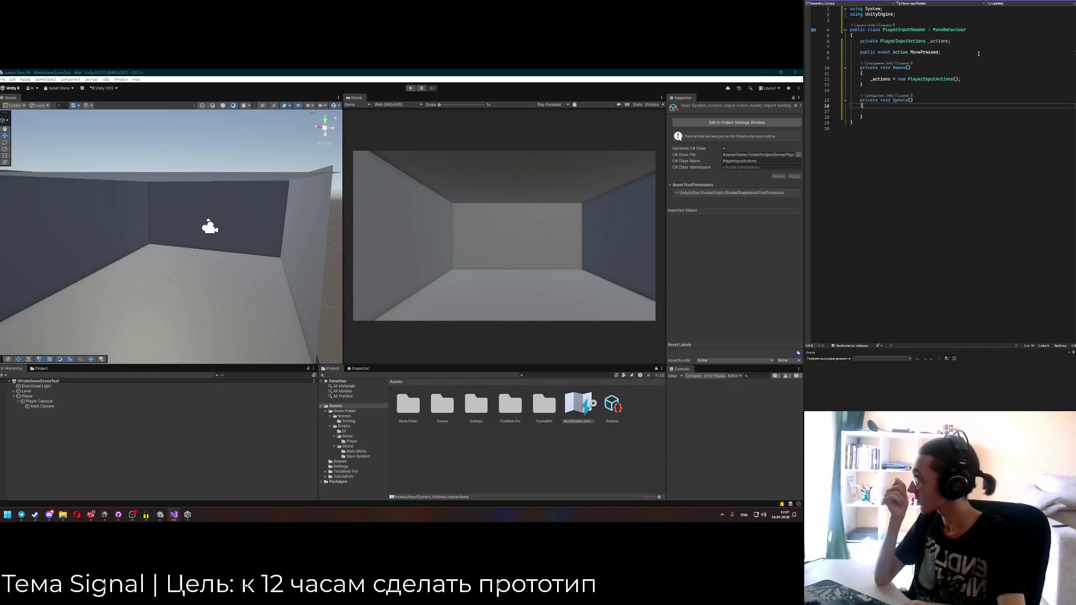
Make Update return early with if (_actions == null) return;.
text(If )
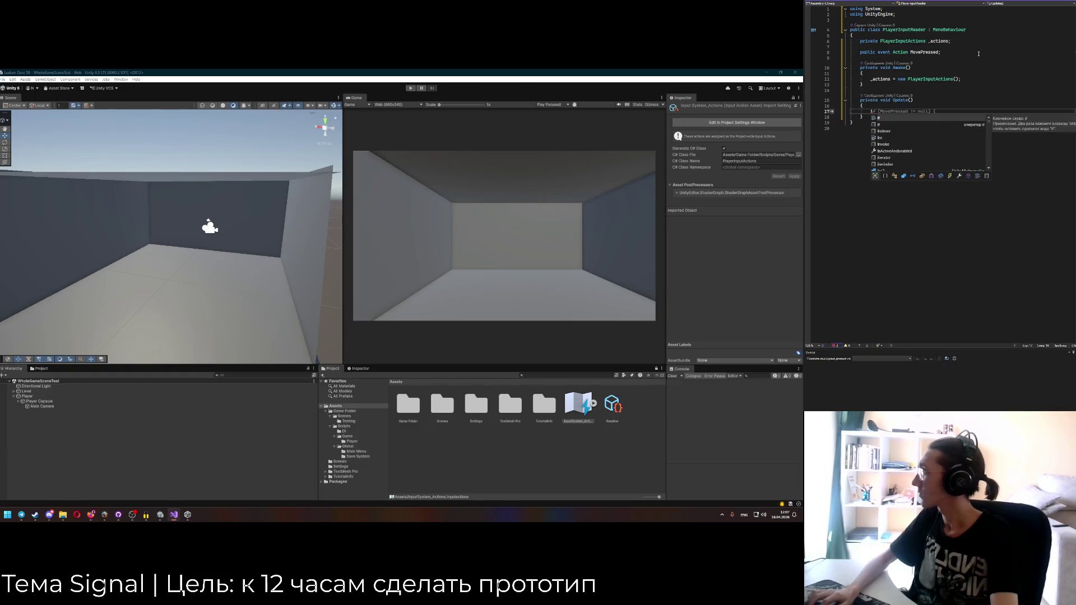
text((_actions?)
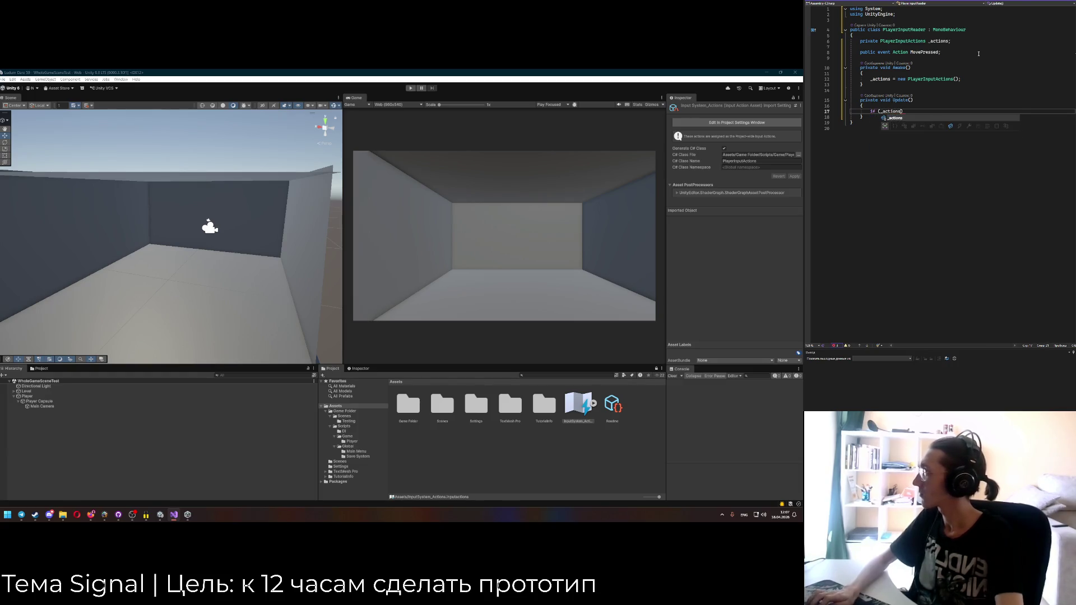
key(Return)
text({)
key(Return)
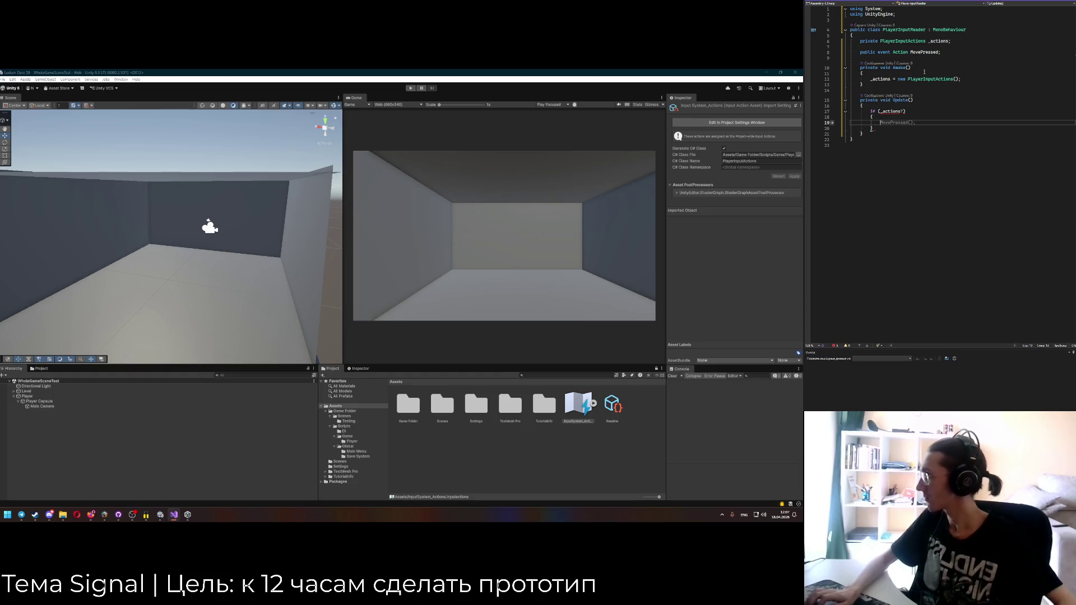
click(904, 111)
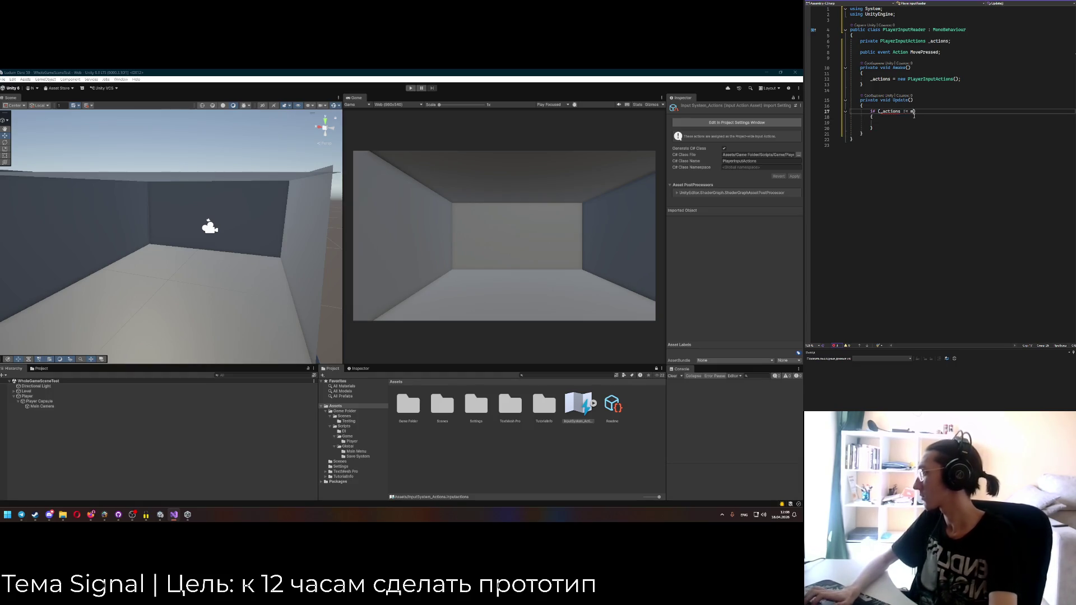
text(ull)
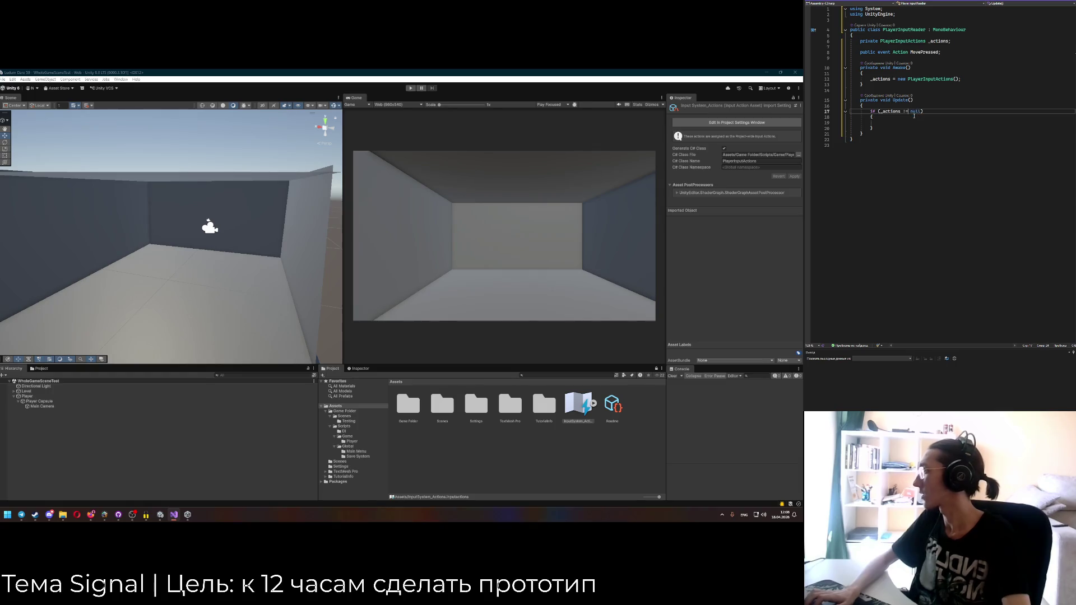
key(BackSpace)
key(BackSpace)
key(BackSpace)
text(r)
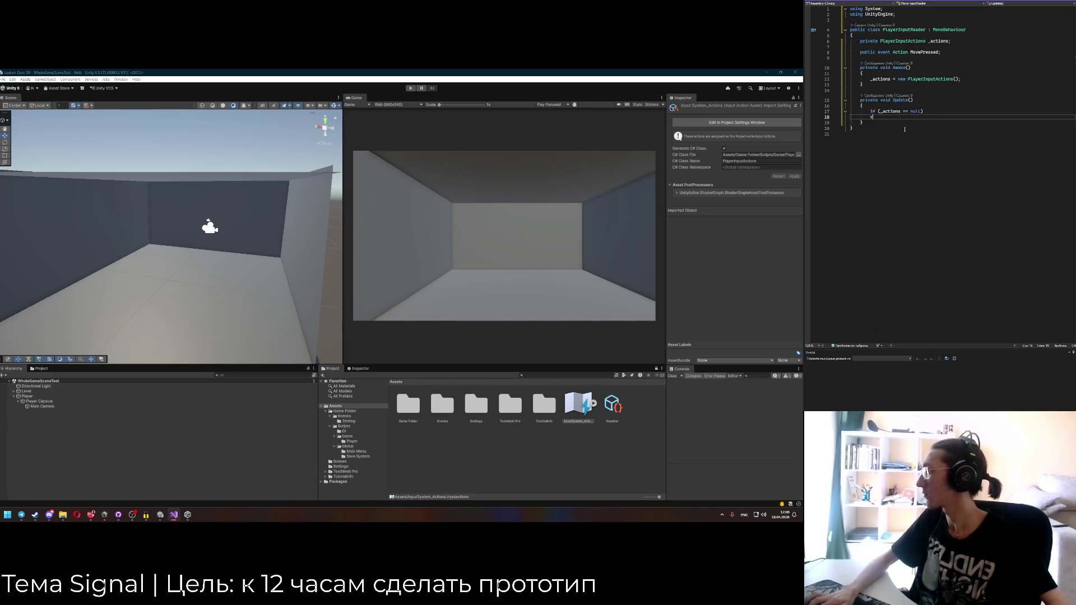
text(eturn;)
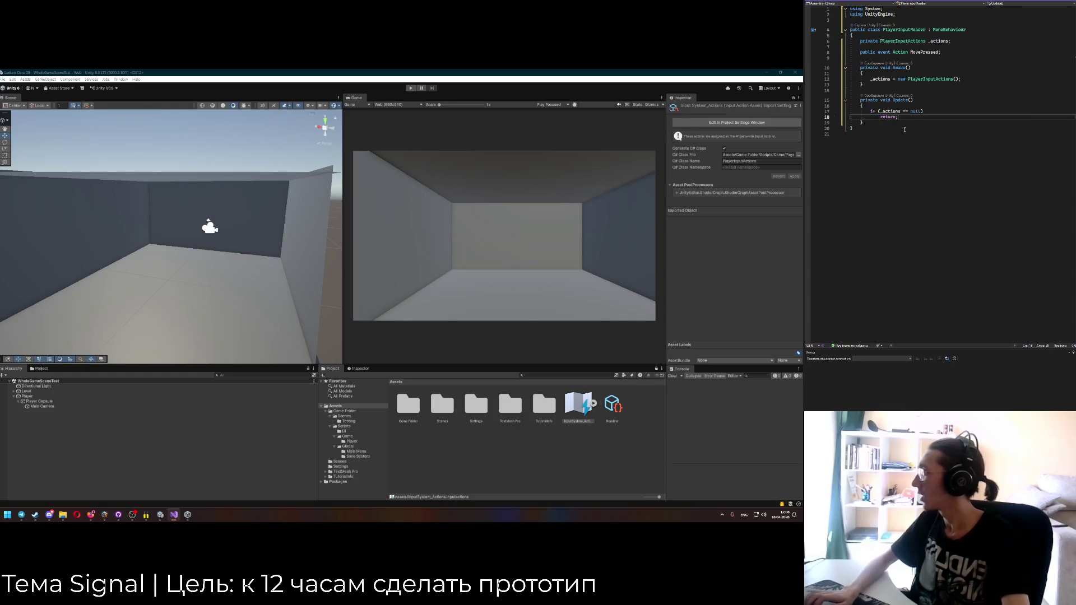
key(Return)
key(Return)
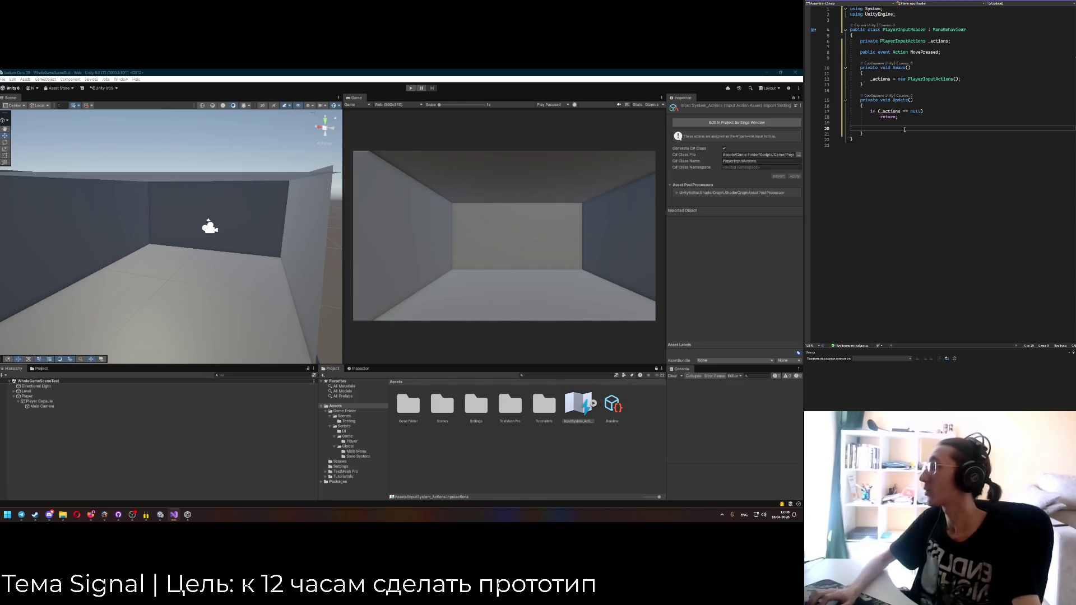
text(_actions.)
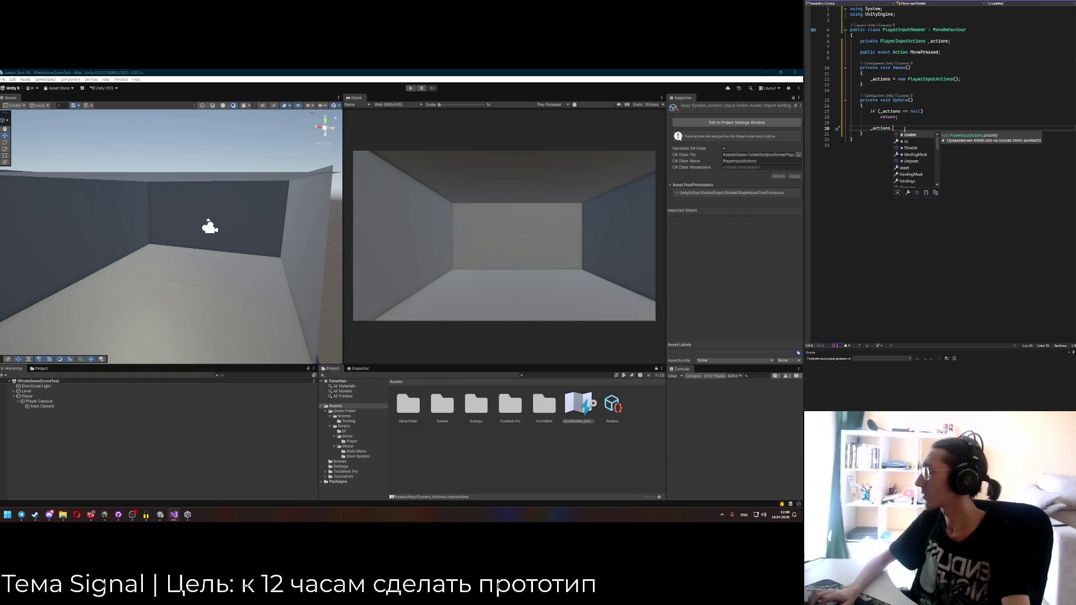
double_click(578, 405)
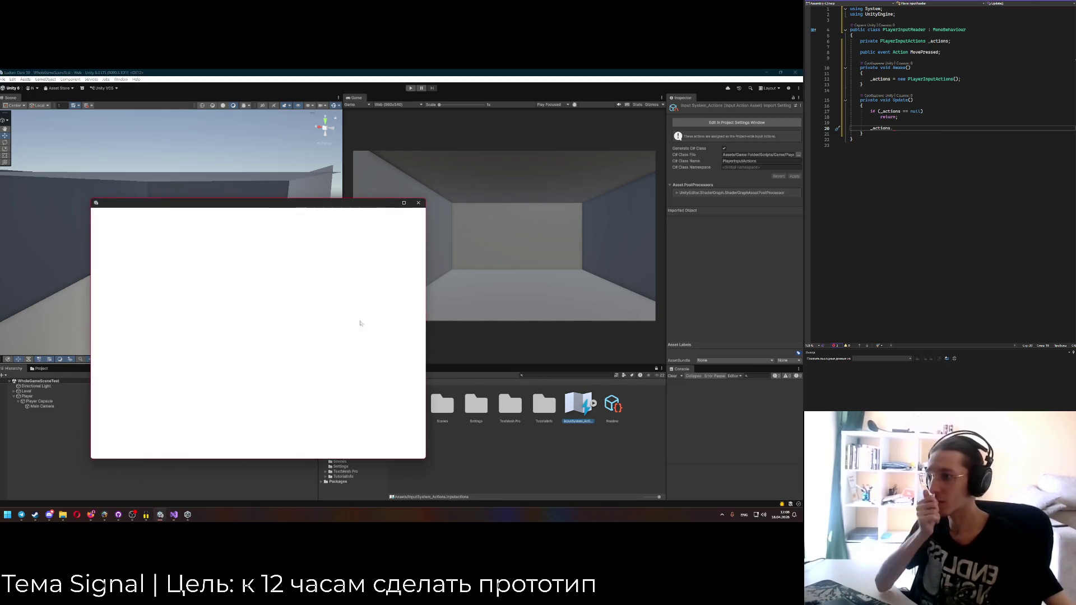
Start typing _actions.Player and inspect the Move action's WASD bindings.
click(897, 128)
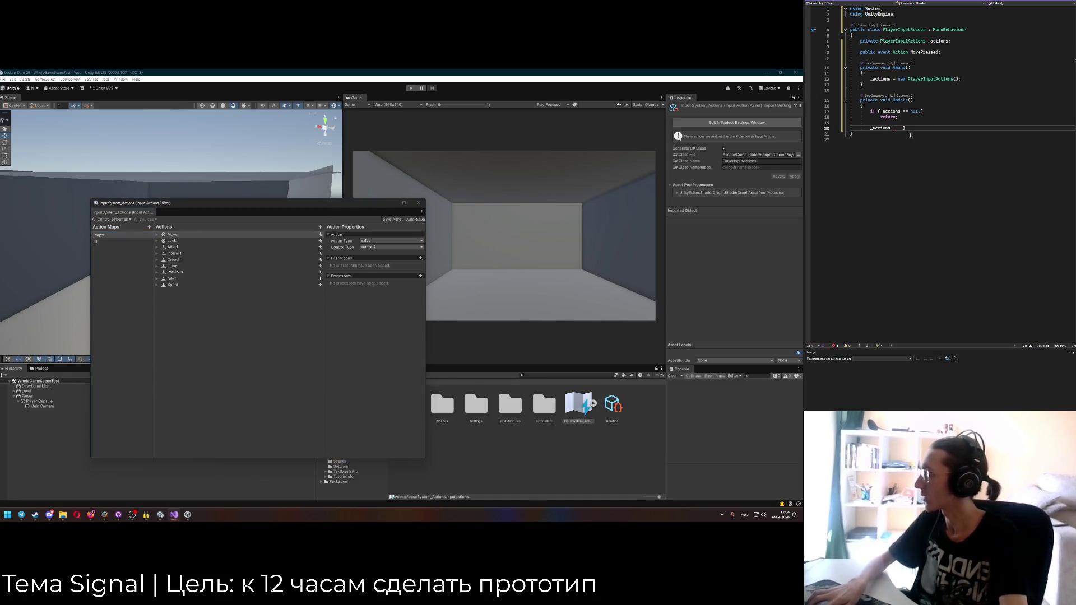
text(layer.)
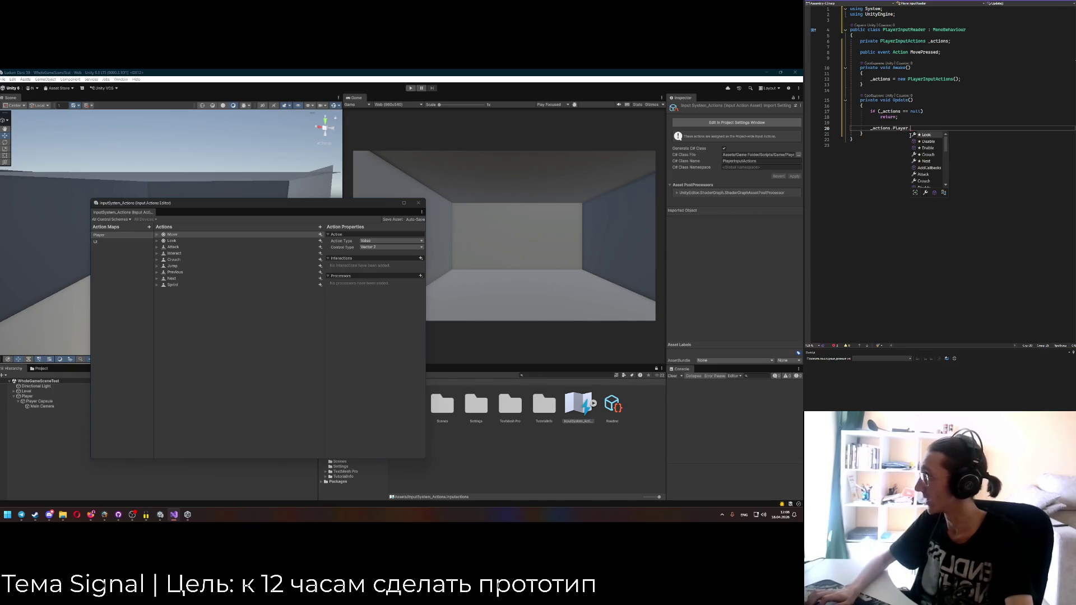
click(171, 234)
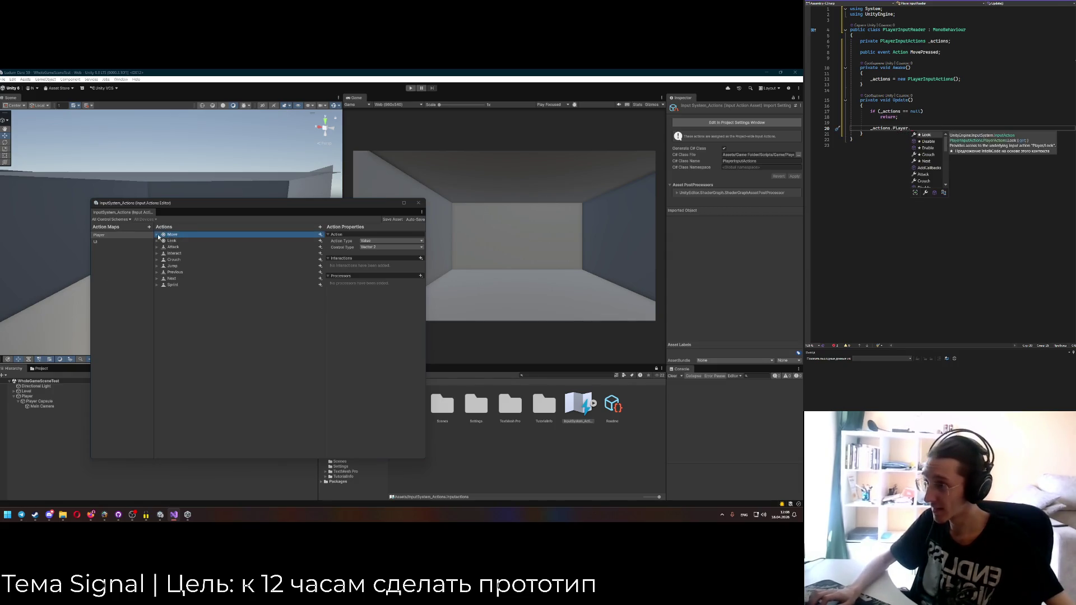
click(158, 235)
click(161, 246)
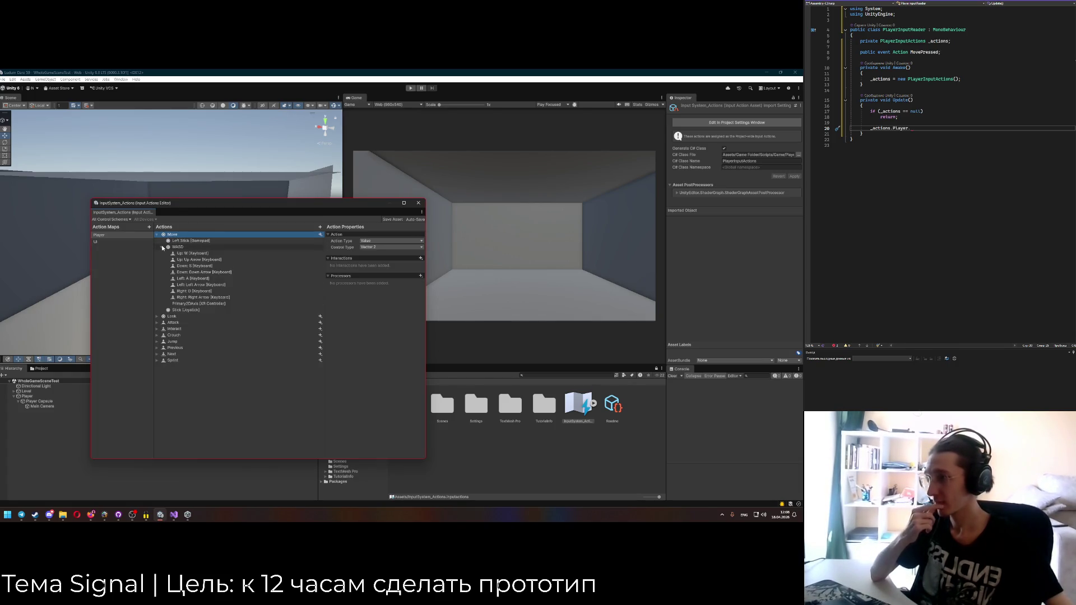
click(161, 247)
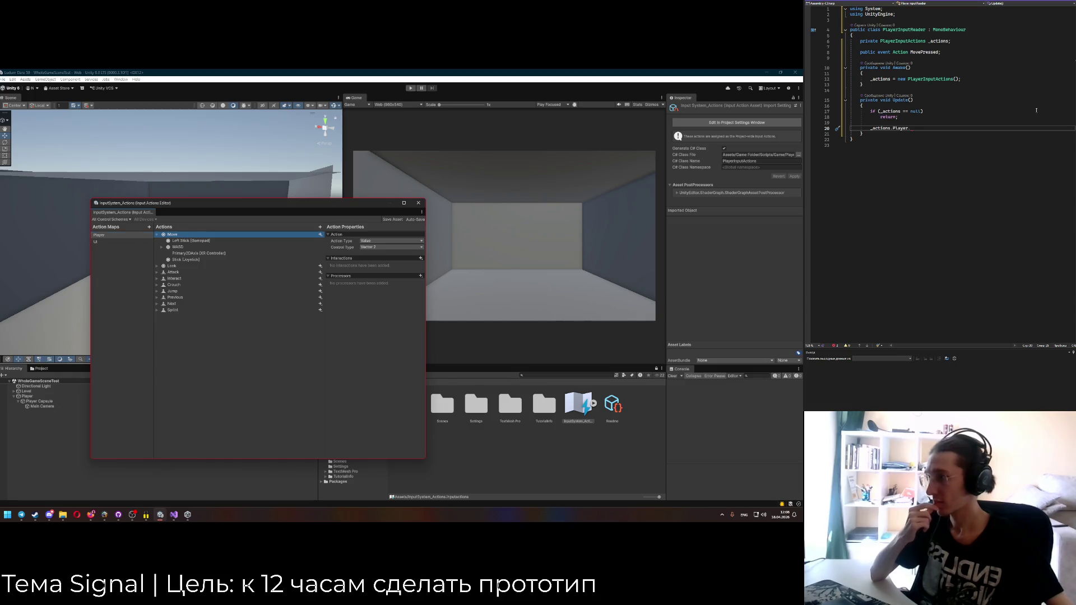
Write an if (_actions.Player.Move.WasPressedThisFrame()) block in Update.
click(918, 128)
text(Move)
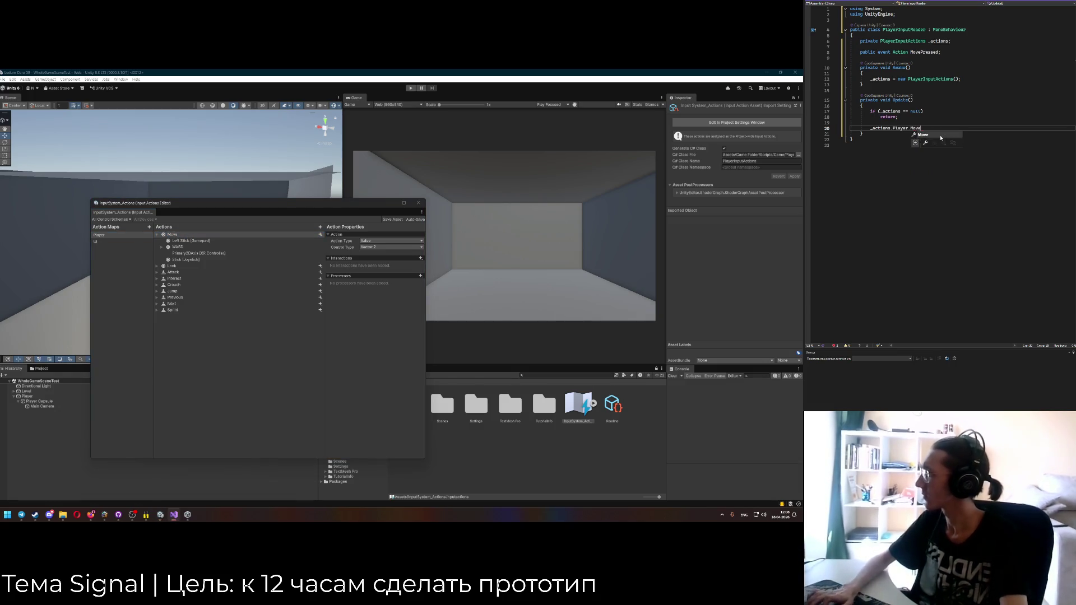
text(.wasPre)
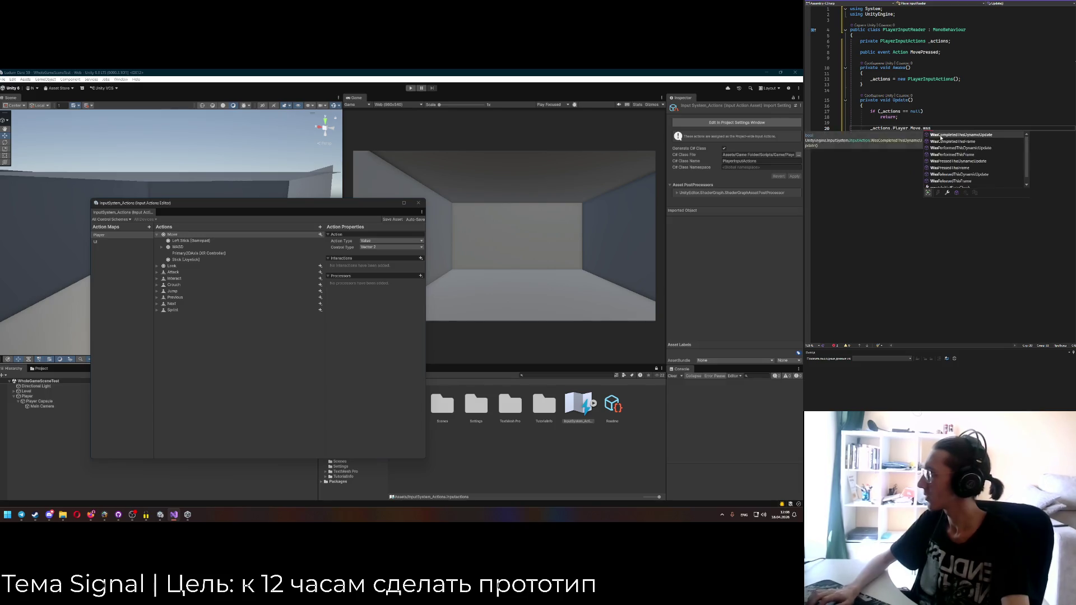
key(Down)
key(Tab)
text({)
key(Return)
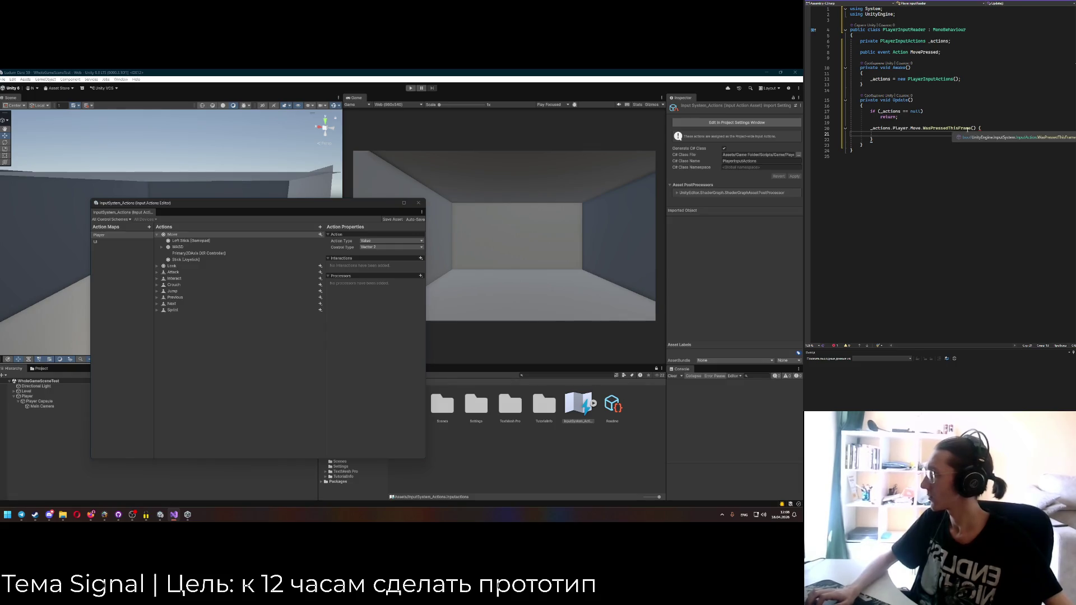
key(Up)
key(Home)
text(if ()
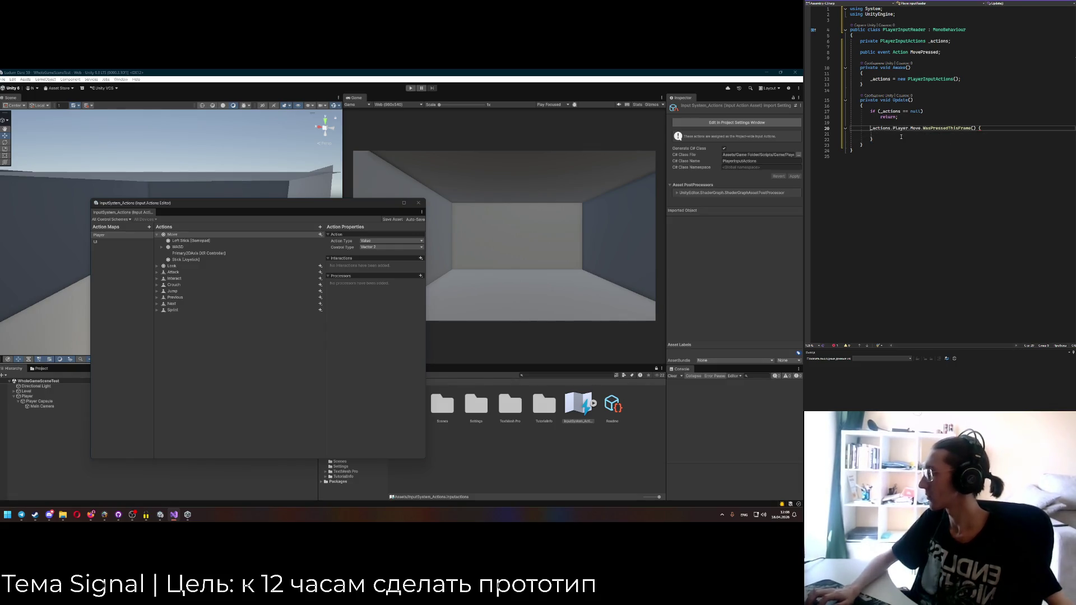
key(End)
key(Left)
key(Left)
text())
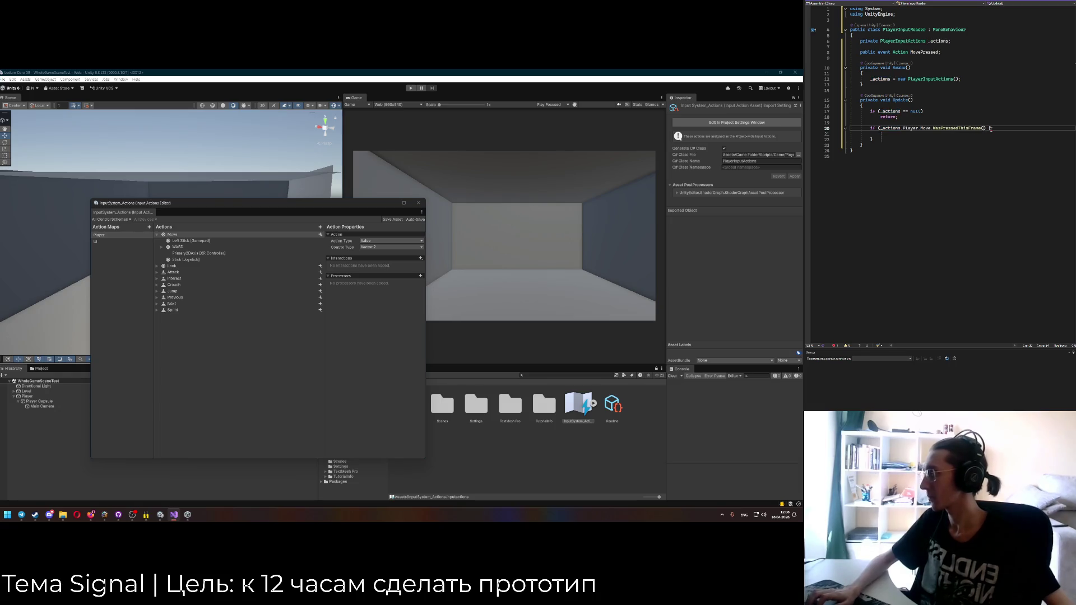
key(Return)
Delete the stray _actions.Player.Move text left inside the if block.
click(907, 140)
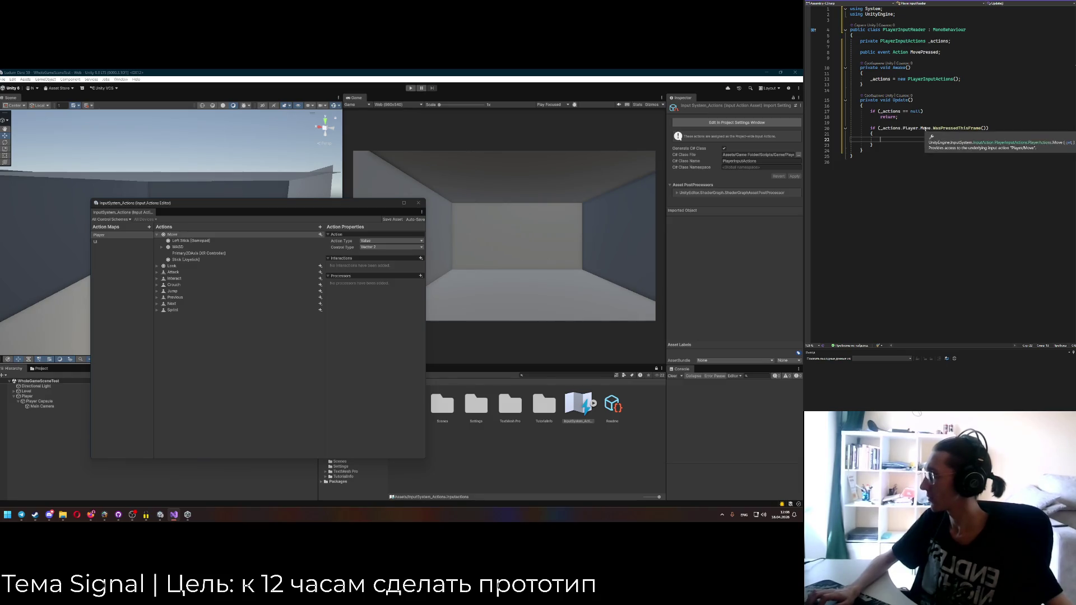
drag(879, 128, 931, 128)
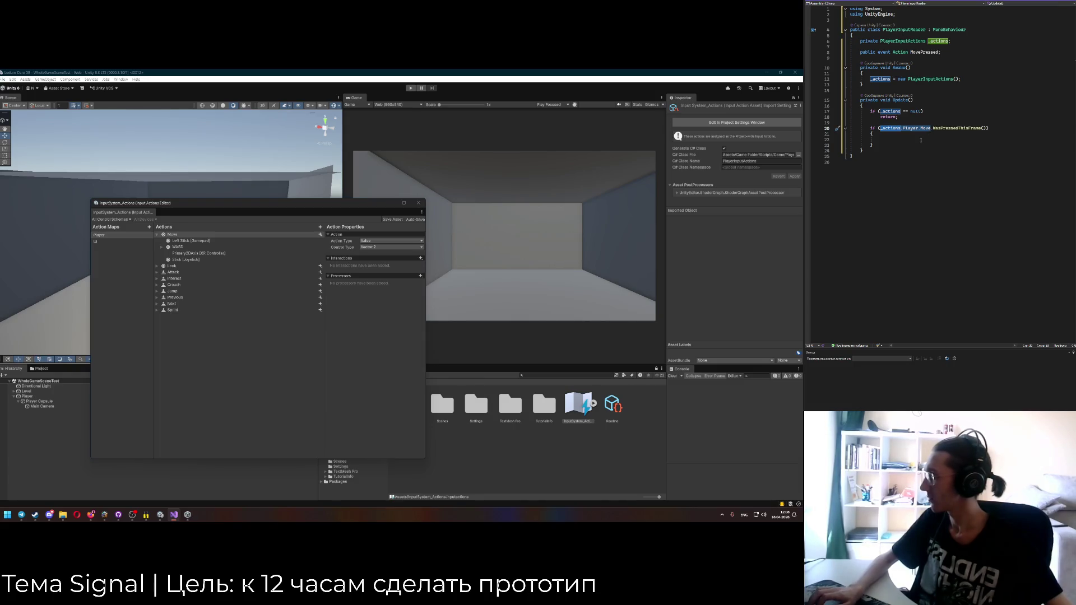
click(921, 140)
text(_actions.Player.Move)
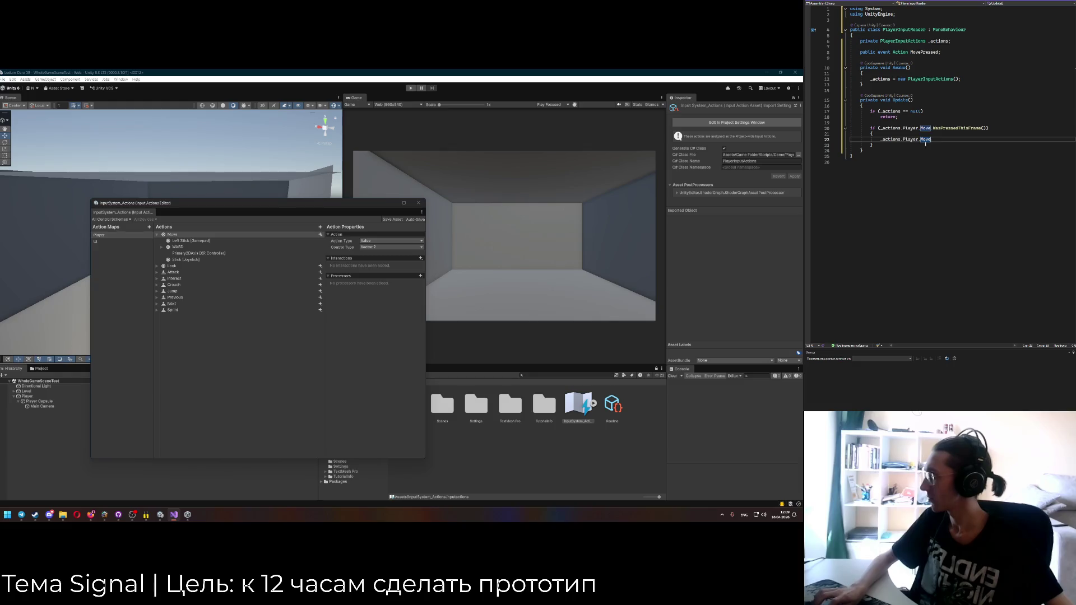
key(Down)
key(Down)
mouse_move(931, 139)
mouse_down()
mouse_move(880, 140)
mouse_move(930, 128)
mouse_up()
key(BackSpace)
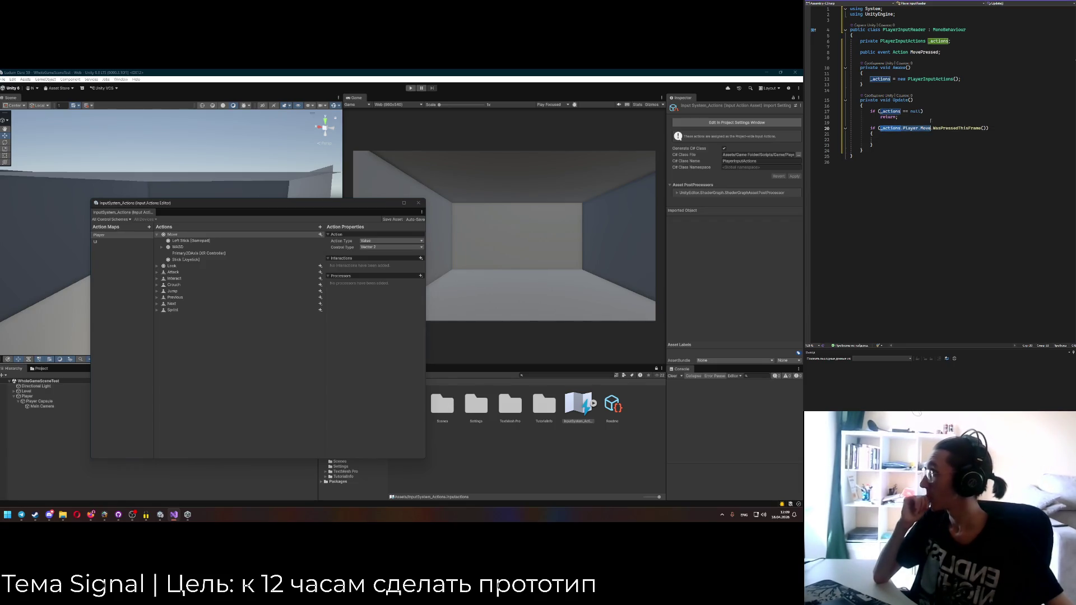
Store _actions.Player.Move in a move variable and test move.WasPressedThisFrame().
click(940, 52)
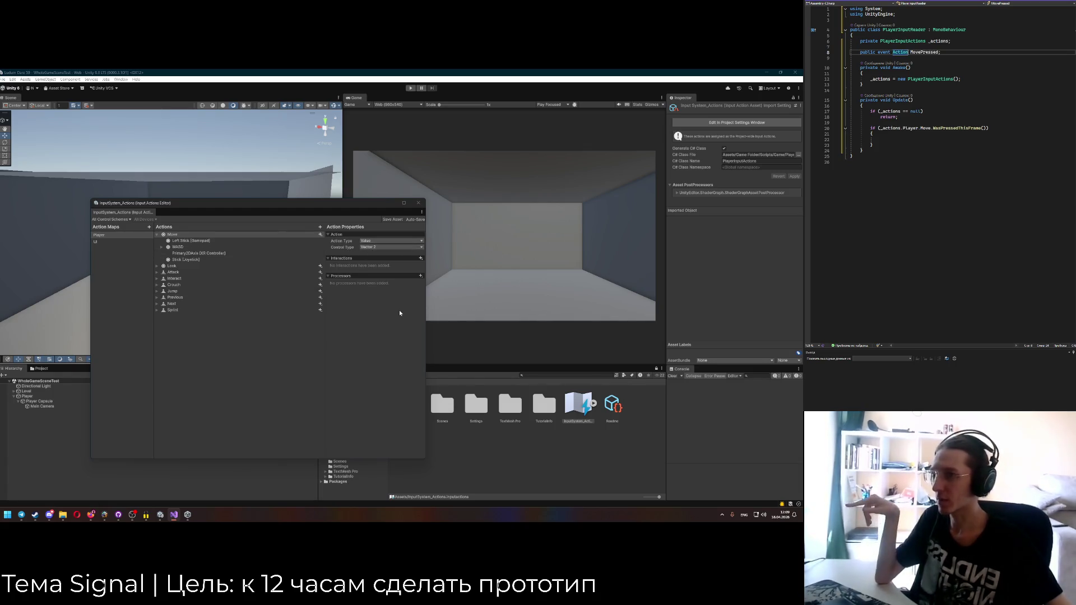
click(877, 122)
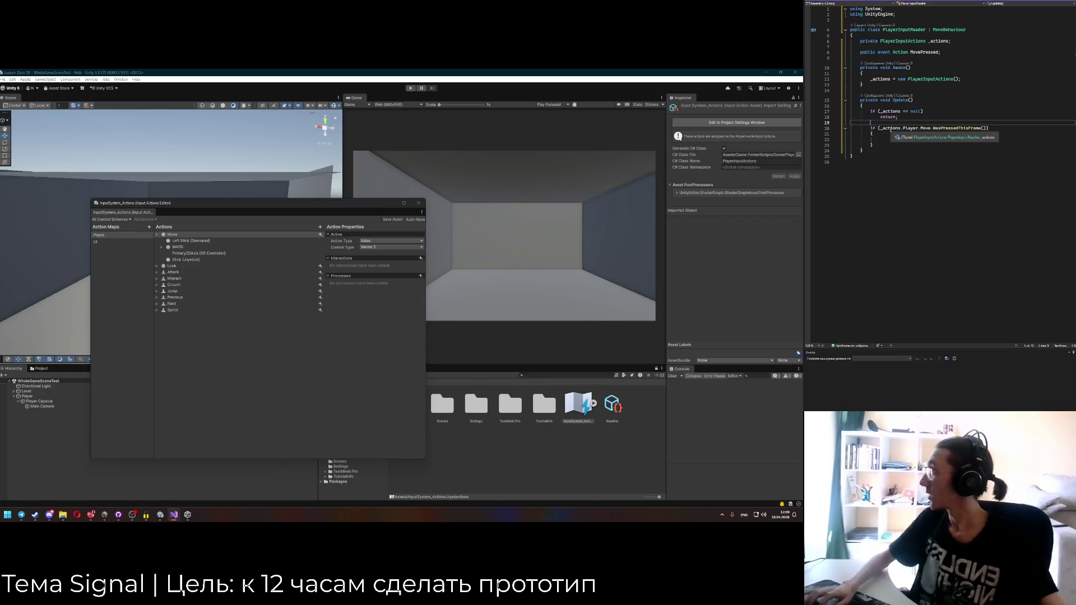
key(Return)
text(var)
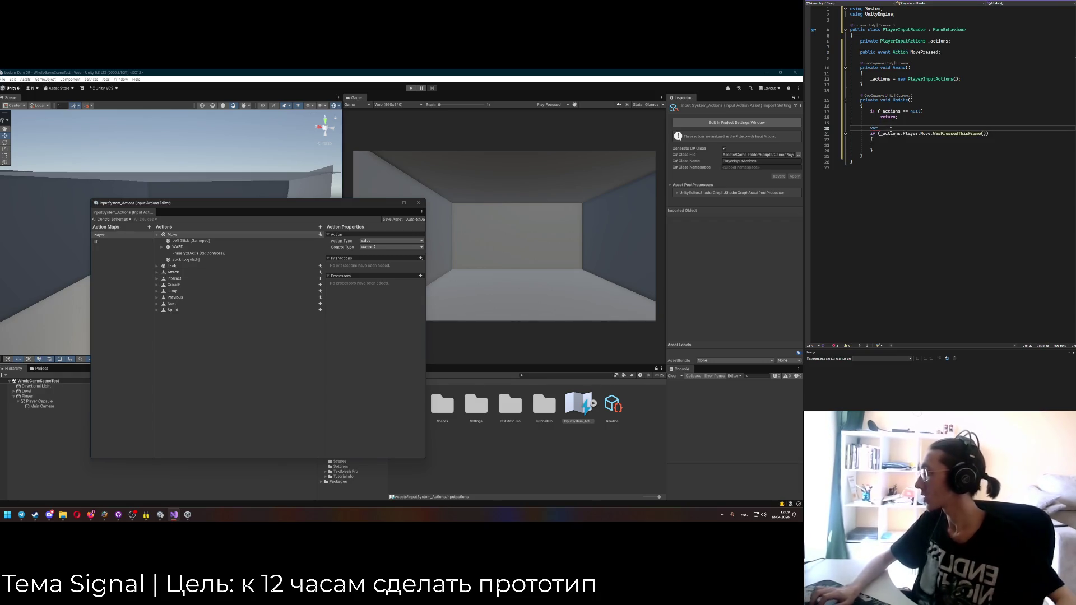
drag(878, 133, 924, 133)
key(ctrl+x)
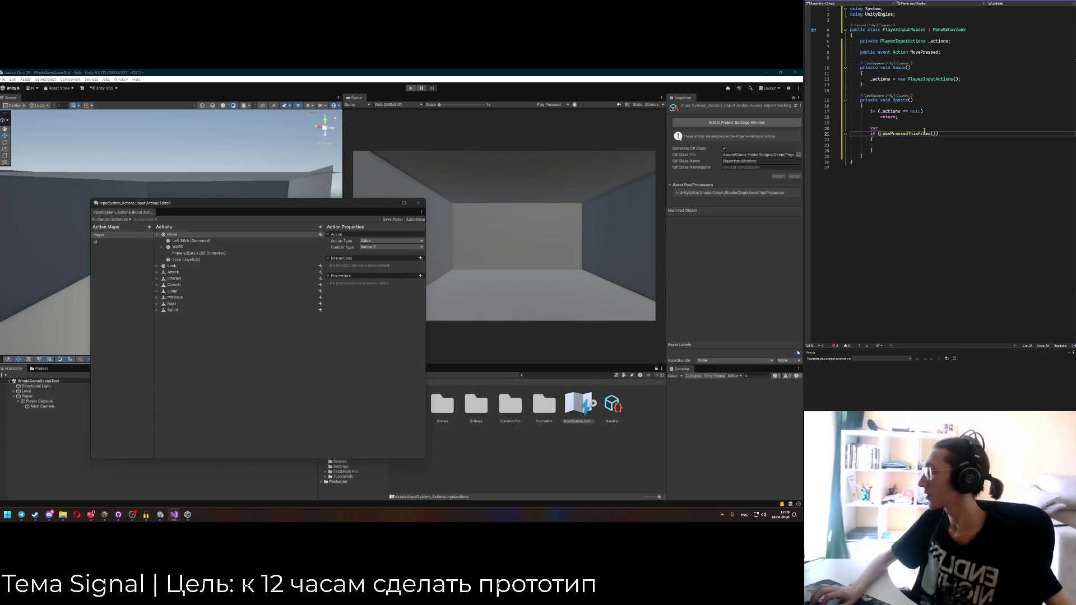
text( move =)
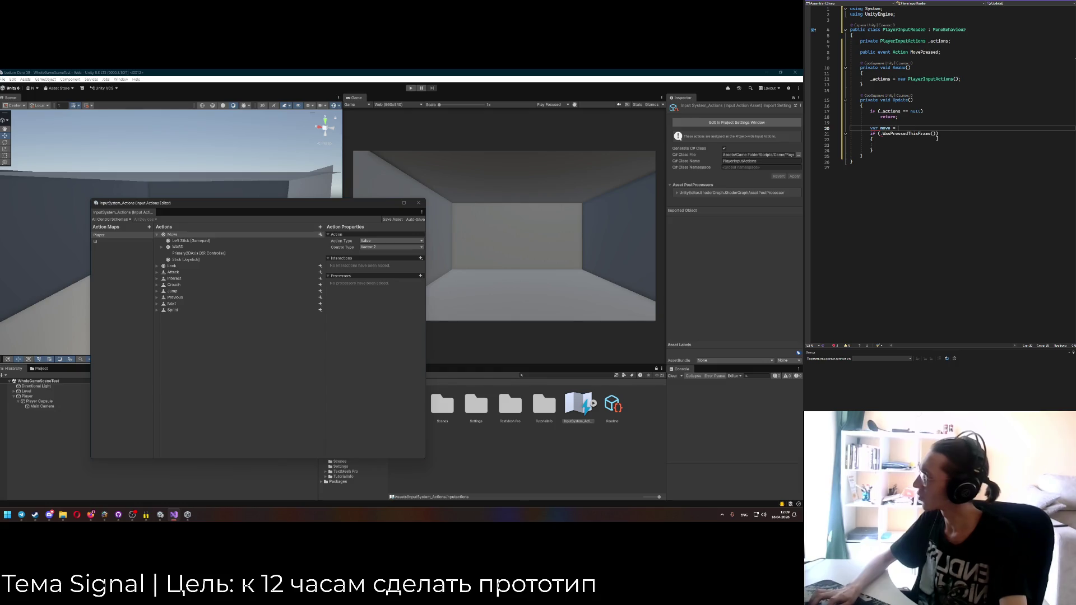
key(ctrl+v)
text(;)
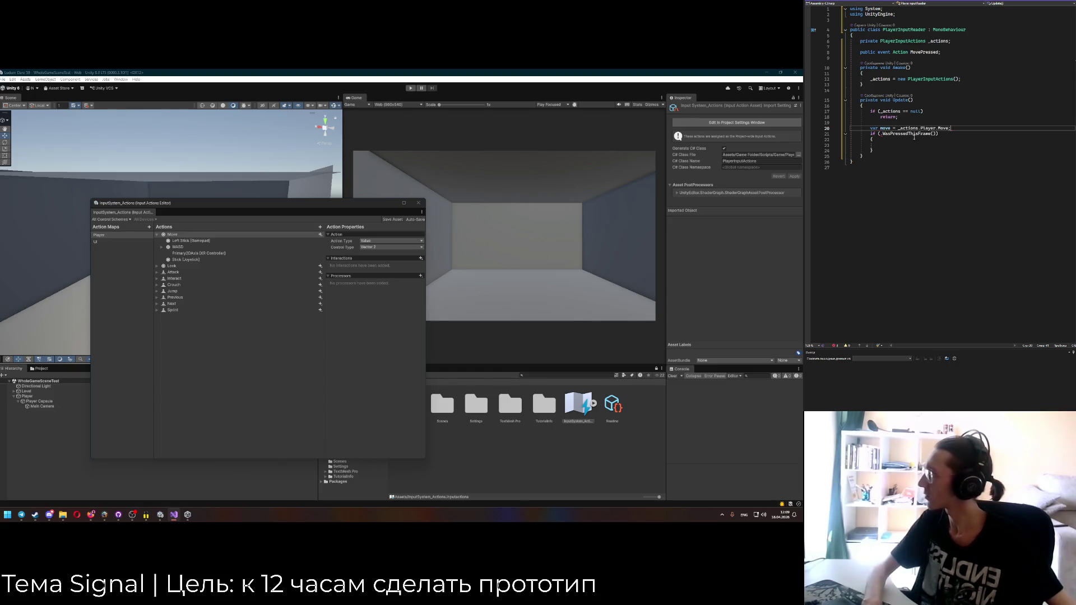
click(878, 133)
text(move)
Call MovePressed.Invoke() in the if block and make the event Action<Vector2>.
click(891, 145)
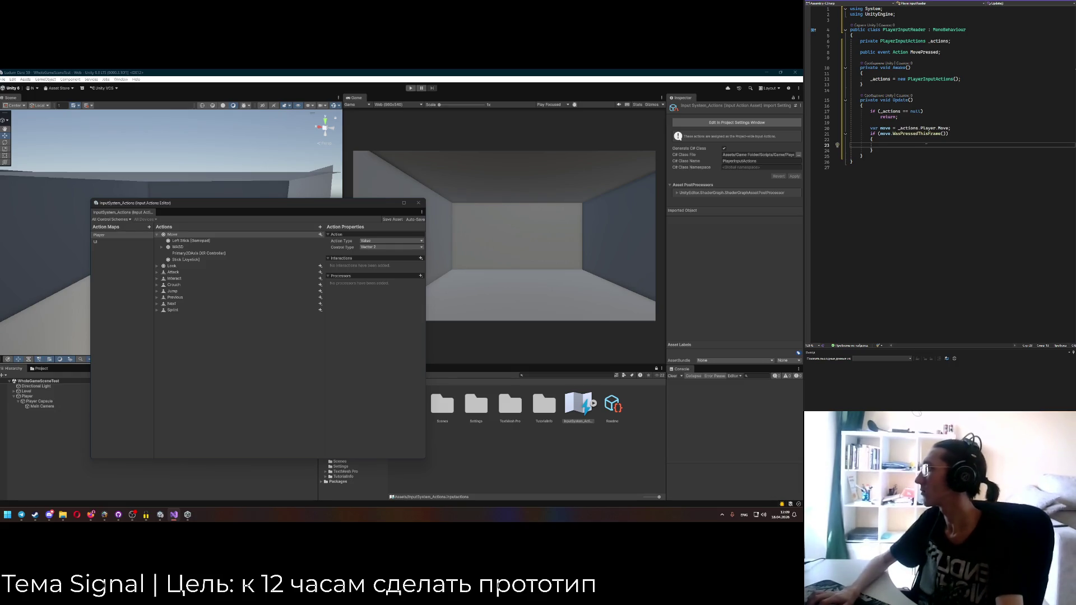
text(MovePressed.I)
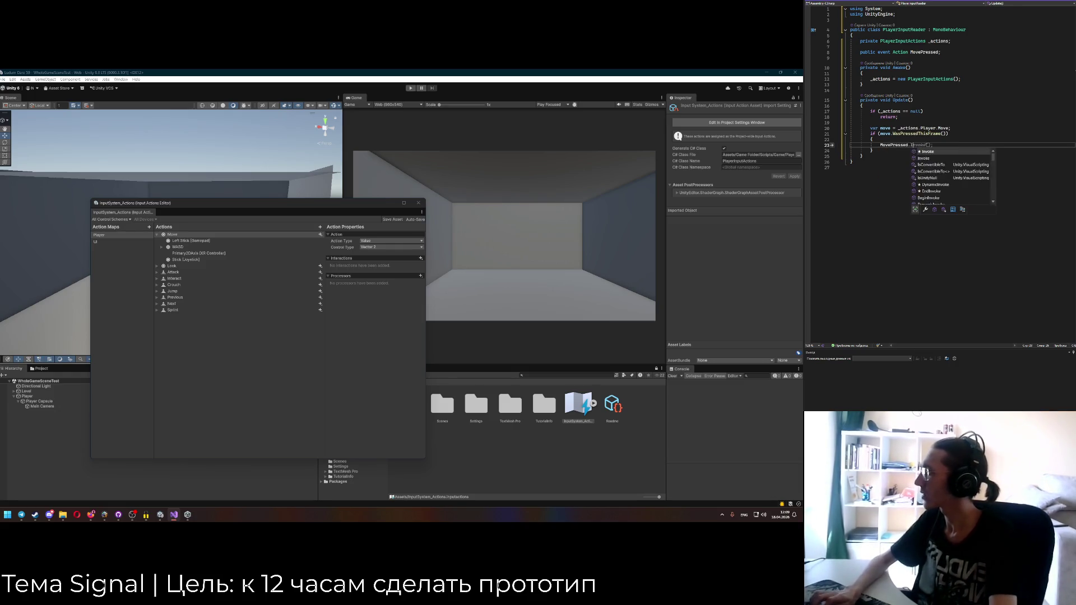
text(nvoke();)
click(908, 51)
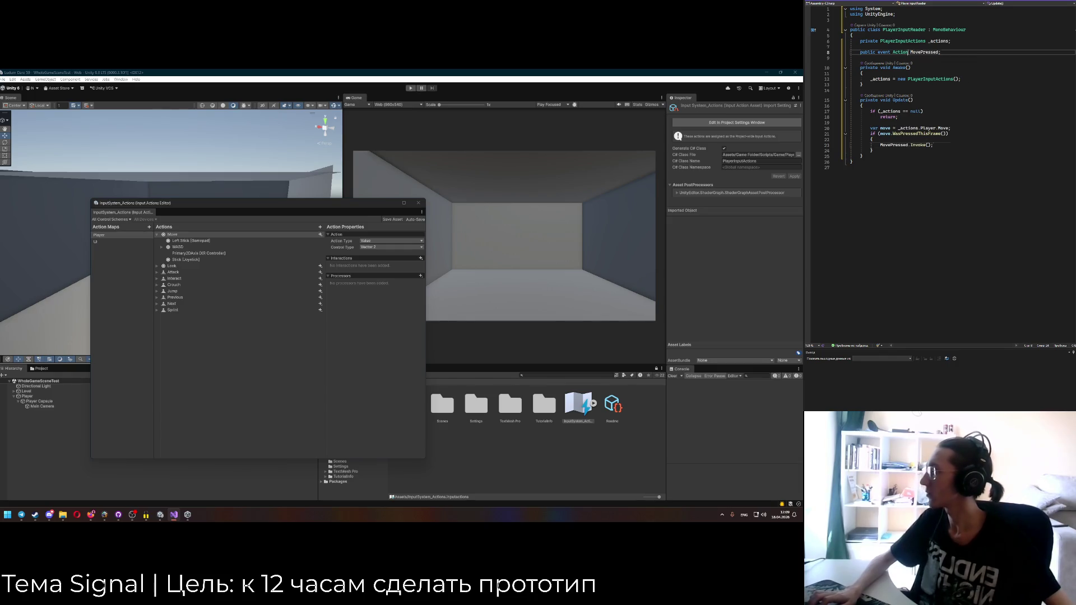
text(<Vector2>)
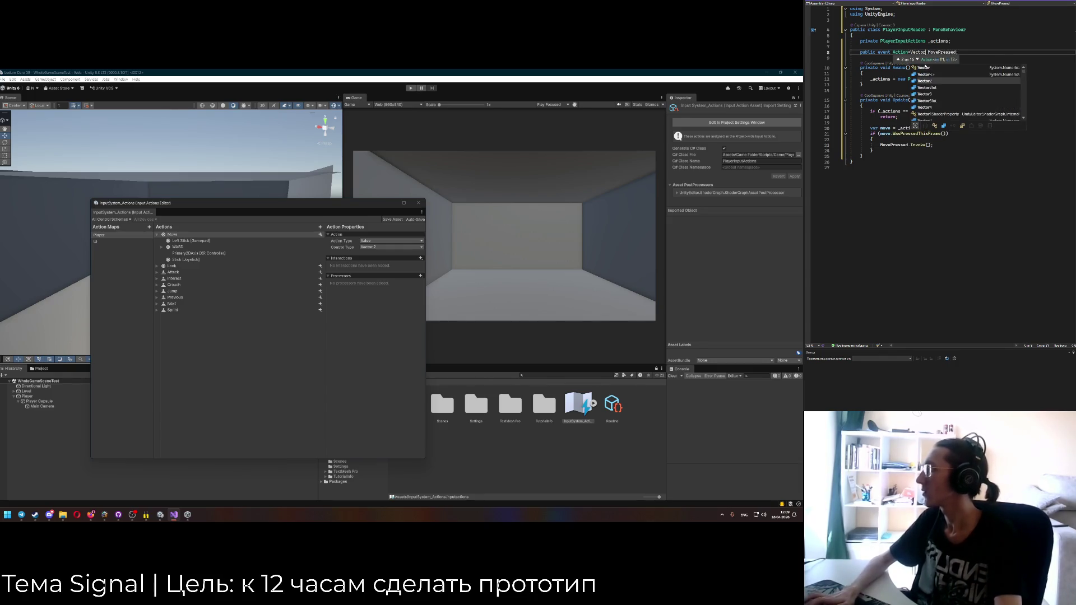
Pass move as the argument inside the MovePressed.Invoke() call.
click(910, 145)
click(928, 145)
text(move)
click(943, 158)
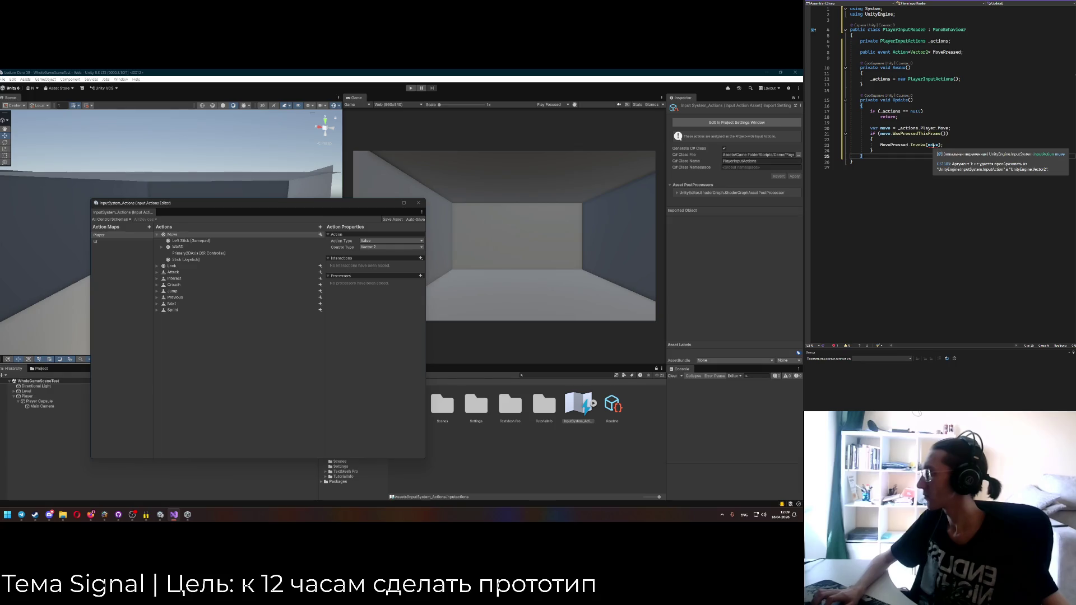
click(935, 145)
Add a dot after move and browse the Move action's IntelliSense member list.
text(.)
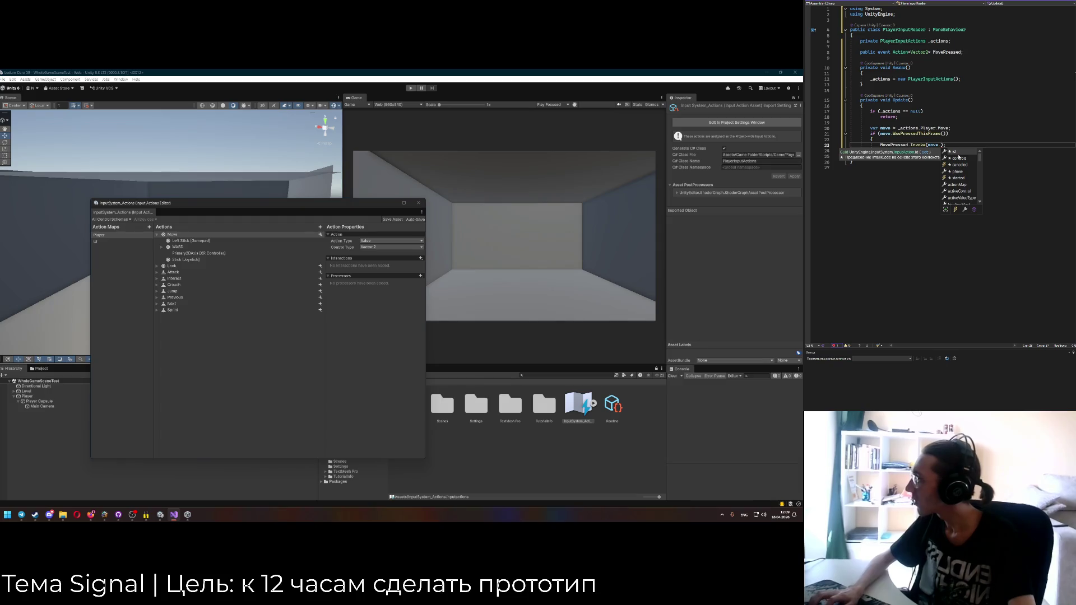
text(V)
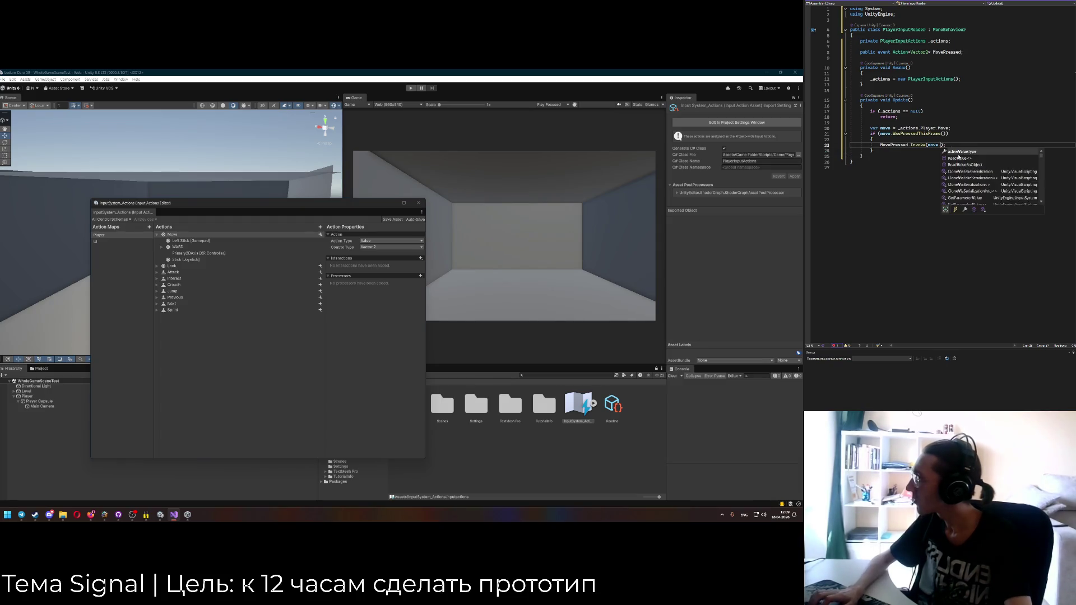
key(BackSpace)
key(Down)
key(Down)
key(Down)
key(Down)
key(Down)
key(Down)
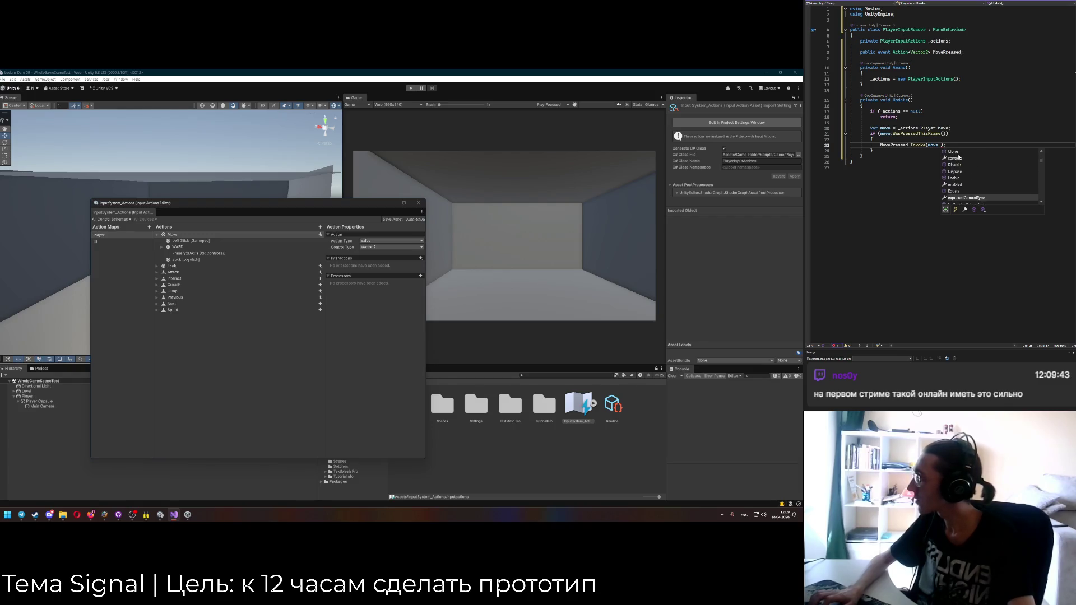
key(Down)
key(Down)
key(Down)
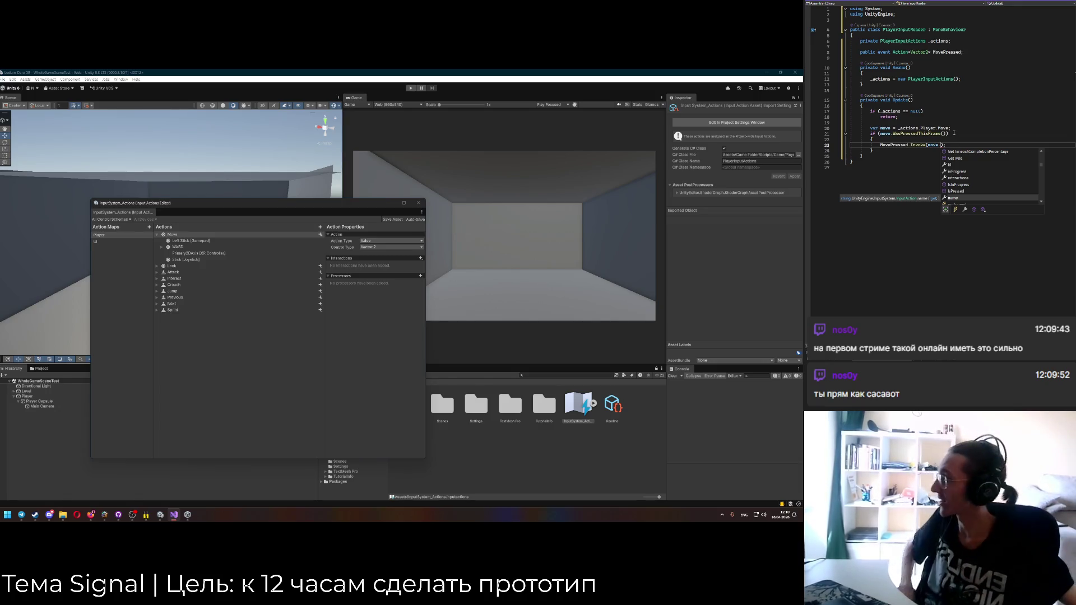
Delete the dot after move and insert a blank line above the if statement.
key(BackSpace)
key(Up)
key(Up)
key(Up)
key(End)
key(Return)
key(Down)
key(Down)
key(Down)
key(End)
key(Left)
key(Left)
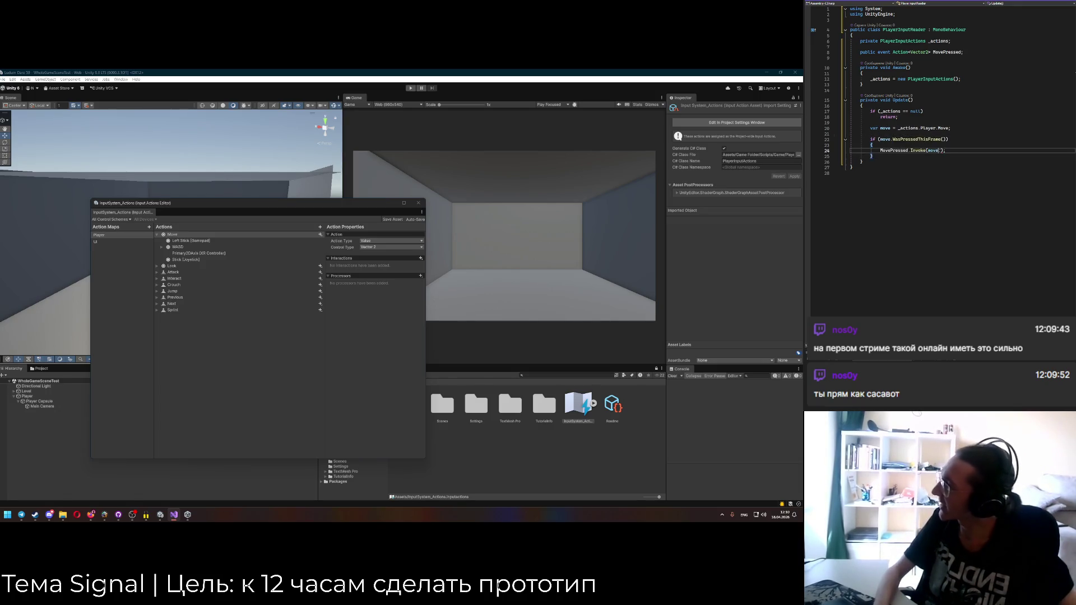
Re-add the dot after move and browse its members, checking started and performed.
text(.)
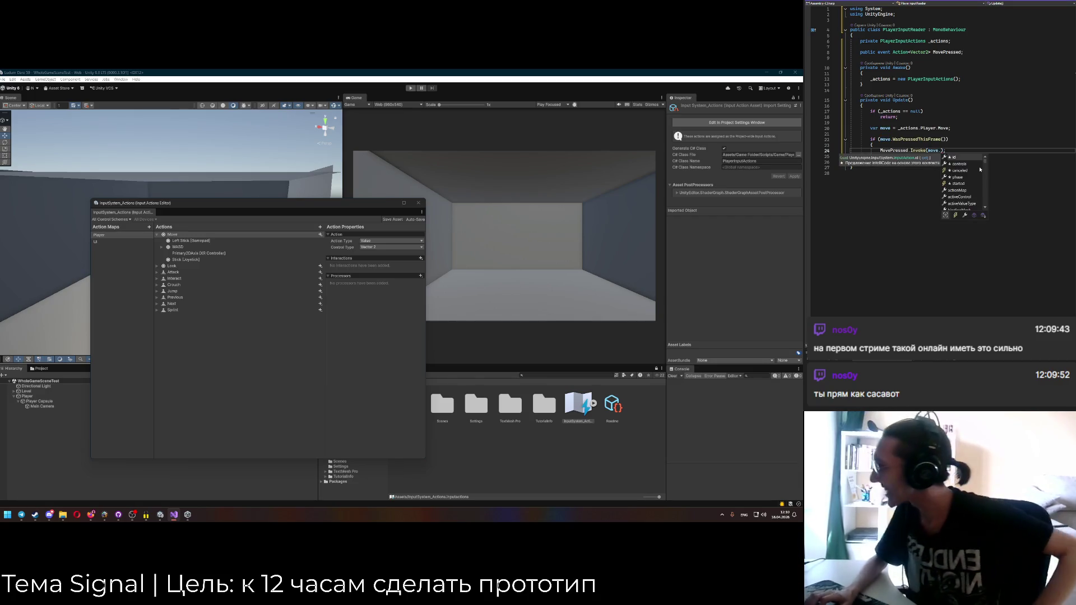
key(Down)
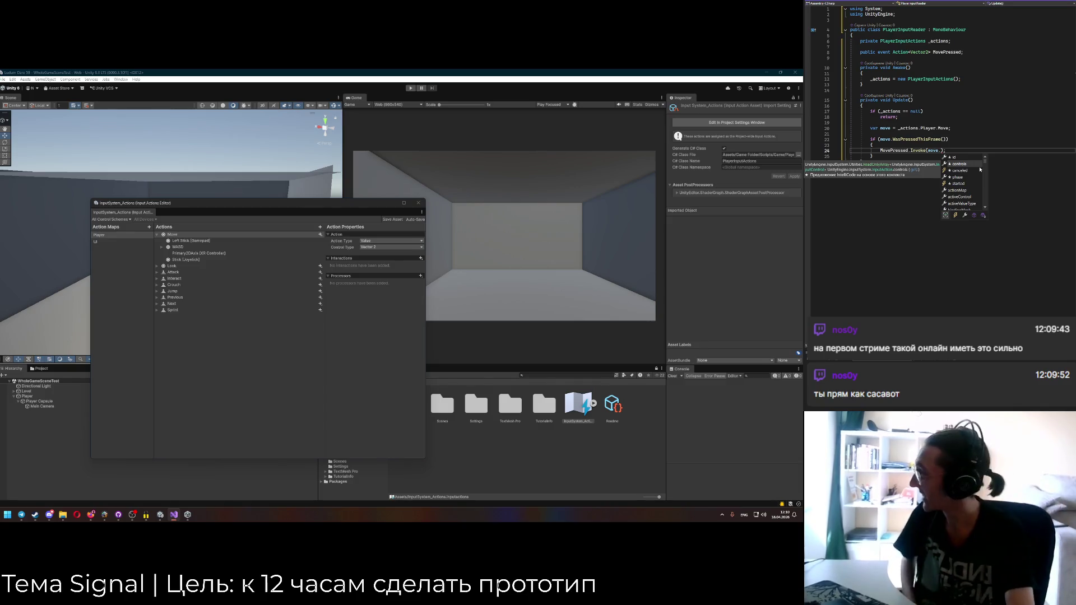
key(Down)
key(Down)
key(Down)
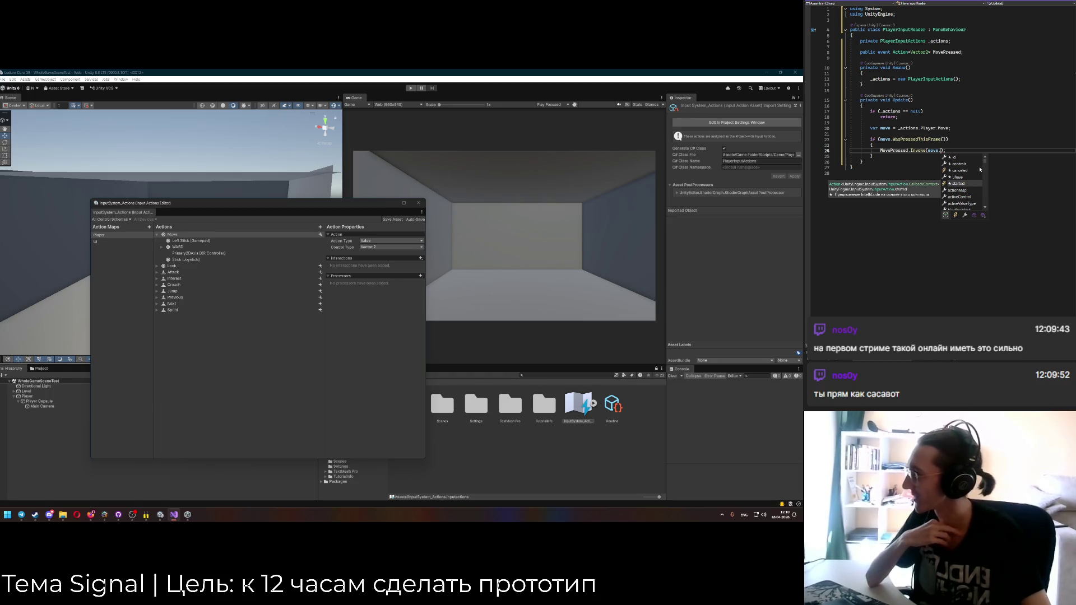
key(Down)
key(Down)
key(Down)
key(Down)
key(Down)
key(Down)
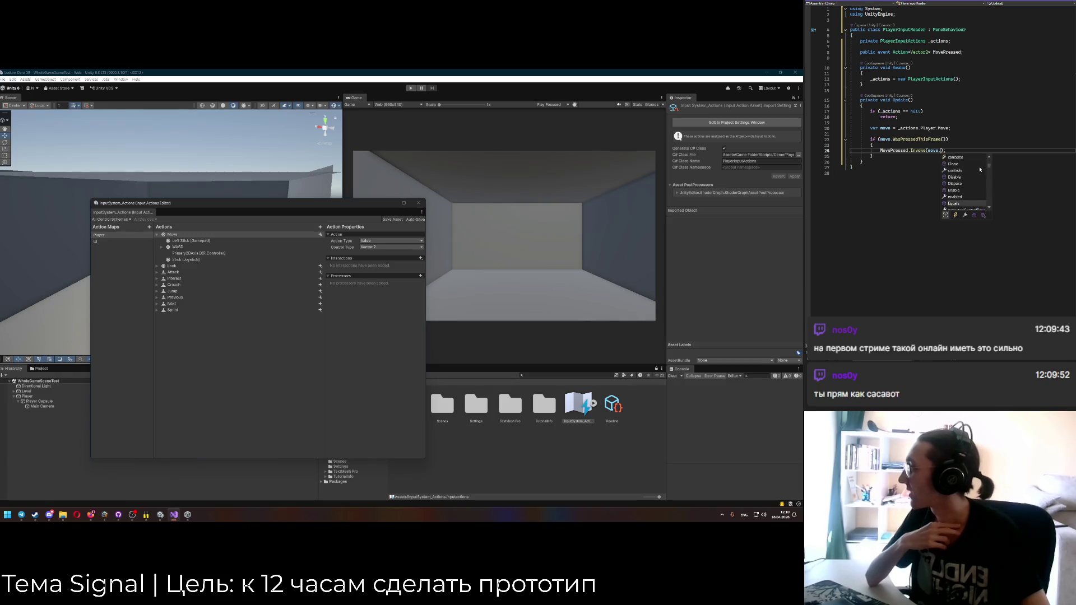
key(Down)
key(Down)
key(Down)
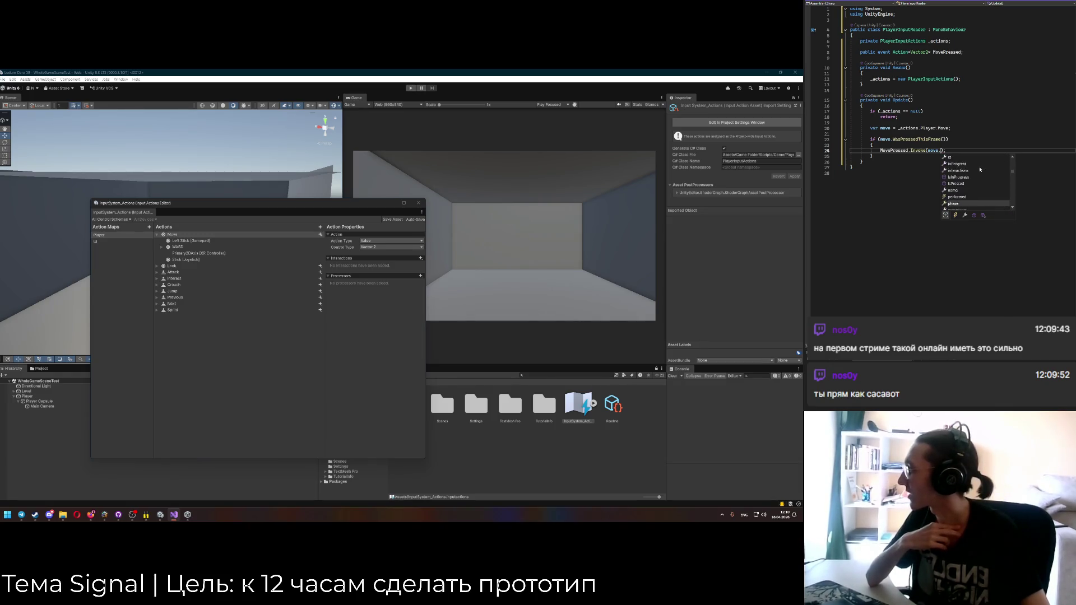
key(Up)
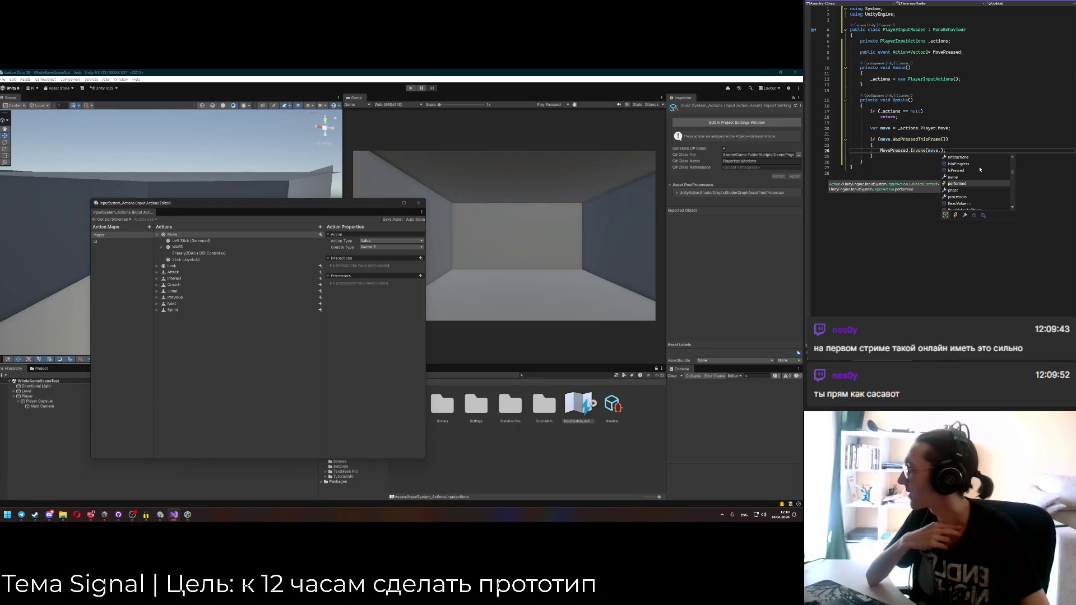
Try replacing the WasPressedThisFrame condition with performed, then undo back to WasPressedThisFrame.
double_click(919, 139)
text(perfo)
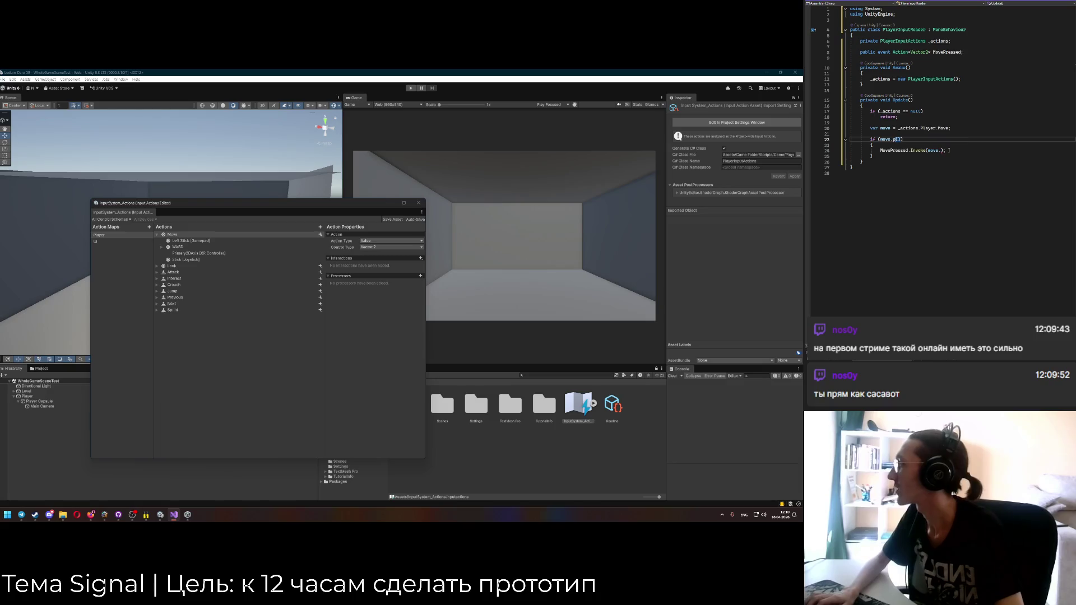
key(Tab)
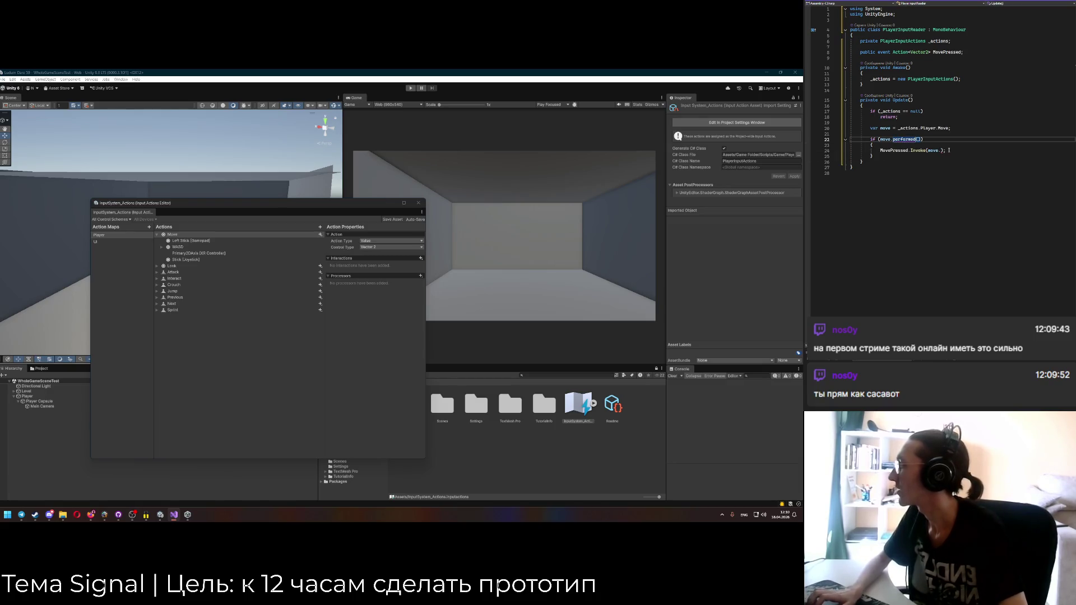
key(ctrl+z)
key(ctrl+z)
key(ctrl+z)
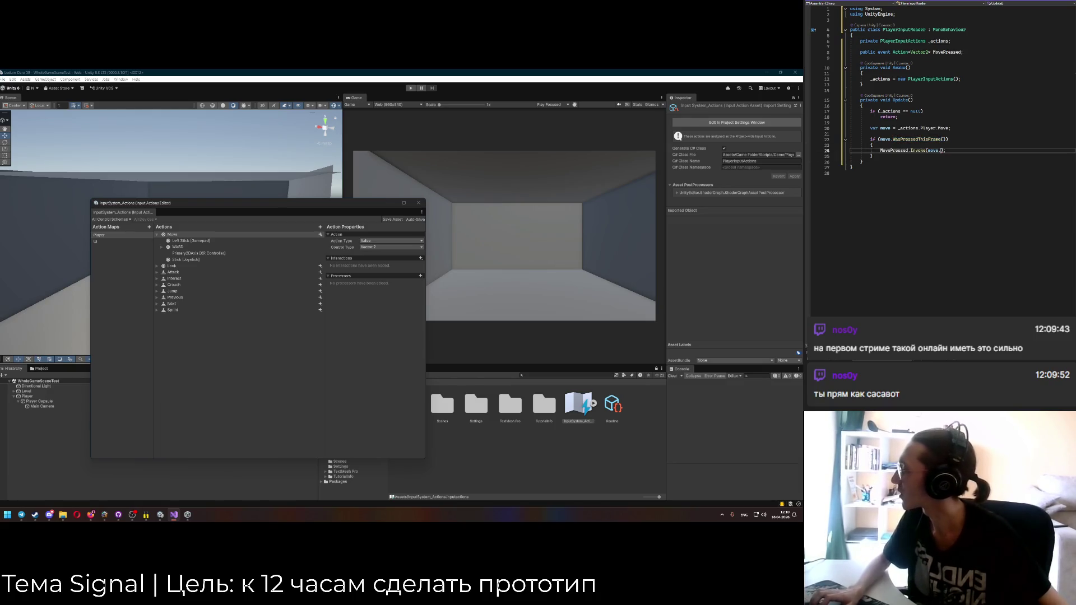
List move's members again, then remove the stray dot so the line reads MovePressed.Invoke(move);.
key(ctrl+space)
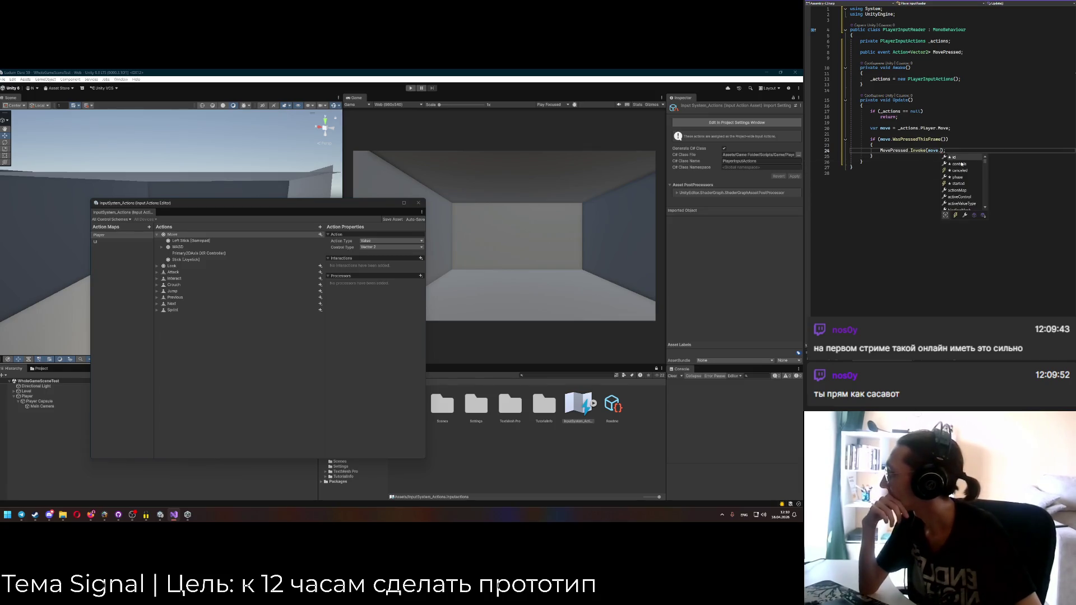
key(Down)
key(Down)
key(Down)
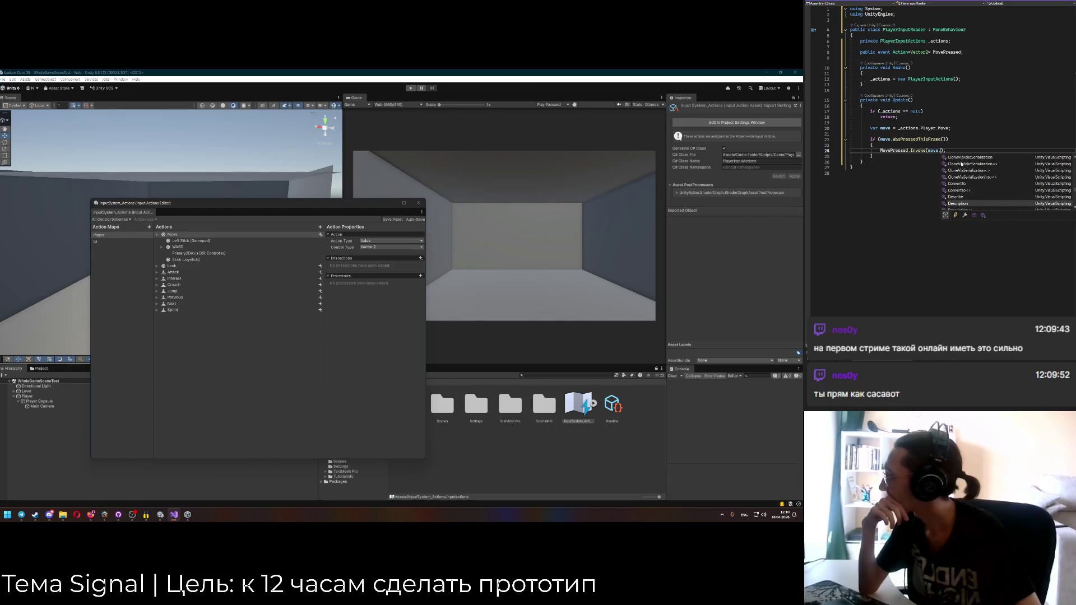
key(BackSpace)
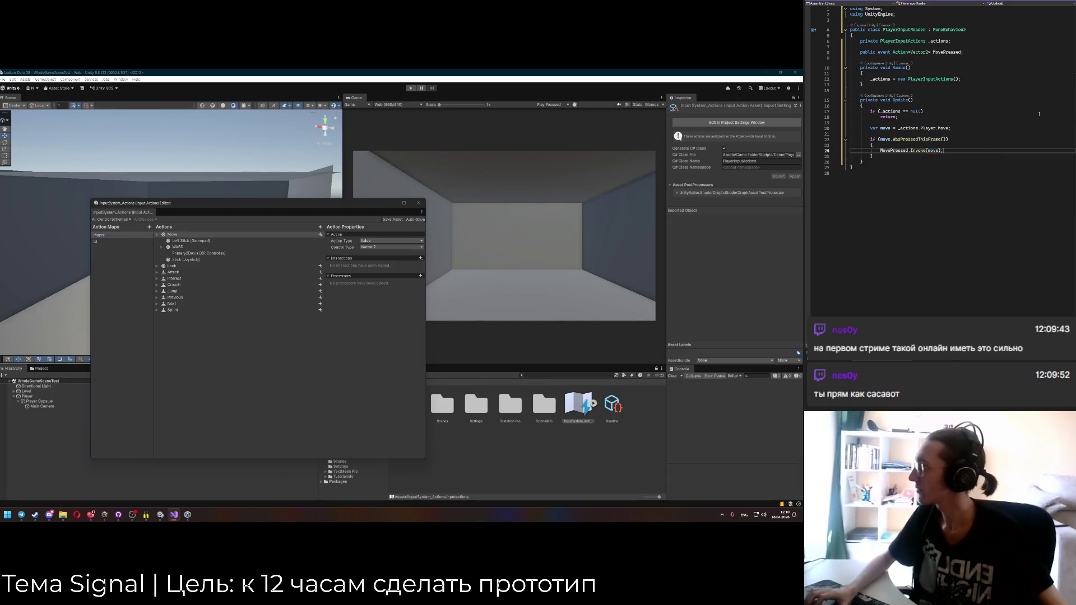
mouse_move(922, 140)
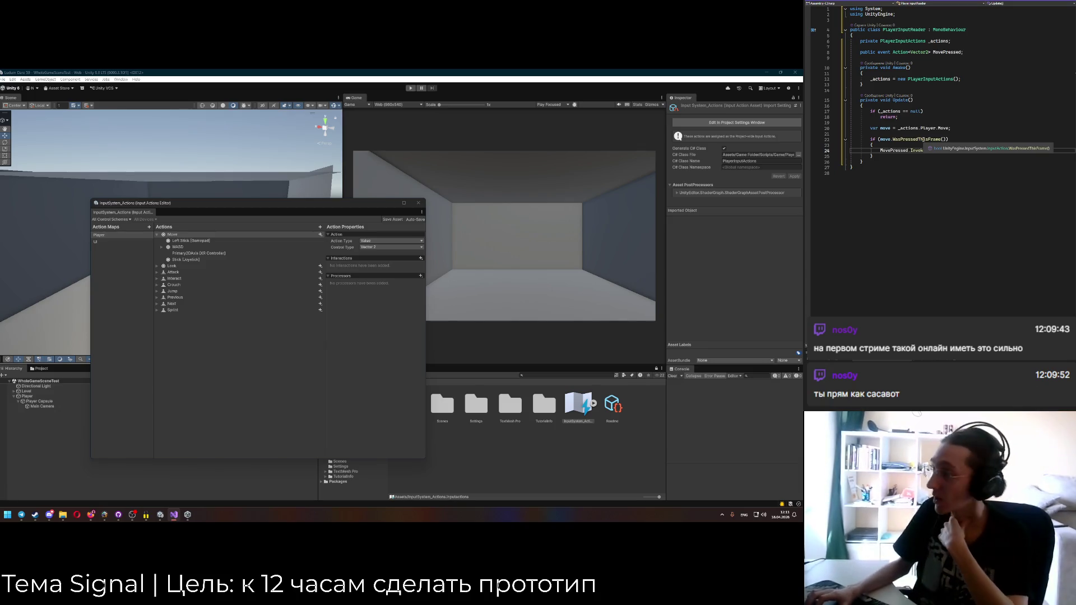
Close the Input Actions Editor window and launch Unity Hub from a 'unity' search.
click(418, 203)
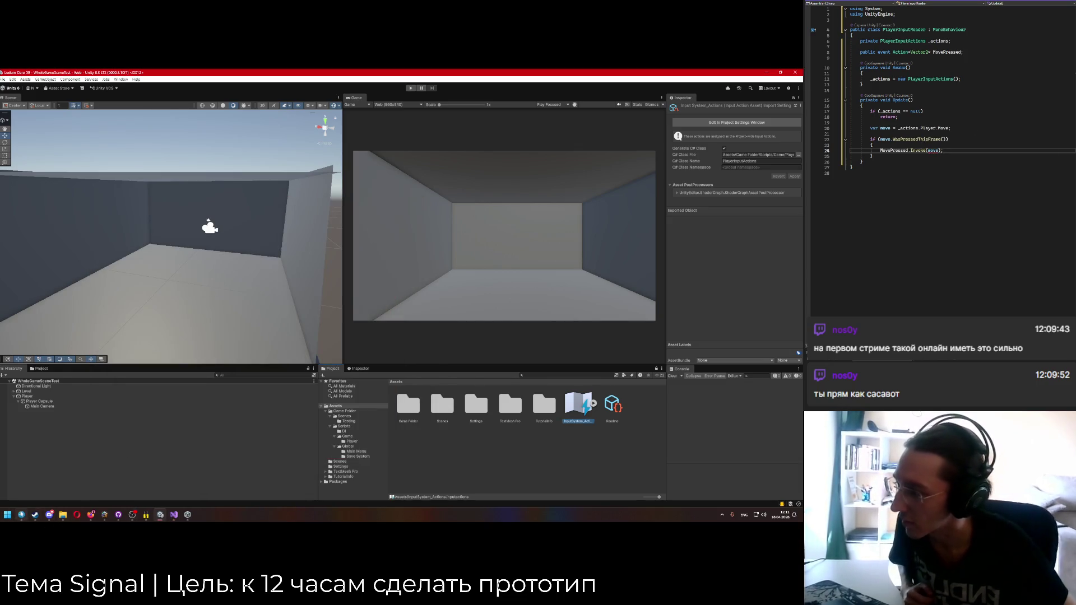
key(super)
text(unity)
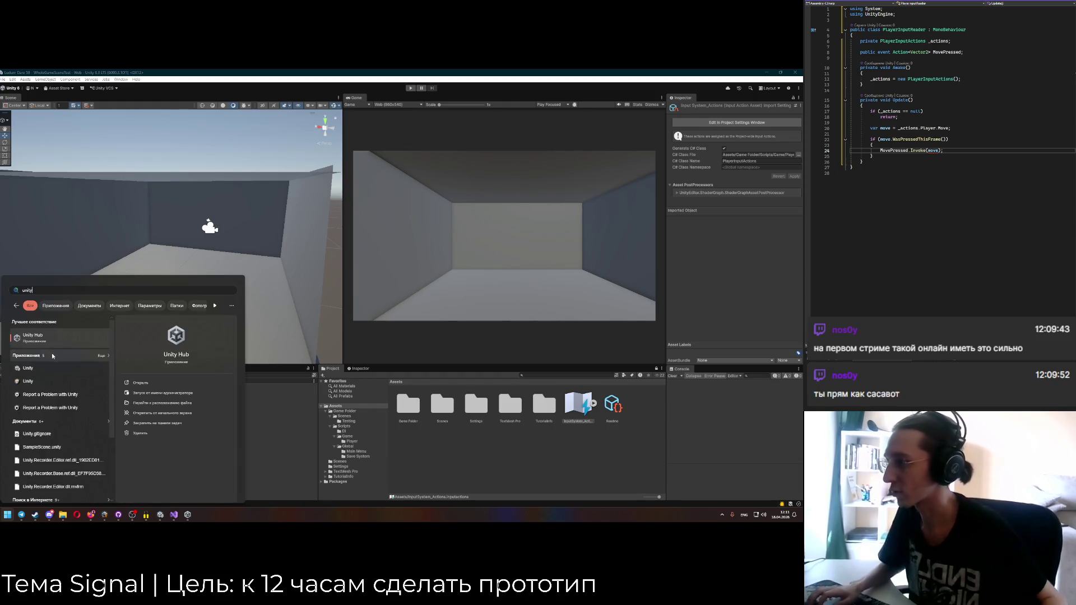
key(Return)
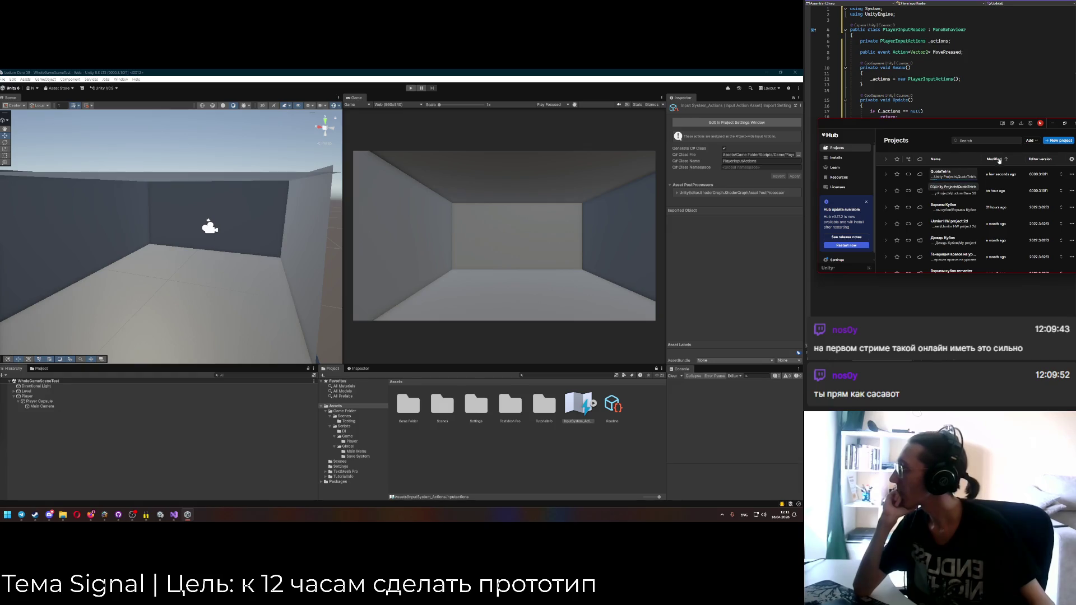
Comment out the MovePressed invoke line on line 24 with //.
click(1054, 123)
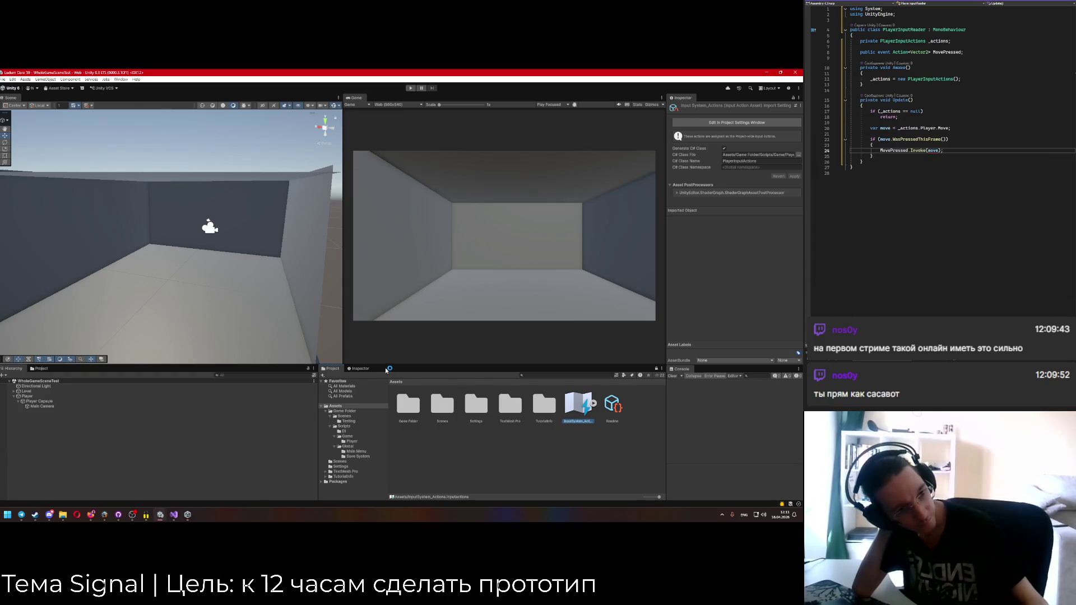
key(alt+Tab)
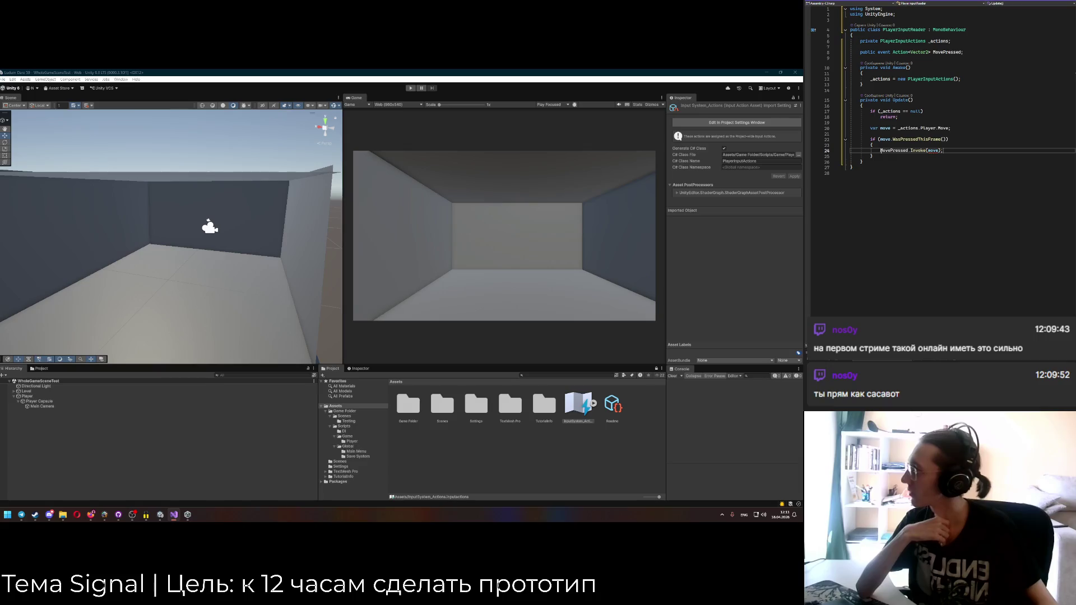
text(//)
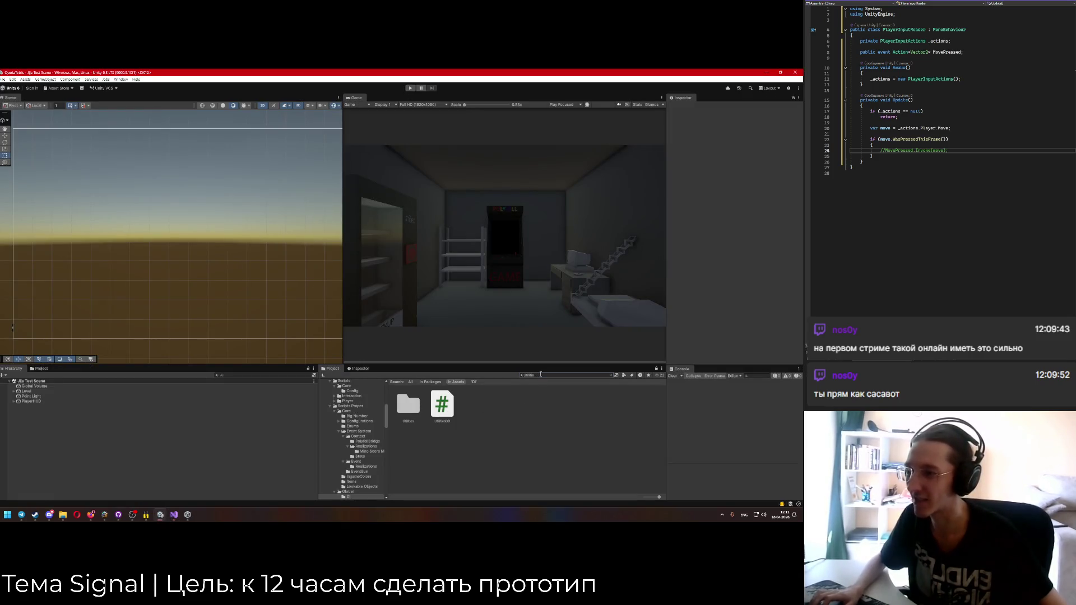
Search the Project window for 'PlayerIn' and open PlayerInputReader in Visual Studio 2022.
key(ctrl+a)
key(BackSpace)
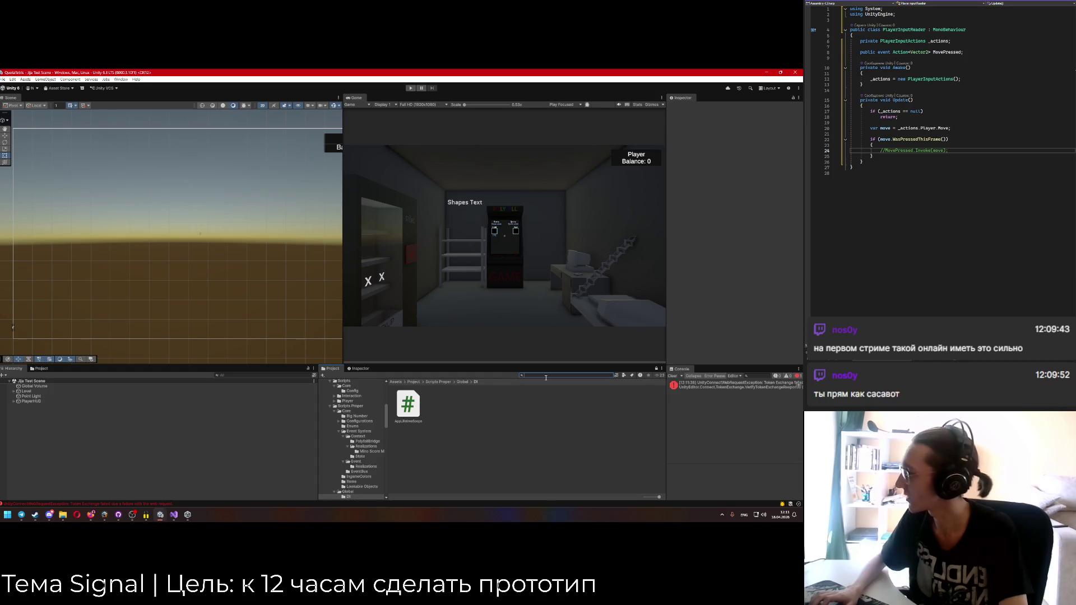
text(Player)
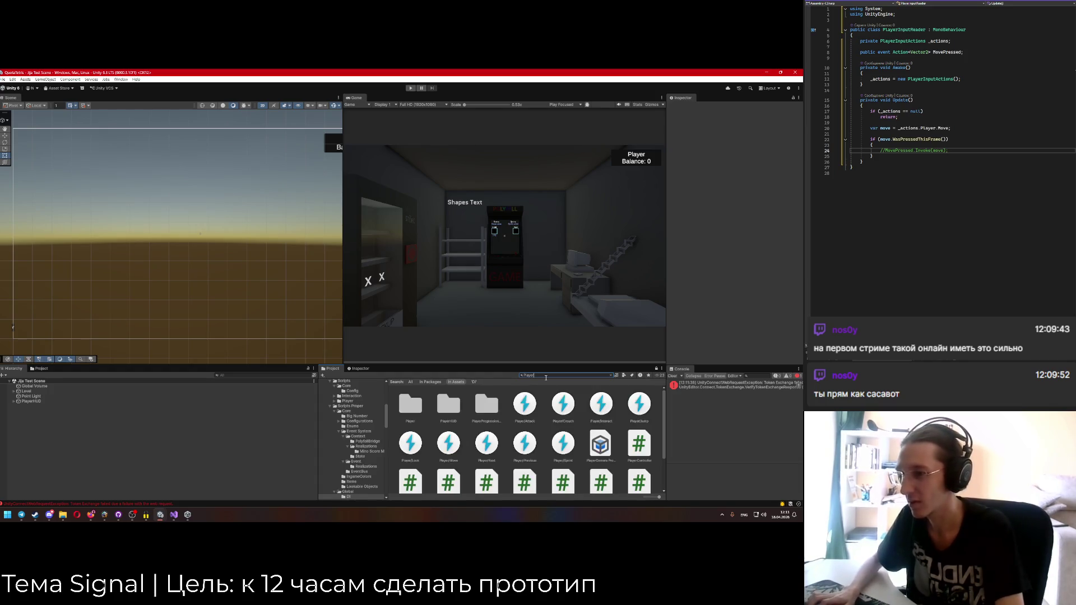
text(In)
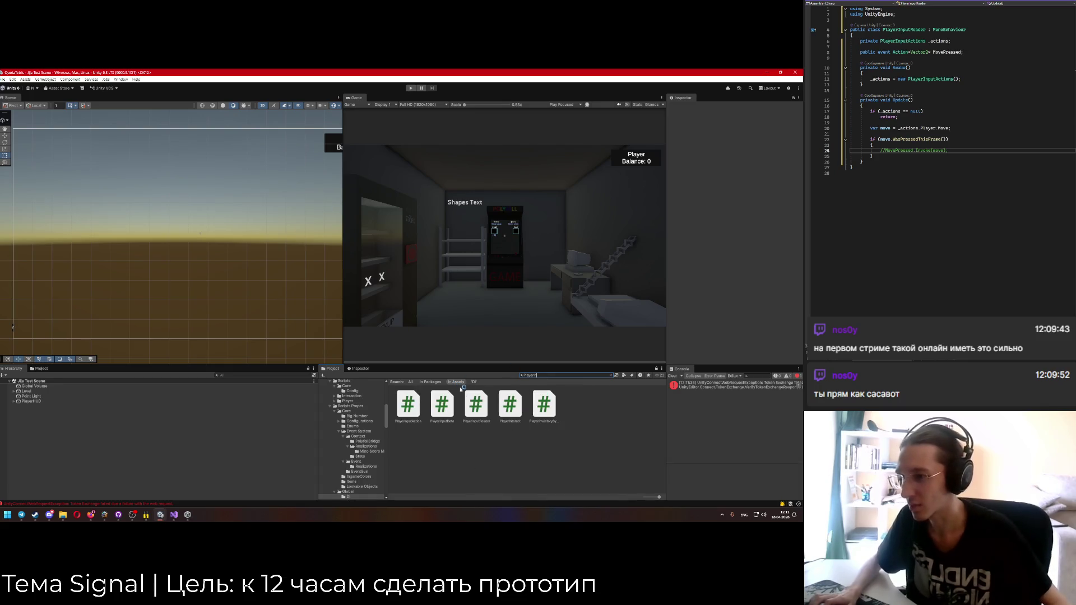
double_click(476, 404)
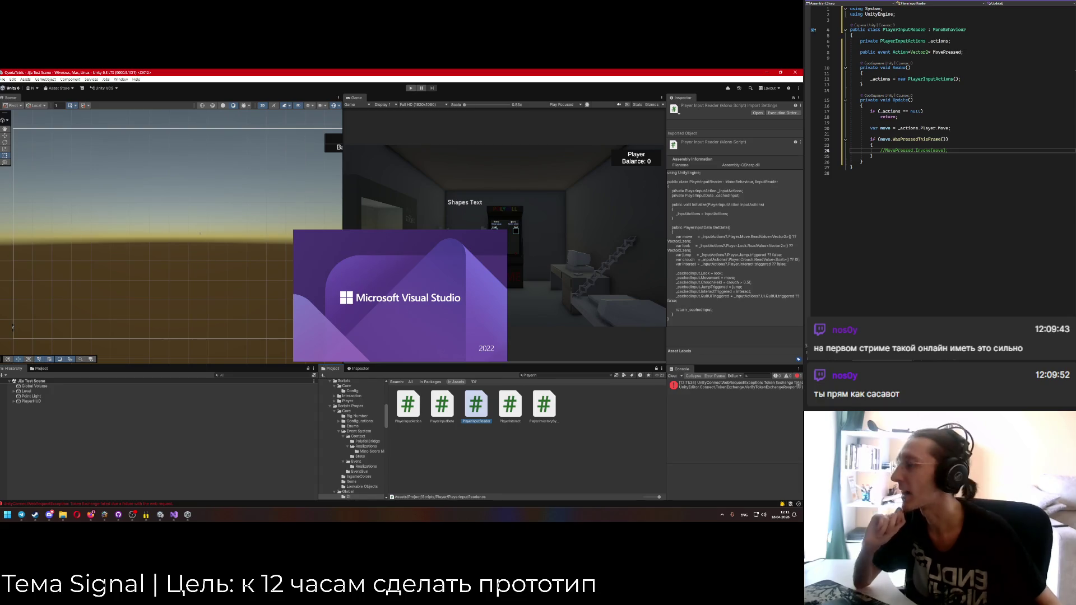
Uncomment line 24 and change it to MovePressed.Invoke(move.ReadValue<Vector2>()).
key(ctrl+k)
key(ctrl+u)
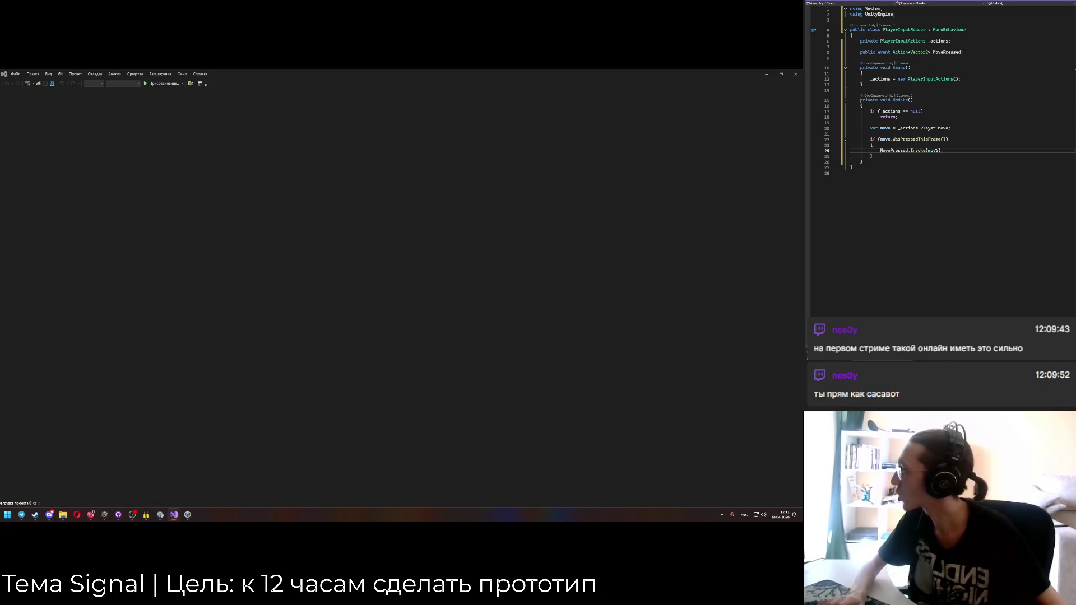
text(.ReadVa)
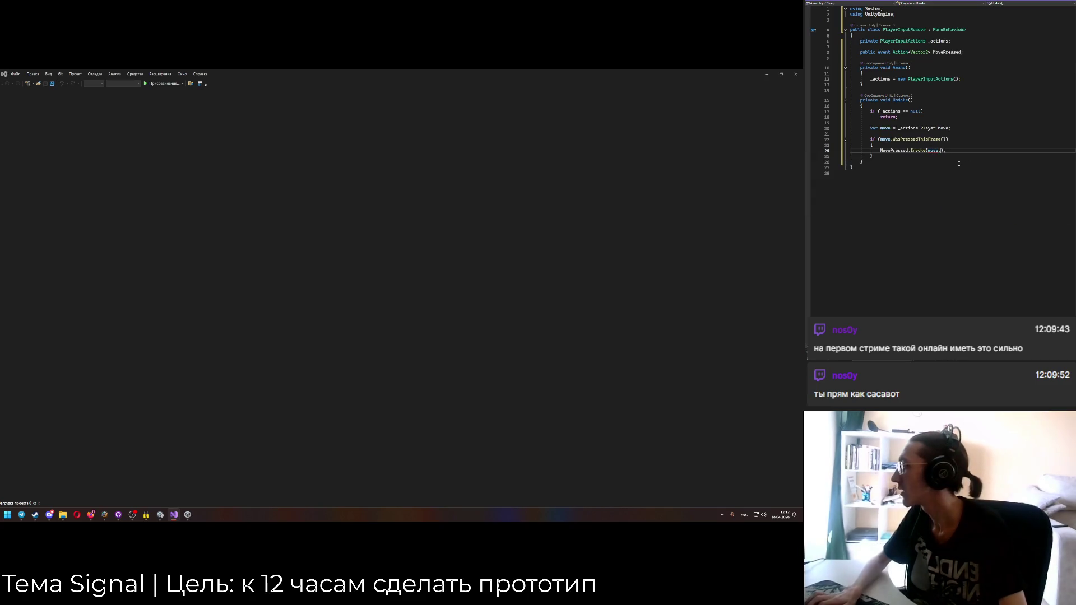
text(lue())
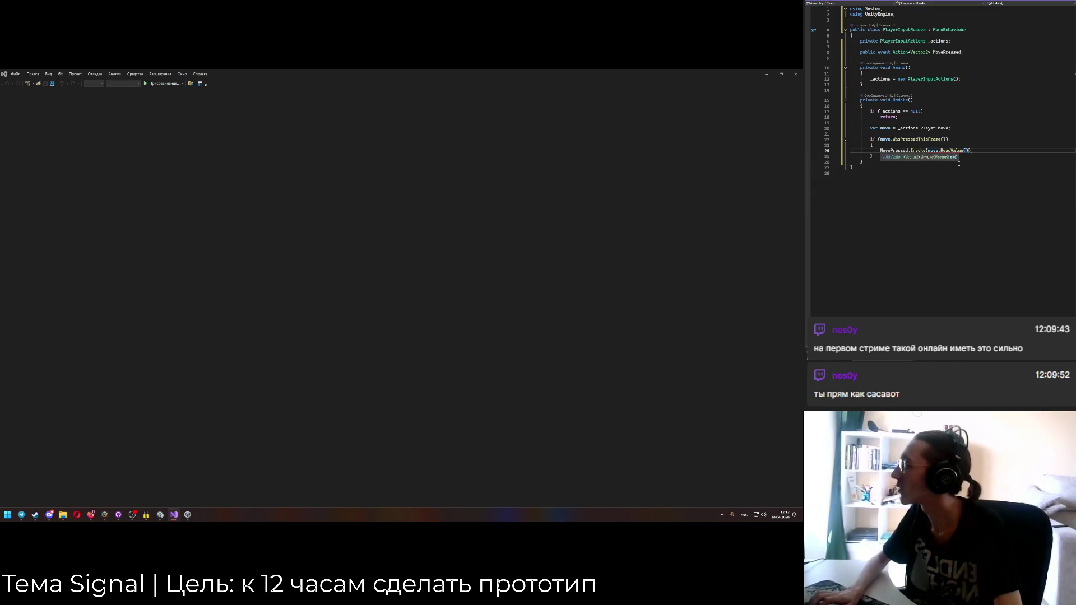
key(Left)
key(Left)
text(<Vector2>)
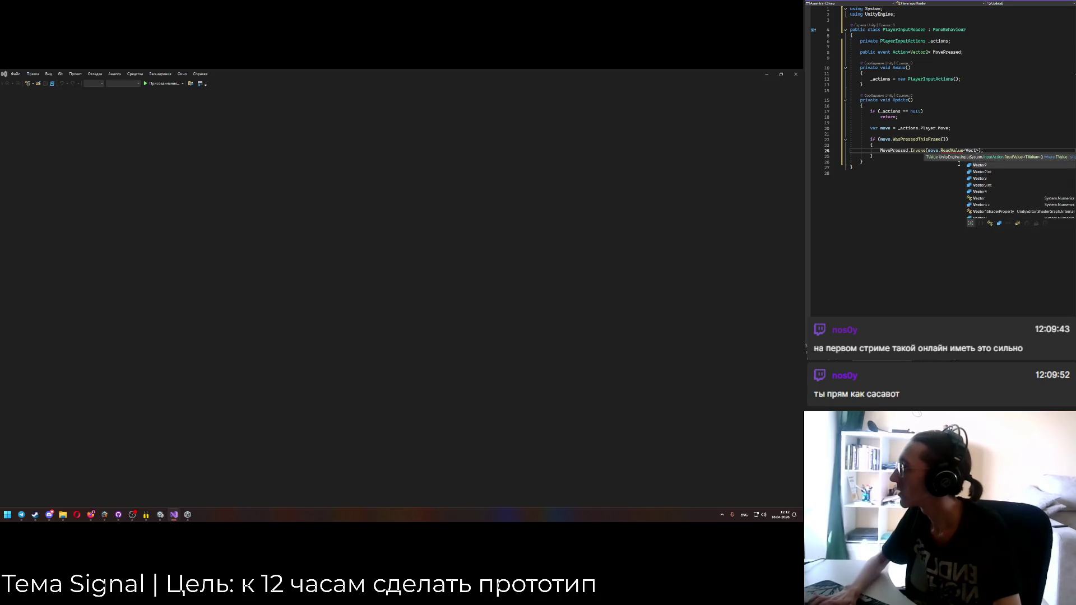
text(())
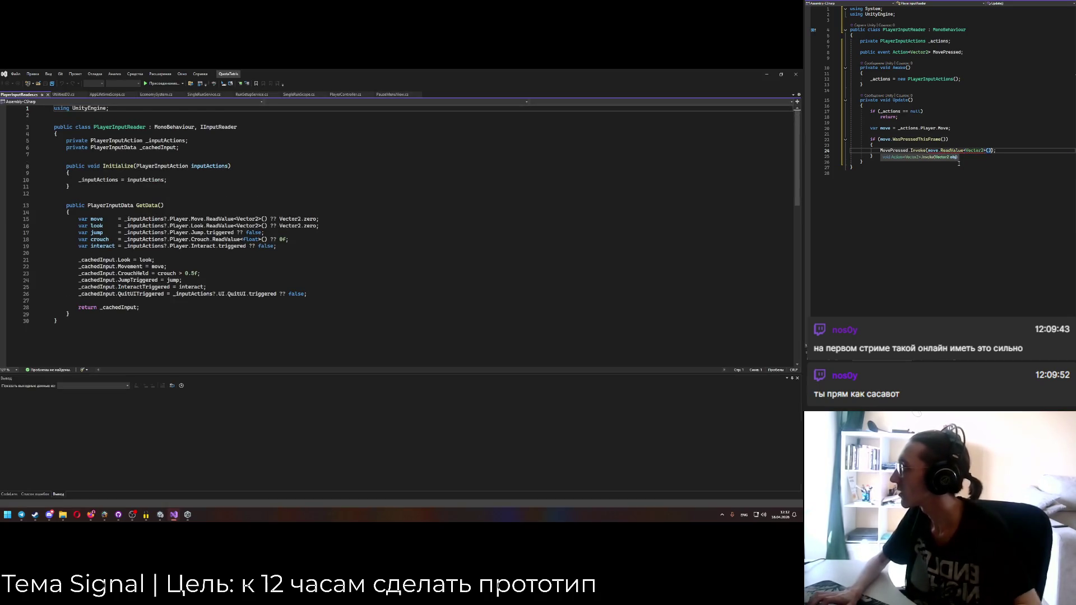